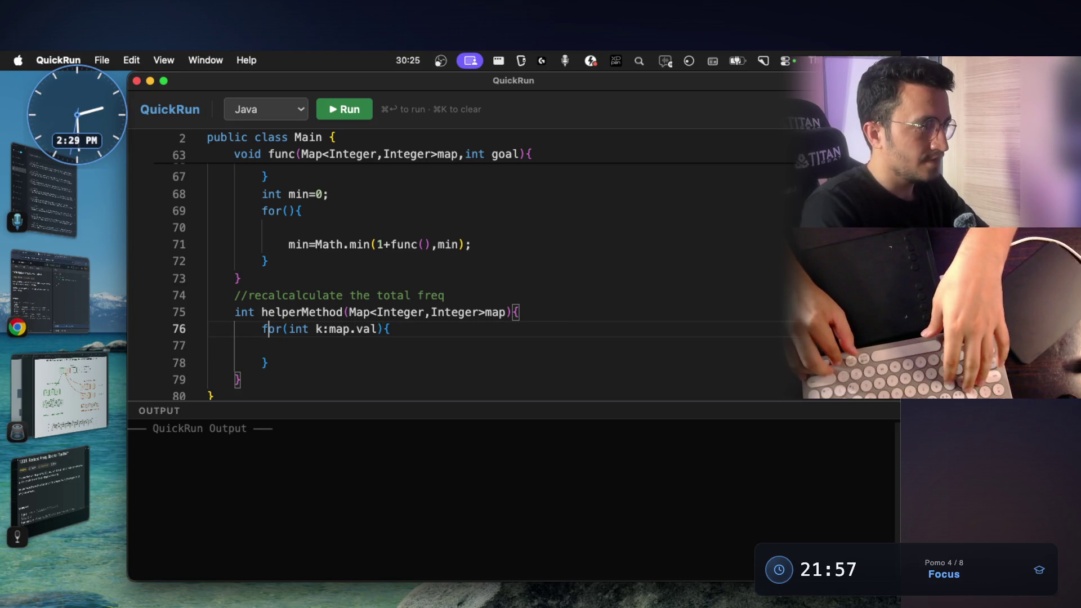
Step: Add 'int total=0;' before the loop, 'total+=k;' inside and 'return total;' after, then show LeetCode
{"action": "key", "text": "Left"}
{"action": "key", "text": "Return"}
{"action": "type", "text": "nt total"}
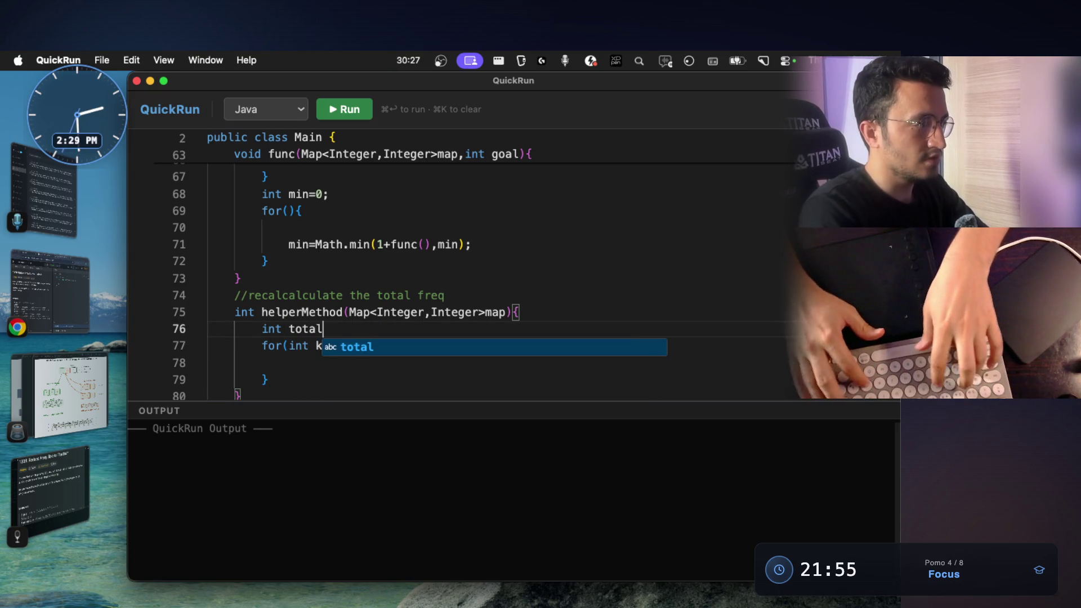
{"action": "type", "text": "=0"}
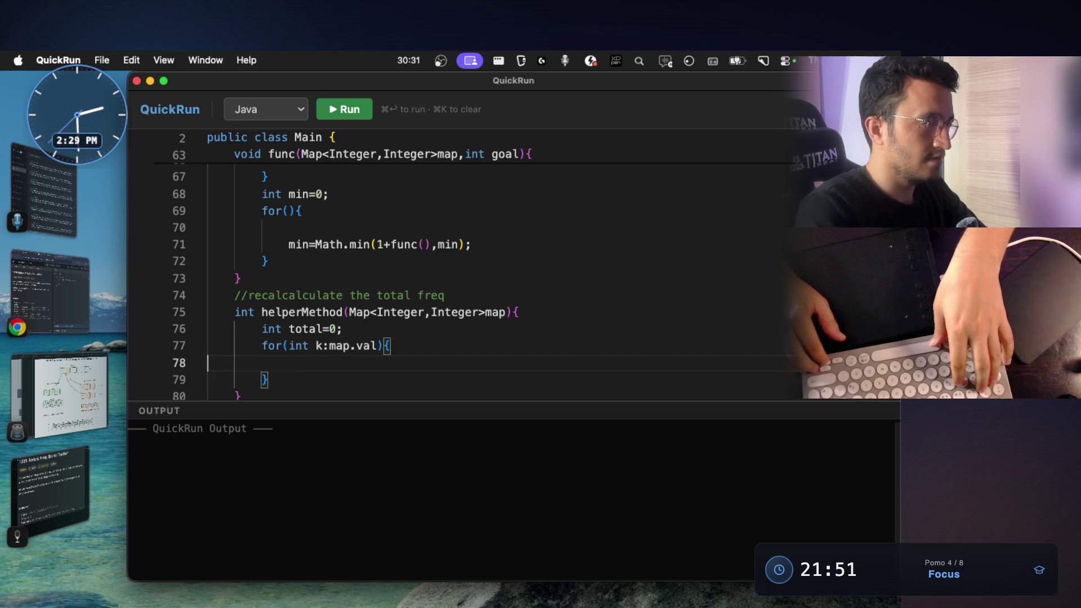
{"action": "type", "text": "total+=k;"}
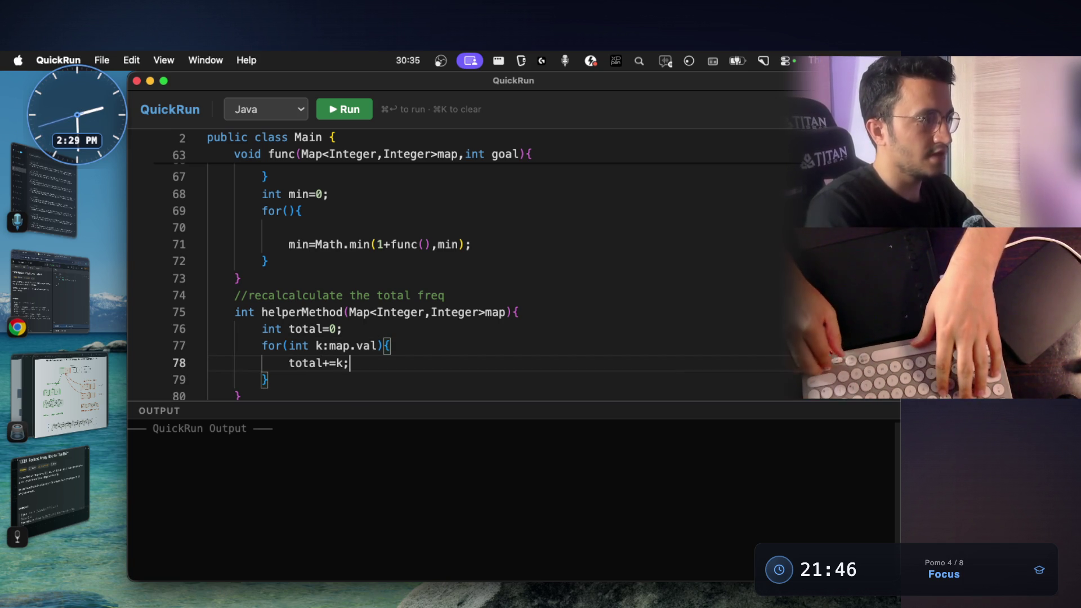
{"action": "key", "text": "Down"}
{"action": "key", "text": "Return"}
{"action": "type", "text": "return total;"}
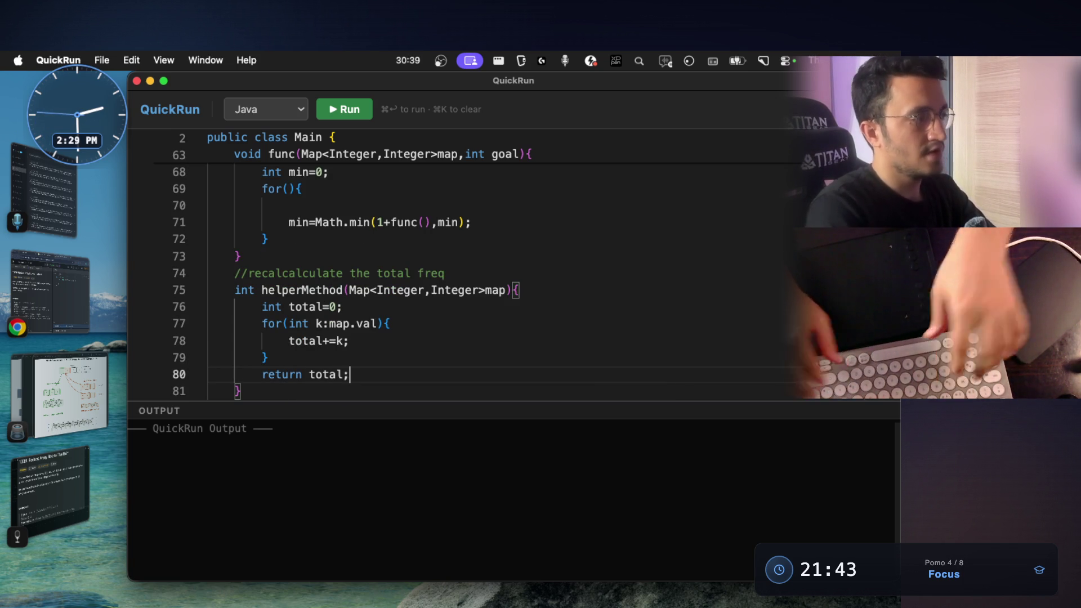
{"action": "scroll", "coordinate": [454, 279], "scroll_direction": "up", "scroll_amount": 1}
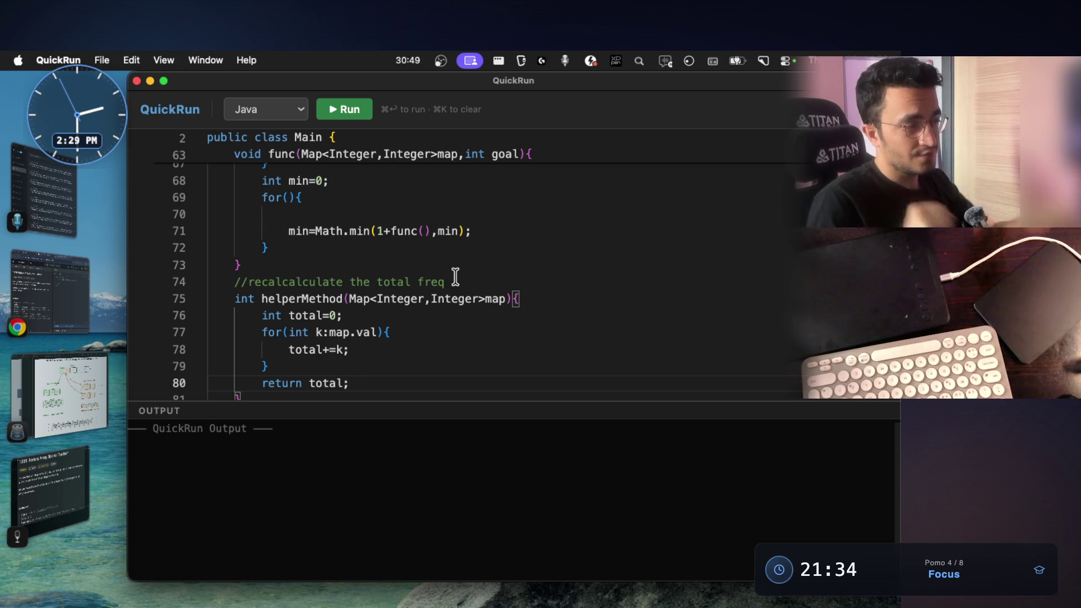
{"action": "left_click", "coordinate": [75, 317]}
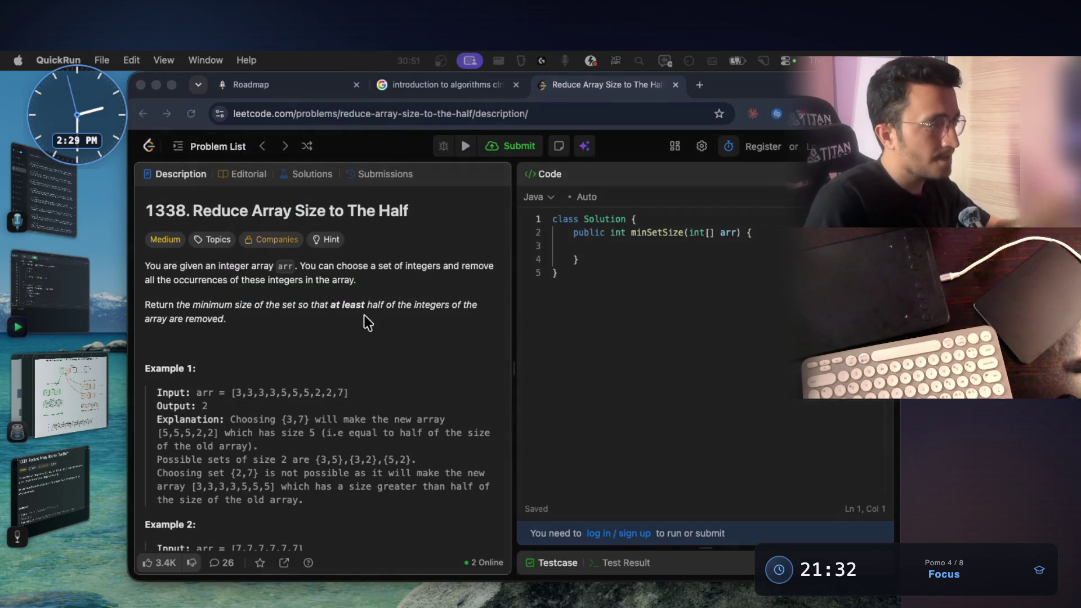
Step: Review the problem statement, mark the word 'removed', and return to the Java editor
{"action": "left_click", "coordinate": [334, 314]}
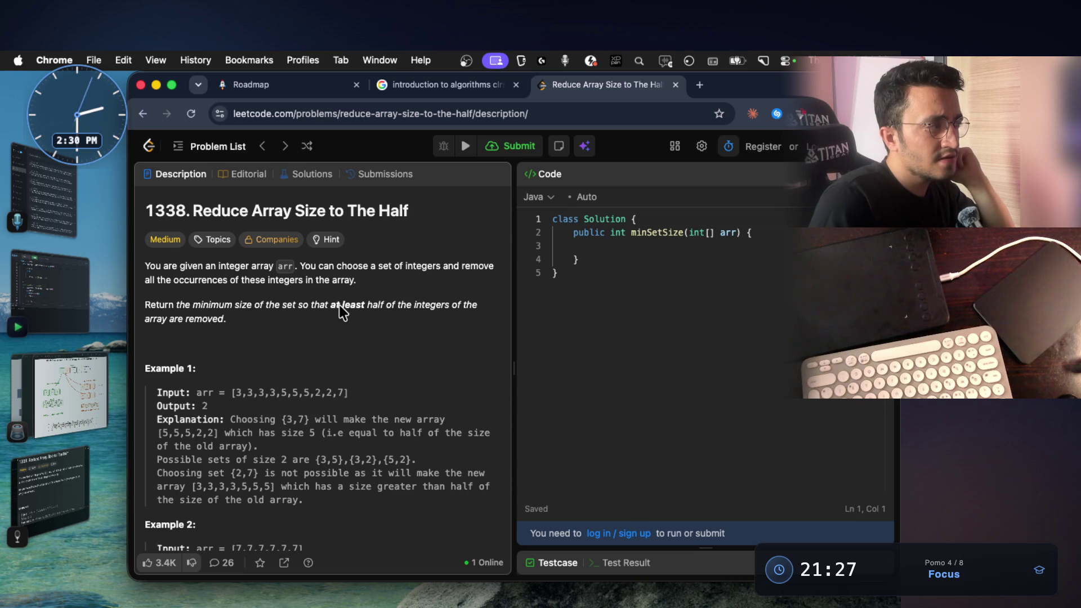
{"action": "double_click", "coordinate": [206, 319]}
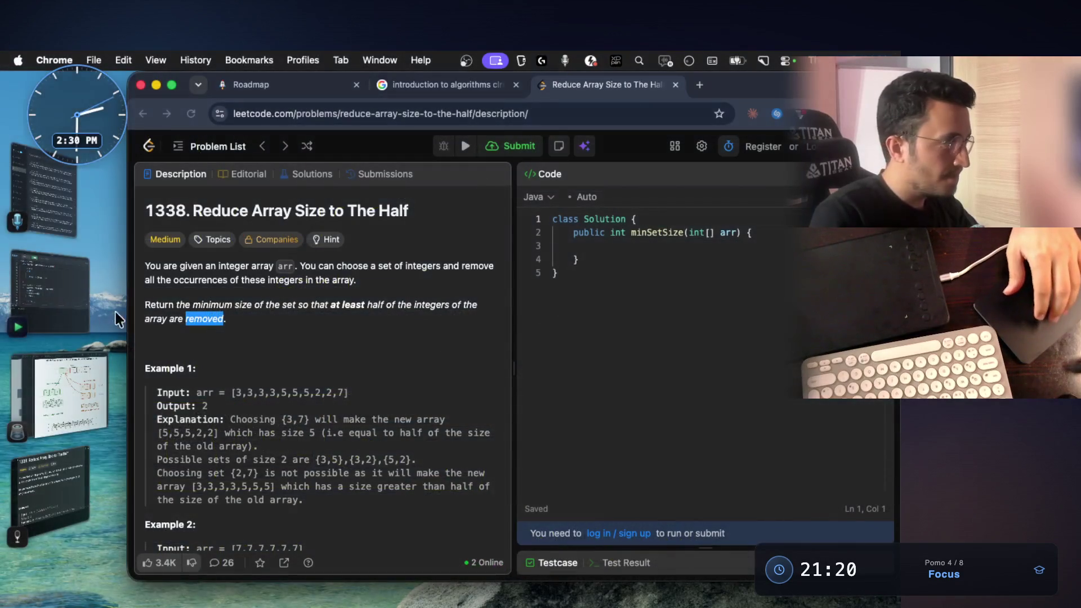
{"action": "left_click", "coordinate": [115, 311]}
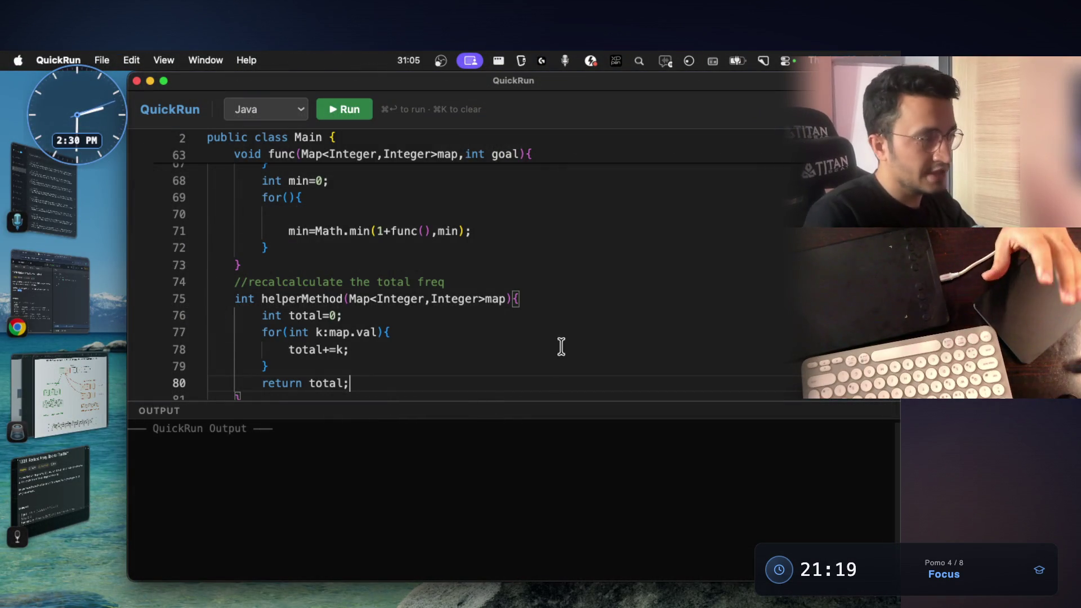
{"action": "scroll", "coordinate": [322, 389], "scroll_direction": "up", "scroll_amount": 3}
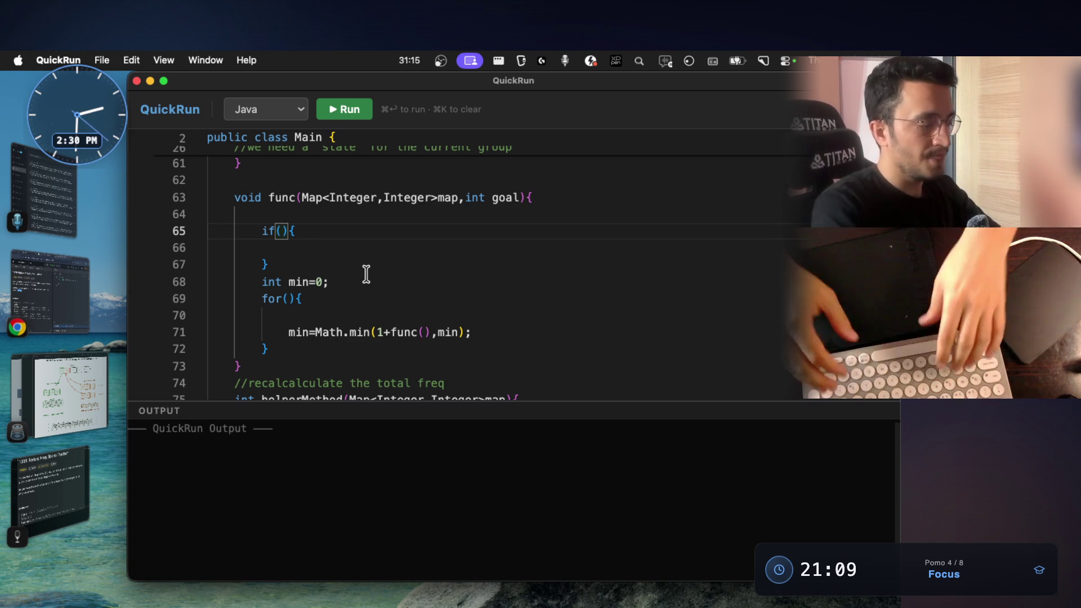
{"action": "scroll", "coordinate": [365, 274], "scroll_direction": "down", "scroll_amount": 5}
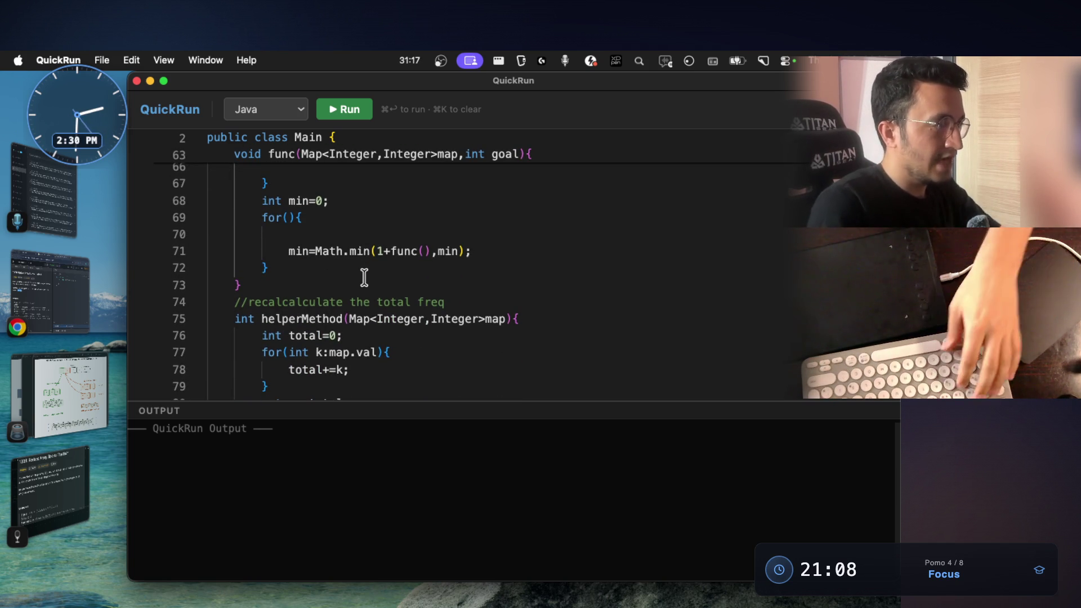
{"action": "scroll", "coordinate": [376, 254], "scroll_direction": "up", "scroll_amount": 4}
Step: Give func's if the condition 'helperMethod(map)<goal' and an early 'return 0;' with its comment
{"action": "left_click", "coordinate": [277, 215]}
{"action": "type", "text": "helperMethod()){"}
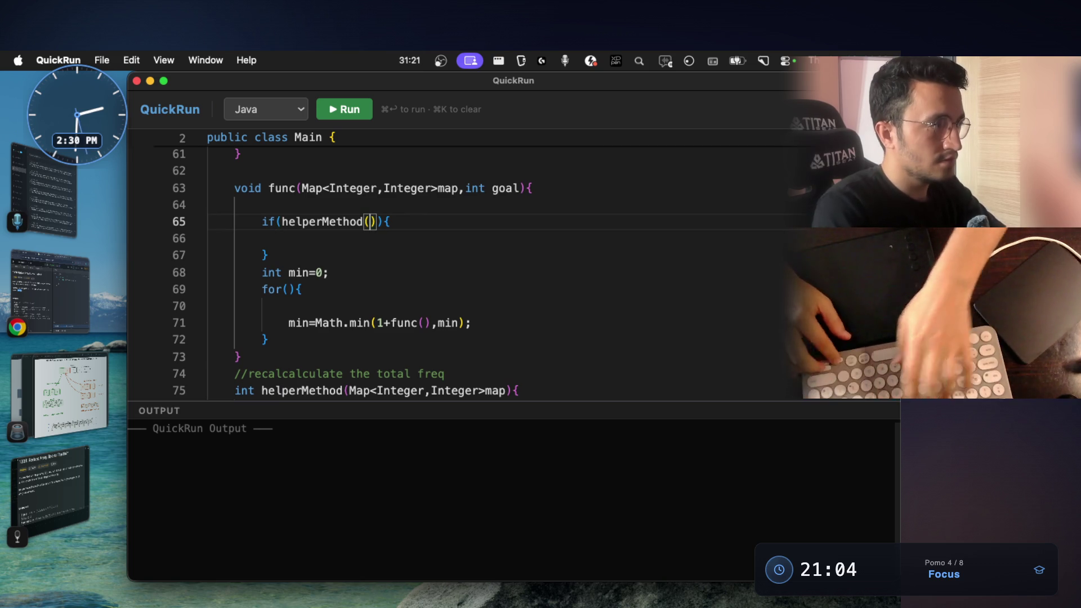
{"action": "type", "text": "m"}
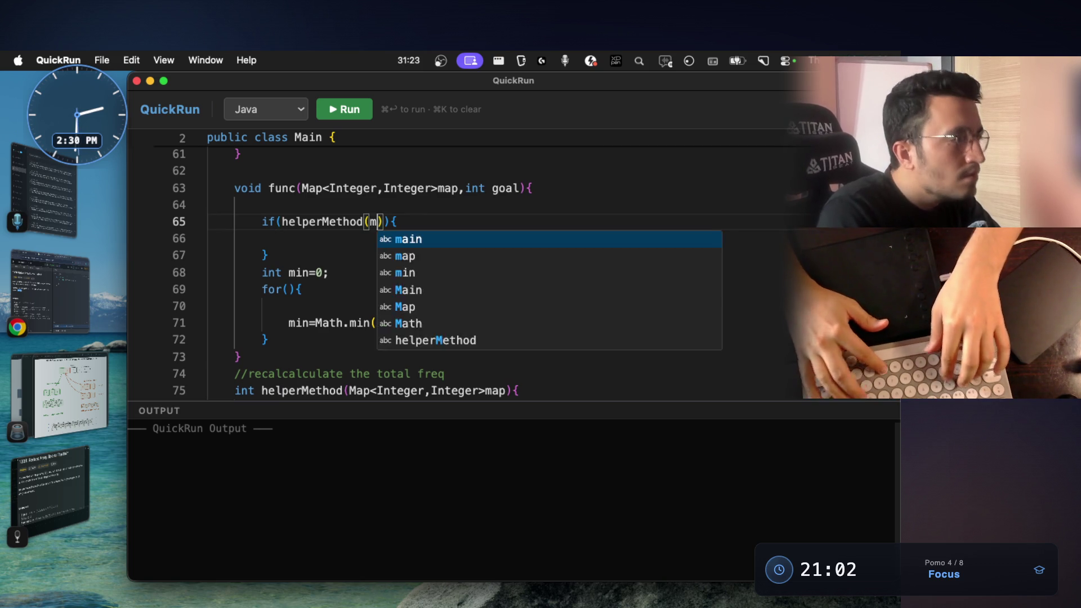
{"action": "type", "text": "ap"}
{"action": "key", "text": "Right"}
{"action": "type", "text": "<goal"}
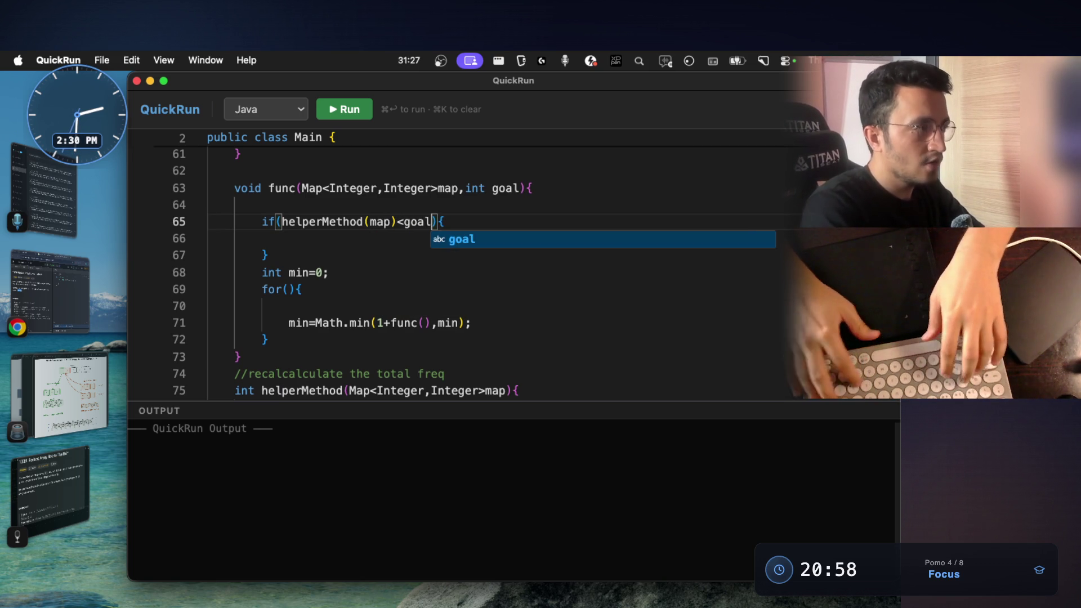
{"action": "key", "text": "Escape"}
{"action": "key", "text": "Down"}
{"action": "type", "text": "retu"}
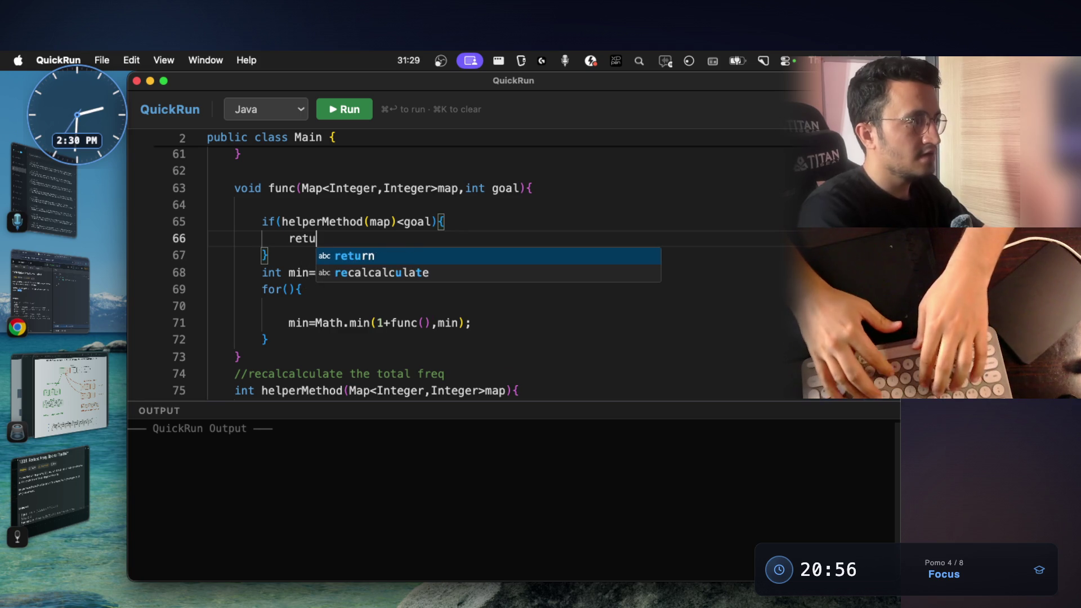
{"action": "type", "text": "rn 0;//we can stop exploring because we"}
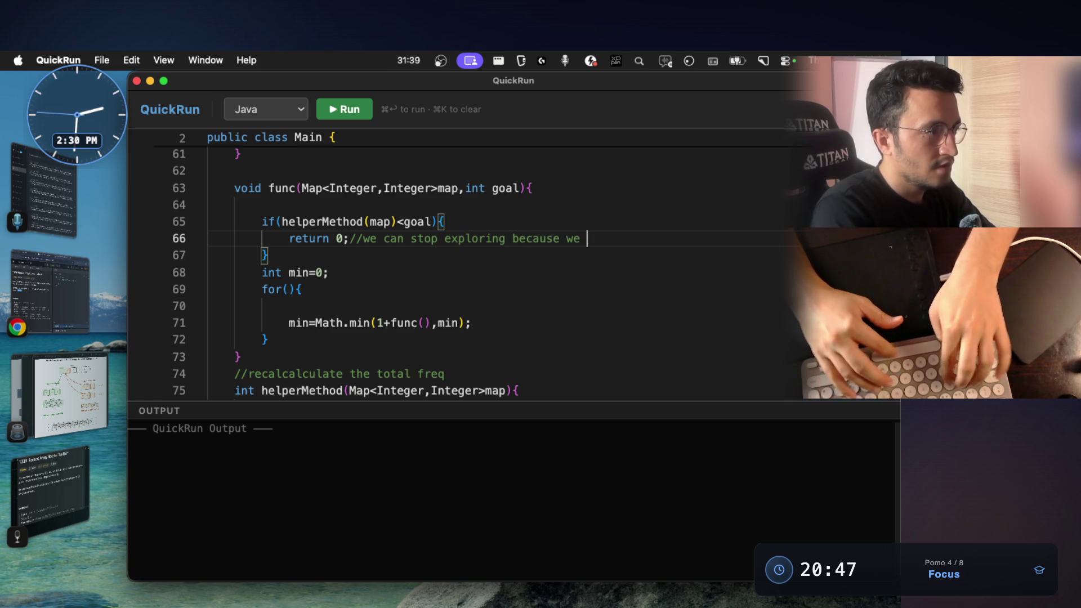
{"action": "type", "text": "have found a valid set he"}
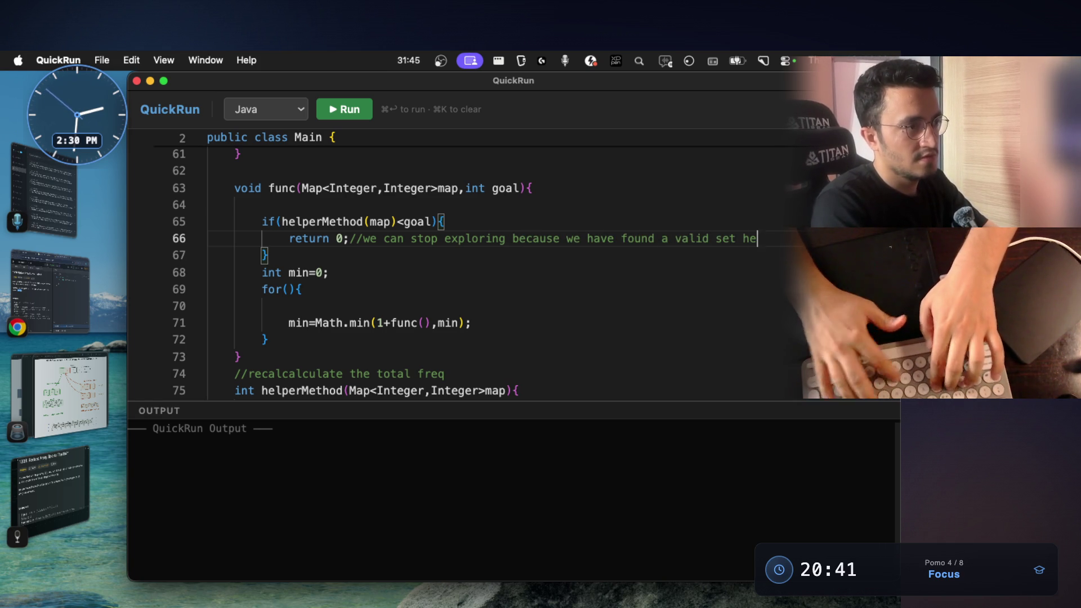
{"action": "type", "text": "re."}
{"action": "scroll", "coordinate": [278, 291], "scroll_direction": "down", "scroll_amount": 1}
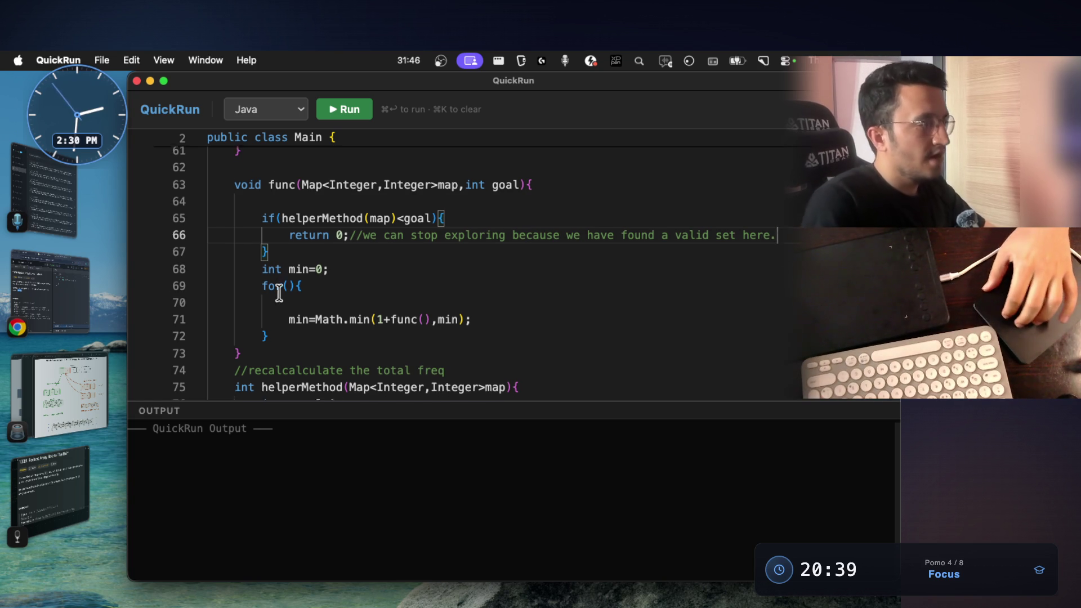
{"action": "scroll", "coordinate": [287, 295], "scroll_direction": "down", "scroll_amount": 1}
{"action": "scroll", "coordinate": [355, 299], "scroll_direction": "down", "scroll_amount": 1}
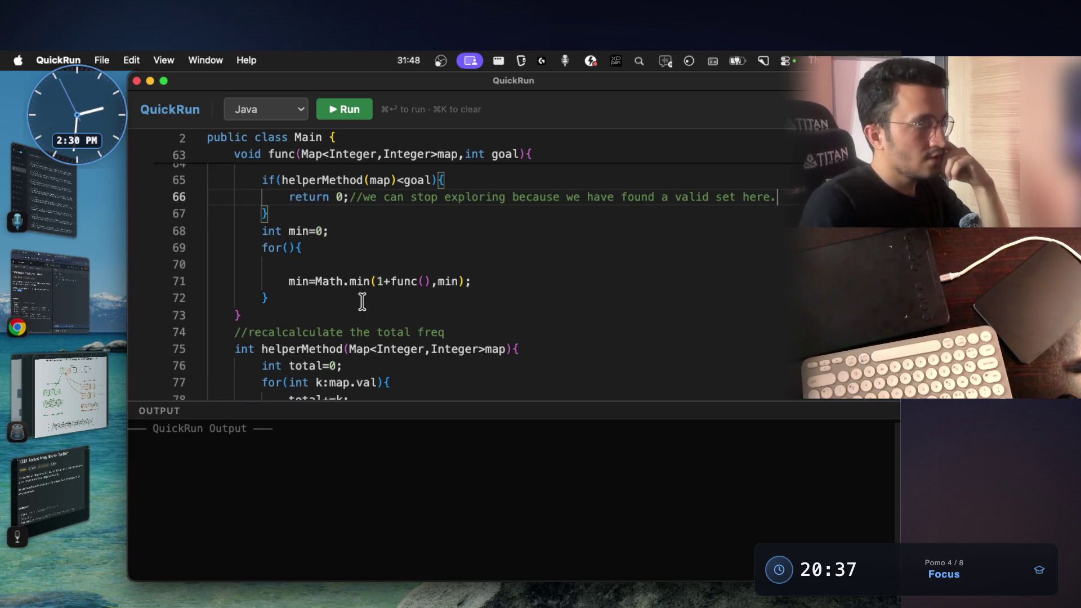
Step: Fix line 71 so min becomes 1 plus func(goal - map.get(i)), removing the stray comma
{"action": "left_click", "coordinate": [439, 155]}
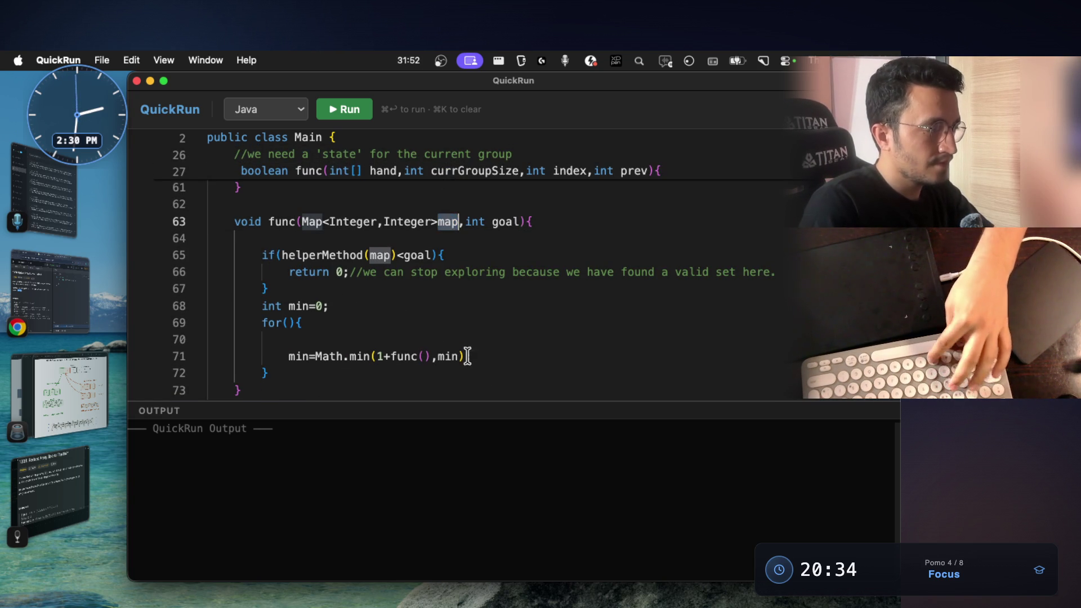
{"action": "left_click", "coordinate": [420, 356]}
{"action": "type", "text": "map,"}
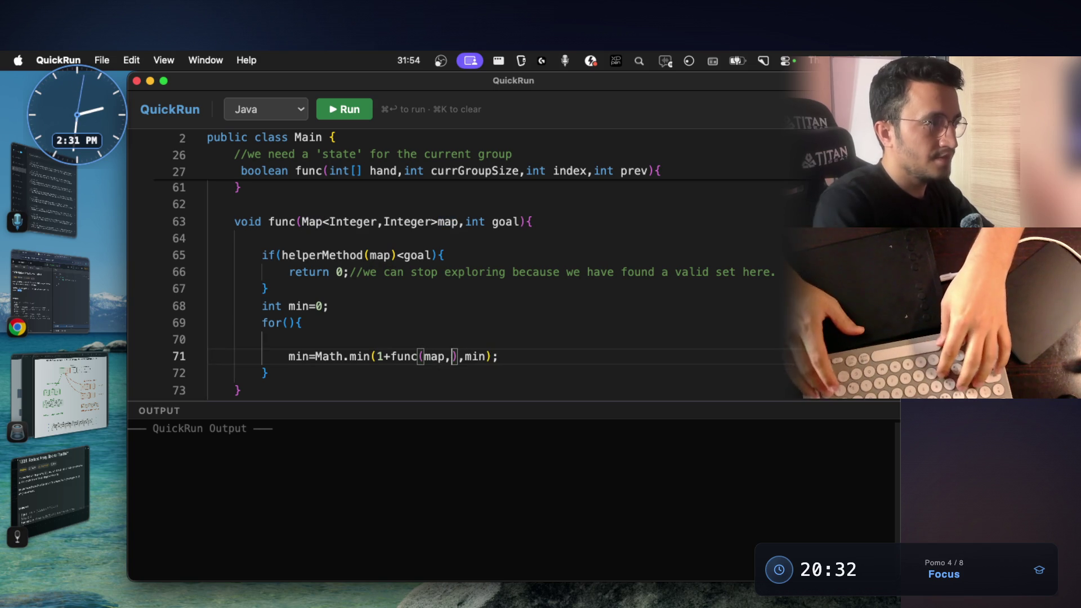
{"action": "type", "text": "goal"}
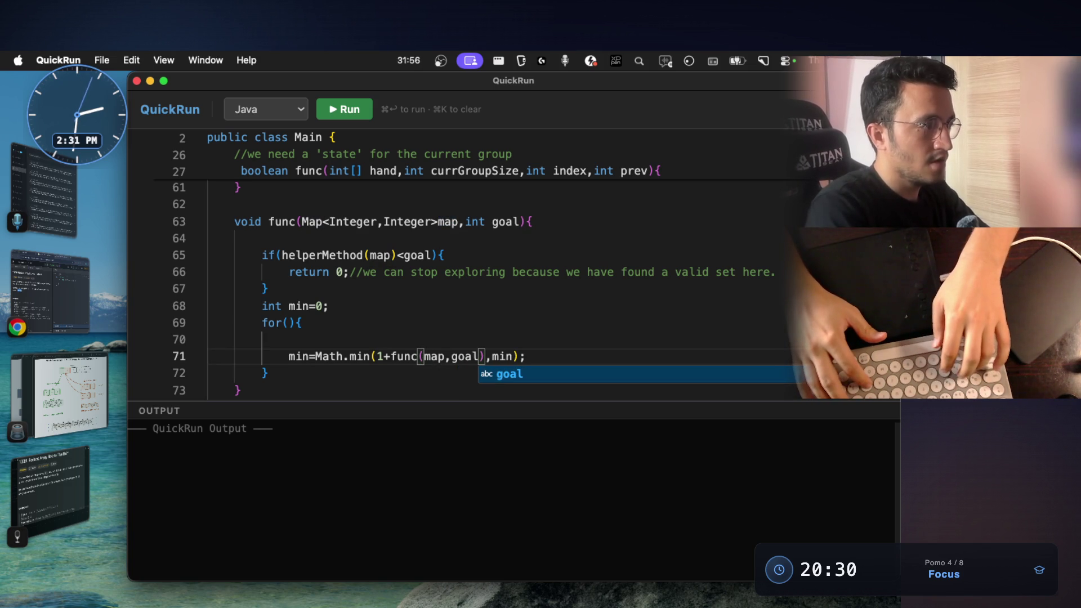
{"action": "type", "text": "-"}
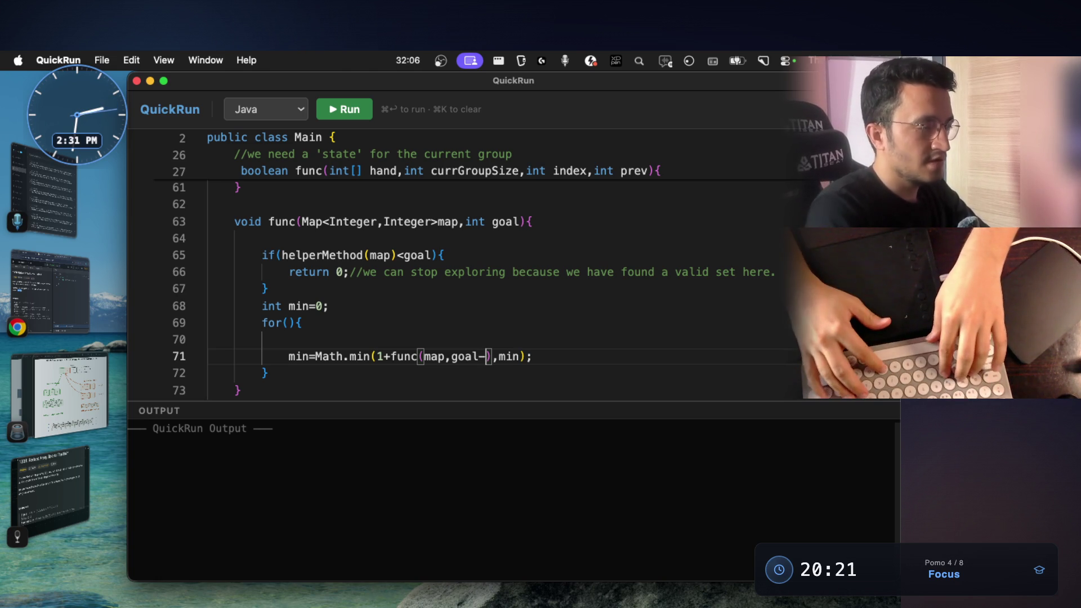
{"action": "type", "text": "map."}
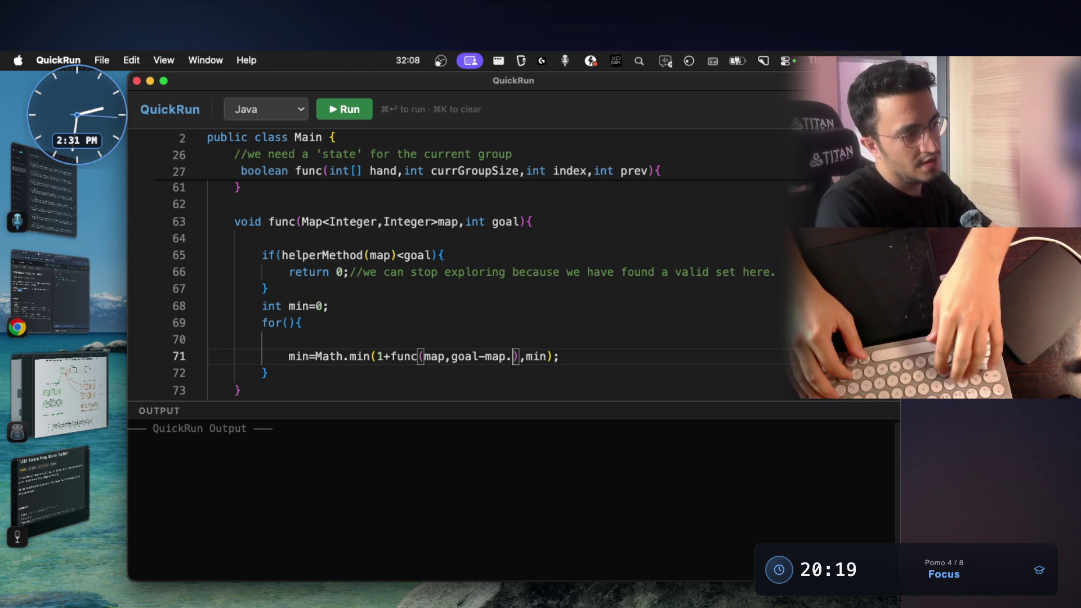
{"action": "type", "text": "get("}
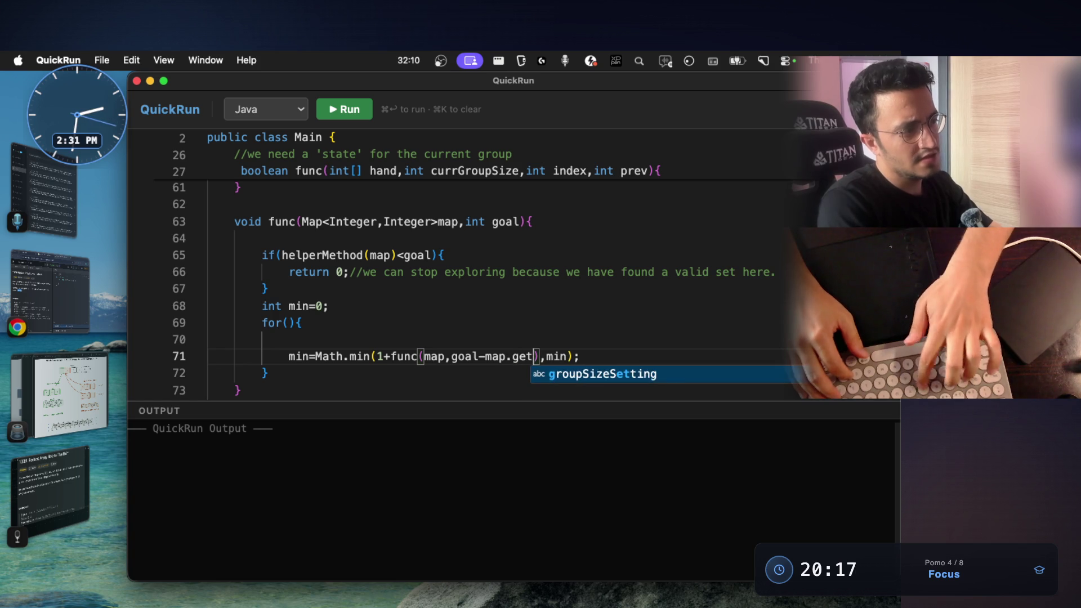
{"action": "type", "text": ","}
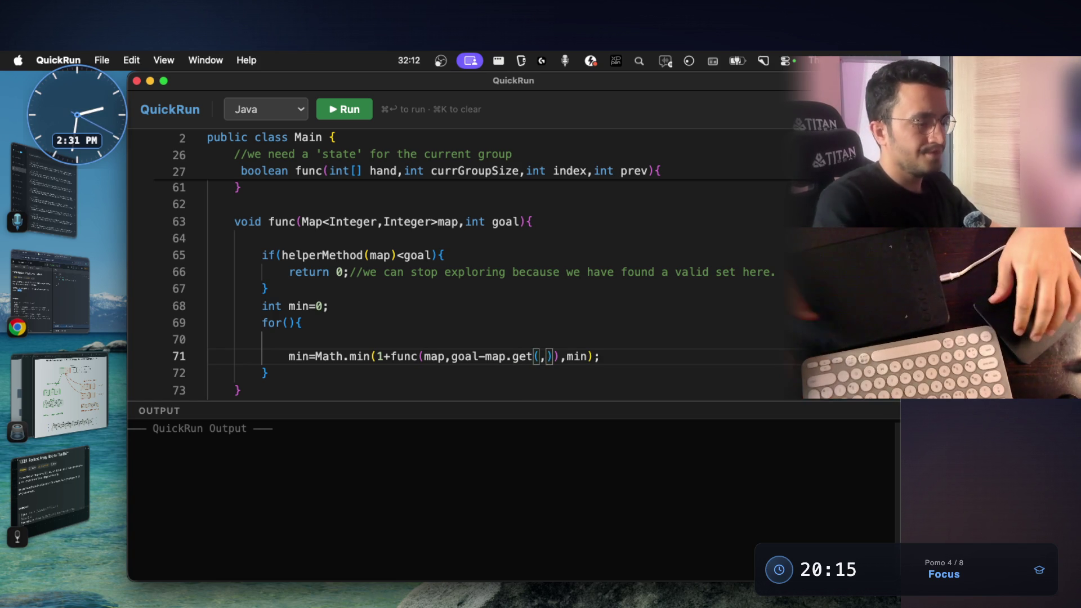
{"action": "key", "text": "BackSpace"}
{"action": "type", "text": "i)"}
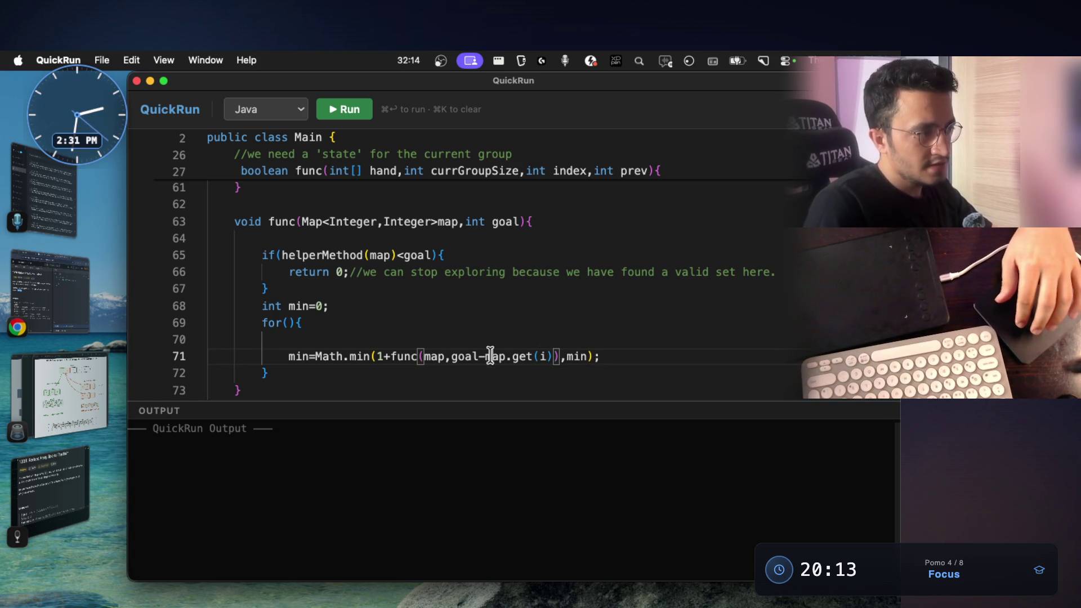
{"action": "left_click", "coordinate": [451, 357]}
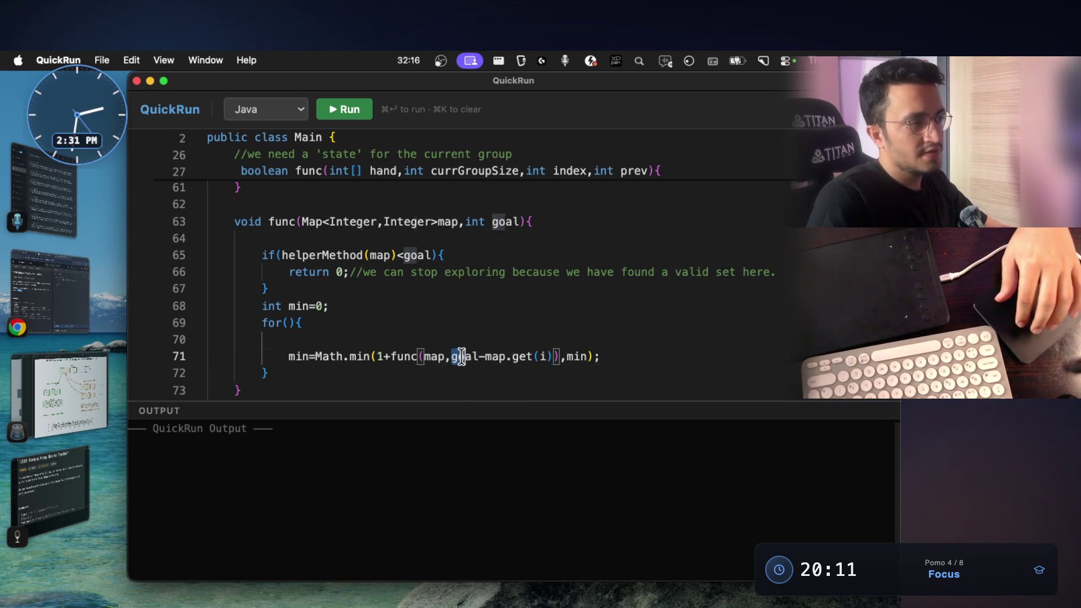
{"action": "left_click", "coordinate": [546, 355]}
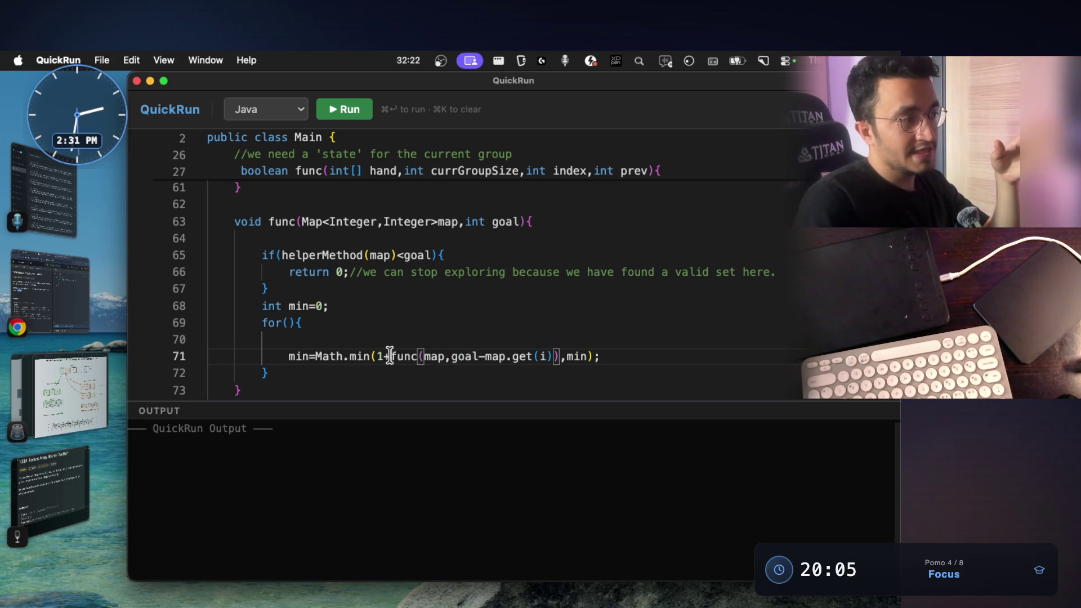
Step: Highlight the recursive func call on line 71, deselect it, and bring up the whiteboard
{"action": "left_click_drag", "start_coordinate": [390, 356], "coordinate": [518, 350]}
{"action": "left_click", "coordinate": [596, 357]}
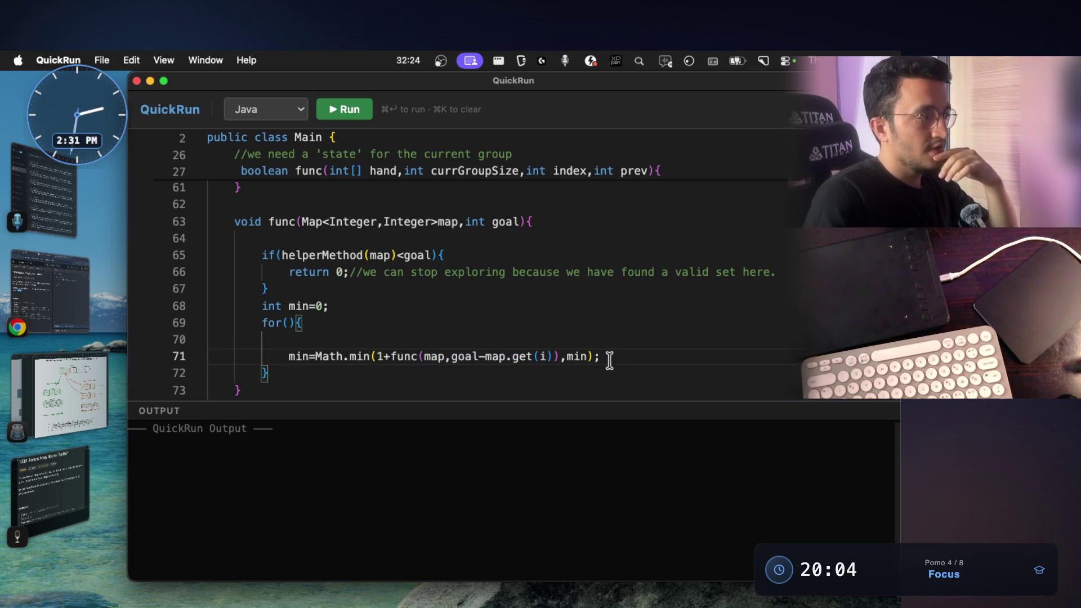
{"action": "key", "text": "ctrl+Right"}
{"action": "scroll", "coordinate": [467, 309], "scroll_direction": "down", "scroll_amount": 5}
{"action": "scroll", "coordinate": [477, 353], "scroll_direction": "down", "scroll_amount": 2}
{"action": "scroll", "coordinate": [477, 353], "scroll_direction": "down", "scroll_amount": 4}
{"action": "scroll", "coordinate": [608, 403], "scroll_direction": "down", "scroll_amount": 1}
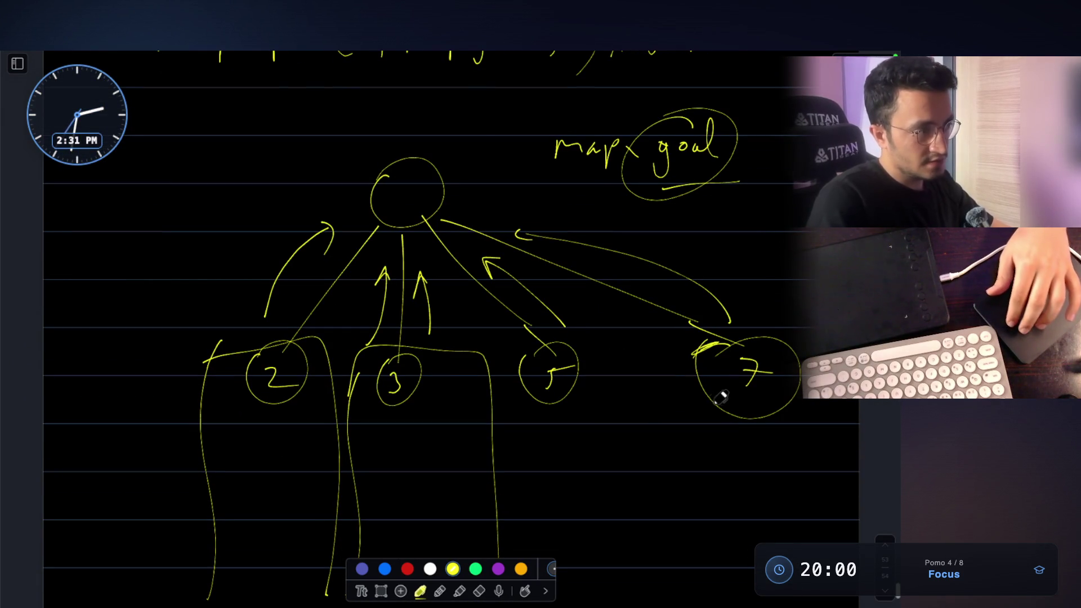
{"action": "scroll", "coordinate": [477, 247], "scroll_direction": "up", "scroll_amount": 1}
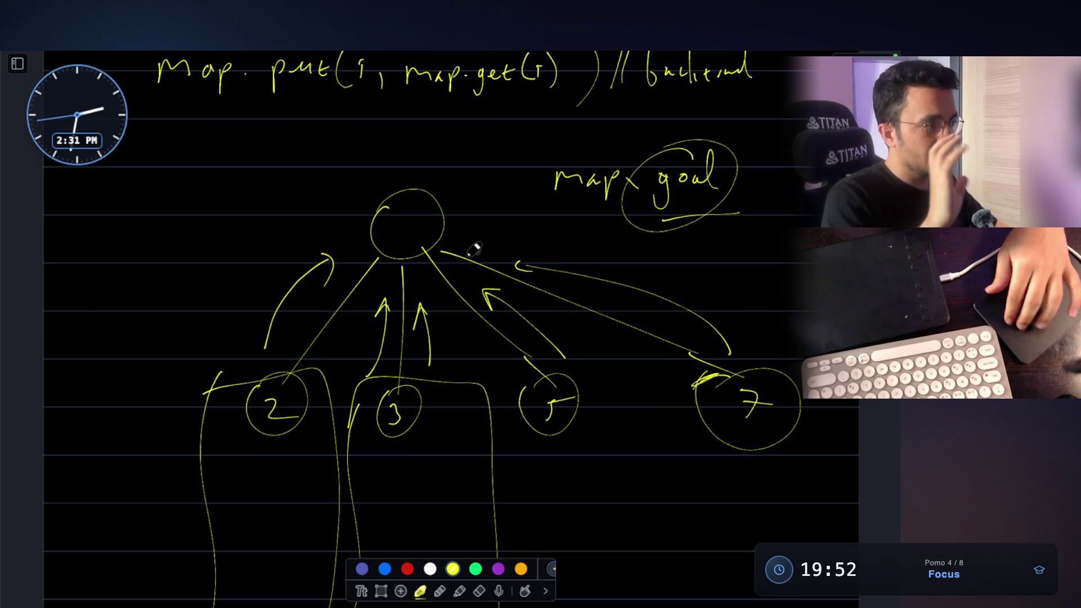
{"action": "scroll", "coordinate": [458, 309], "scroll_direction": "up", "scroll_amount": 2}
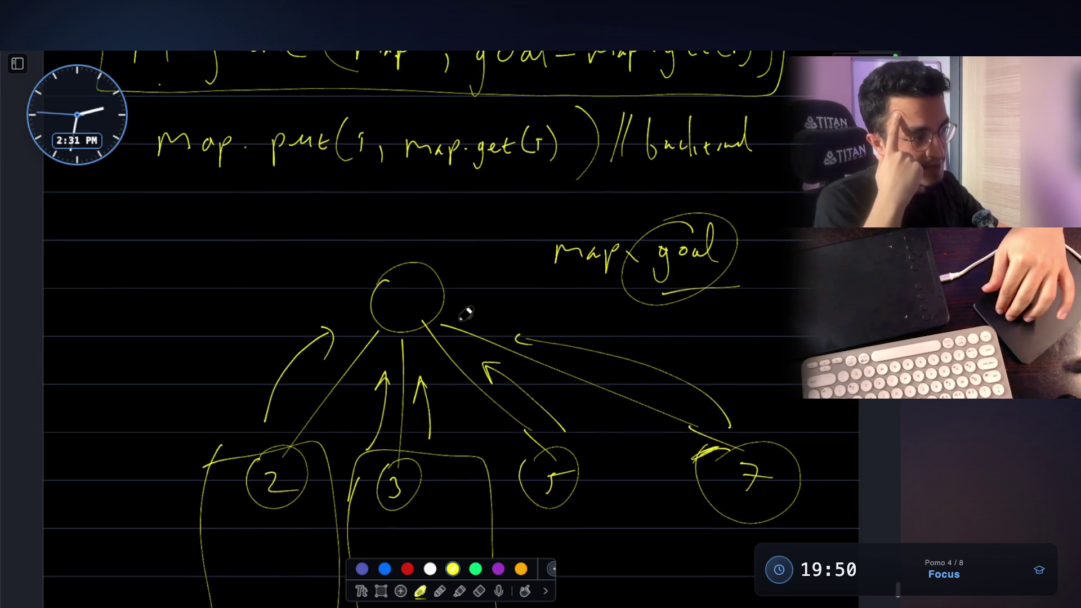
{"action": "scroll", "coordinate": [465, 314], "scroll_direction": "down", "scroll_amount": 3}
{"action": "scroll", "coordinate": [466, 313], "scroll_direction": "down", "scroll_amount": 1}
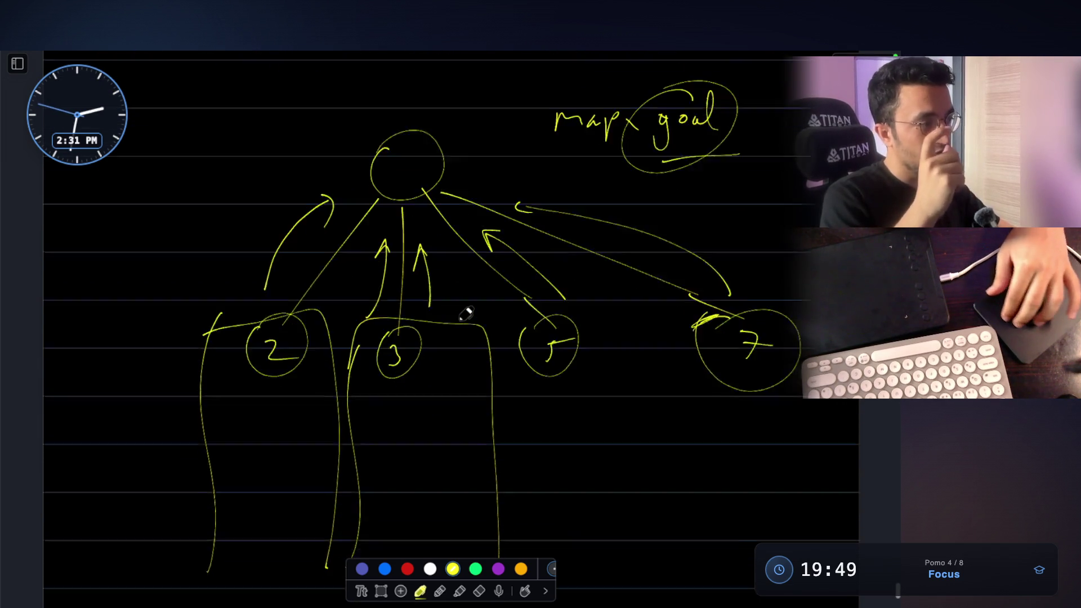
{"action": "scroll", "coordinate": [465, 313], "scroll_direction": "down", "scroll_amount": 2}
Step: Box node 5's branch in yellow and draw branches with child circles beneath node 2
{"action": "left_click_drag", "start_coordinate": [506, 253], "coordinate": [515, 464]}
{"action": "left_click_drag", "start_coordinate": [507, 250], "coordinate": [610, 325]}
{"action": "left_click_drag", "start_coordinate": [621, 378], "coordinate": [625, 434]}
{"action": "scroll", "coordinate": [617, 398], "scroll_direction": "down", "scroll_amount": 1}
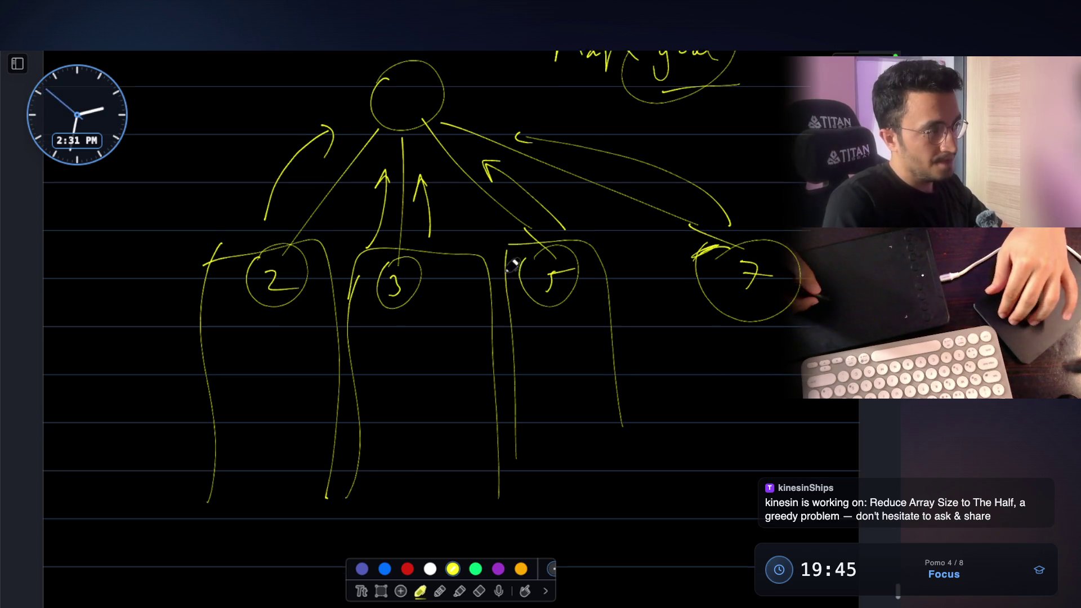
{"action": "mouse_move", "coordinate": [257, 294]}
{"action": "left_mouse_down"}
{"action": "mouse_move", "coordinate": [212, 395]}
{"action": "mouse_move", "coordinate": [212, 428]}
{"action": "mouse_move", "coordinate": [272, 404]}
{"action": "mouse_move", "coordinate": [277, 435]}
{"action": "left_mouse_up"}
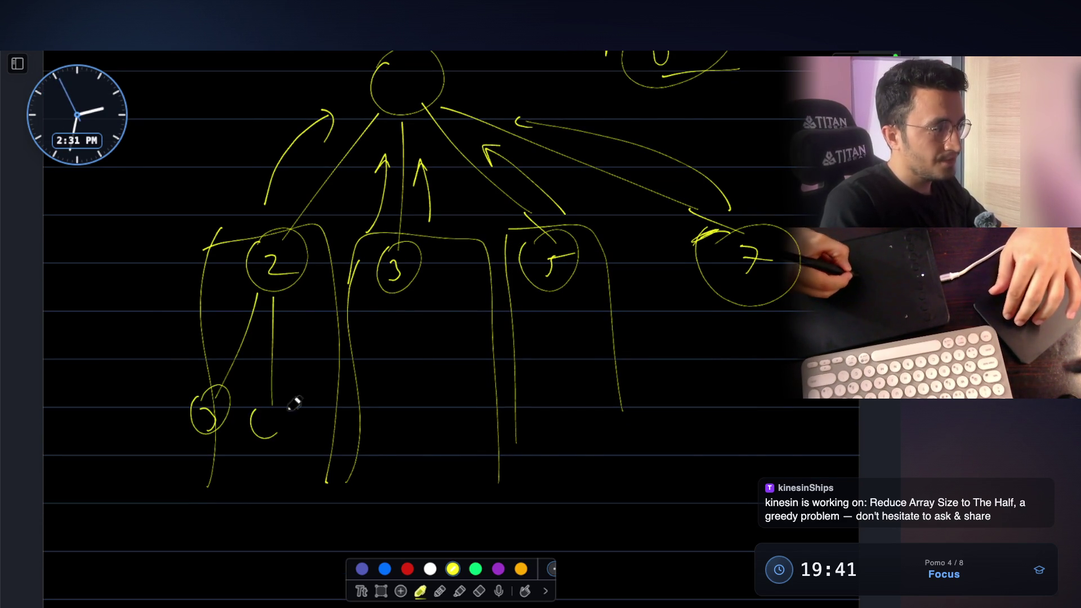
{"action": "left_click_drag", "start_coordinate": [294, 296], "coordinate": [325, 397]}
{"action": "mouse_move", "coordinate": [319, 406]}
{"action": "left_mouse_down"}
{"action": "mouse_move", "coordinate": [345, 407]}
{"action": "mouse_move", "coordinate": [314, 432]}
{"action": "left_mouse_up"}
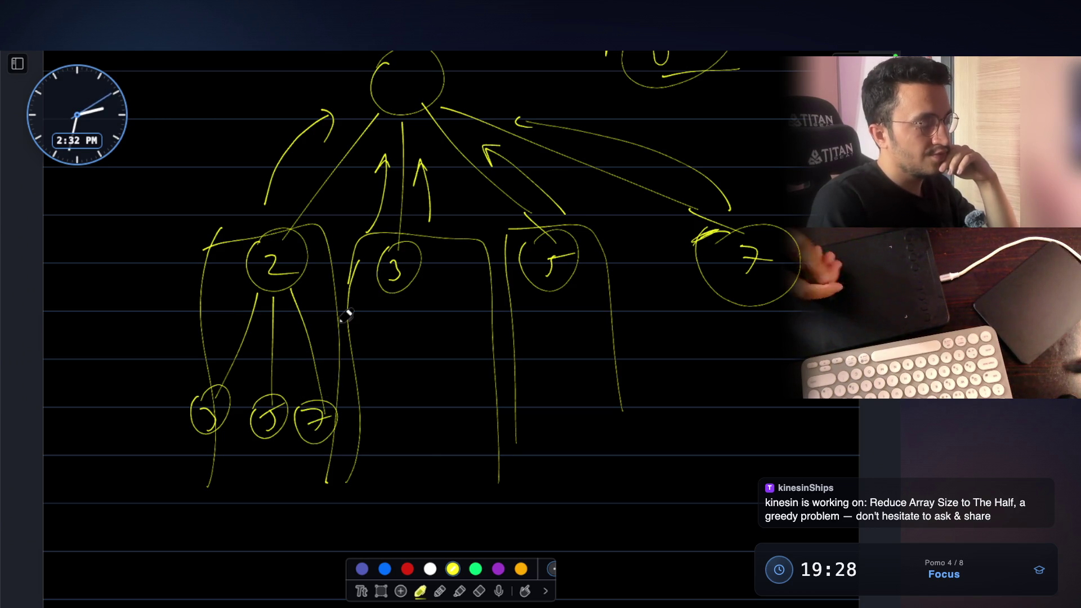
{"action": "scroll", "coordinate": [345, 316], "scroll_direction": "up", "scroll_amount": 5}
{"action": "scroll", "coordinate": [345, 316], "scroll_direction": "up", "scroll_amount": 5}
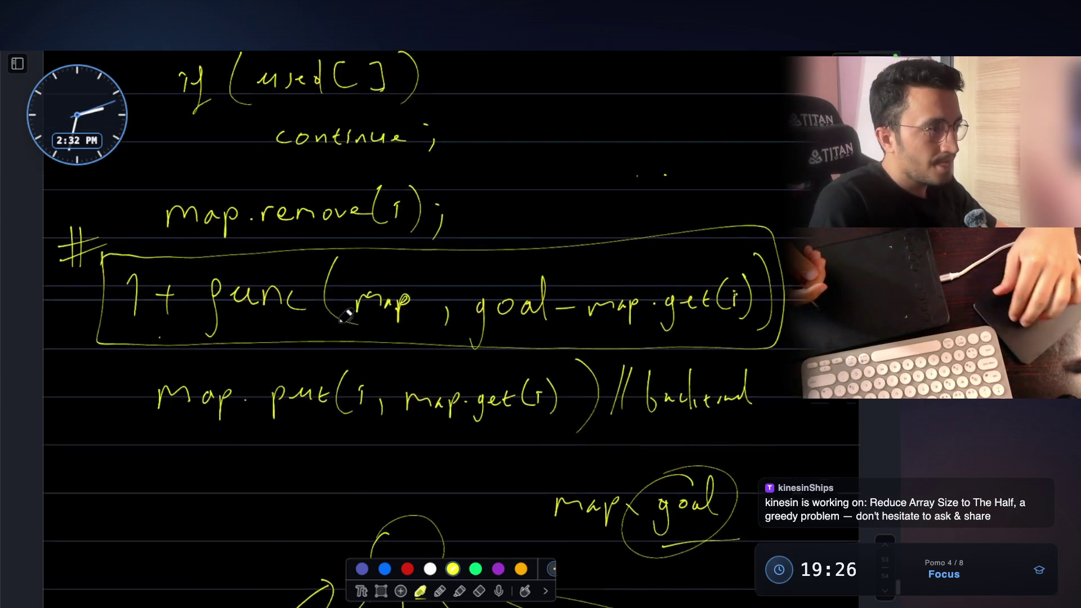
{"action": "scroll", "coordinate": [346, 316], "scroll_direction": "down", "scroll_amount": 4}
{"action": "scroll", "coordinate": [345, 316], "scroll_direction": "down", "scroll_amount": 5}
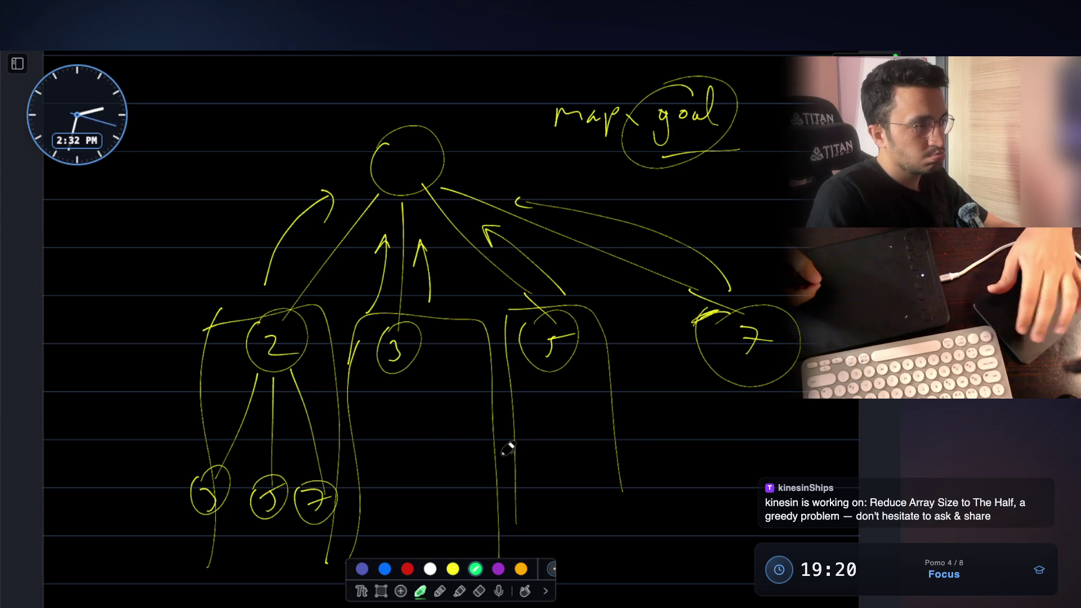
{"action": "scroll", "coordinate": [512, 456], "scroll_direction": "up", "scroll_amount": 2}
{"action": "scroll", "coordinate": [505, 449], "scroll_direction": "up", "scroll_amount": 3}
{"action": "scroll", "coordinate": [507, 450], "scroll_direction": "up", "scroll_amount": 3}
{"action": "scroll", "coordinate": [502, 444], "scroll_direction": "up", "scroll_amount": 4}
{"action": "scroll", "coordinate": [509, 309], "scroll_direction": "up", "scroll_amount": 2}
{"action": "scroll", "coordinate": [509, 321], "scroll_direction": "up", "scroll_amount": 3}
{"action": "scroll", "coordinate": [517, 321], "scroll_direction": "up", "scroll_amount": 2}
{"action": "scroll", "coordinate": [519, 321], "scroll_direction": "up", "scroll_amount": 2}
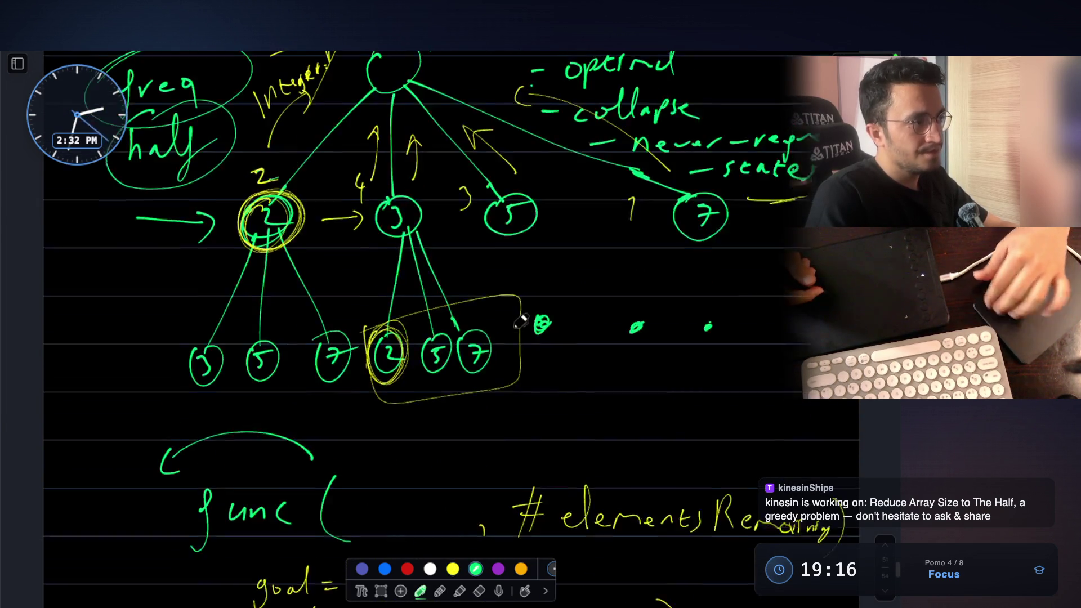
{"action": "scroll", "coordinate": [521, 322], "scroll_direction": "up", "scroll_amount": 1}
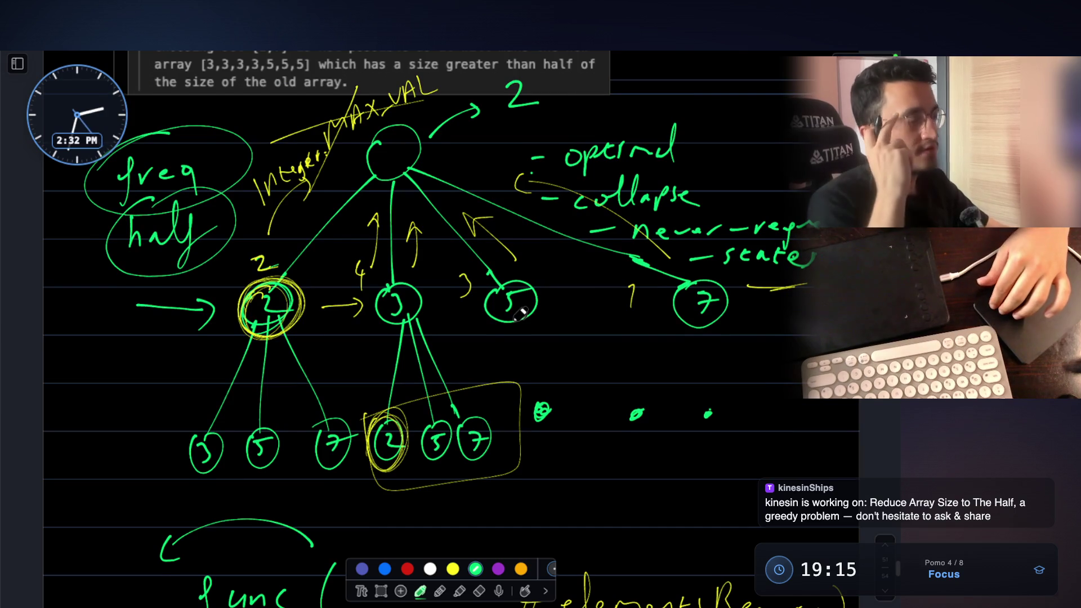
{"action": "scroll", "coordinate": [522, 317], "scroll_direction": "down", "scroll_amount": 1}
{"action": "scroll", "coordinate": [521, 315], "scroll_direction": "down", "scroll_amount": 3}
{"action": "scroll", "coordinate": [521, 315], "scroll_direction": "down", "scroll_amount": 5}
{"action": "scroll", "coordinate": [521, 315], "scroll_direction": "down", "scroll_amount": 4}
{"action": "scroll", "coordinate": [520, 314], "scroll_direction": "down", "scroll_amount": 4}
{"action": "scroll", "coordinate": [520, 314], "scroll_direction": "down", "scroll_amount": 5}
{"action": "scroll", "coordinate": [521, 314], "scroll_direction": "down", "scroll_amount": 2}
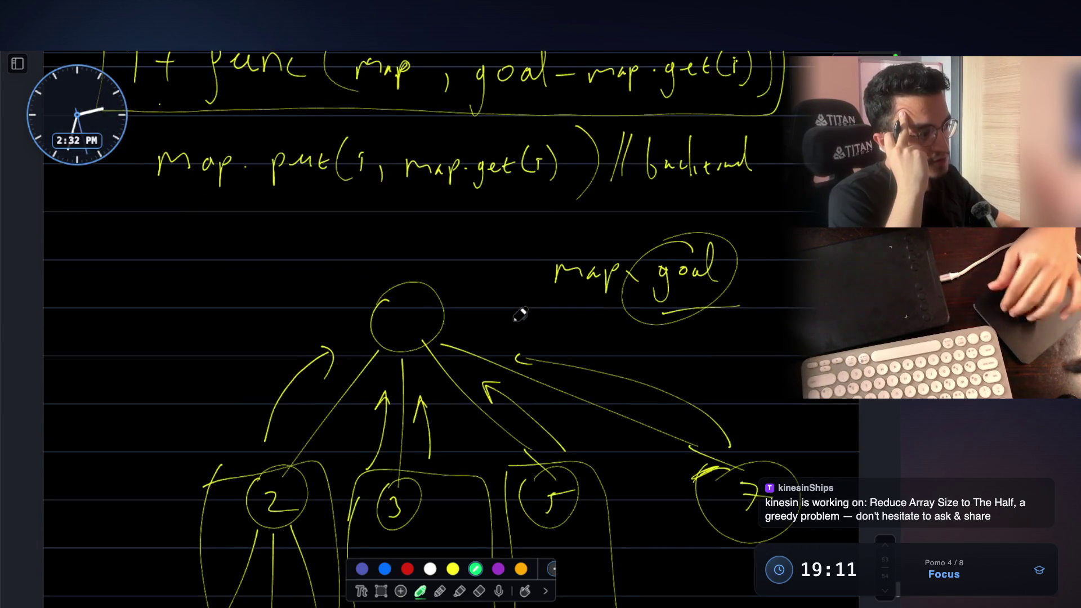
{"action": "scroll", "coordinate": [520, 315], "scroll_direction": "down", "scroll_amount": 3}
{"action": "scroll", "coordinate": [520, 314], "scroll_direction": "up", "scroll_amount": 1}
{"action": "scroll", "coordinate": [521, 315], "scroll_direction": "up", "scroll_amount": 2}
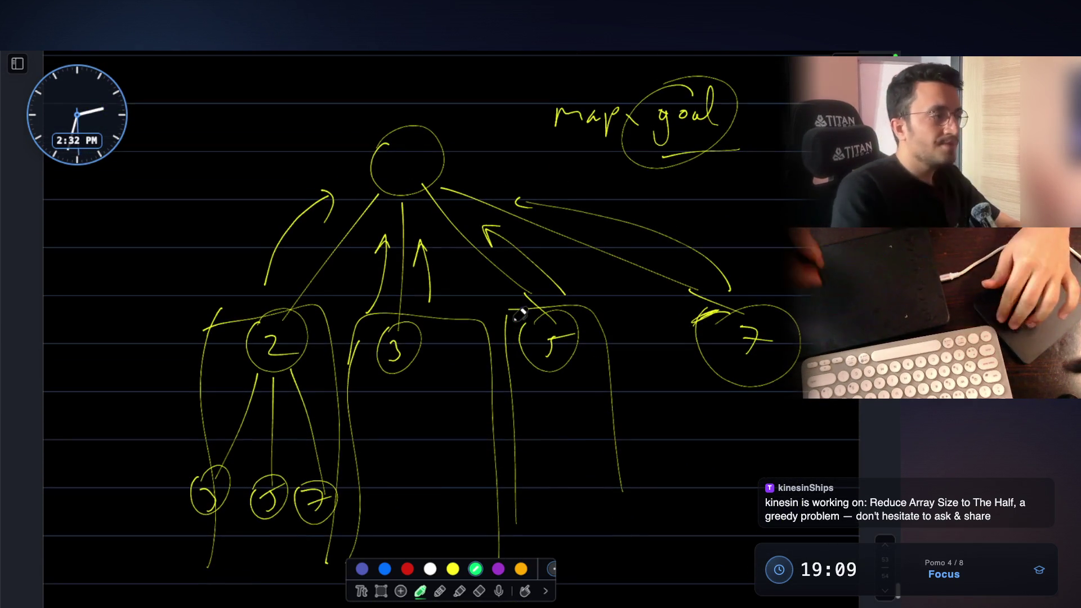
Step: Write a green 'freq' label with lines toward node 2, hide the board, and show LeetCode
{"action": "mouse_move", "coordinate": [83, 325]}
{"action": "left_mouse_down"}
{"action": "mouse_move", "coordinate": [97, 311]}
{"action": "mouse_move", "coordinate": [151, 324]}
{"action": "left_mouse_up"}
{"action": "left_click_drag", "start_coordinate": [55, 397], "coordinate": [194, 334]}
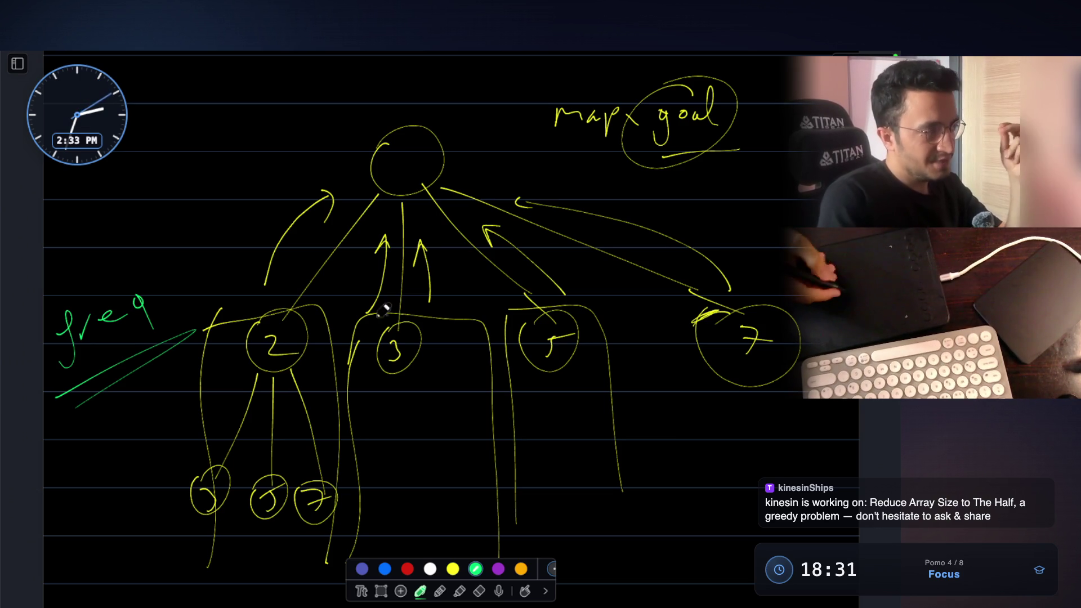
{"action": "key", "text": "Escape"}
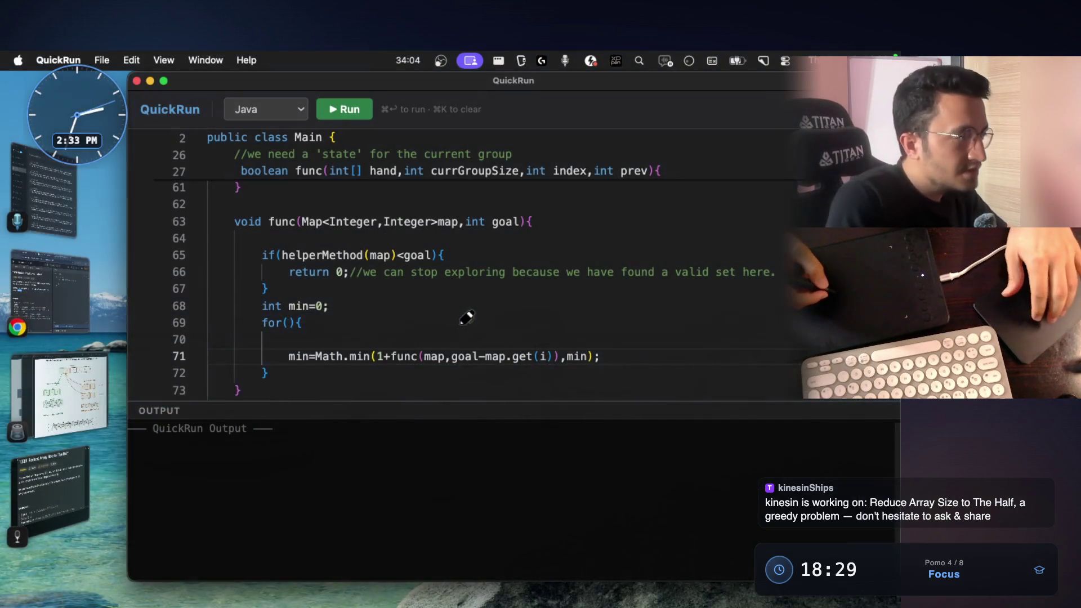
{"action": "left_click", "coordinate": [85, 296]}
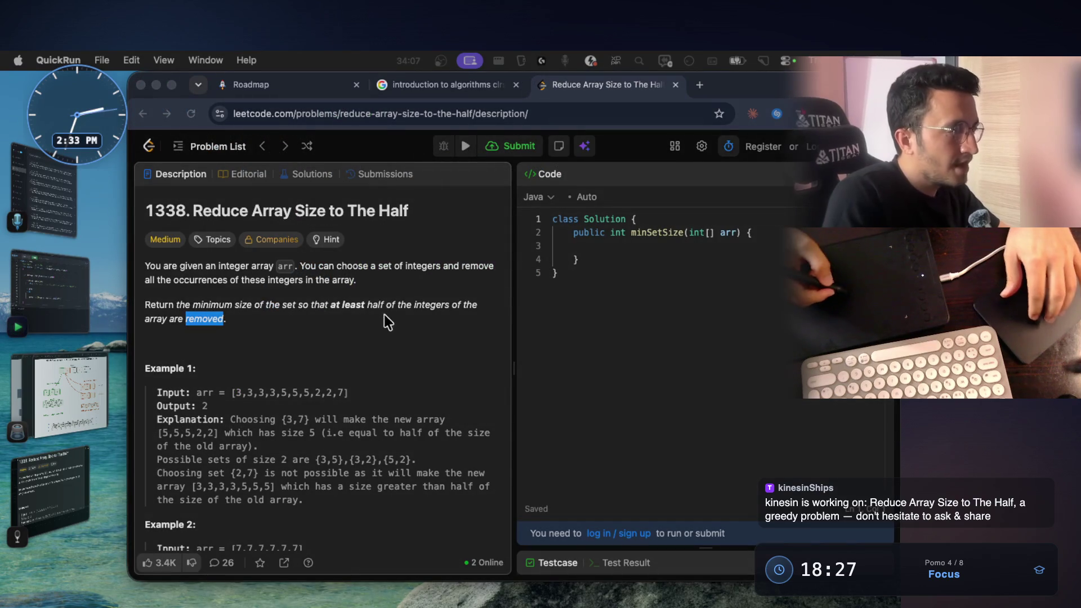
Step: Copy the 3:4, 5:3, 2:2, 7:1 table with boxed select and paste it beneath the tree
{"action": "key", "text": "super+shift+a"}
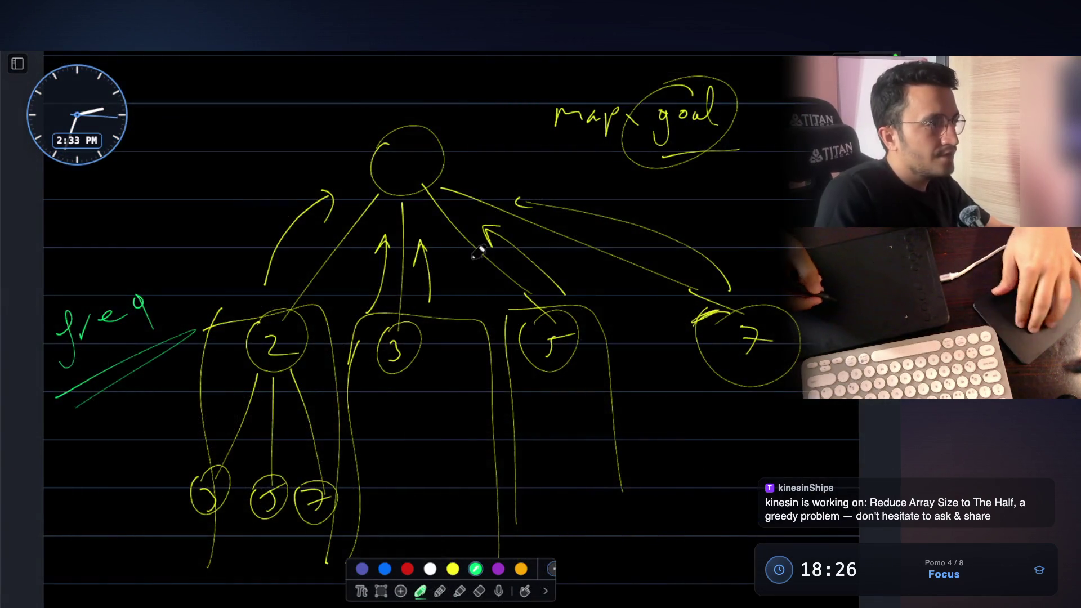
{"action": "scroll", "coordinate": [478, 252], "scroll_direction": "up", "scroll_amount": 10}
{"action": "scroll", "coordinate": [565, 249], "scroll_direction": "up", "scroll_amount": 10}
{"action": "scroll", "coordinate": [579, 246], "scroll_direction": "up", "scroll_amount": 10}
{"action": "scroll", "coordinate": [580, 271], "scroll_direction": "up", "scroll_amount": 1}
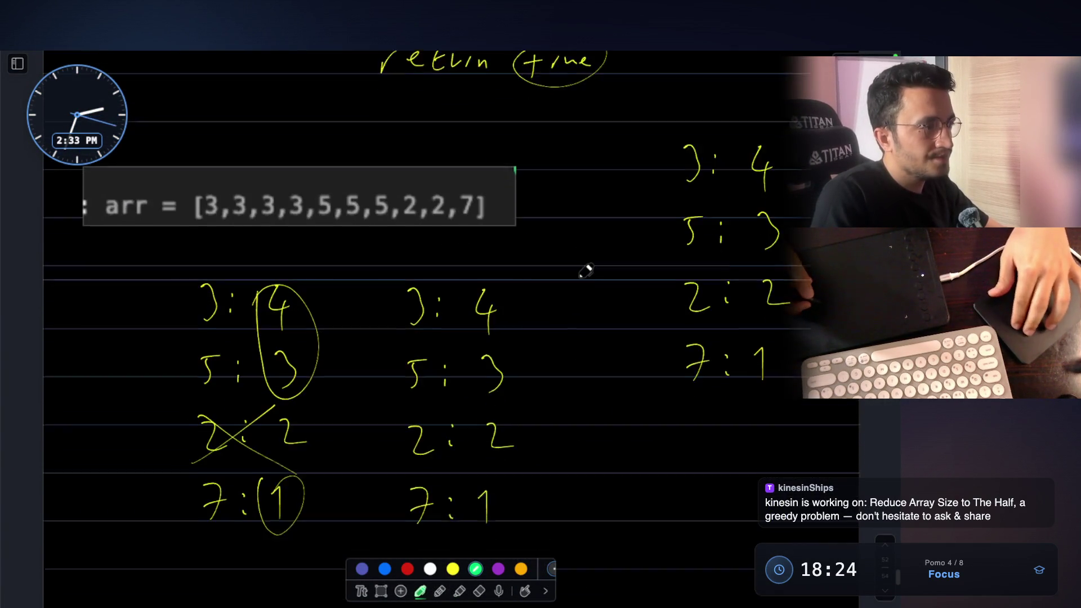
{"action": "scroll", "coordinate": [586, 270], "scroll_direction": "down", "scroll_amount": 1}
{"action": "left_click", "coordinate": [381, 592]}
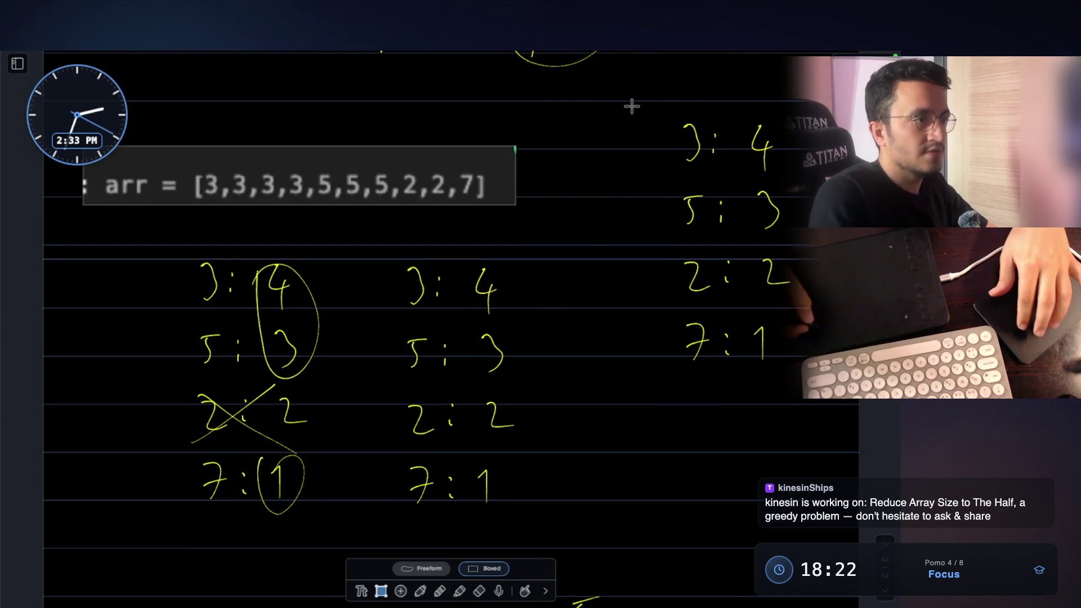
{"action": "left_click_drag", "start_coordinate": [628, 103], "coordinate": [809, 395]}
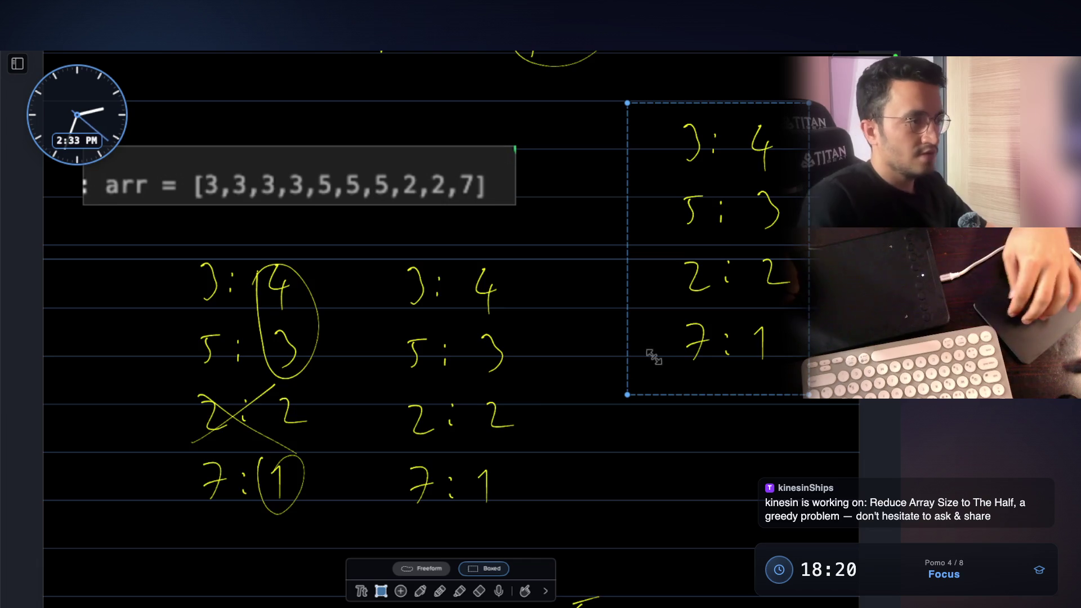
{"action": "scroll", "coordinate": [526, 391], "scroll_direction": "down", "scroll_amount": 10}
{"action": "scroll", "coordinate": [524, 389], "scroll_direction": "down", "scroll_amount": 10}
{"action": "scroll", "coordinate": [518, 386], "scroll_direction": "down", "scroll_amount": 10}
{"action": "scroll", "coordinate": [286, 409], "scroll_direction": "down", "scroll_amount": 5}
{"action": "key", "text": "ctrl+v"}
{"action": "left_click_drag", "start_coordinate": [352, 442], "coordinate": [222, 357]}
{"action": "scroll", "coordinate": [338, 510], "scroll_direction": "down", "scroll_amount": 5}
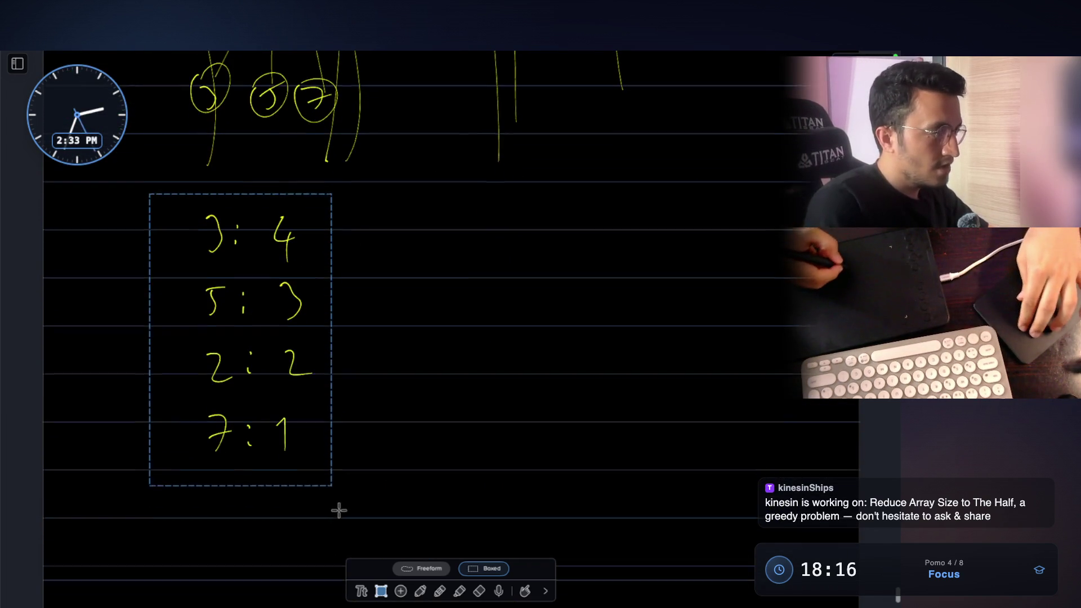
{"action": "scroll", "coordinate": [330, 490], "scroll_direction": "down", "scroll_amount": 1}
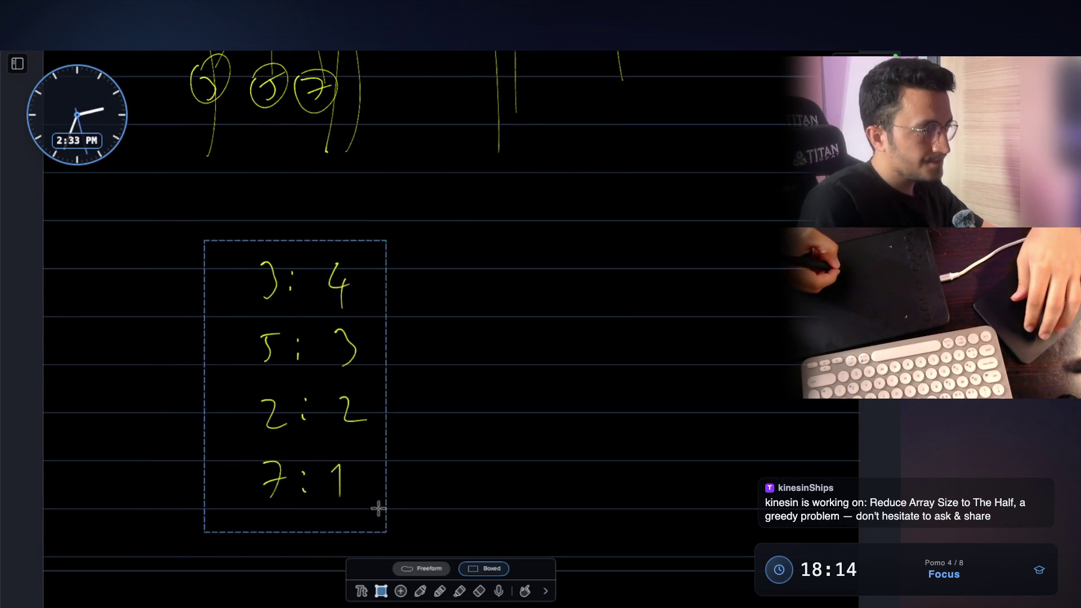
{"action": "left_click_drag", "start_coordinate": [327, 473], "coordinate": [320, 502]}
{"action": "left_click", "coordinate": [419, 590]}
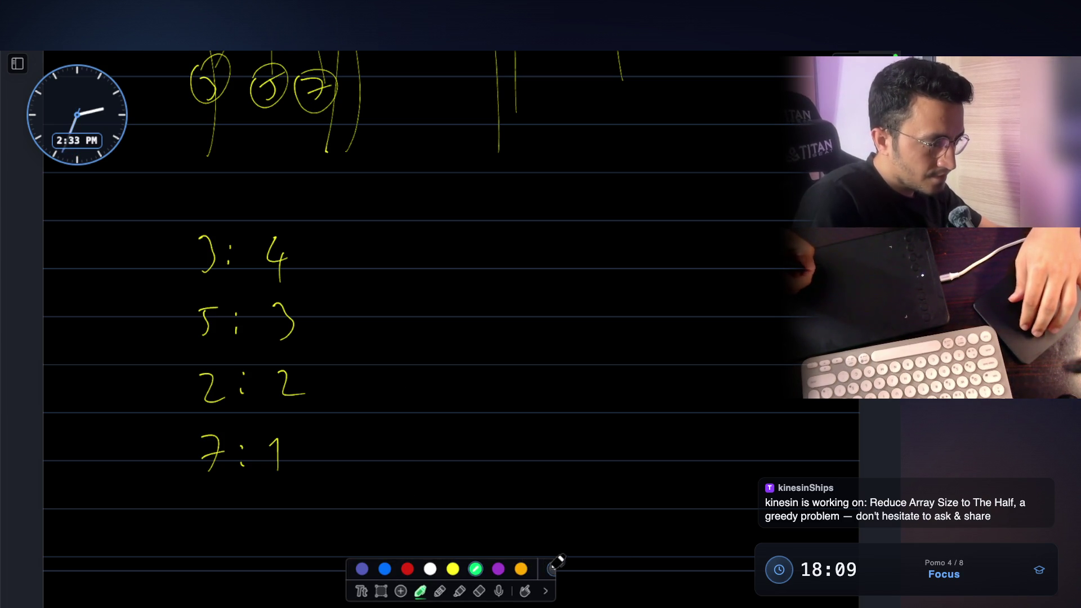
{"action": "left_click", "coordinate": [553, 569]}
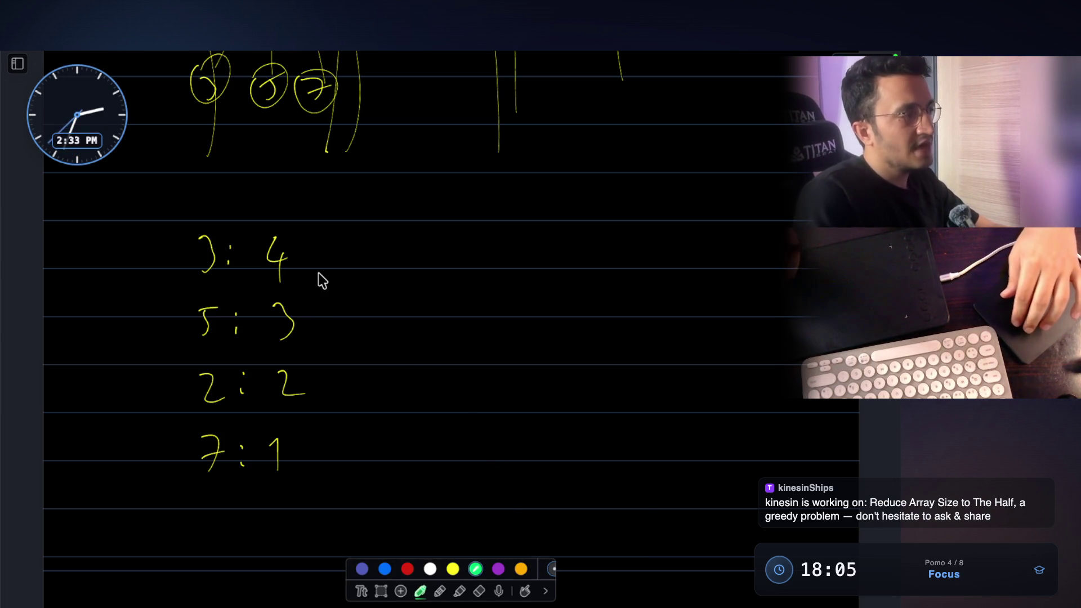
{"action": "scroll", "coordinate": [321, 280], "scroll_direction": "up", "scroll_amount": 1}
{"action": "left_click_drag", "start_coordinate": [204, 270], "coordinate": [288, 251]}
{"action": "scroll", "coordinate": [418, 237], "scroll_direction": "up", "scroll_amount": 3}
{"action": "scroll", "coordinate": [422, 219], "scroll_direction": "up", "scroll_amount": 2}
{"action": "scroll", "coordinate": [473, 186], "scroll_direction": "up", "scroll_amount": 1}
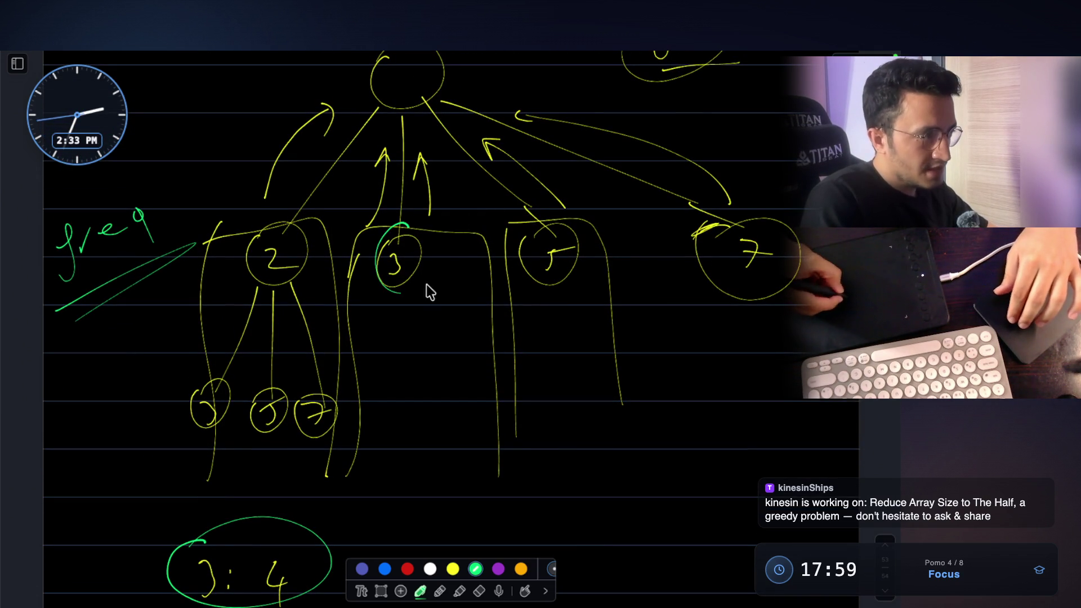
{"action": "left_click_drag", "start_coordinate": [448, 245], "coordinate": [447, 226]}
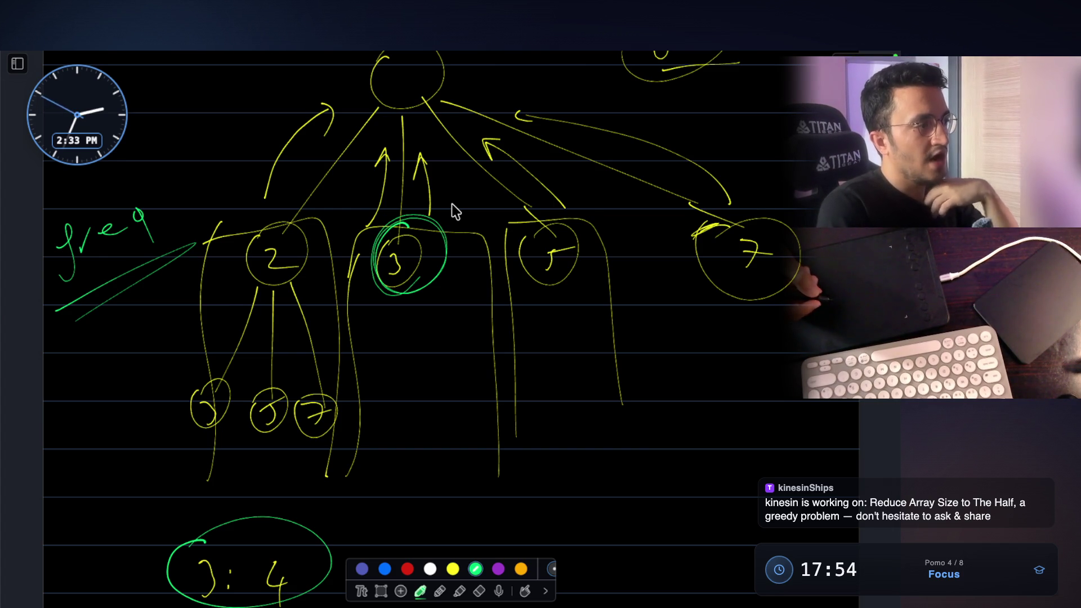
{"action": "scroll", "coordinate": [507, 291], "scroll_direction": "down", "scroll_amount": 3}
{"action": "mouse_move", "coordinate": [572, 353]}
{"action": "left_mouse_down"}
{"action": "mouse_move", "coordinate": [589, 349]}
{"action": "mouse_move", "coordinate": [621, 391]}
{"action": "left_mouse_up"}
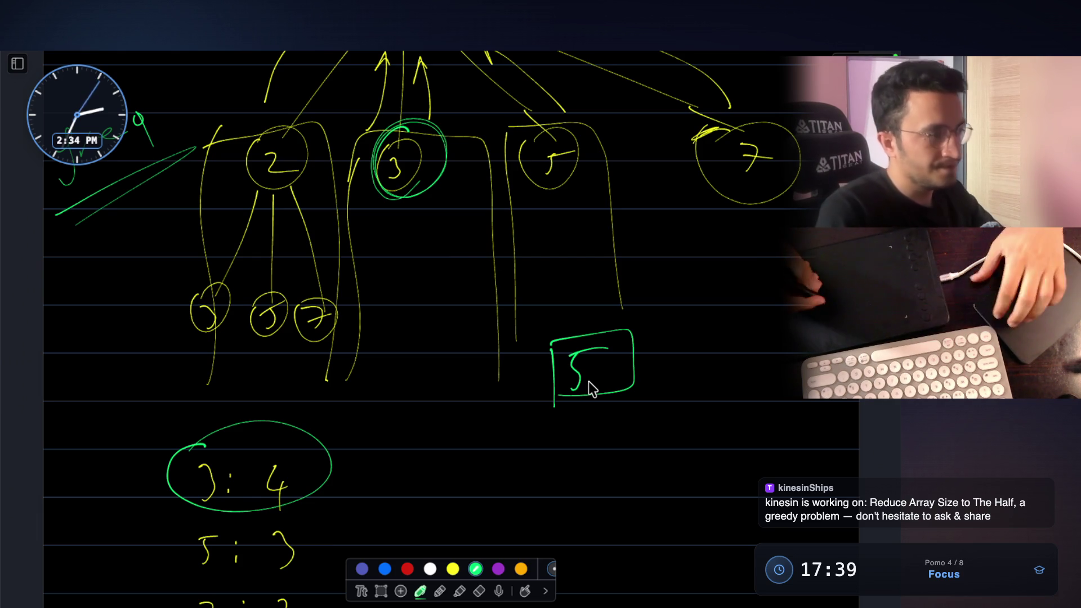
{"action": "scroll", "coordinate": [493, 261], "scroll_direction": "down", "scroll_amount": 2}
{"action": "scroll", "coordinate": [461, 294], "scroll_direction": "down", "scroll_amount": 1}
{"action": "scroll", "coordinate": [271, 417], "scroll_direction": "down", "scroll_amount": 1}
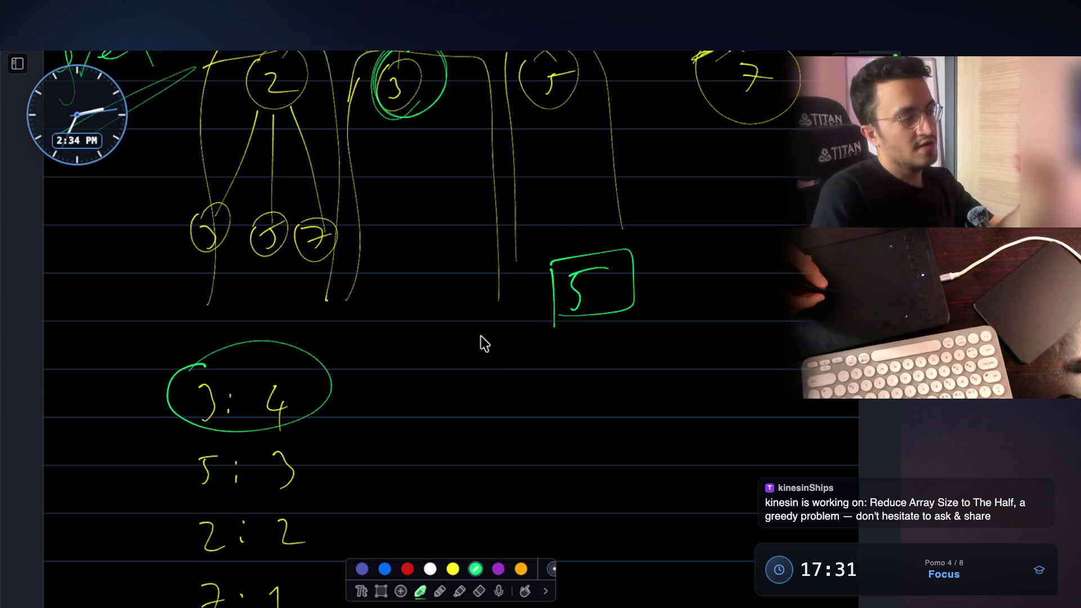
{"action": "left_click_drag", "start_coordinate": [480, 371], "coordinate": [481, 405]}
{"action": "left_click_drag", "start_coordinate": [506, 389], "coordinate": [542, 403]}
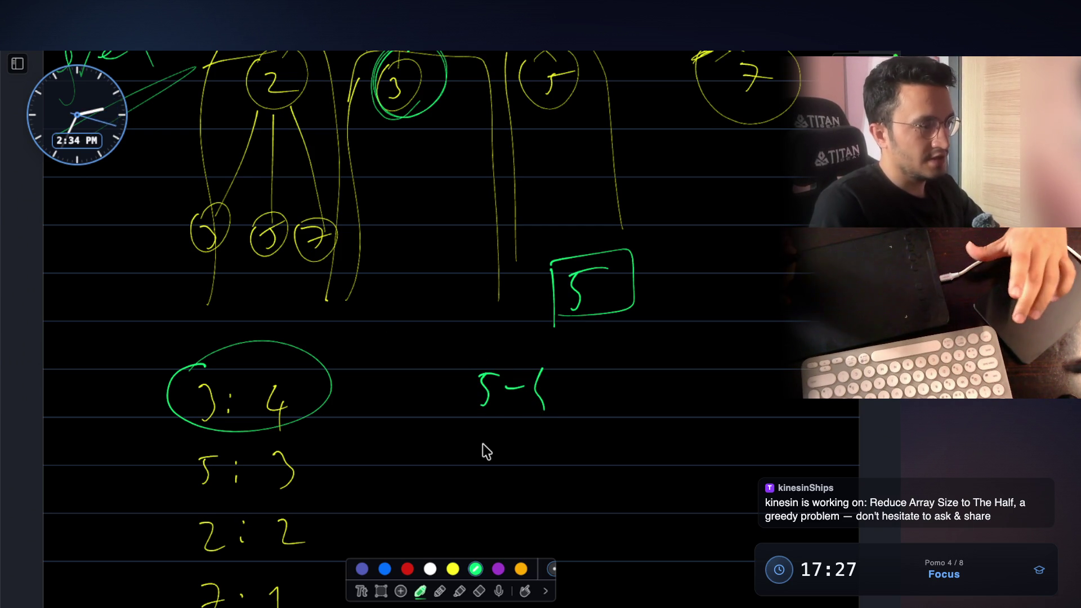
{"action": "key", "text": "ctrl+z"}
{"action": "key", "text": "ctrl+z"}
{"action": "key", "text": "ctrl+z"}
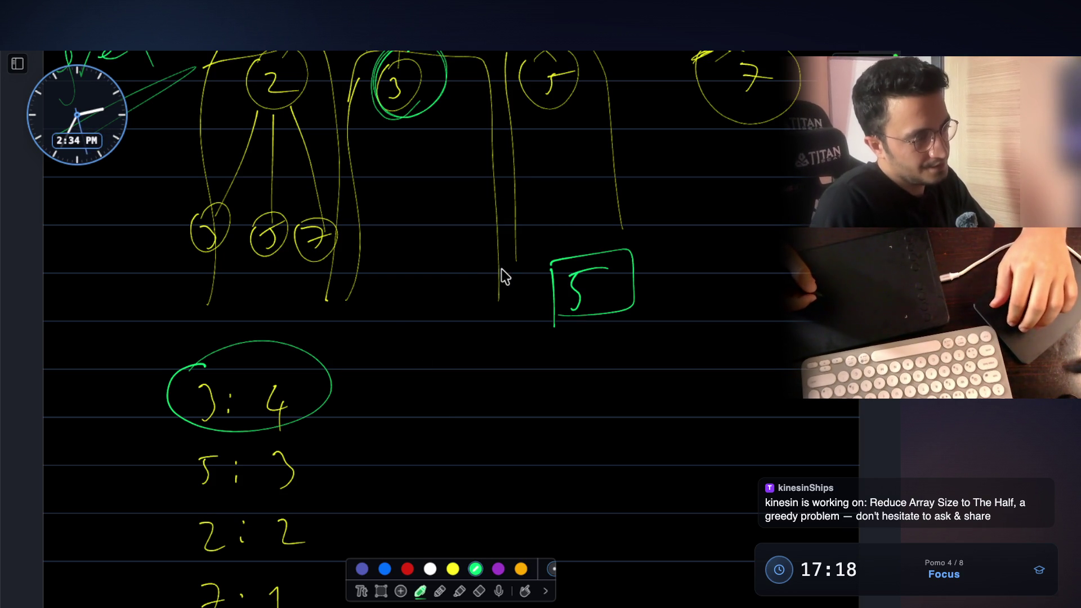
{"action": "scroll", "coordinate": [502, 273], "scroll_direction": "down", "scroll_amount": 3}
{"action": "scroll", "coordinate": [502, 273], "scroll_direction": "up", "scroll_amount": 4}
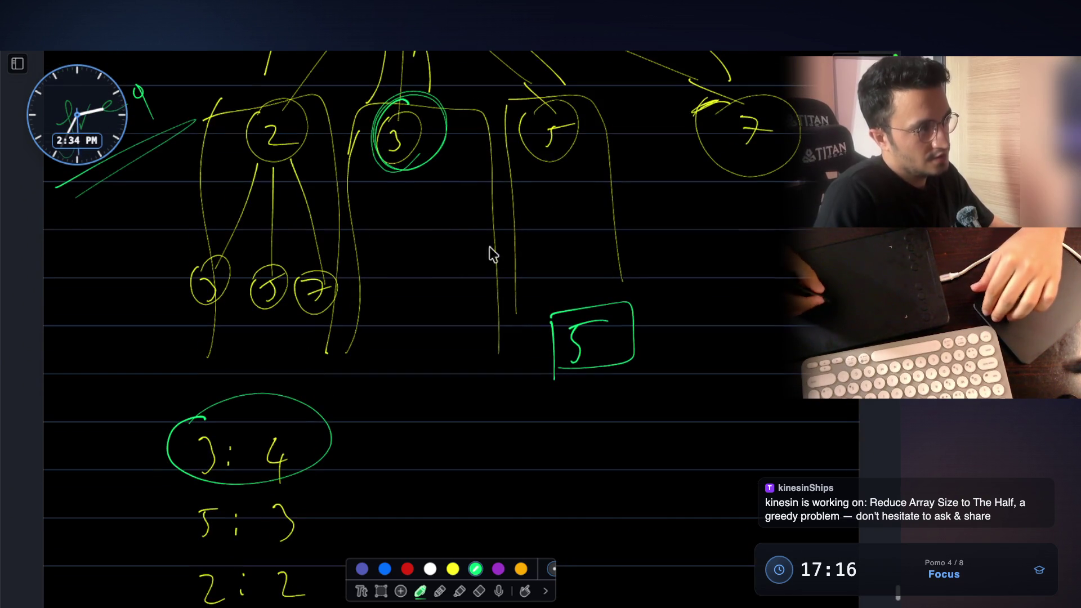
Step: Draw green branches and a circled 5 child under node 3, then circle the 5 : 3 count
{"action": "mouse_move", "coordinate": [402, 169]}
{"action": "left_mouse_down"}
{"action": "mouse_move", "coordinate": [380, 284]}
{"action": "mouse_move", "coordinate": [437, 270]}
{"action": "left_mouse_up"}
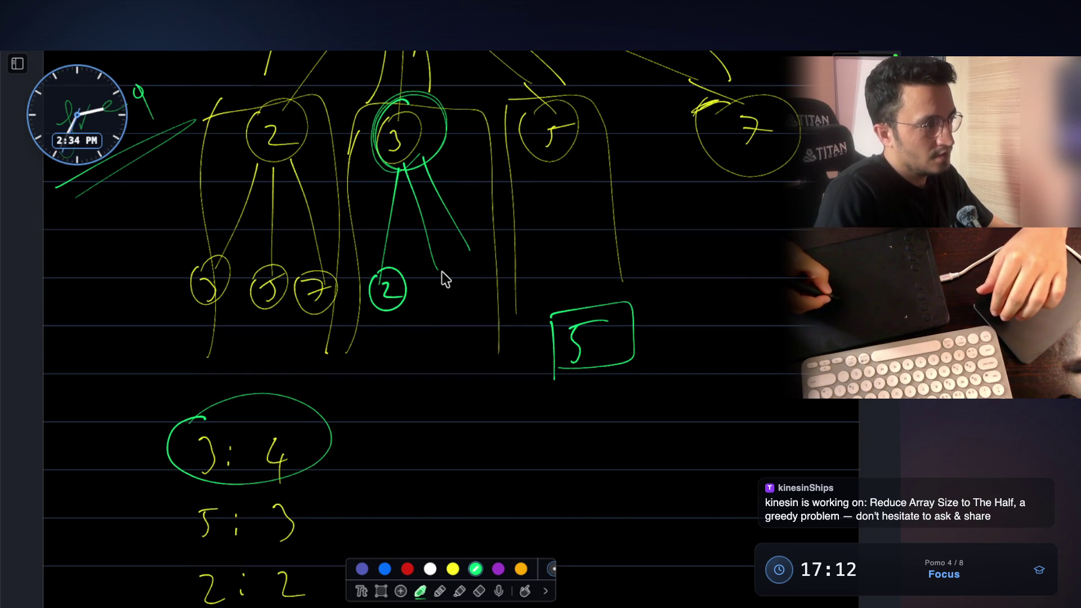
{"action": "left_click_drag", "start_coordinate": [432, 269], "coordinate": [432, 297]}
{"action": "left_click_drag", "start_coordinate": [446, 272], "coordinate": [434, 291]}
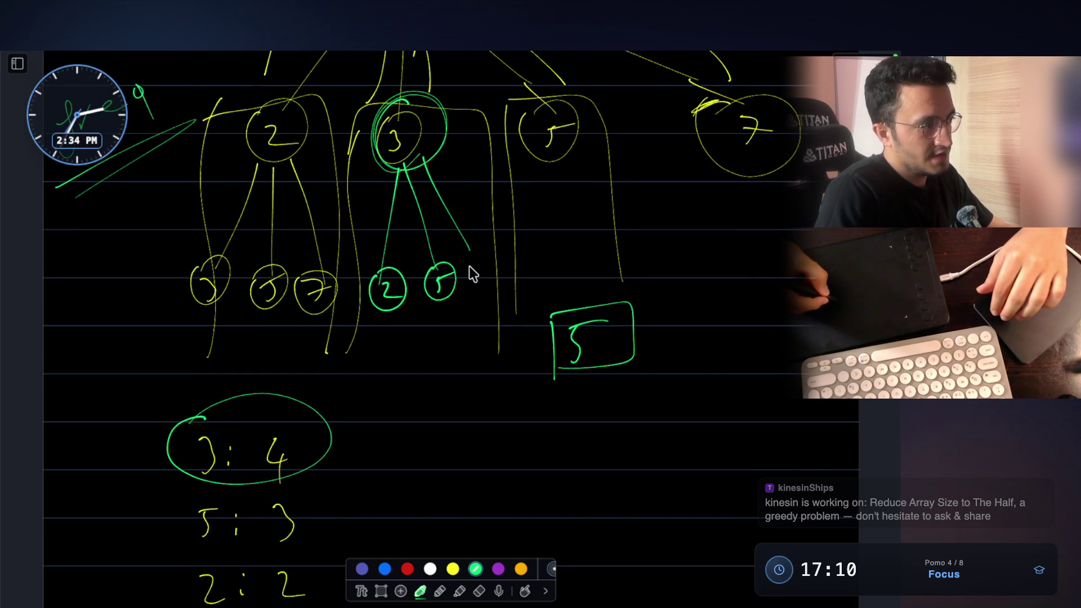
{"action": "scroll", "coordinate": [488, 277], "scroll_direction": "down", "scroll_amount": 3}
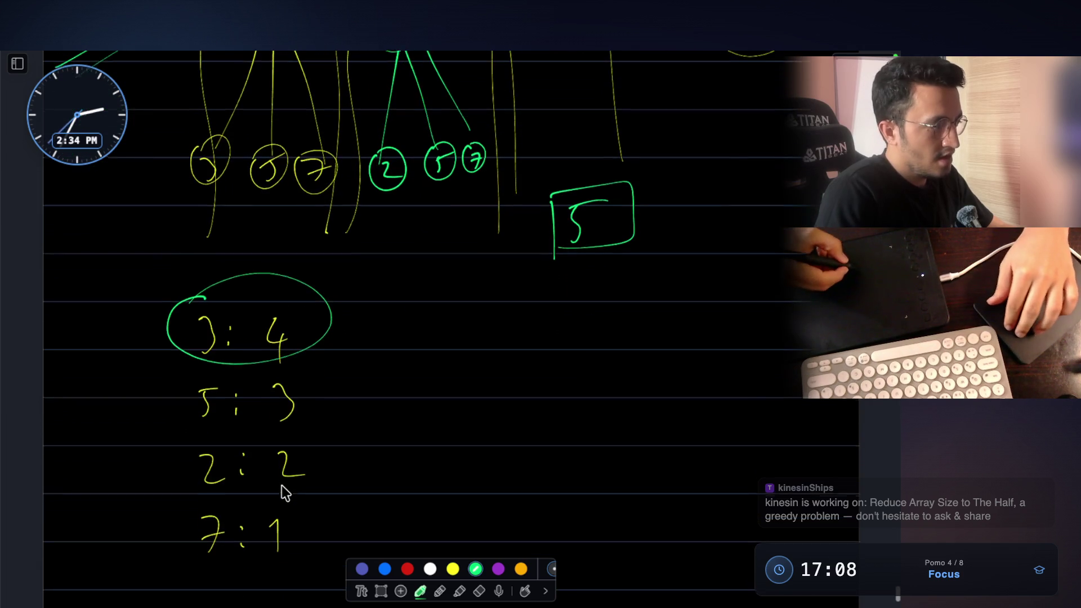
{"action": "left_click_drag", "start_coordinate": [207, 345], "coordinate": [153, 369]}
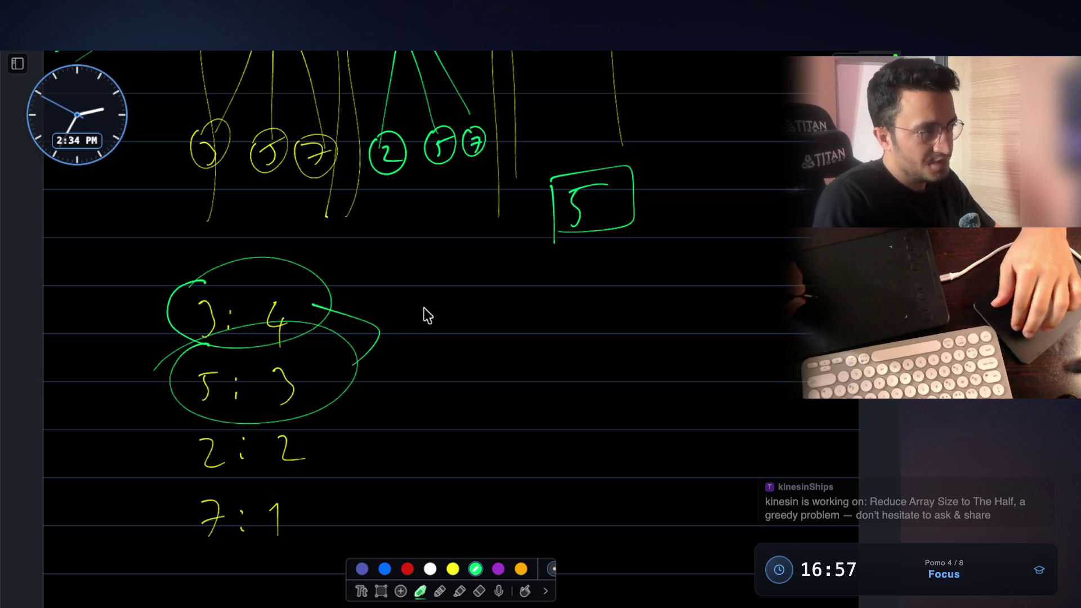
{"action": "scroll", "coordinate": [422, 313], "scroll_direction": "up", "scroll_amount": 5}
{"action": "scroll", "coordinate": [426, 315], "scroll_direction": "up", "scroll_amount": 1}
{"action": "mouse_move", "coordinate": [104, 205]}
{"action": "left_mouse_down"}
{"action": "mouse_move", "coordinate": [98, 252]}
{"action": "mouse_move", "coordinate": [182, 211]}
{"action": "mouse_move", "coordinate": [205, 228]}
{"action": "left_mouse_up"}
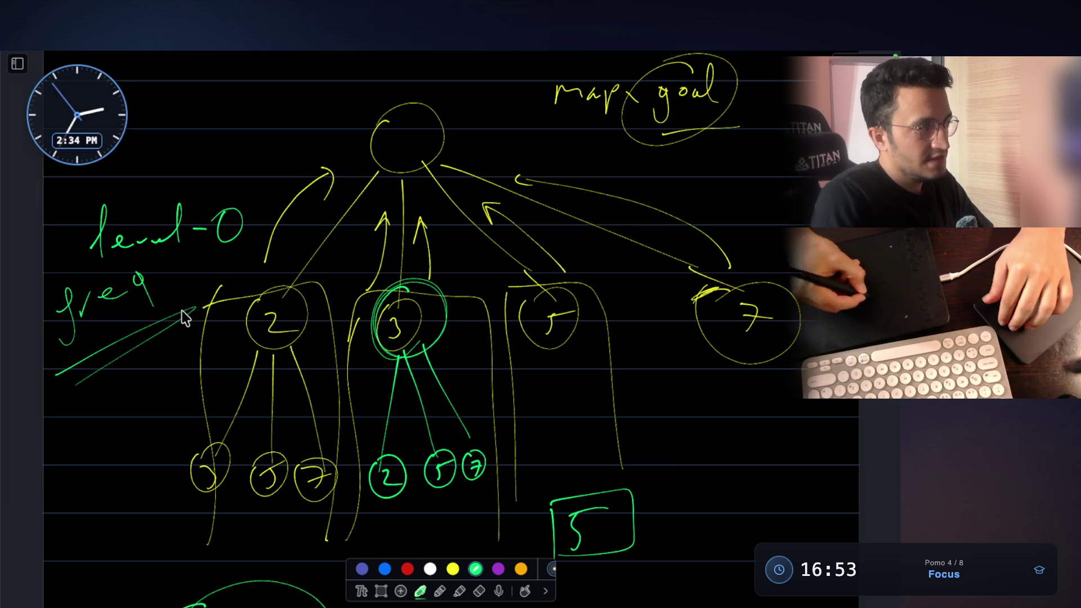
{"action": "scroll", "coordinate": [184, 317], "scroll_direction": "down", "scroll_amount": 1}
{"action": "mouse_move", "coordinate": [67, 404]}
{"action": "left_mouse_down"}
{"action": "mouse_move", "coordinate": [106, 435]}
{"action": "mouse_move", "coordinate": [164, 426]}
{"action": "mouse_move", "coordinate": [182, 456]}
{"action": "left_mouse_up"}
{"action": "scroll", "coordinate": [190, 454], "scroll_direction": "down", "scroll_amount": 5}
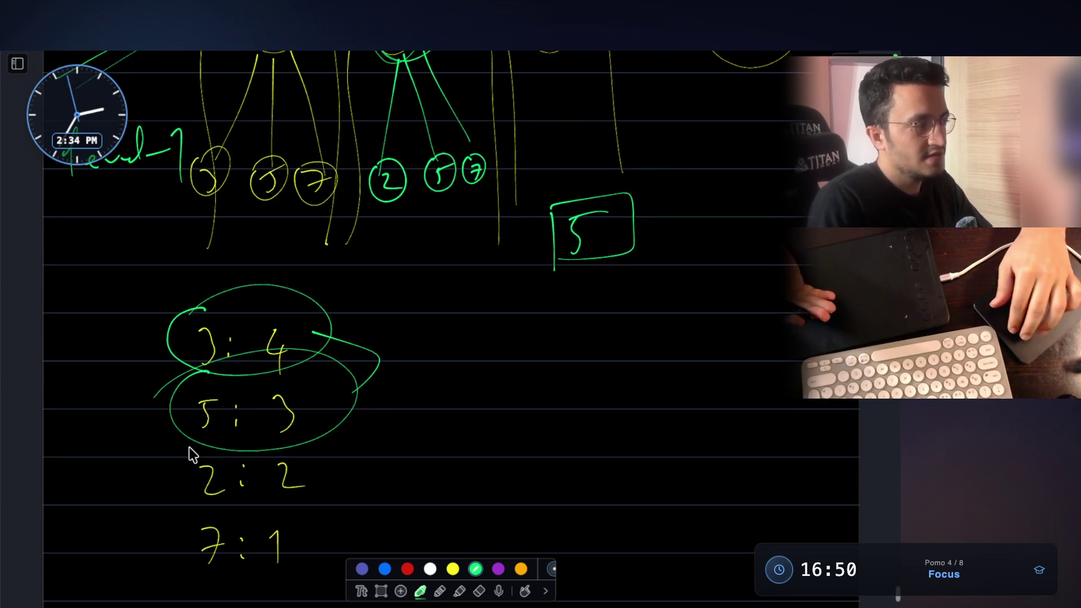
{"action": "scroll", "coordinate": [190, 449], "scroll_direction": "down", "scroll_amount": 1}
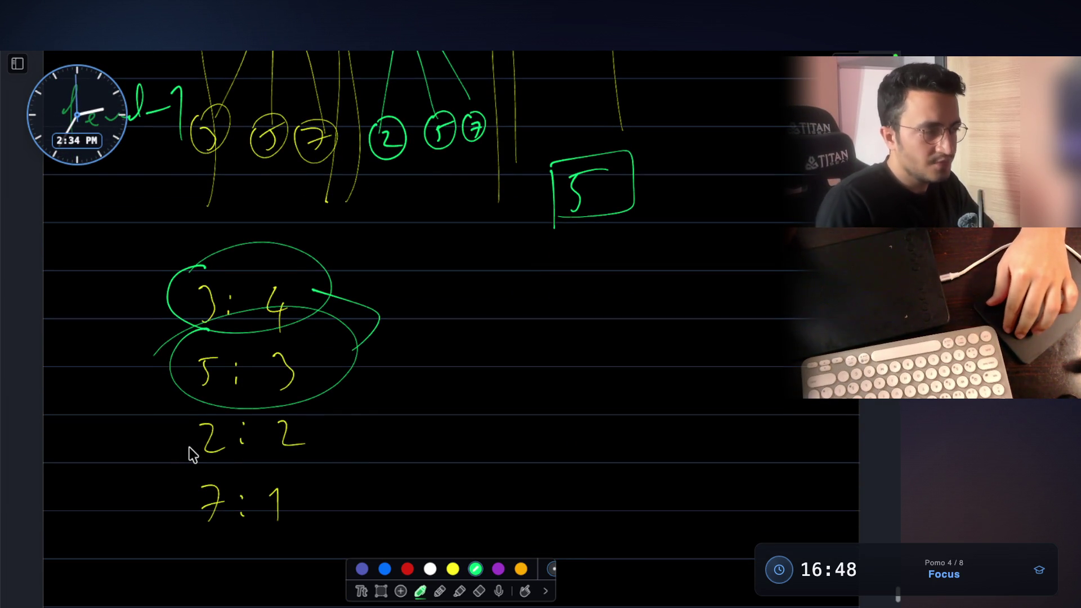
{"action": "scroll", "coordinate": [189, 446], "scroll_direction": "up", "scroll_amount": 1}
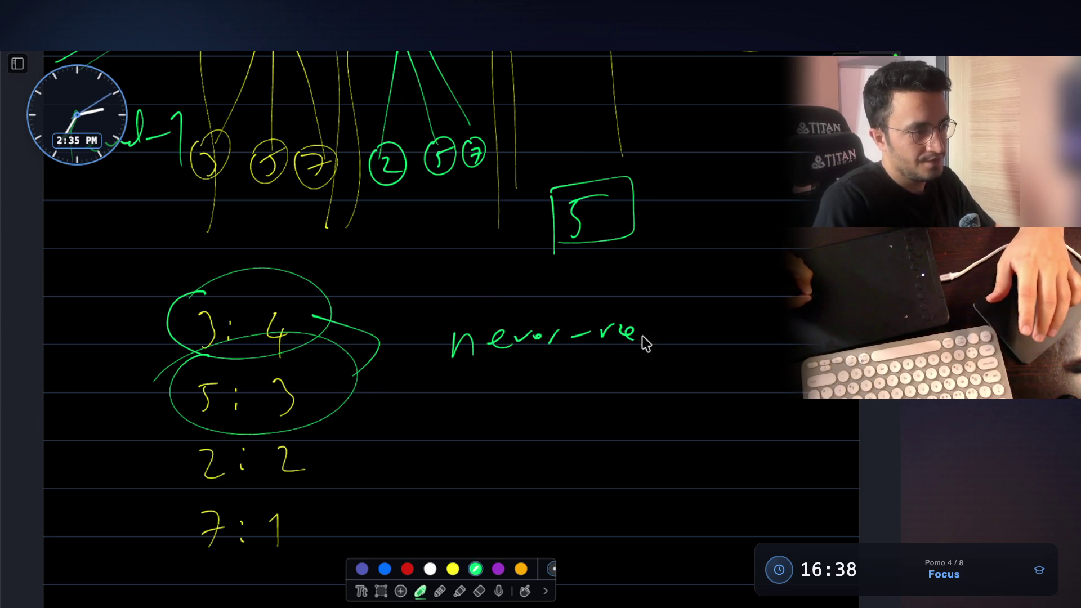
{"action": "scroll", "coordinate": [720, 323], "scroll_direction": "down", "scroll_amount": 1}
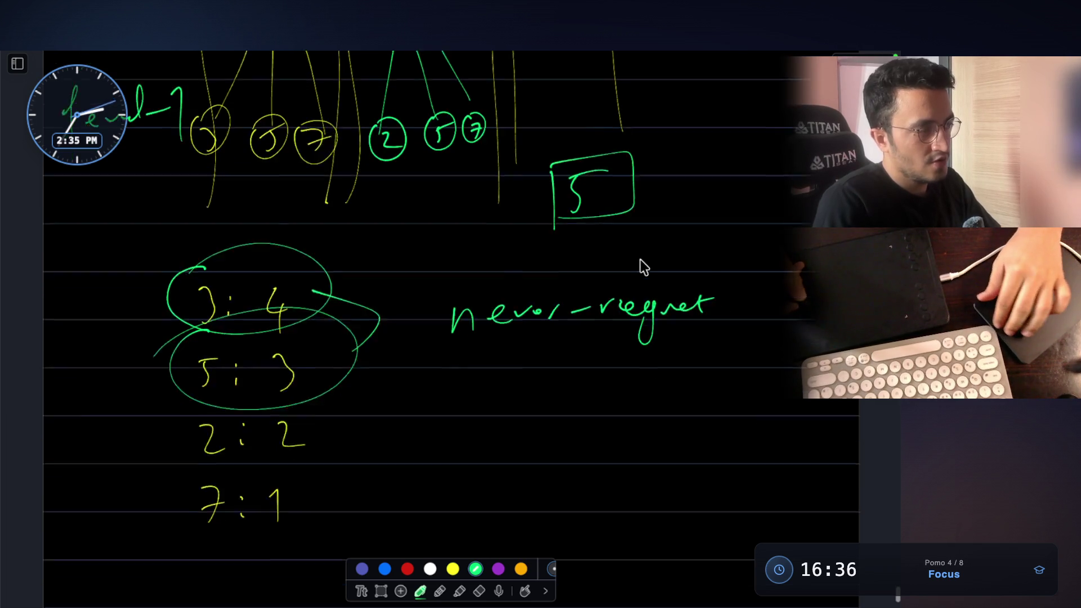
{"action": "scroll", "coordinate": [640, 264], "scroll_direction": "down", "scroll_amount": 2}
Step: Box the 'never-regret' note, circle the 7 : 1 count, and add a stroke pointing at it
{"action": "left_click_drag", "start_coordinate": [421, 222], "coordinate": [439, 320]}
{"action": "mouse_move", "coordinate": [432, 218]}
{"action": "left_mouse_down"}
{"action": "mouse_move", "coordinate": [770, 273]}
{"action": "mouse_move", "coordinate": [405, 332]}
{"action": "left_mouse_up"}
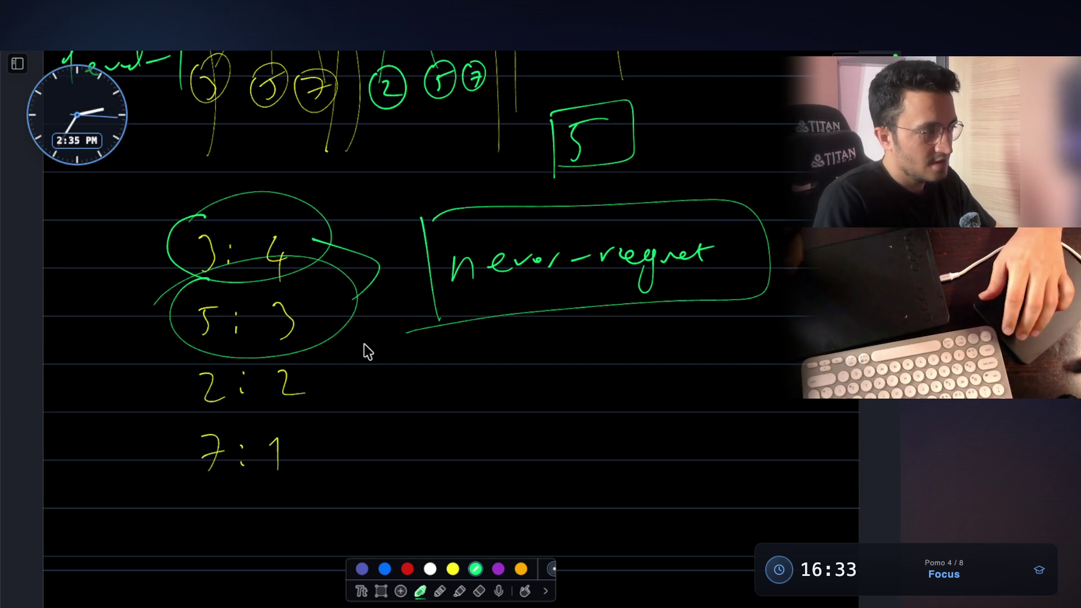
{"action": "mouse_move", "coordinate": [240, 416]}
{"action": "left_mouse_down"}
{"action": "mouse_move", "coordinate": [169, 492]}
{"action": "mouse_move", "coordinate": [178, 475]}
{"action": "left_mouse_up"}
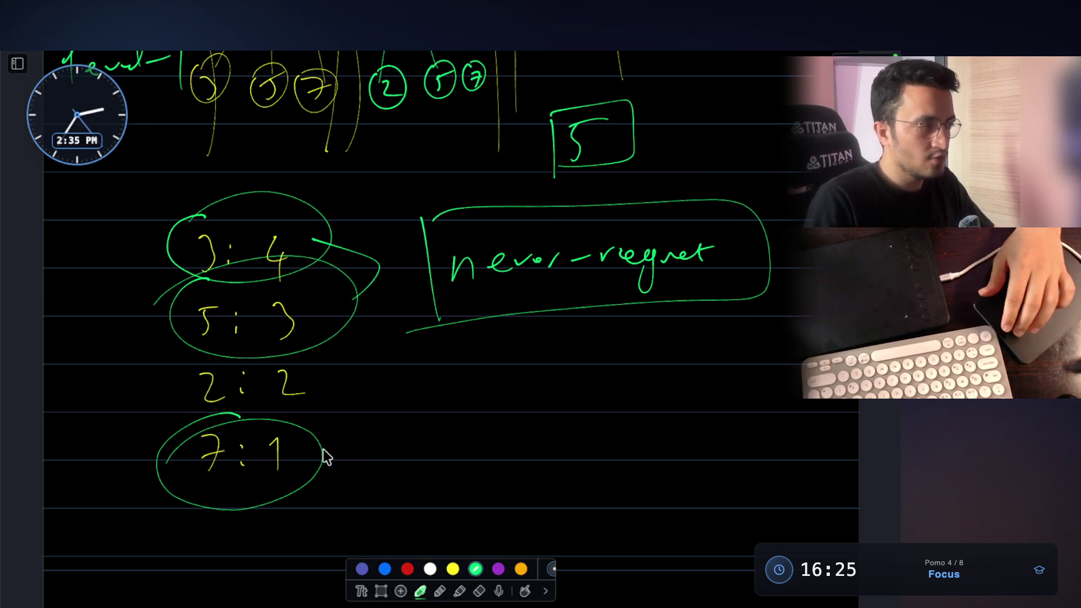
{"action": "left_click_drag", "start_coordinate": [95, 547], "coordinate": [154, 534]}
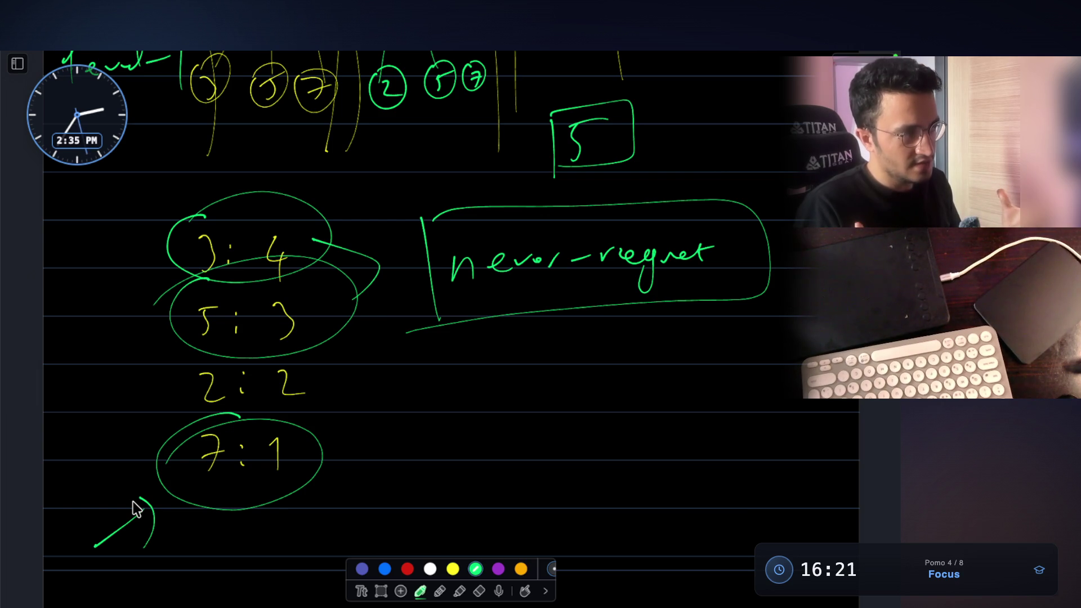
{"action": "scroll", "coordinate": [133, 503], "scroll_direction": "up", "scroll_amount": 2}
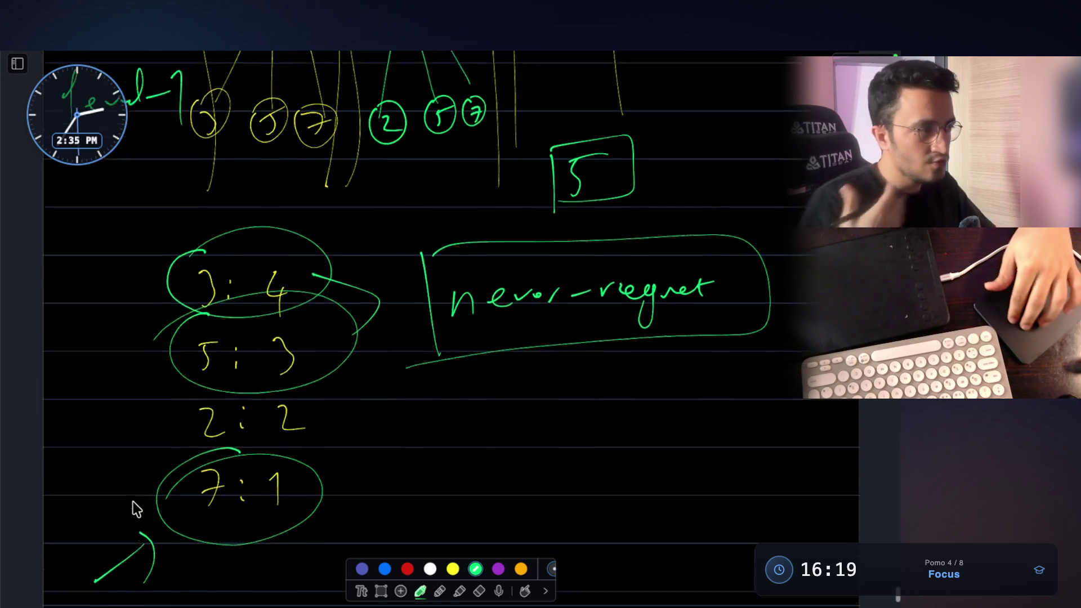
{"action": "scroll", "coordinate": [132, 503], "scroll_direction": "up", "scroll_amount": 1}
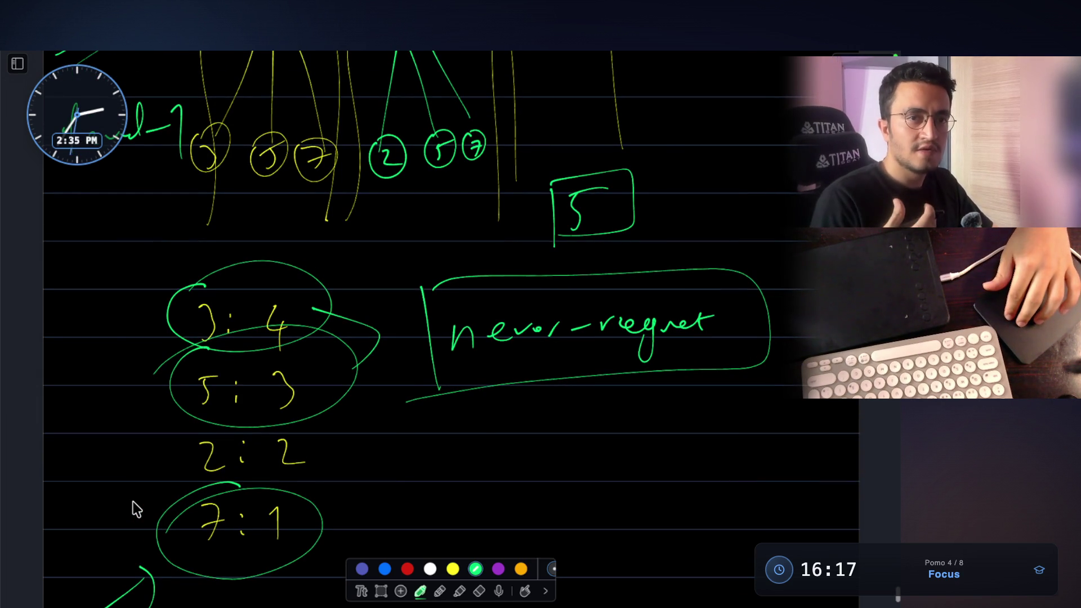
{"action": "scroll", "coordinate": [133, 500], "scroll_direction": "up", "scroll_amount": 1}
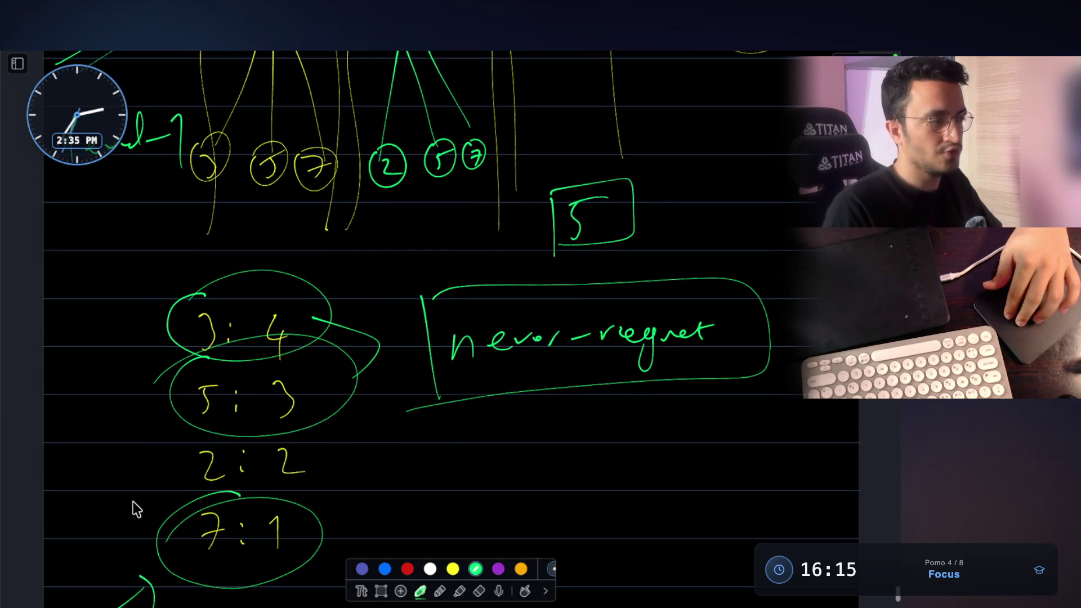
{"action": "scroll", "coordinate": [132, 501], "scroll_direction": "up", "scroll_amount": 1}
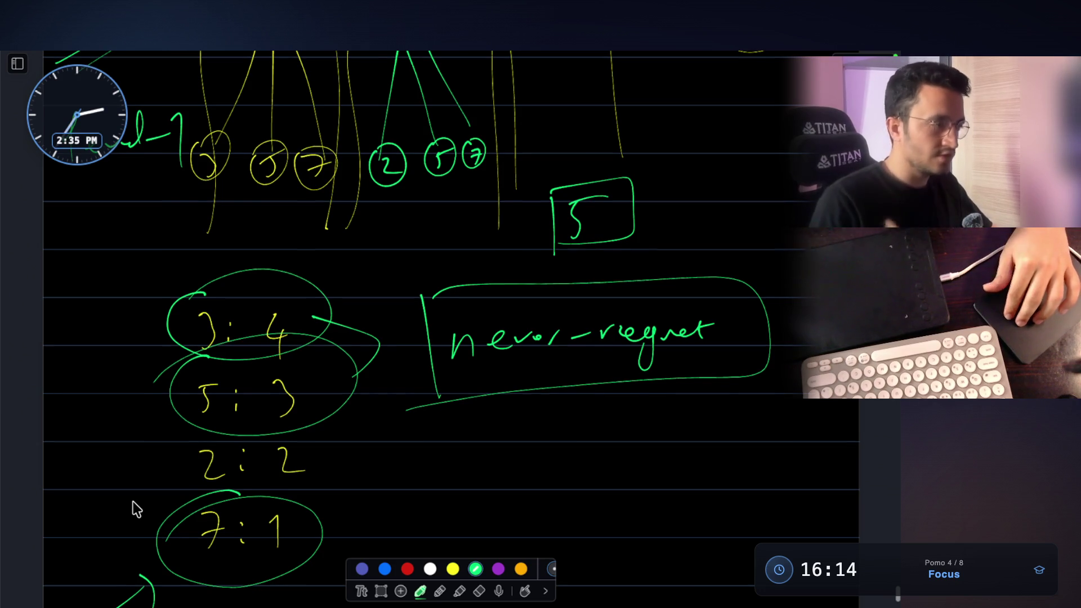
{"action": "scroll", "coordinate": [132, 507], "scroll_direction": "down", "scroll_amount": 1}
{"action": "scroll", "coordinate": [132, 507], "scroll_direction": "down", "scroll_amount": 3}
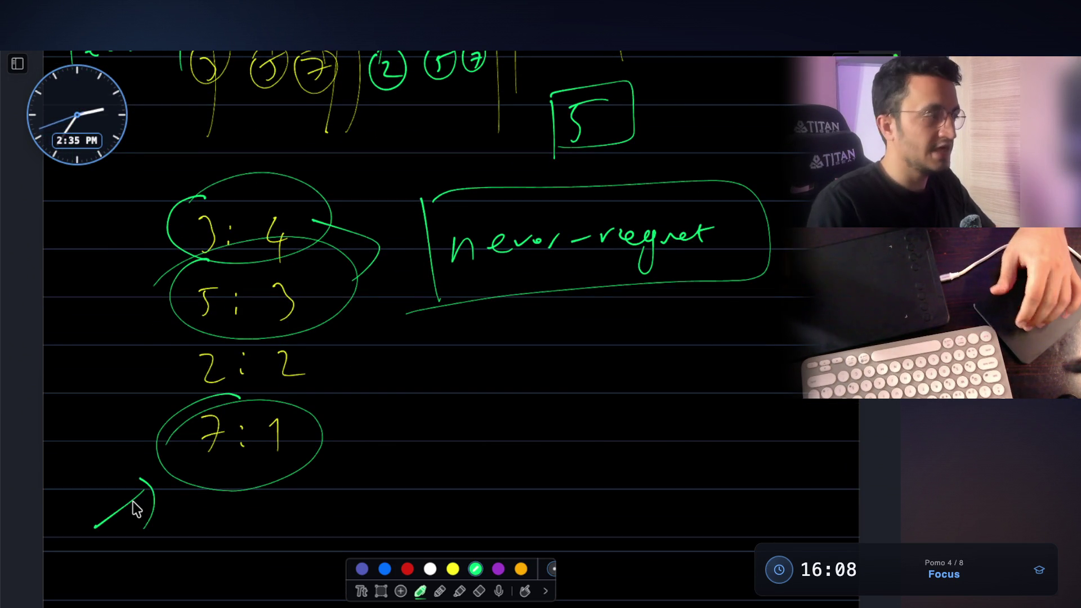
{"action": "scroll", "coordinate": [567, 377], "scroll_direction": "up", "scroll_amount": 3}
{"action": "scroll", "coordinate": [577, 345], "scroll_direction": "up", "scroll_amount": 3}
{"action": "scroll", "coordinate": [567, 345], "scroll_direction": "up", "scroll_amount": 2}
{"action": "scroll", "coordinate": [524, 336], "scroll_direction": "down", "scroll_amount": 2}
{"action": "scroll", "coordinate": [524, 329], "scroll_direction": "down", "scroll_amount": 2}
{"action": "scroll", "coordinate": [524, 330], "scroll_direction": "down", "scroll_amount": 2}
{"action": "scroll", "coordinate": [524, 330], "scroll_direction": "up", "scroll_amount": 3}
{"action": "scroll", "coordinate": [524, 336], "scroll_direction": "up", "scroll_amount": 2}
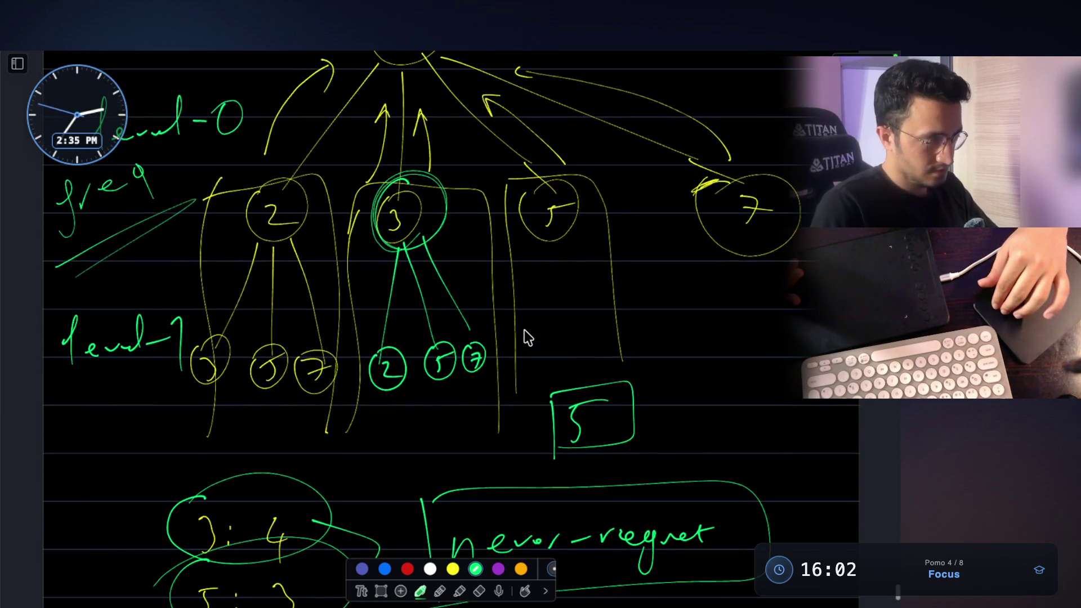
{"action": "scroll", "coordinate": [525, 336], "scroll_direction": "down", "scroll_amount": 4}
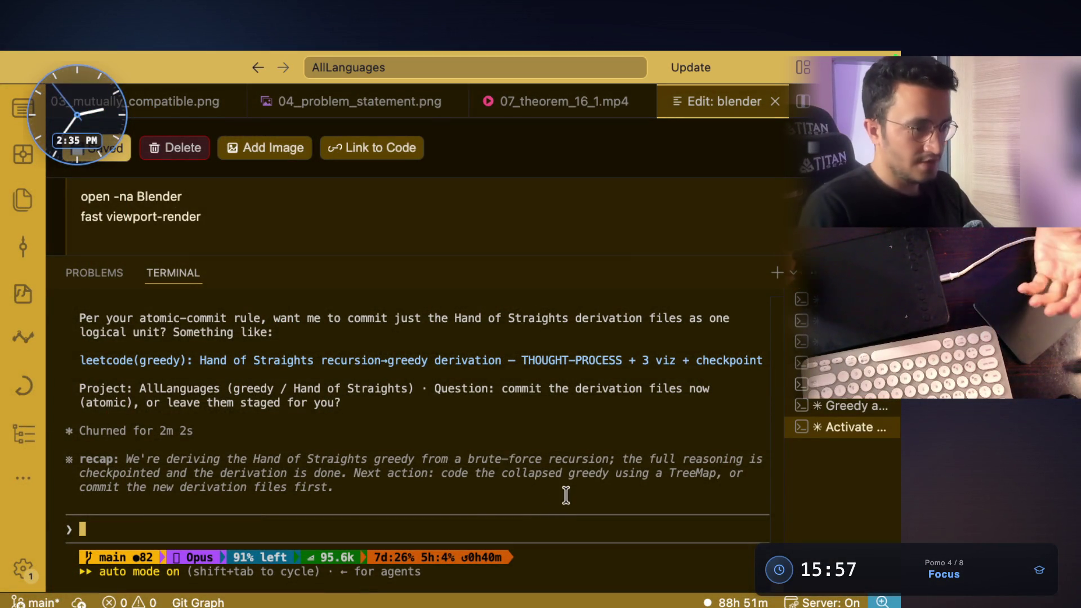
{"action": "scroll", "coordinate": [520, 507], "scroll_direction": "up", "scroll_amount": 3}
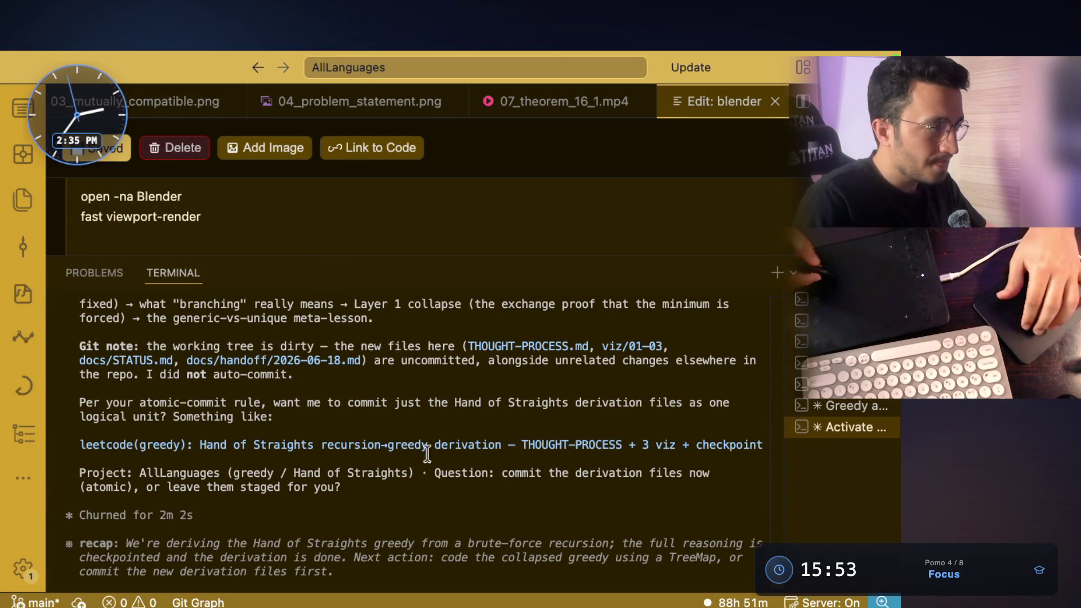
{"action": "scroll", "coordinate": [476, 431], "scroll_direction": "down", "scroll_amount": 3}
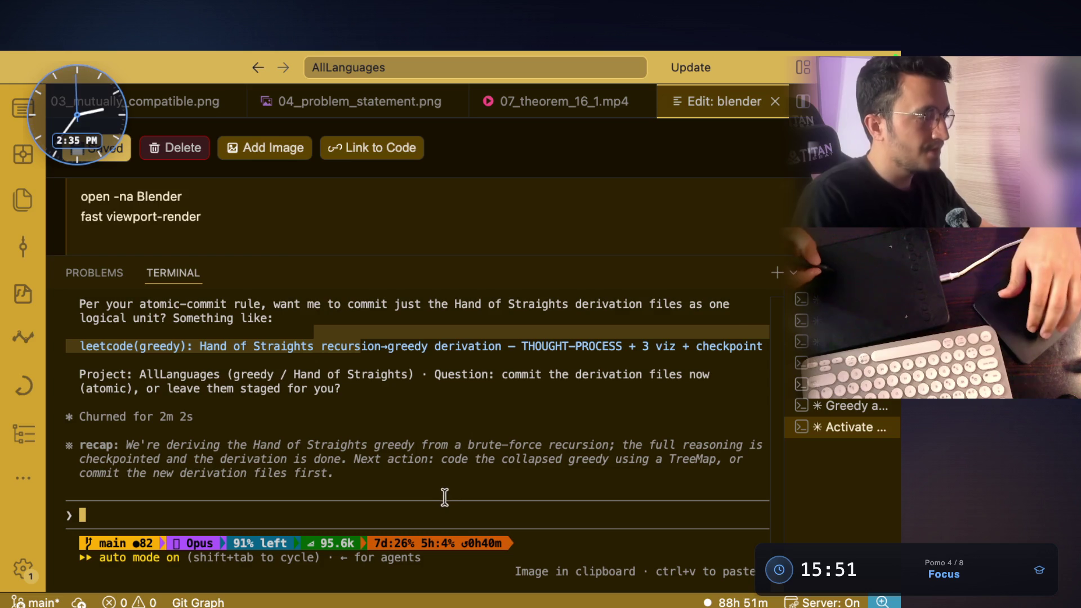
Step: Switch to QuickRun, then bring the LeetCode problem page forward
{"action": "key", "text": "super+Tab"}
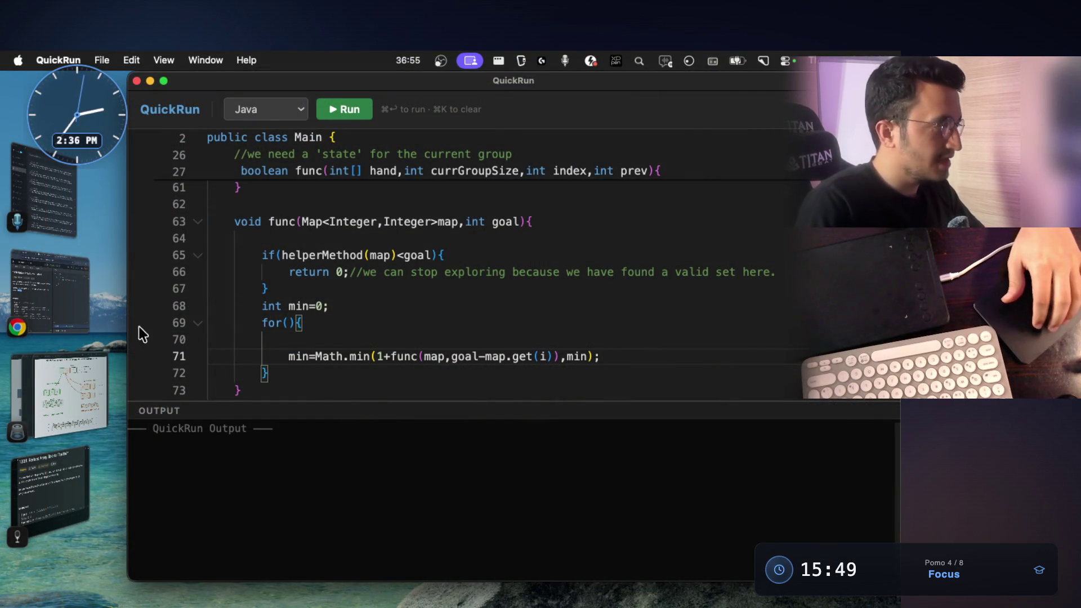
{"action": "left_click", "coordinate": [86, 310]}
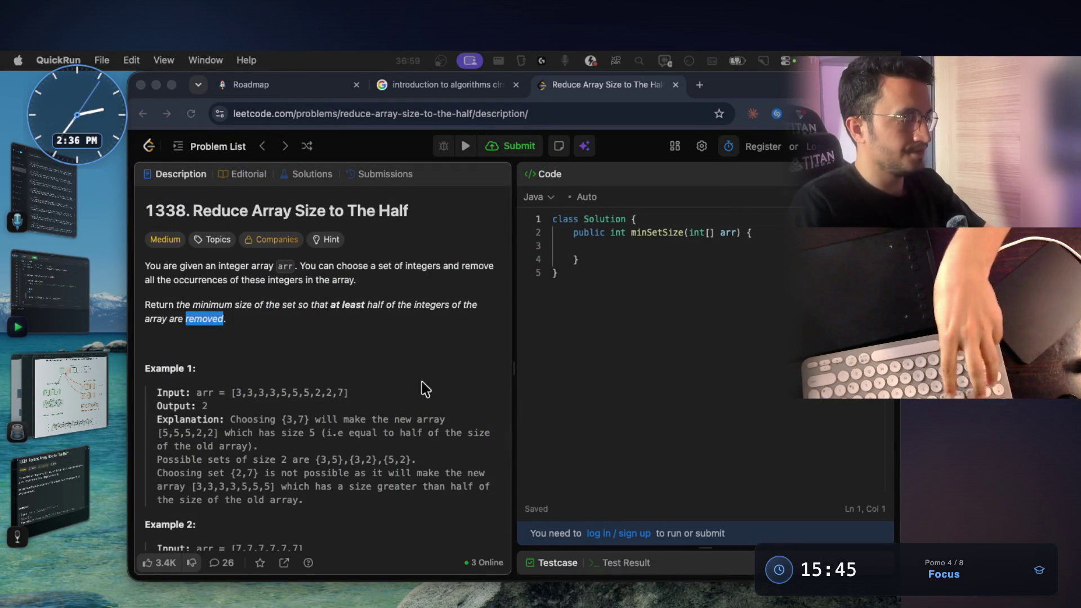
Step: Screenshot the problem statement with Example 1, return to the tutor terminal and start dictation
{"action": "key", "text": "super+shift+4"}
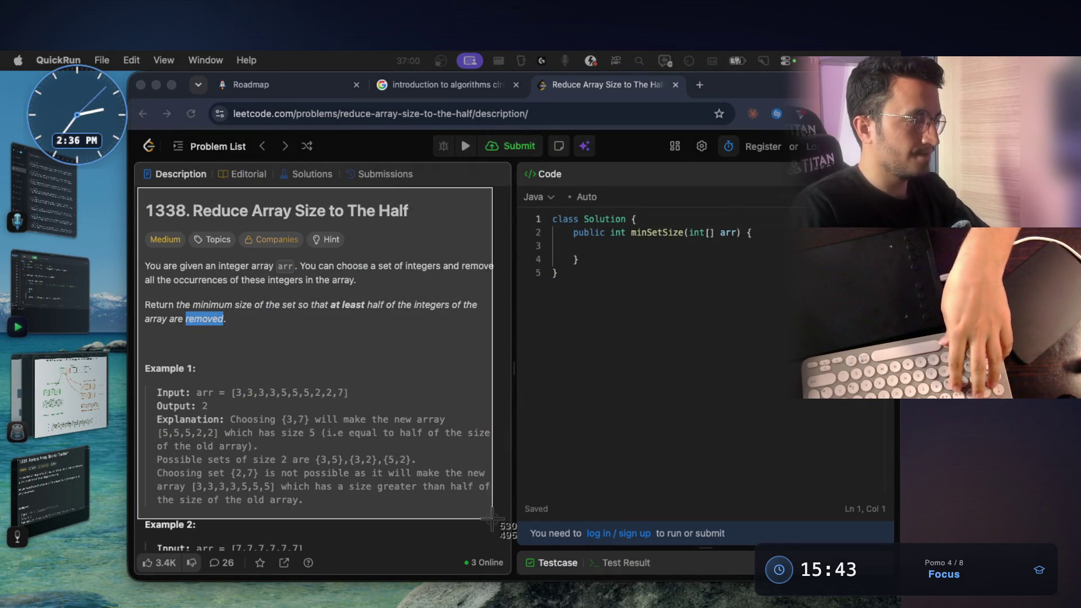
{"action": "left_click_drag", "start_coordinate": [139, 193], "coordinate": [482, 490]}
{"action": "key", "text": "super+Tab"}
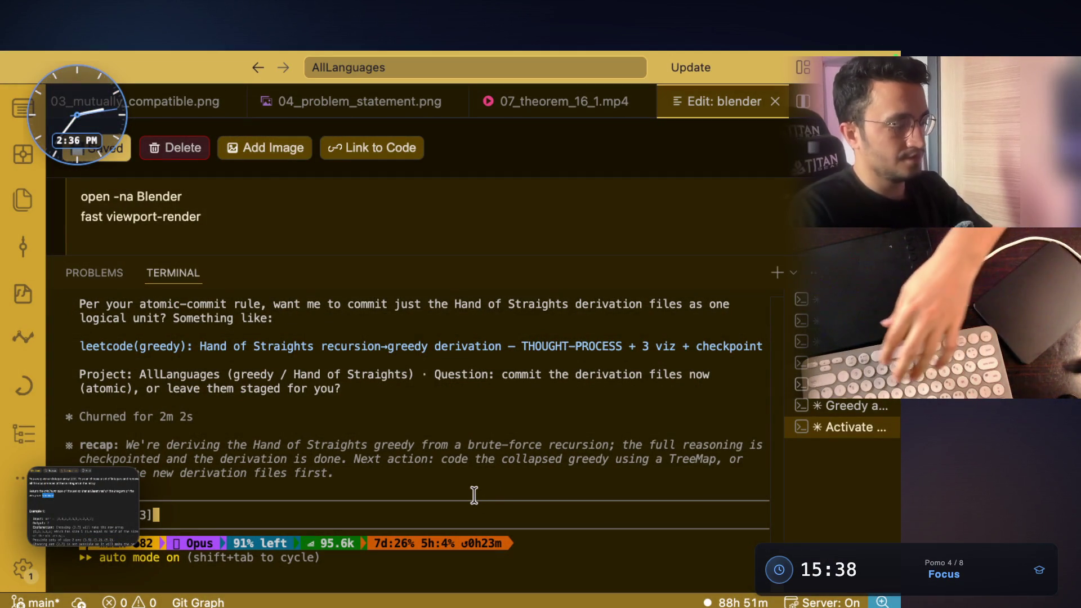
{"action": "key", "text": "alt+space"}
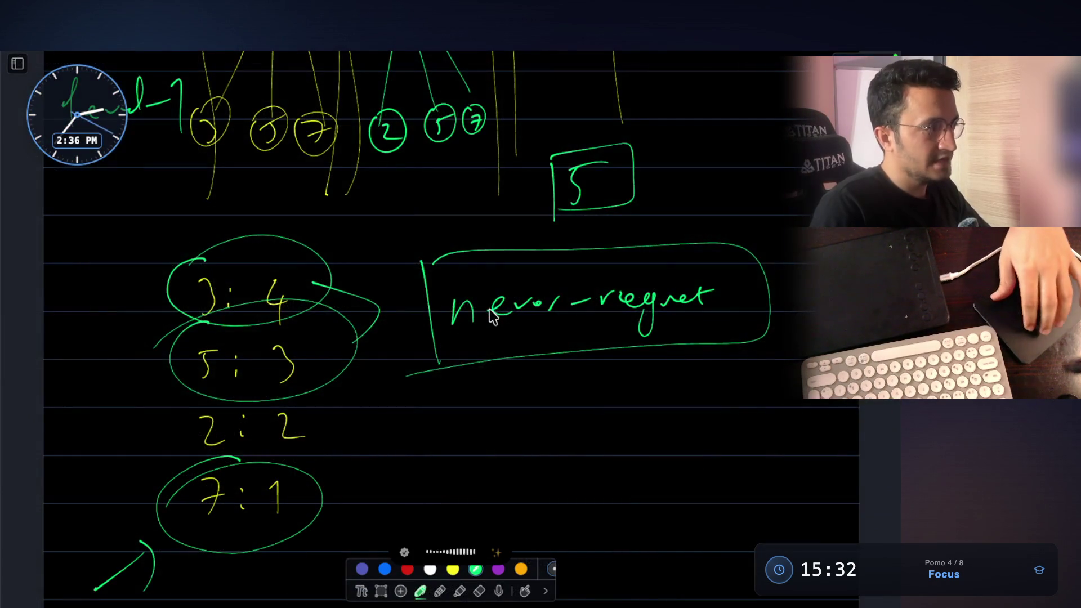
{"action": "scroll", "coordinate": [497, 304], "scroll_direction": "up", "scroll_amount": 5}
{"action": "scroll", "coordinate": [490, 297], "scroll_direction": "up", "scroll_amount": 5}
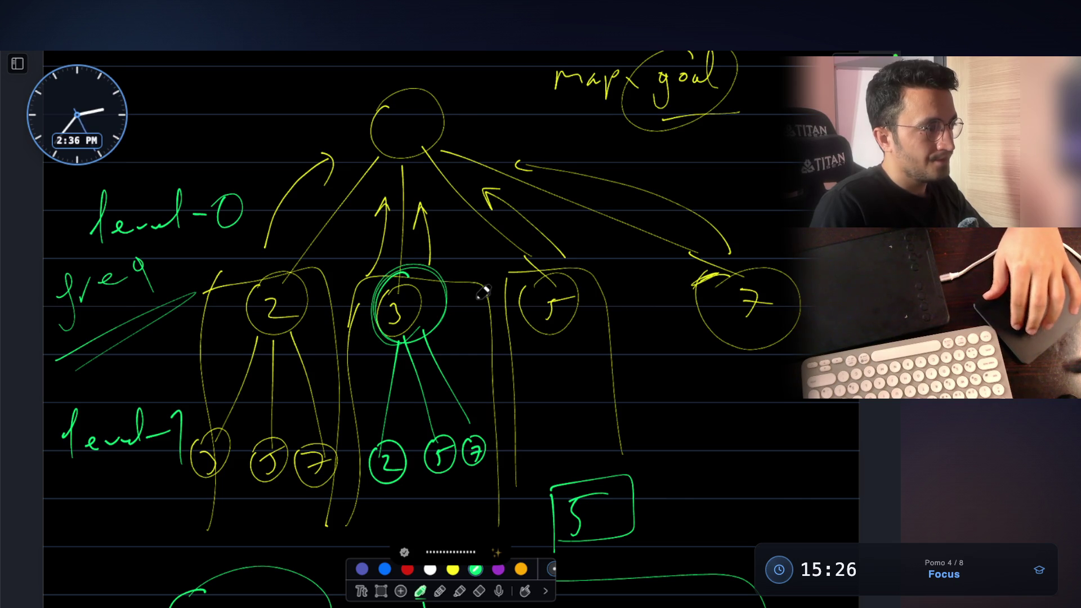
{"action": "scroll", "coordinate": [330, 254], "scroll_direction": "down", "scroll_amount": 1}
{"action": "scroll", "coordinate": [169, 213], "scroll_direction": "down", "scroll_amount": 1}
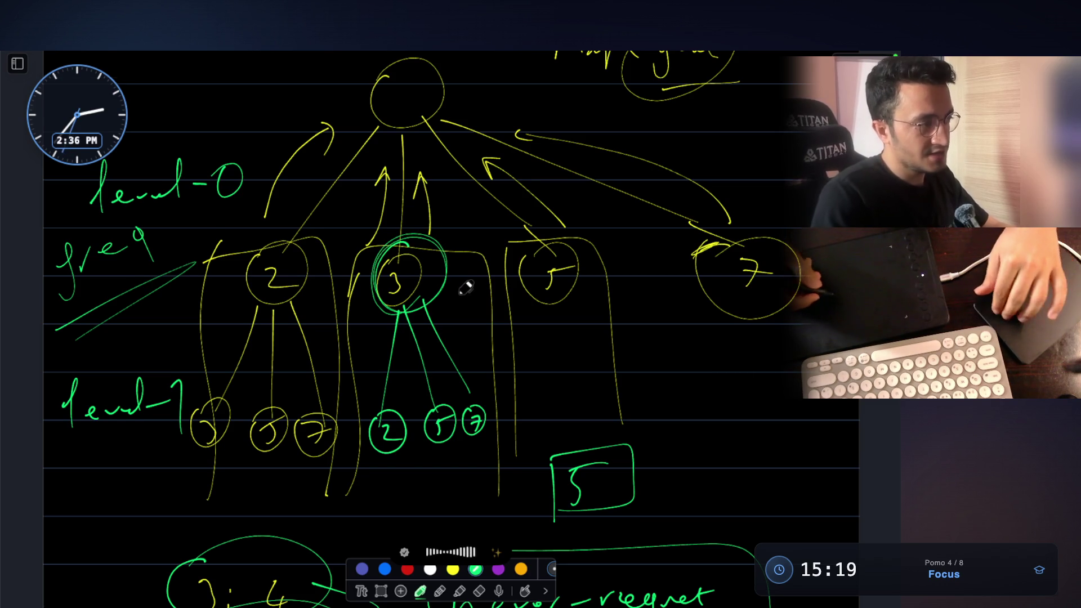
{"action": "scroll", "coordinate": [465, 288], "scroll_direction": "down", "scroll_amount": 3}
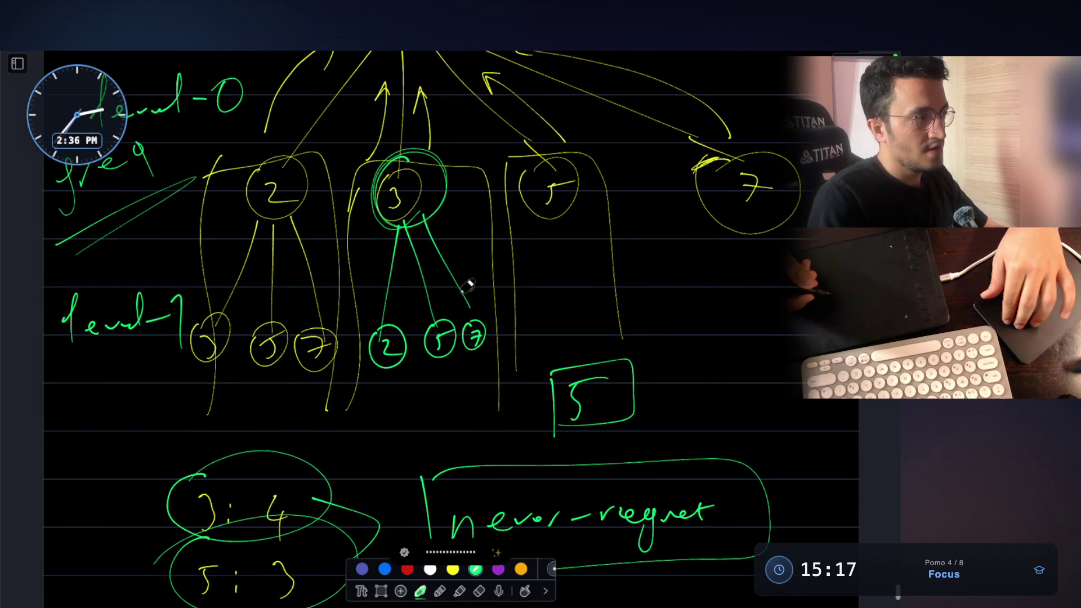
{"action": "scroll", "coordinate": [467, 287], "scroll_direction": "down", "scroll_amount": 3}
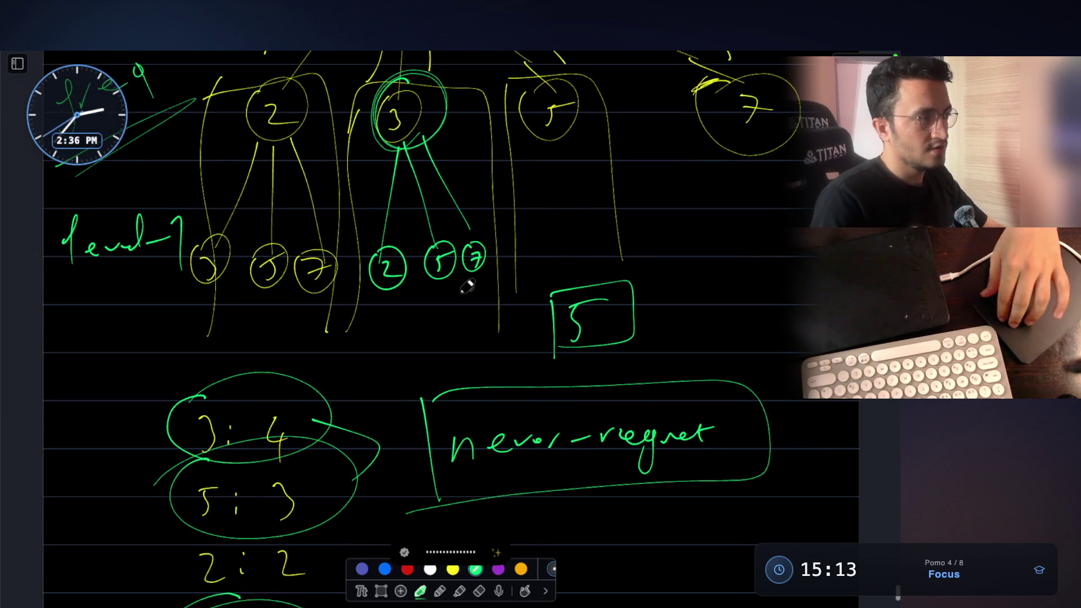
{"action": "scroll", "coordinate": [466, 287], "scroll_direction": "down", "scroll_amount": 2}
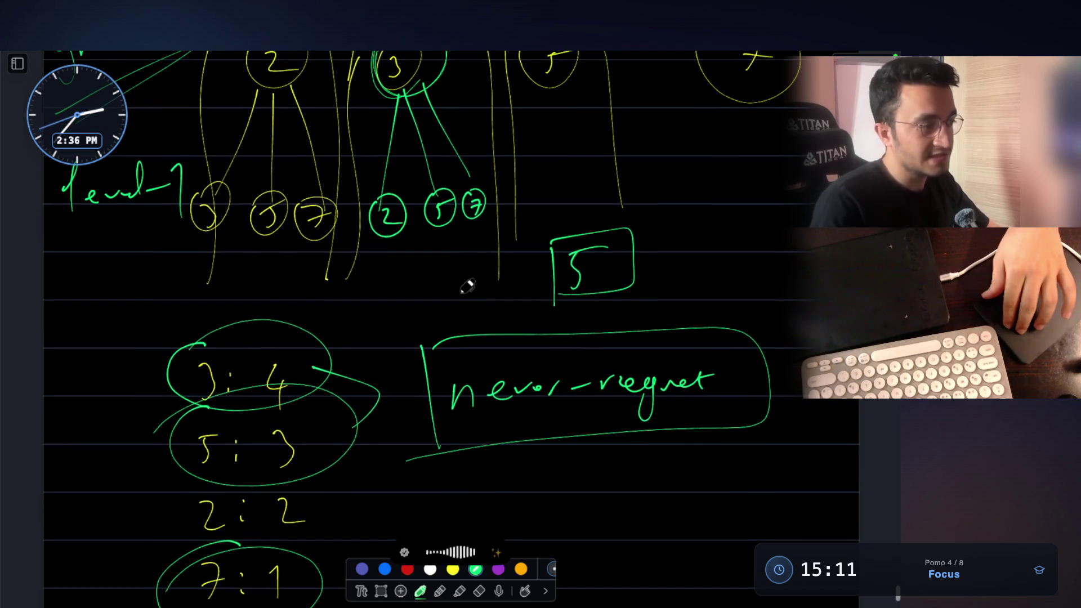
{"action": "scroll", "coordinate": [467, 287], "scroll_direction": "down", "scroll_amount": 7}
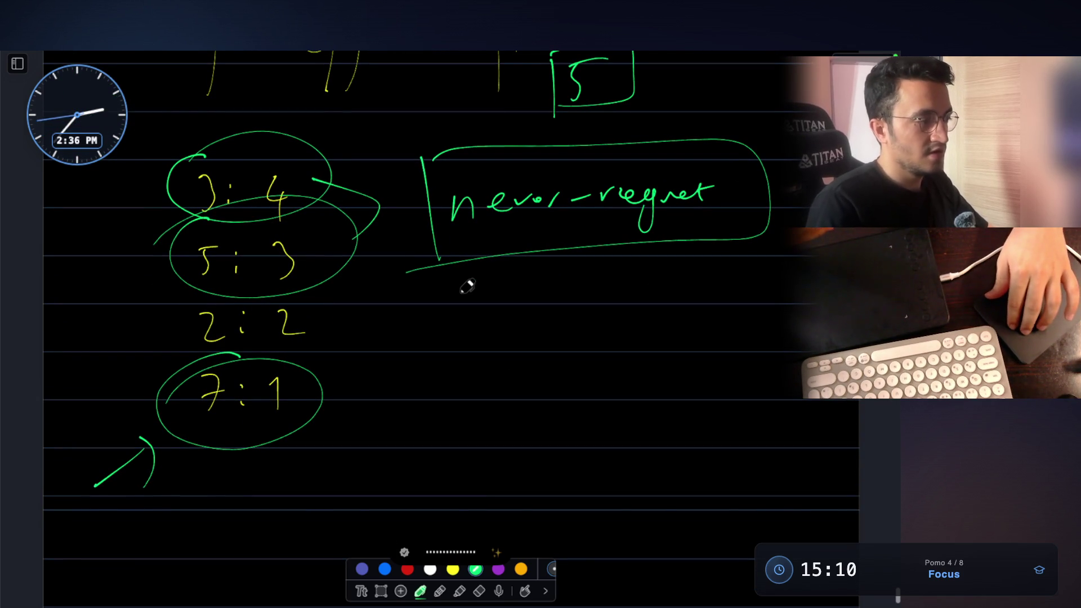
{"action": "scroll", "coordinate": [467, 287], "scroll_direction": "up", "scroll_amount": 4}
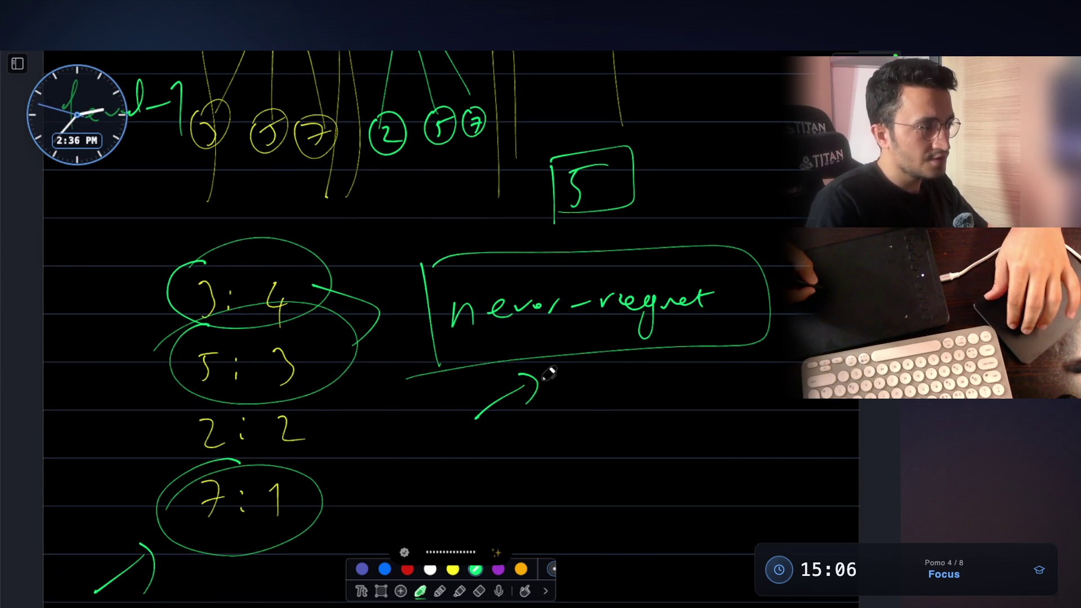
{"action": "scroll", "coordinate": [540, 377], "scroll_direction": "down", "scroll_amount": 2}
{"action": "left_click_drag", "start_coordinate": [478, 439], "coordinate": [484, 413]}
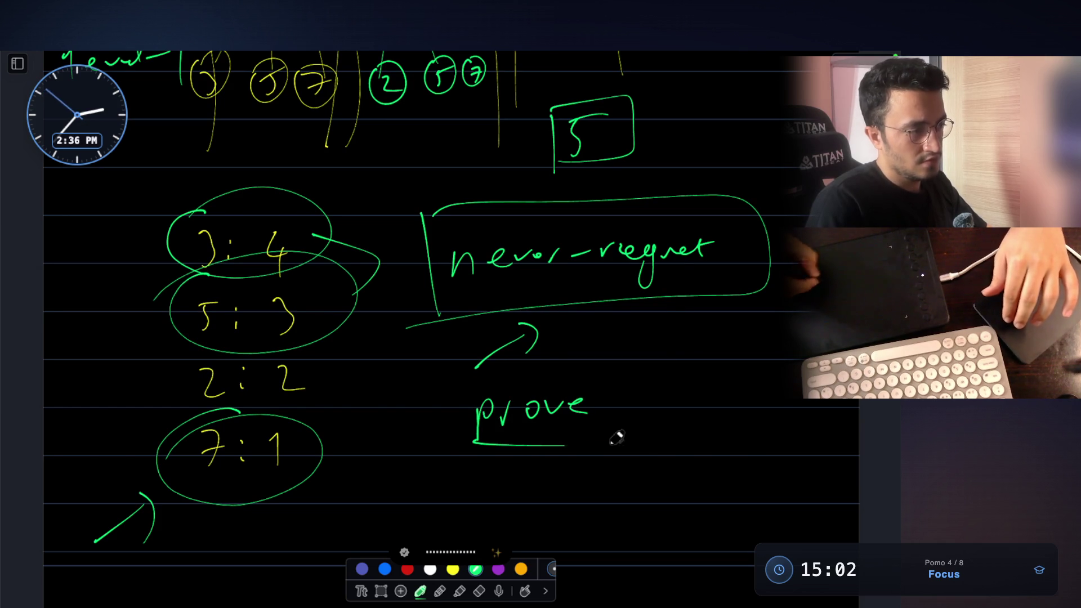
Step: Underline 'prove' under the never-regret box, then switch through Chrome to the VS Code terminal
{"action": "left_click_drag", "start_coordinate": [649, 445], "coordinate": [404, 484]}
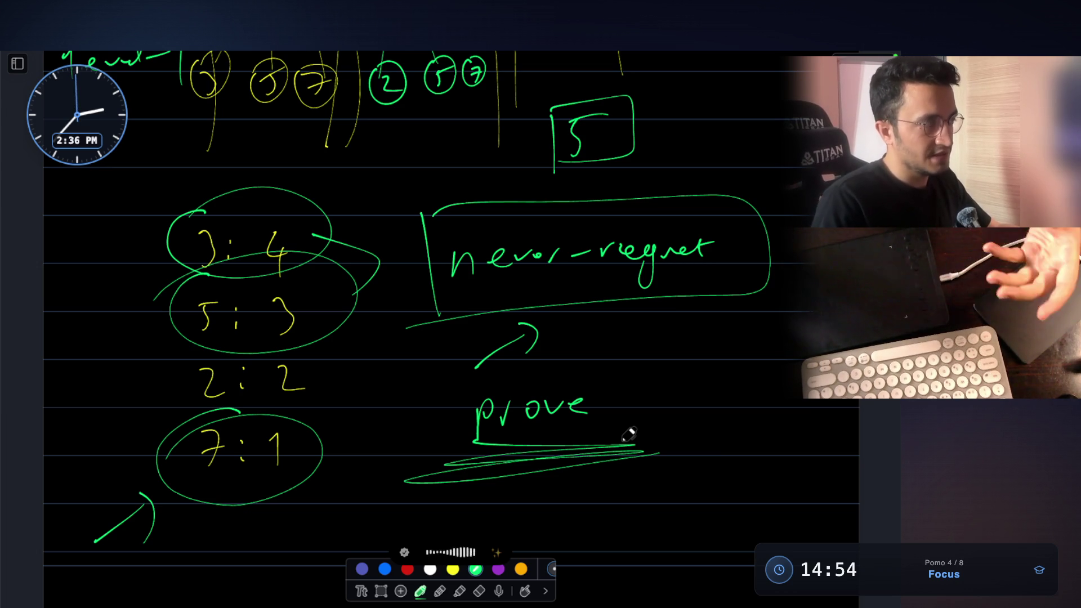
{"action": "scroll", "coordinate": [629, 435], "scroll_direction": "up", "scroll_amount": 5}
{"action": "scroll", "coordinate": [629, 435], "scroll_direction": "up", "scroll_amount": 2}
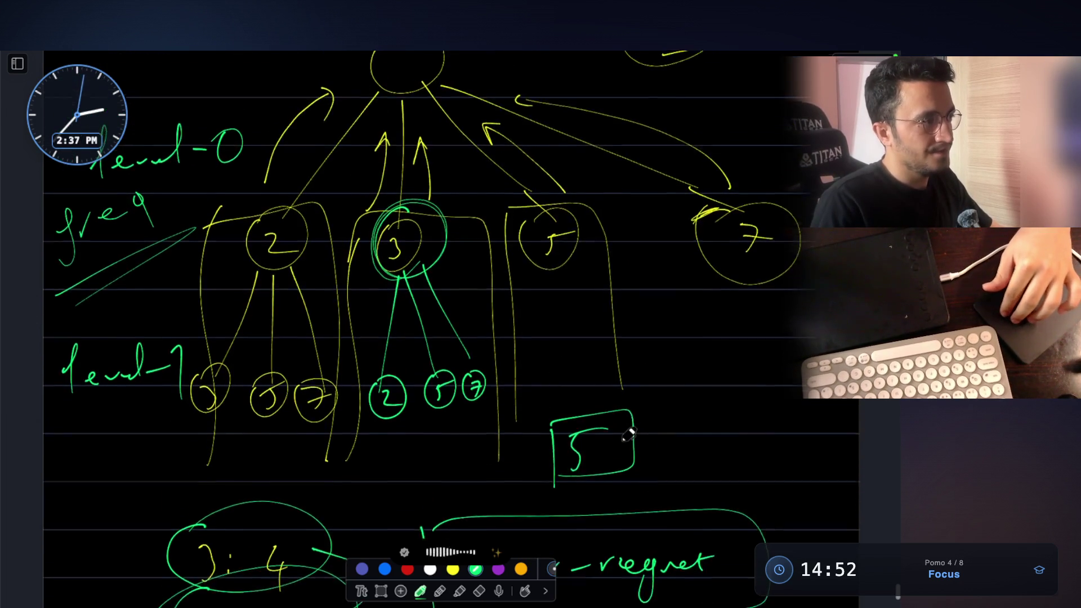
{"action": "scroll", "coordinate": [629, 435], "scroll_direction": "up", "scroll_amount": 1}
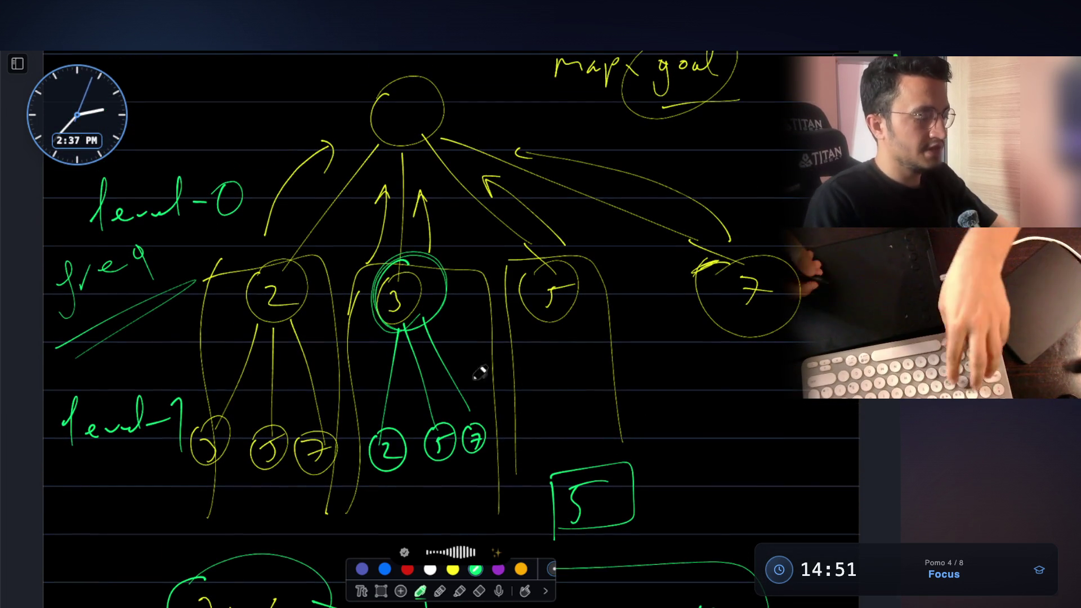
{"action": "key", "text": "super+Tab"}
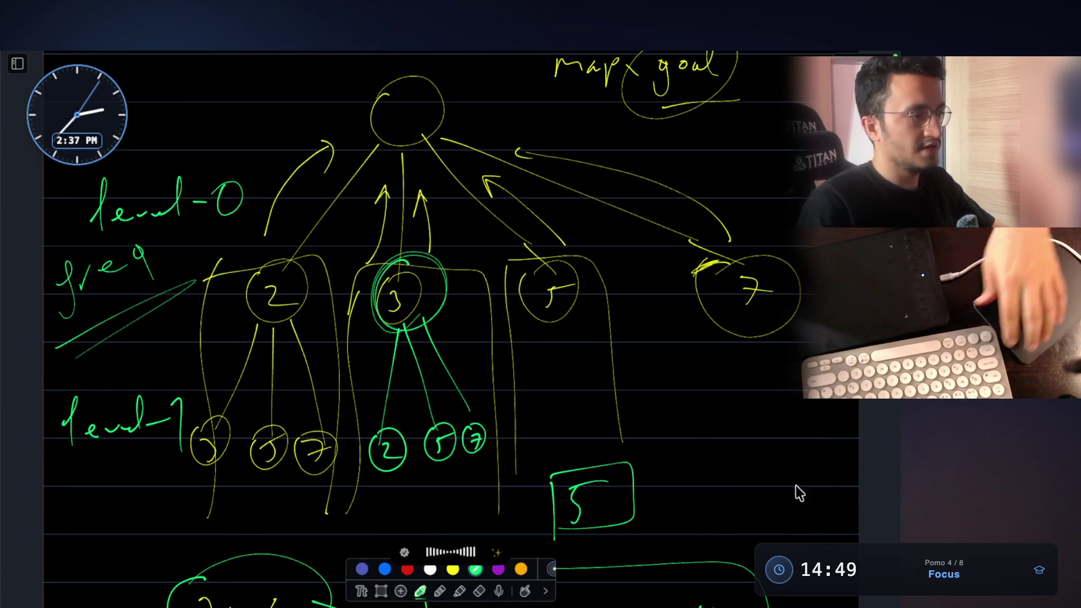
{"action": "key", "text": "super+Tab"}
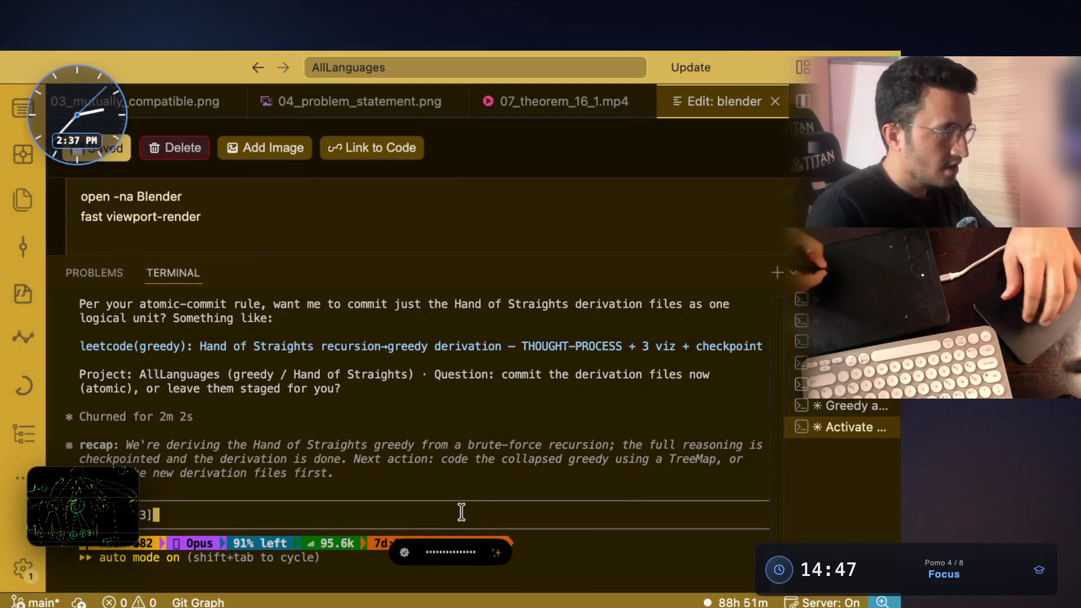
Step: Revisit the whiteboard tree drawing, then leave it for the Claude Code terminal prompt
{"action": "key", "text": "super+Tab"}
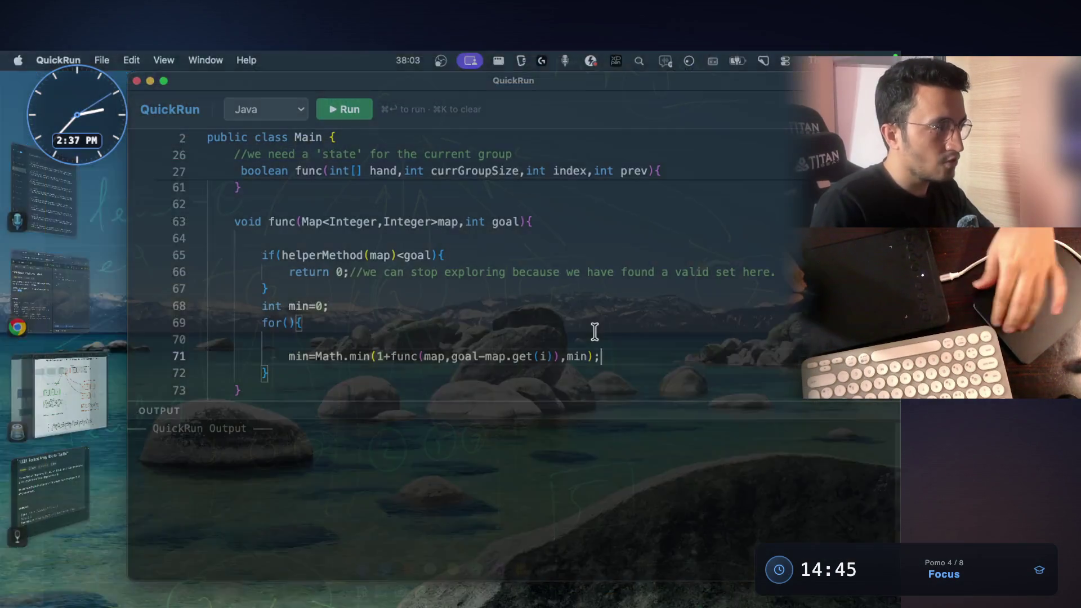
{"action": "key", "text": "super+Tab"}
{"action": "scroll", "coordinate": [581, 319], "scroll_direction": "up", "scroll_amount": 3}
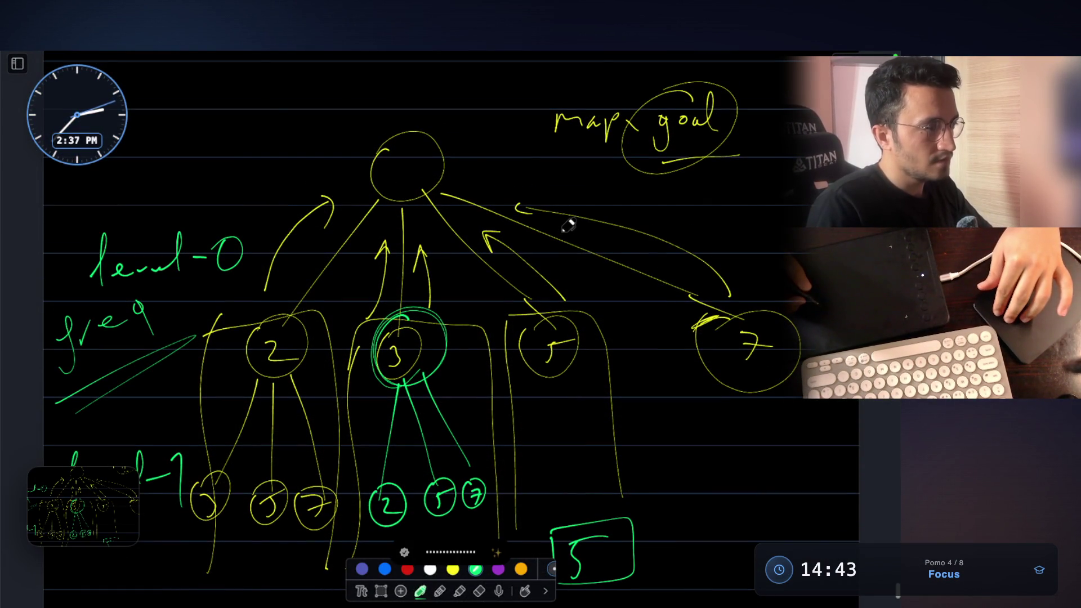
{"action": "scroll", "coordinate": [568, 223], "scroll_direction": "down", "scroll_amount": 2}
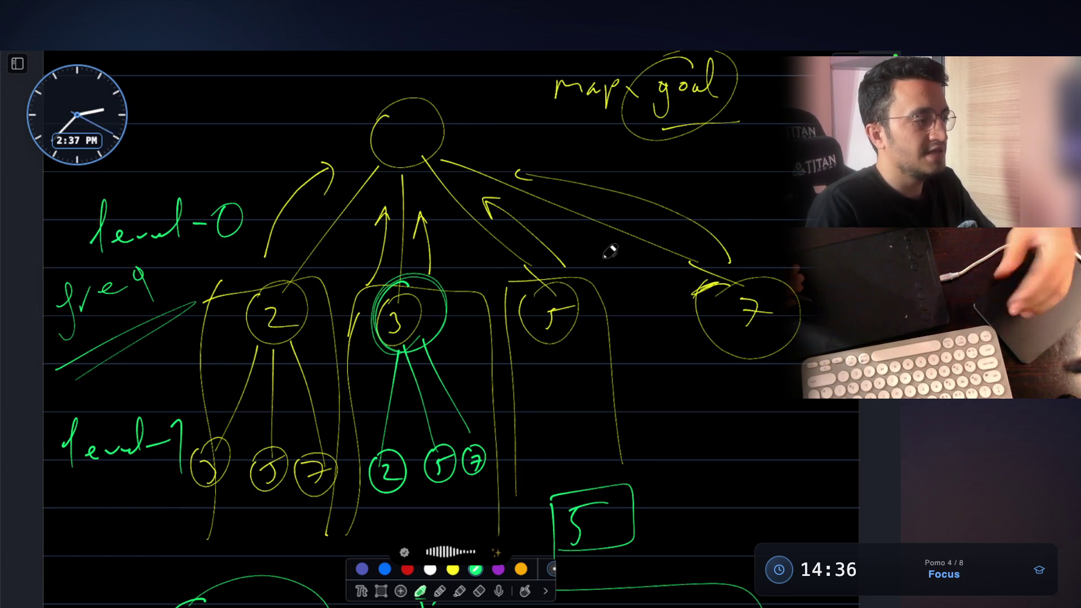
{"action": "scroll", "coordinate": [609, 251], "scroll_direction": "down", "scroll_amount": 3}
{"action": "scroll", "coordinate": [598, 181], "scroll_direction": "down", "scroll_amount": 3}
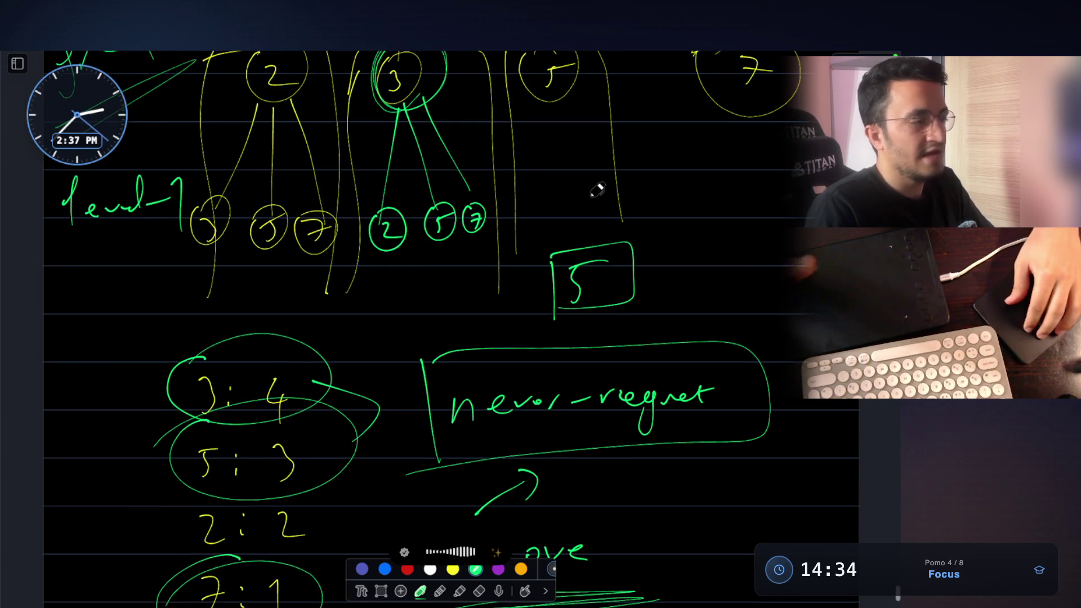
{"action": "scroll", "coordinate": [597, 191], "scroll_direction": "up", "scroll_amount": 1}
{"action": "scroll", "coordinate": [597, 190], "scroll_direction": "down", "scroll_amount": 3}
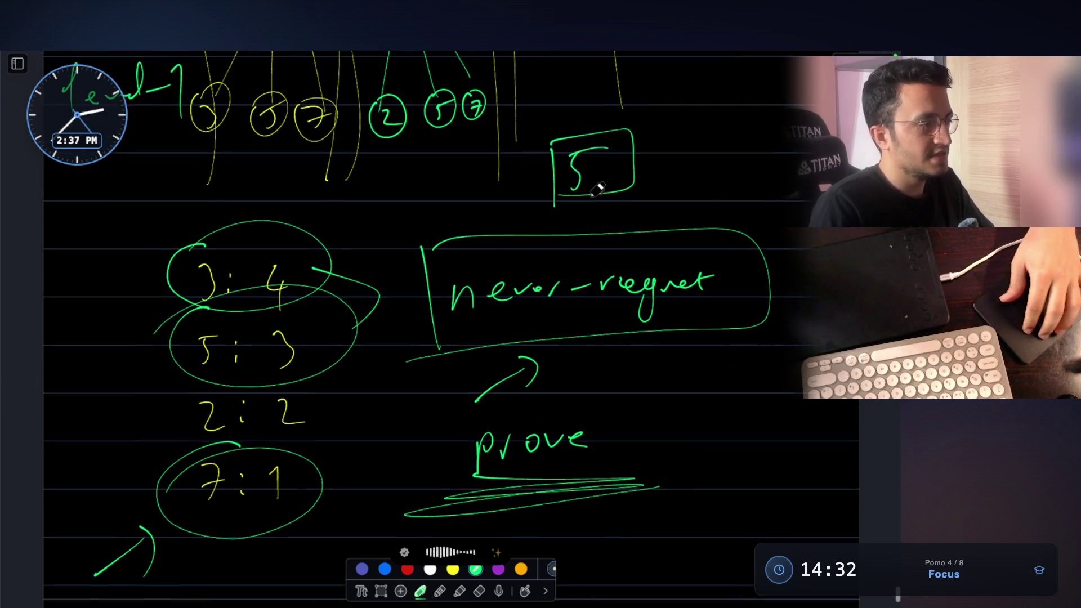
{"action": "scroll", "coordinate": [597, 191], "scroll_direction": "up", "scroll_amount": 5}
{"action": "scroll", "coordinate": [597, 190], "scroll_direction": "up", "scroll_amount": 3}
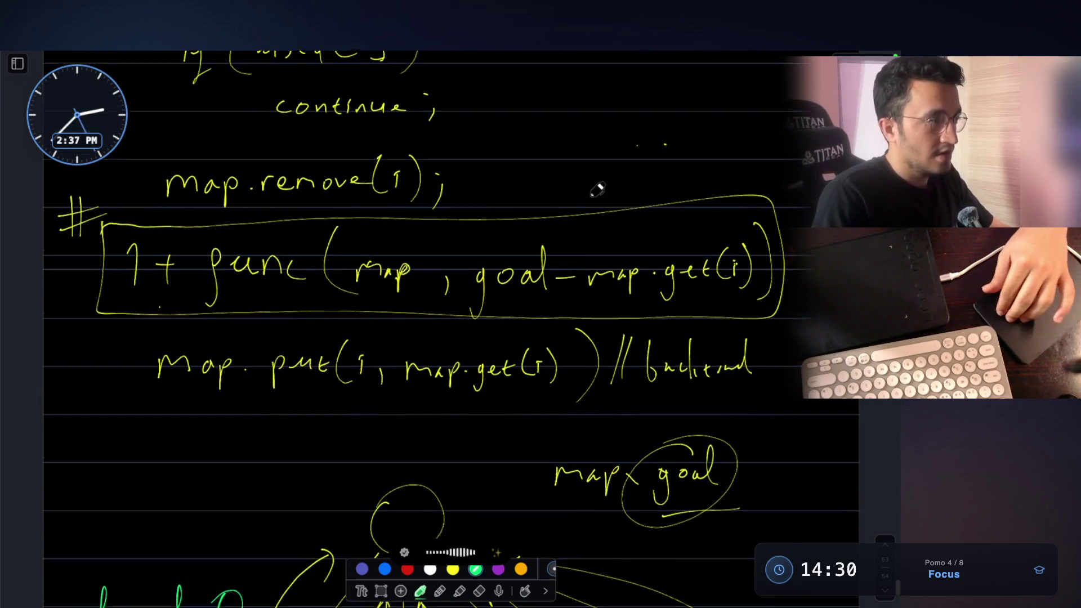
{"action": "scroll", "coordinate": [597, 191], "scroll_direction": "up", "scroll_amount": 3}
{"action": "scroll", "coordinate": [597, 190], "scroll_direction": "up", "scroll_amount": 3}
{"action": "scroll", "coordinate": [596, 189], "scroll_direction": "up", "scroll_amount": 3}
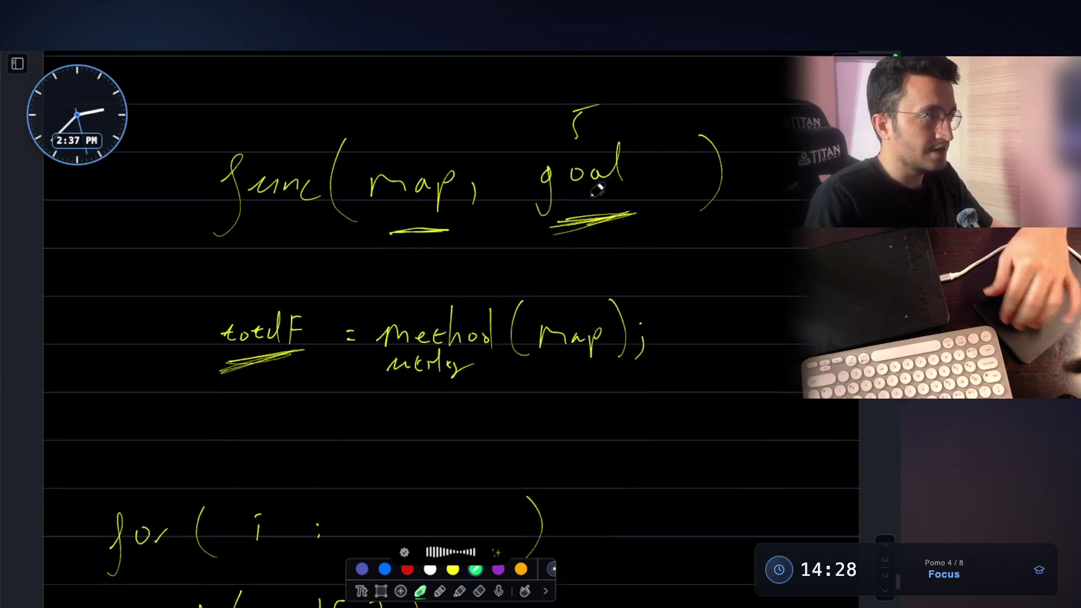
{"action": "scroll", "coordinate": [598, 191], "scroll_direction": "up", "scroll_amount": 3}
{"action": "scroll", "coordinate": [597, 190], "scroll_direction": "up", "scroll_amount": 3}
{"action": "scroll", "coordinate": [597, 190], "scroll_direction": "up", "scroll_amount": 2}
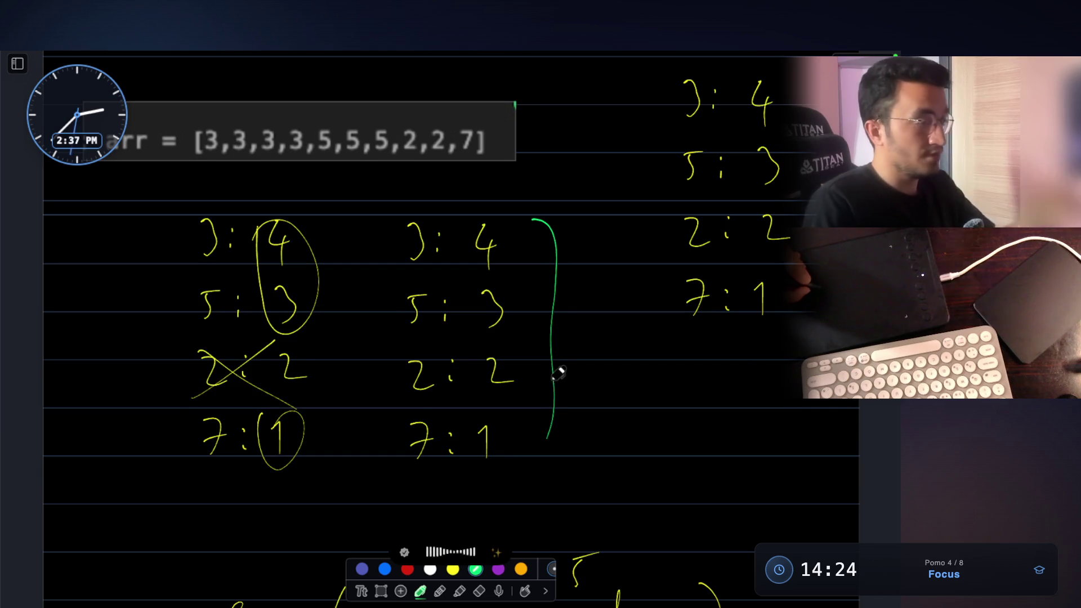
{"action": "scroll", "coordinate": [557, 376], "scroll_direction": "up", "scroll_amount": 3}
{"action": "scroll", "coordinate": [557, 375], "scroll_direction": "up", "scroll_amount": 3}
{"action": "scroll", "coordinate": [558, 375], "scroll_direction": "up", "scroll_amount": 3}
{"action": "scroll", "coordinate": [557, 376], "scroll_direction": "up", "scroll_amount": 2}
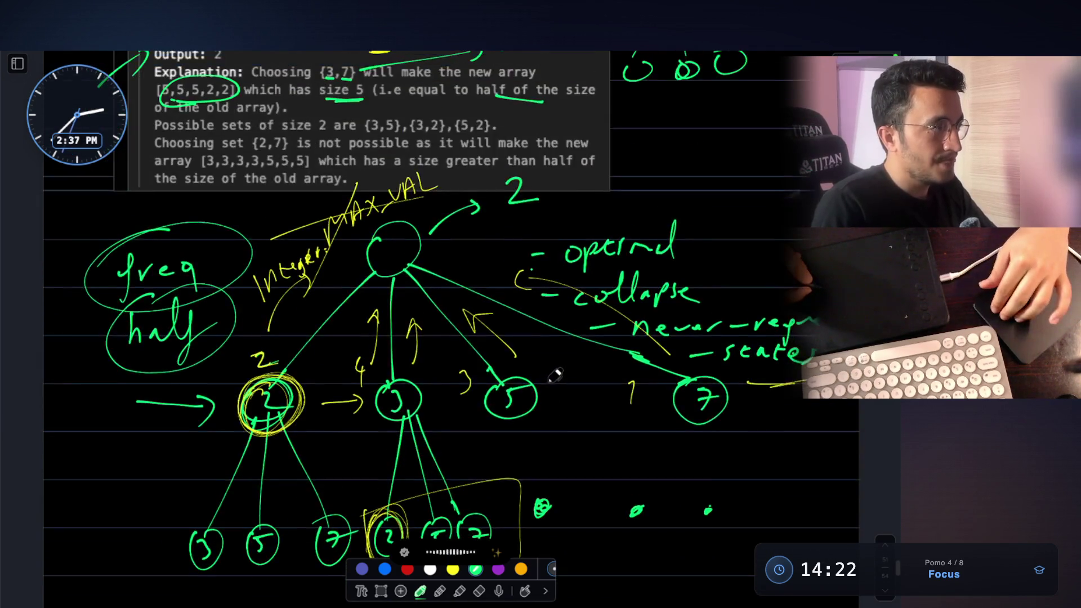
{"action": "scroll", "coordinate": [558, 376], "scroll_direction": "up", "scroll_amount": 3}
{"action": "scroll", "coordinate": [557, 376], "scroll_direction": "up", "scroll_amount": 2}
{"action": "key", "text": "Escape"}
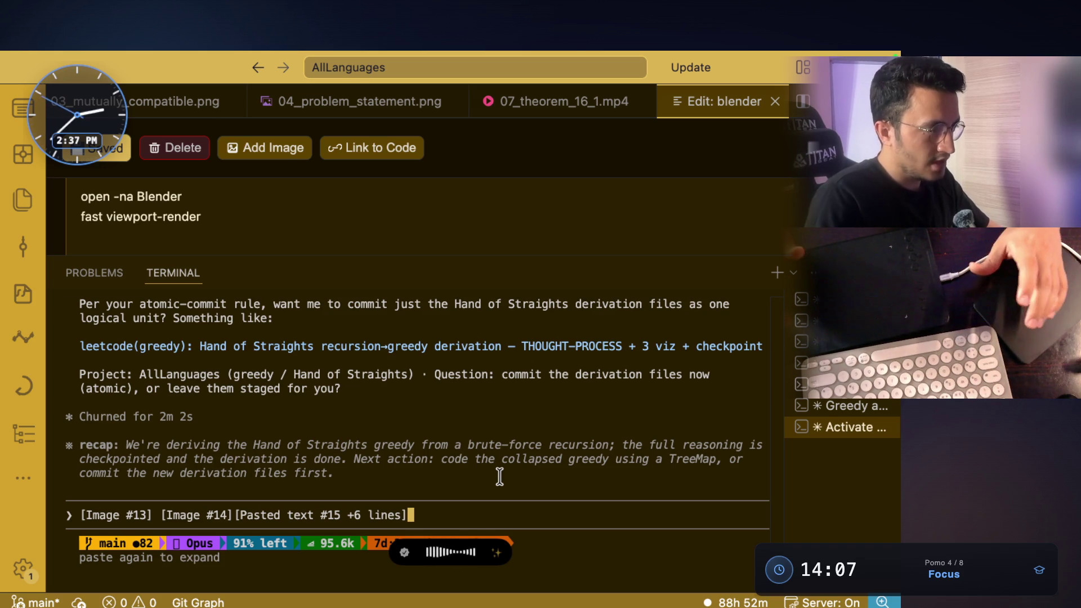
{"action": "scroll", "coordinate": [498, 477], "scroll_direction": "up", "scroll_amount": 2}
{"action": "scroll", "coordinate": [499, 477], "scroll_direction": "up", "scroll_amount": 3}
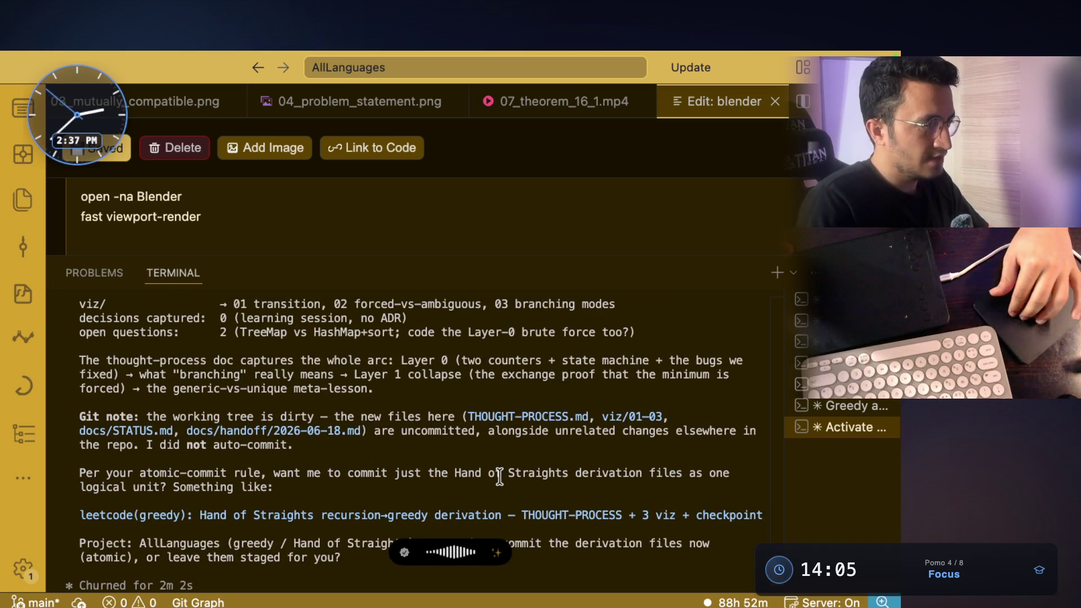
{"action": "scroll", "coordinate": [499, 477], "scroll_direction": "up", "scroll_amount": 1}
{"action": "scroll", "coordinate": [499, 477], "scroll_direction": "up", "scroll_amount": 5}
{"action": "scroll", "coordinate": [500, 477], "scroll_direction": "up", "scroll_amount": 2}
{"action": "scroll", "coordinate": [499, 476], "scroll_direction": "down", "scroll_amount": 5}
{"action": "scroll", "coordinate": [499, 478], "scroll_direction": "up", "scroll_amount": 3}
{"action": "scroll", "coordinate": [499, 477], "scroll_direction": "up", "scroll_amount": 3}
{"action": "scroll", "coordinate": [499, 477], "scroll_direction": "up", "scroll_amount": 2}
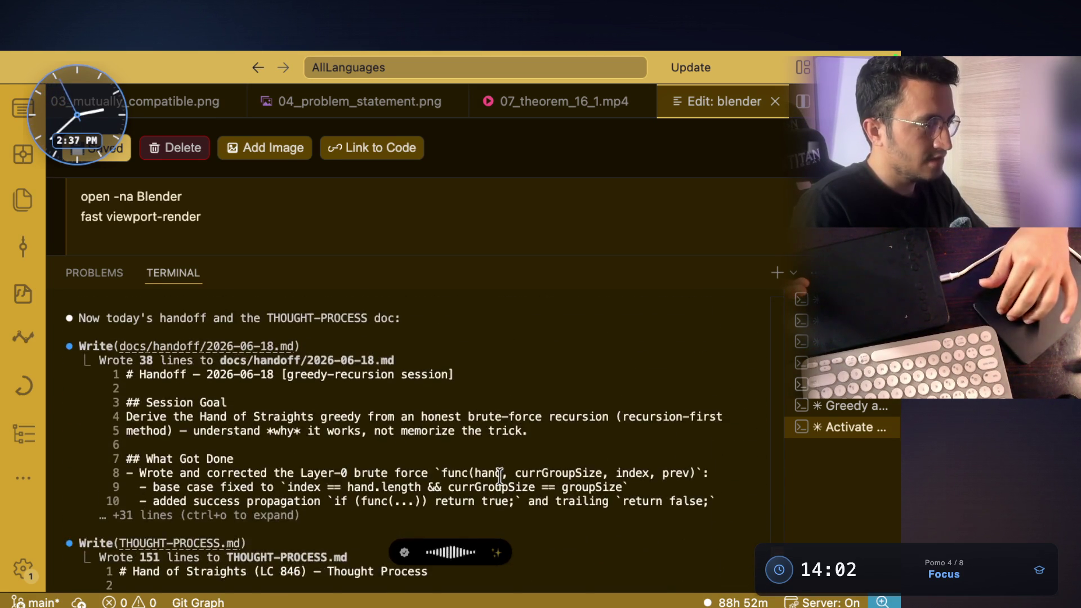
{"action": "scroll", "coordinate": [499, 477], "scroll_direction": "down", "scroll_amount": 10}
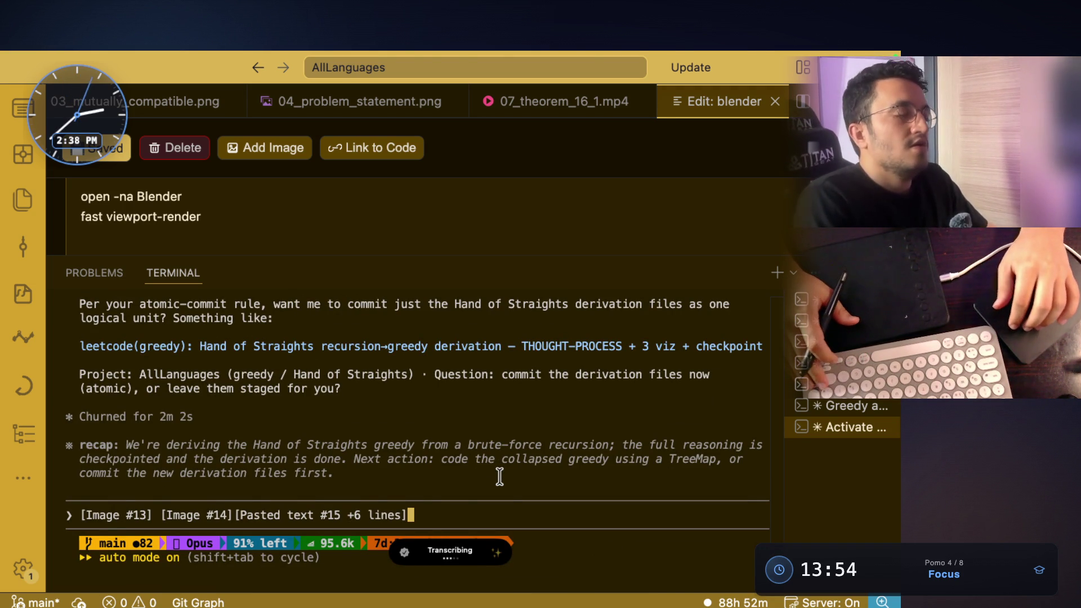
Step: Send the dictated never-regret proof question with both images, then bring QuickRun forward
{"action": "key", "text": "Return"}
{"action": "key", "text": "super+Tab"}
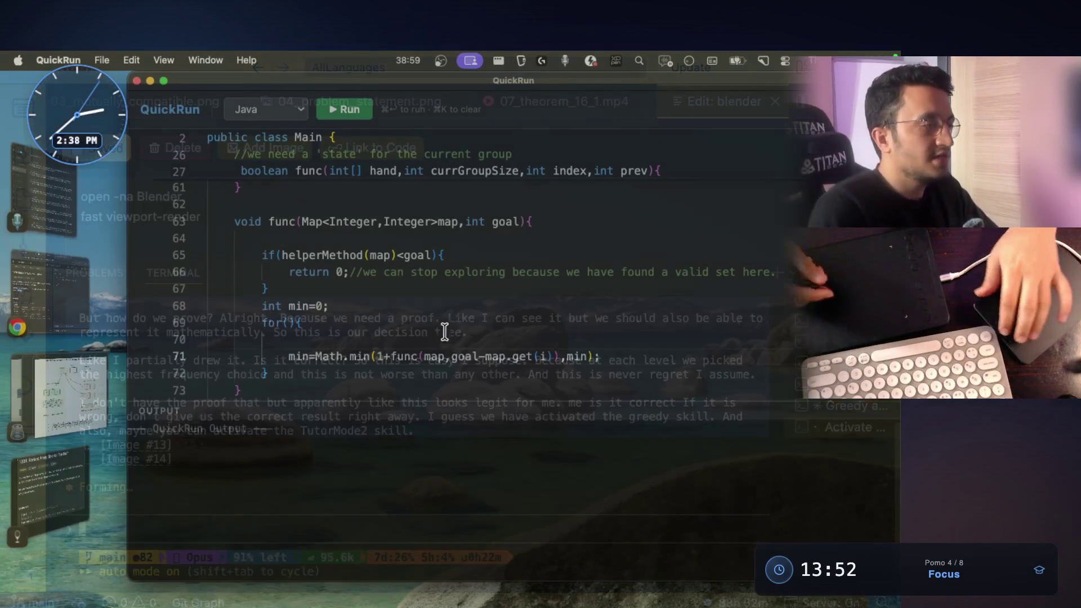
Step: Review the #1338 note, highlighting its opportunity-cost and sort-frequencies lines
{"action": "key", "text": "super+Tab"}
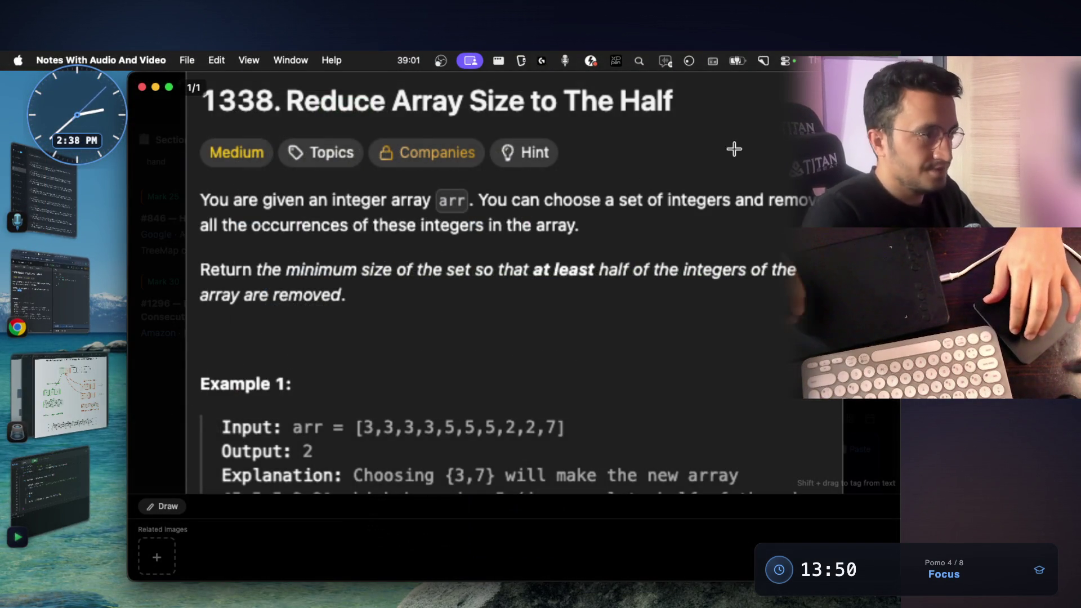
{"action": "key", "text": "Escape"}
{"action": "scroll", "coordinate": [667, 245], "scroll_direction": "up", "scroll_amount": 3}
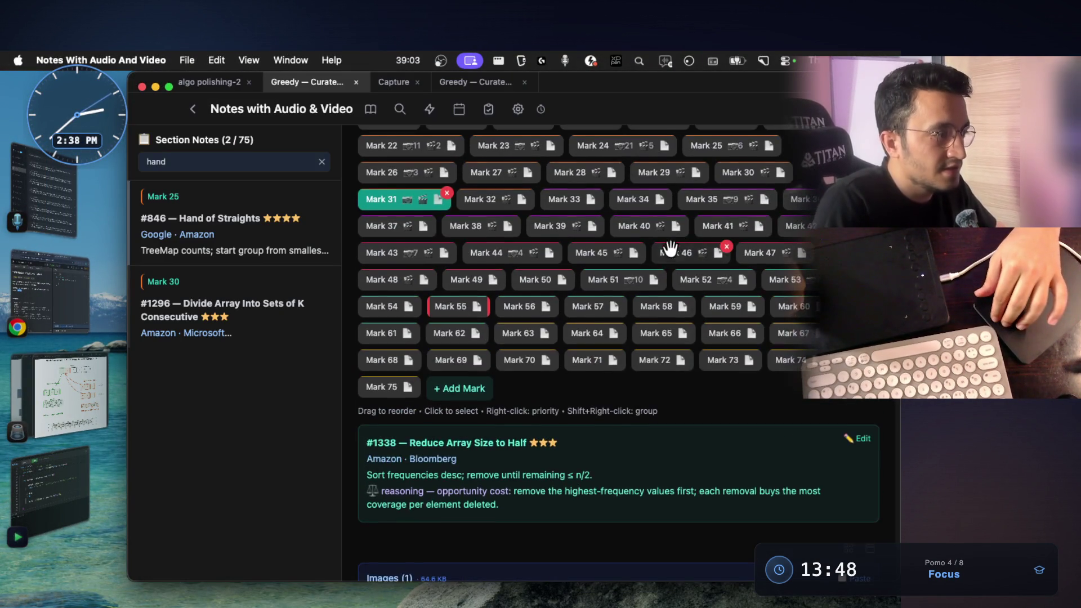
{"action": "scroll", "coordinate": [544, 427], "scroll_direction": "down", "scroll_amount": 3}
{"action": "scroll", "coordinate": [519, 482], "scroll_direction": "down", "scroll_amount": 1}
{"action": "scroll", "coordinate": [528, 478], "scroll_direction": "up", "scroll_amount": 2}
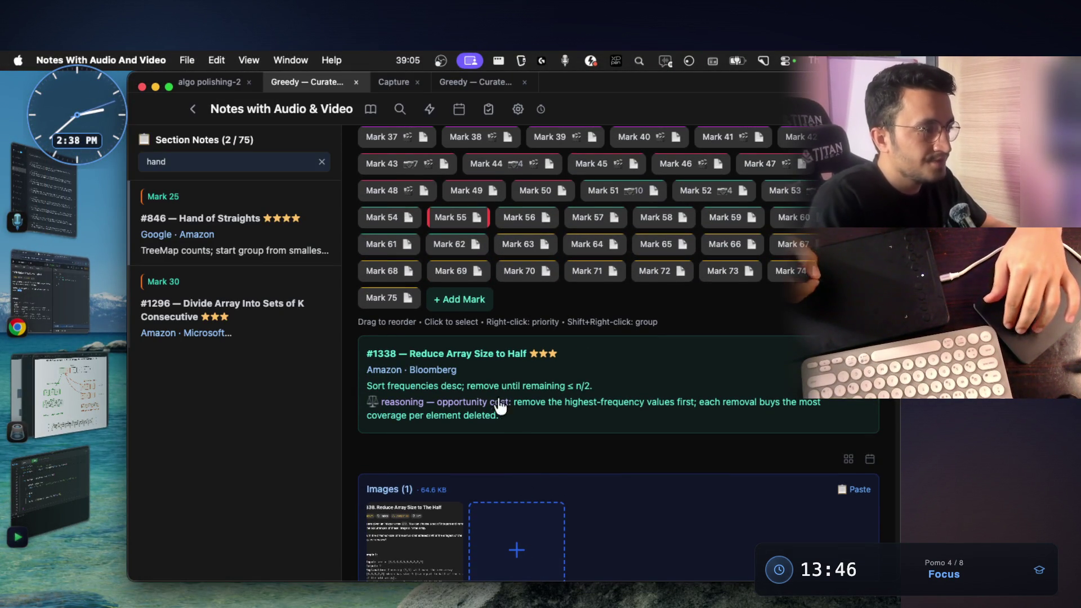
{"action": "left_click_drag", "start_coordinate": [368, 402], "coordinate": [521, 404]}
{"action": "left_click_drag", "start_coordinate": [426, 402], "coordinate": [391, 394]}
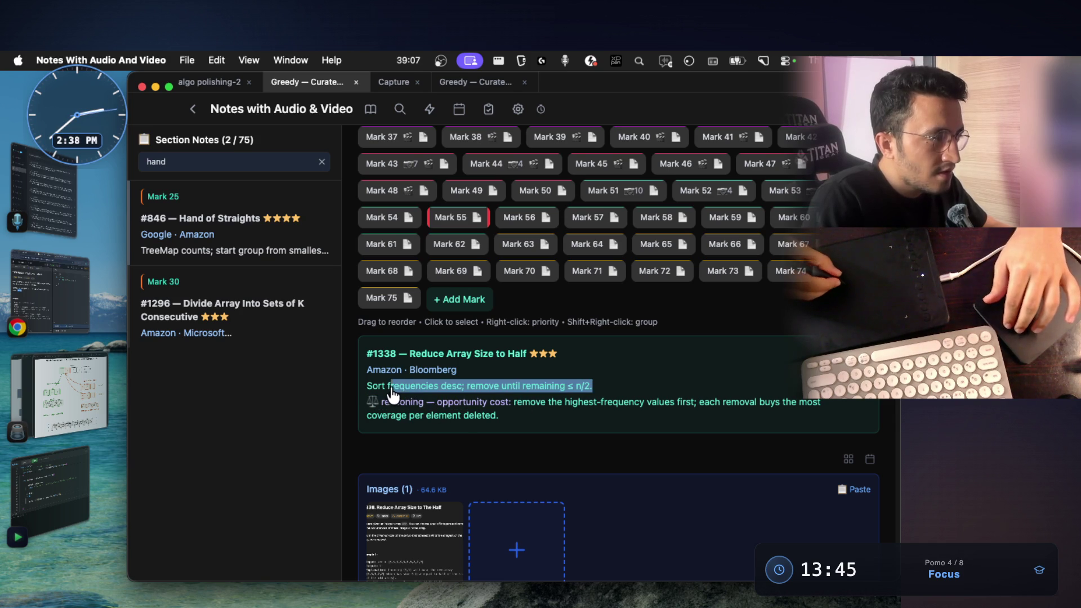
{"action": "left_click", "coordinate": [473, 399]}
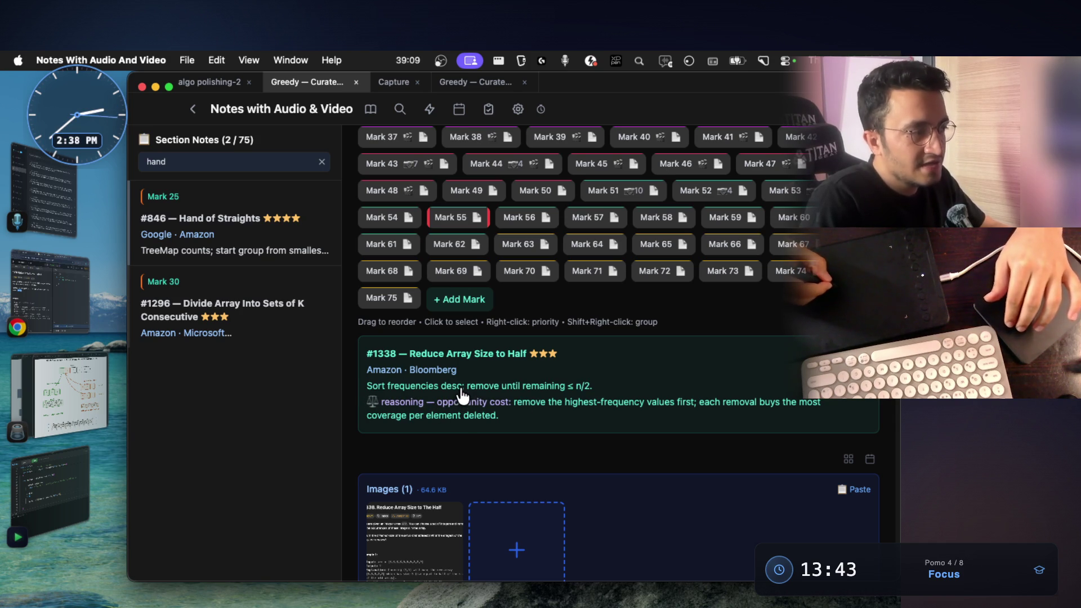
{"action": "scroll", "coordinate": [489, 309], "scroll_direction": "up", "scroll_amount": 3}
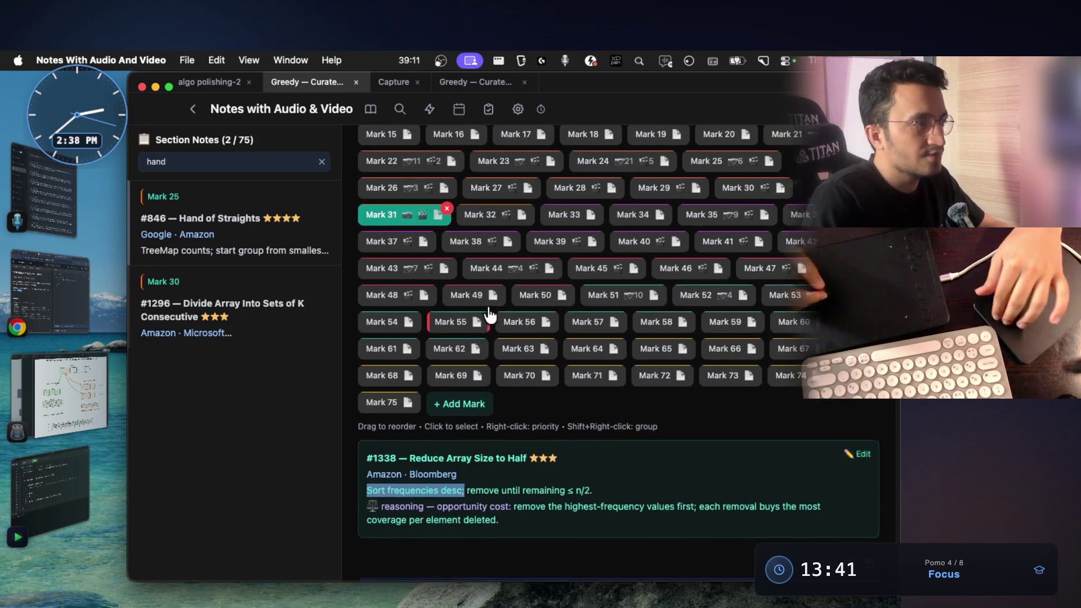
{"action": "scroll", "coordinate": [499, 266], "scroll_direction": "up", "scroll_amount": 1}
Step: Open the Mark 32 note for Largest Number, then bring the LeetCode browser forward
{"action": "left_click", "coordinate": [497, 247]}
{"action": "scroll", "coordinate": [498, 339], "scroll_direction": "down", "scroll_amount": 2}
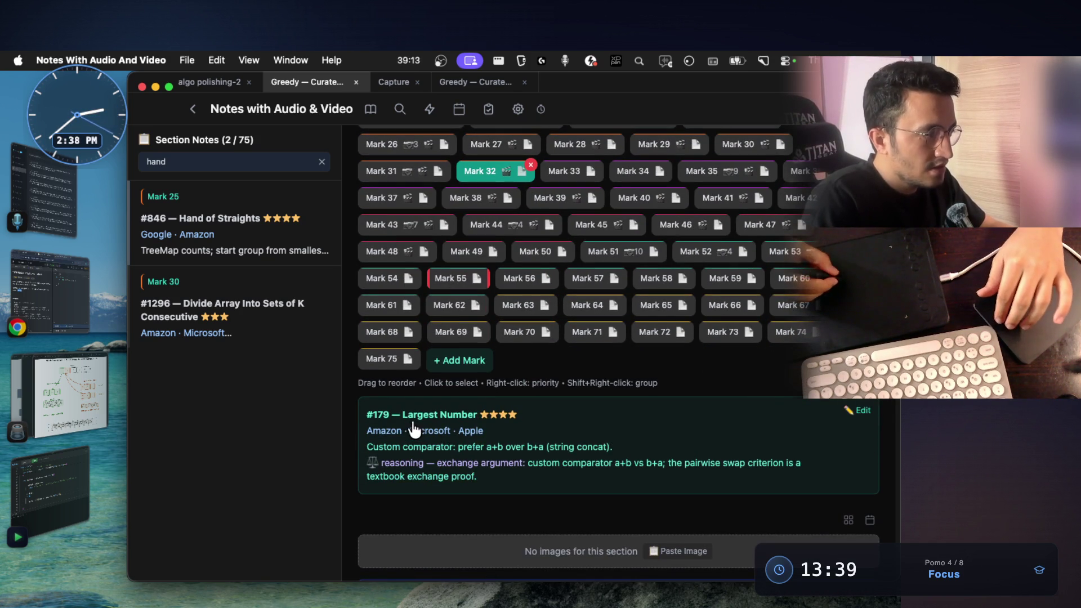
{"action": "left_click", "coordinate": [51, 291]}
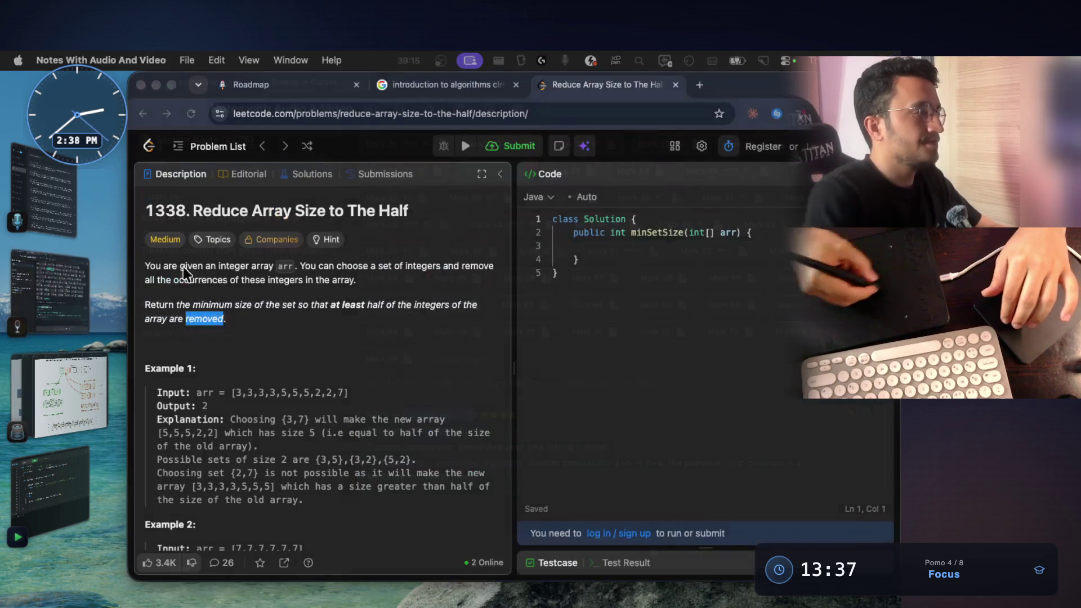
Step: Search 'largest number leetcode' in a new tab and open the LeetCode 179 problem page
{"action": "left_click", "coordinate": [700, 84]}
{"action": "type", "text": "la"}
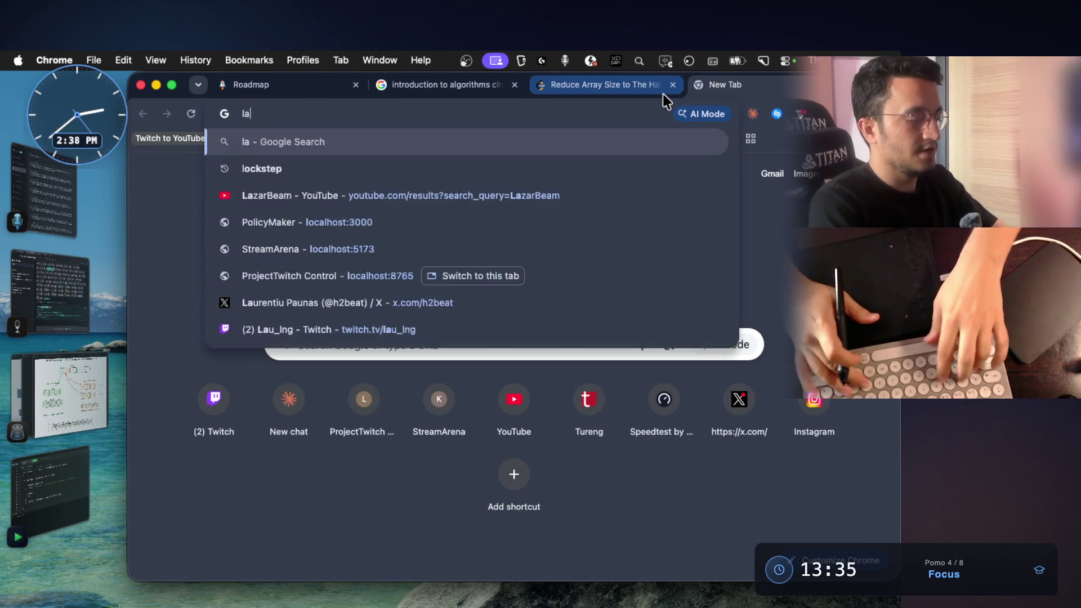
{"action": "type", "text": "rgest number "}
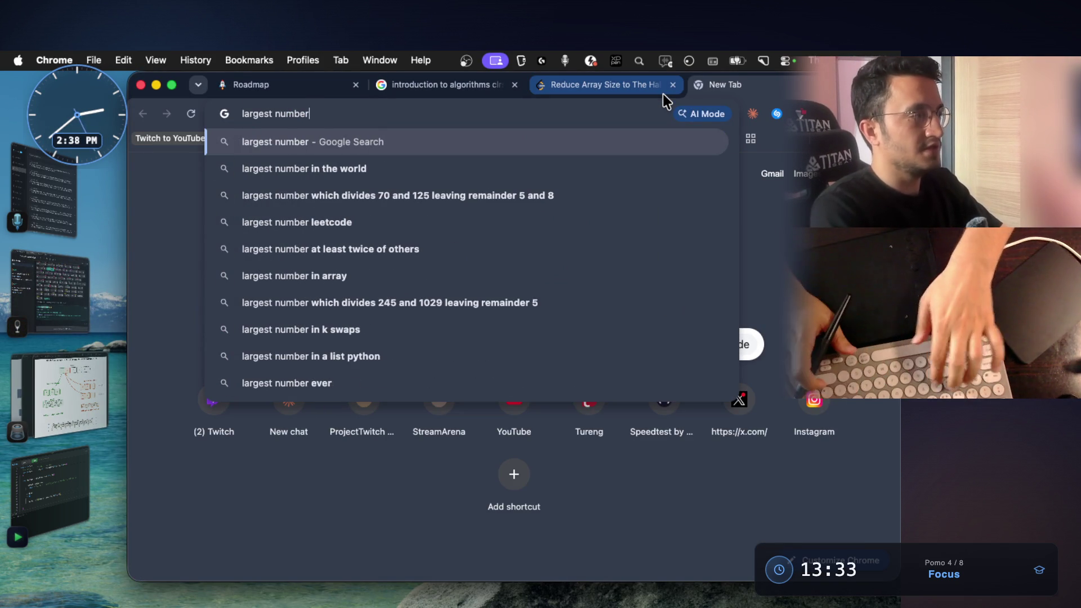
{"action": "type", "text": "leetco"}
{"action": "key", "text": "Return"}
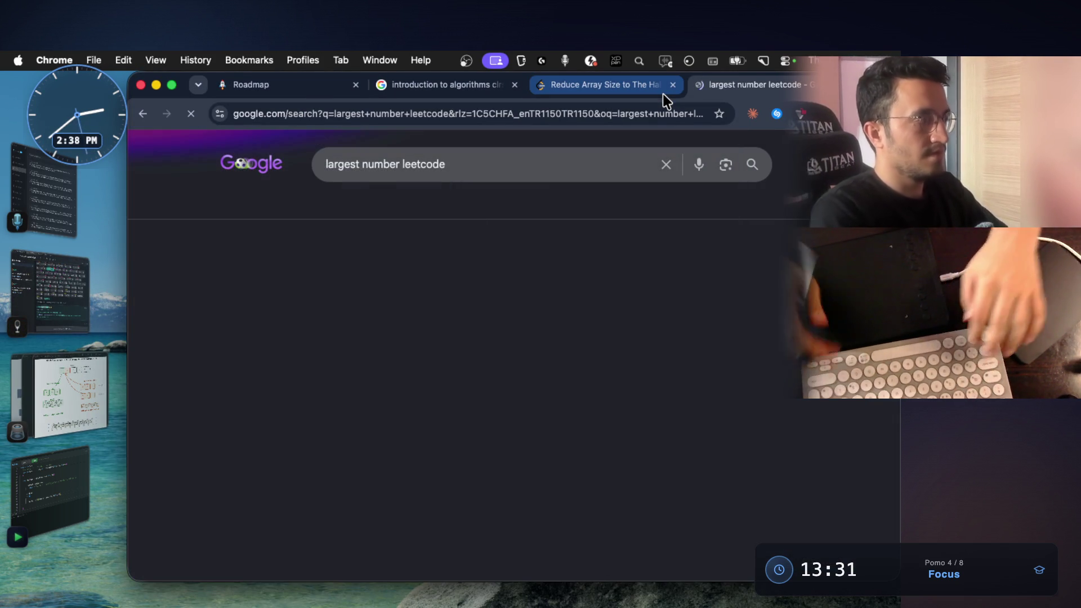
{"action": "left_click", "coordinate": [323, 283]}
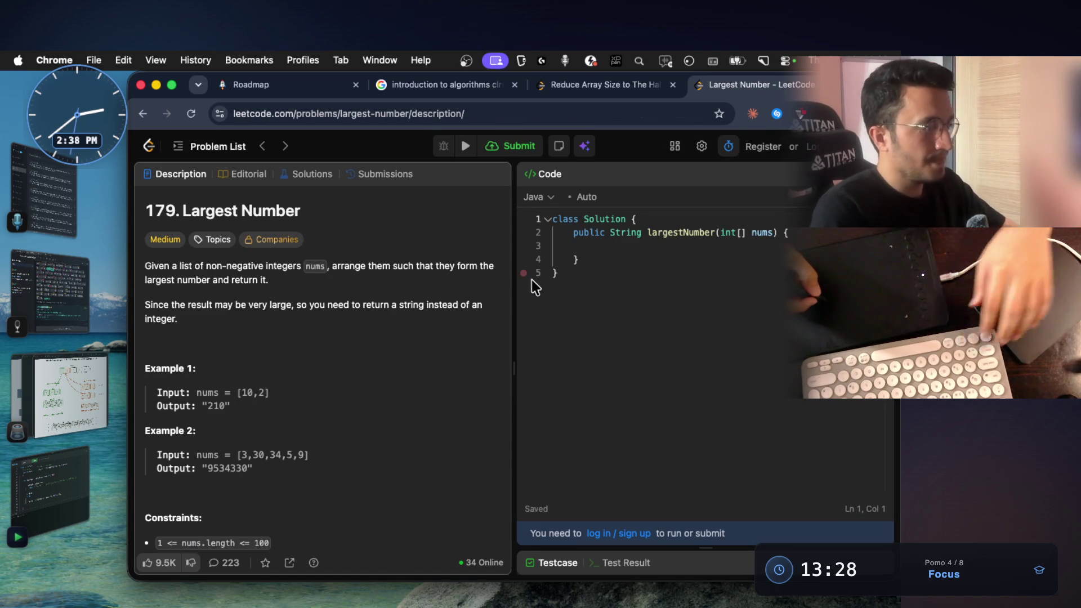
Step: Capture a region screenshot of the Largest Number problem description after a cancelled first attempt
{"action": "key", "text": "super+shift+4"}
{"action": "key", "text": "Escape"}
{"action": "left_click_drag", "start_coordinate": [381, 266], "coordinate": [401, 401]}
{"action": "left_click", "coordinate": [390, 452]}
{"action": "key", "text": "super+shift+4"}
{"action": "left_click_drag", "start_coordinate": [139, 189], "coordinate": [501, 480]}
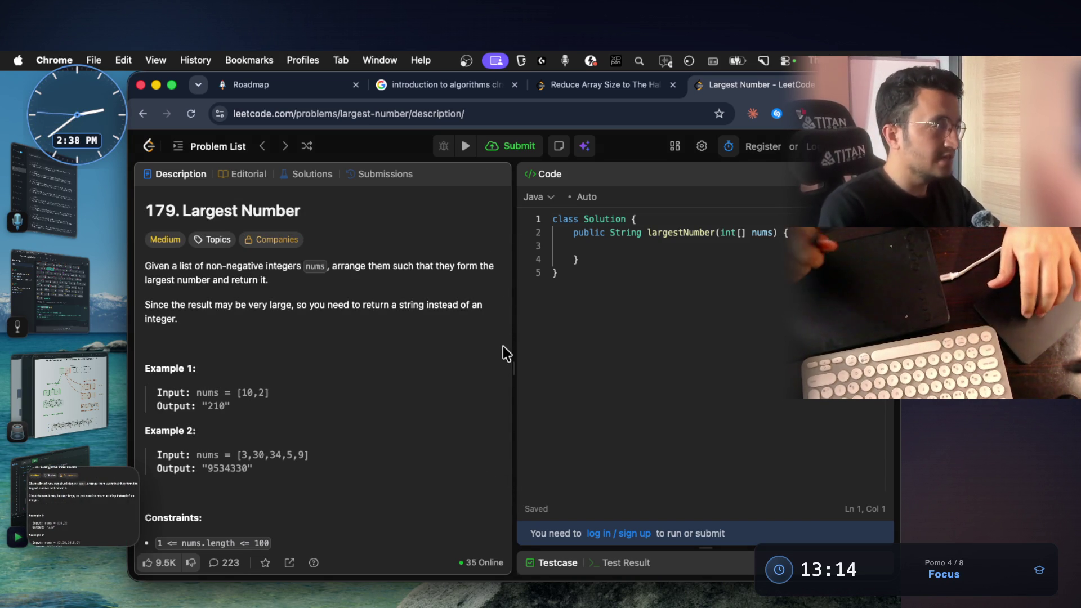
{"action": "scroll", "coordinate": [535, 367], "scroll_direction": "down", "scroll_amount": 15}
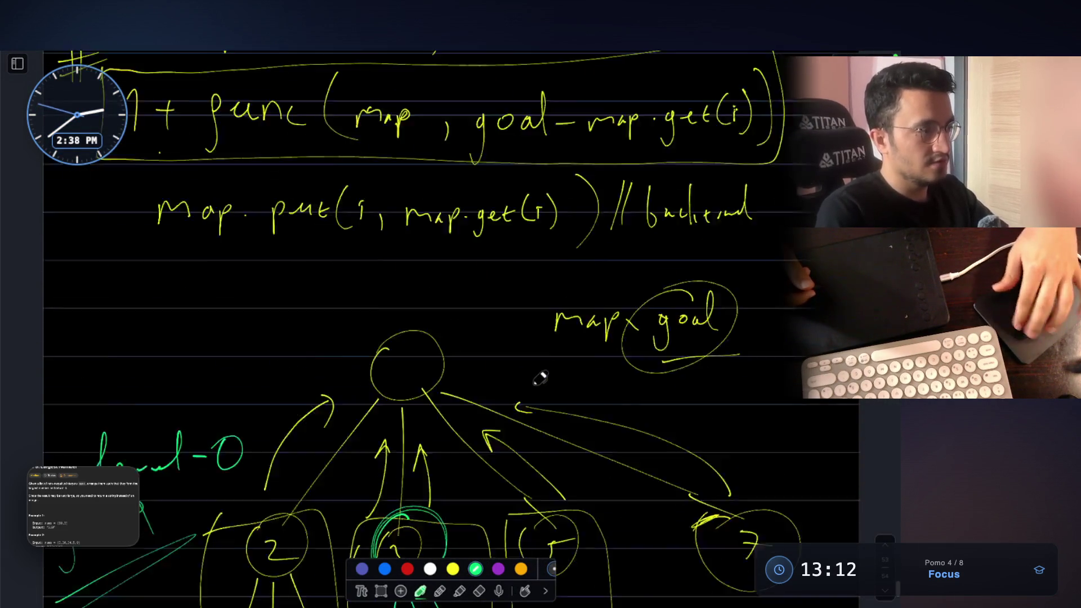
{"action": "scroll", "coordinate": [540, 379], "scroll_direction": "down", "scroll_amount": 10}
{"action": "scroll", "coordinate": [536, 379], "scroll_direction": "down", "scroll_amount": 5}
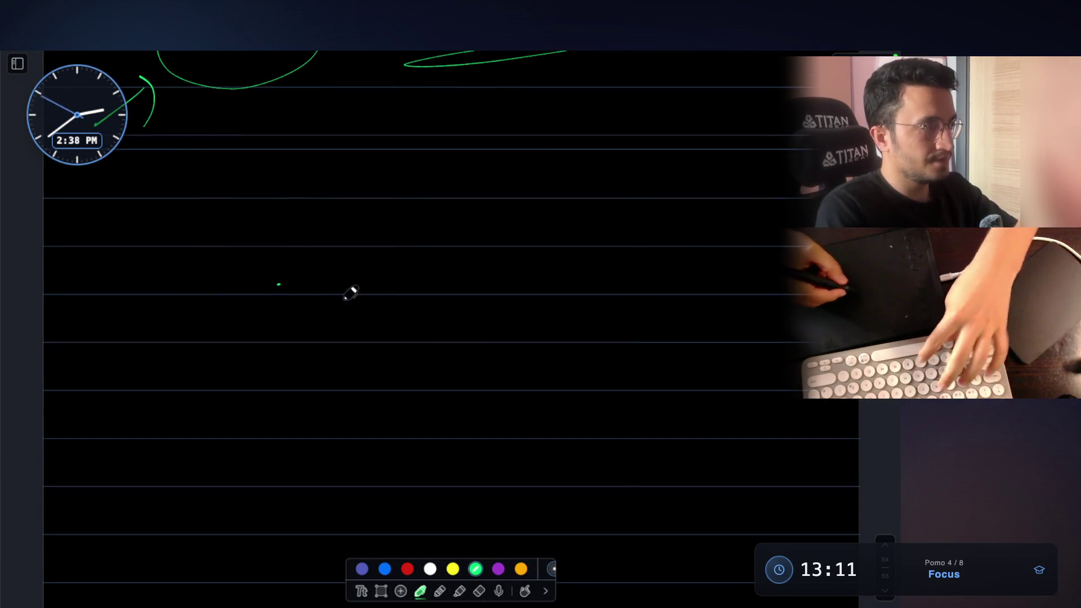
Step: Paste the problem screenshot onto the whiteboard and hide the whiteboard overlay
{"action": "key", "text": "ctrl+v"}
{"action": "left_click_drag", "start_coordinate": [482, 294], "coordinate": [393, 398]}
{"action": "scroll", "coordinate": [518, 398], "scroll_direction": "down", "scroll_amount": 3}
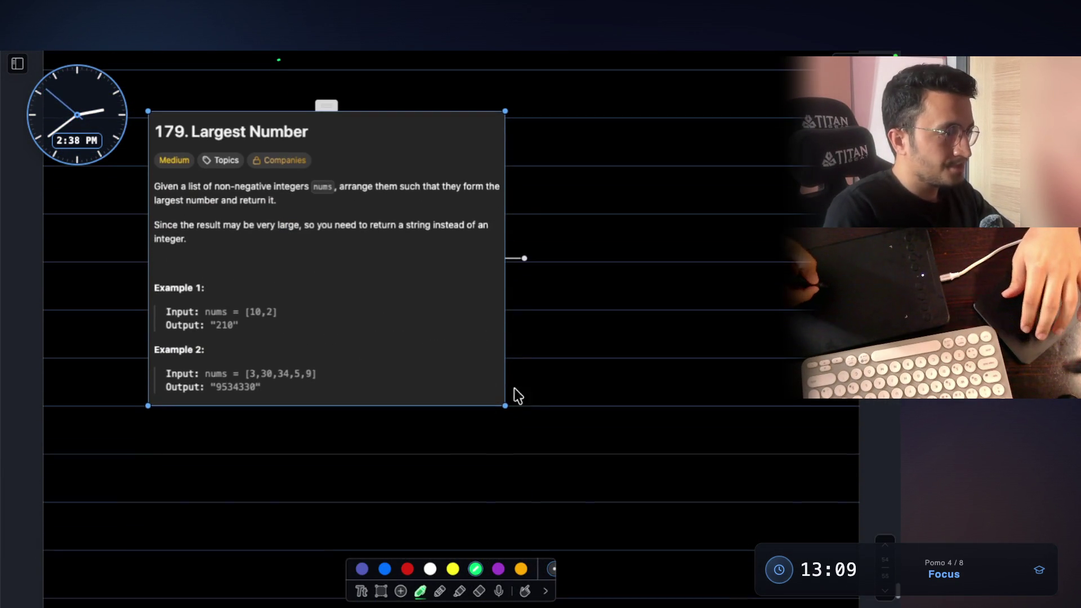
{"action": "key", "text": "Escape"}
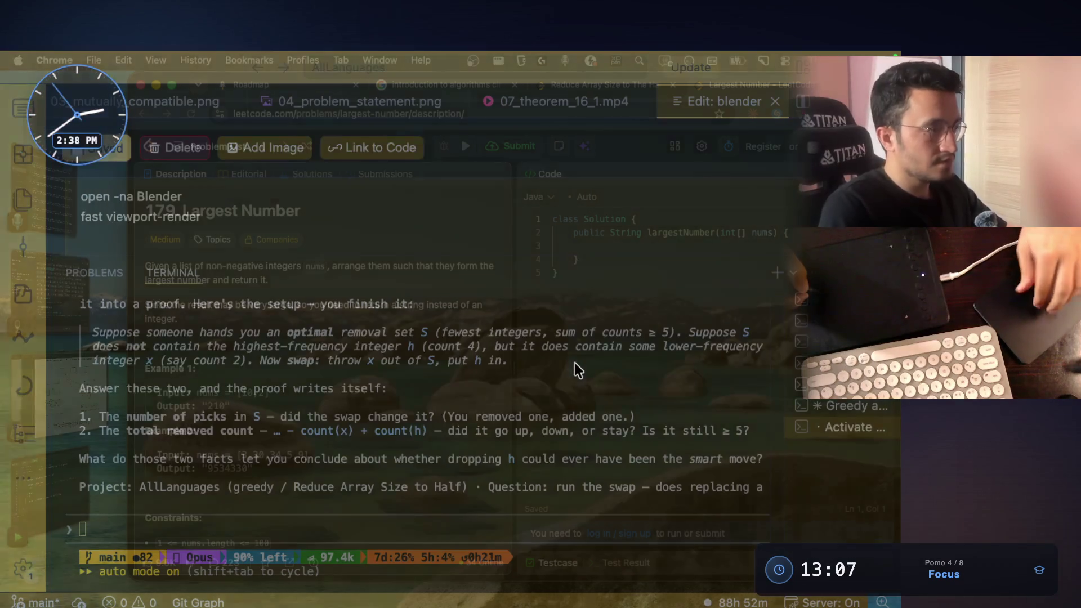
{"action": "scroll", "coordinate": [450, 429], "scroll_direction": "up", "scroll_amount": 5}
{"action": "scroll", "coordinate": [453, 429], "scroll_direction": "up", "scroll_amount": 5}
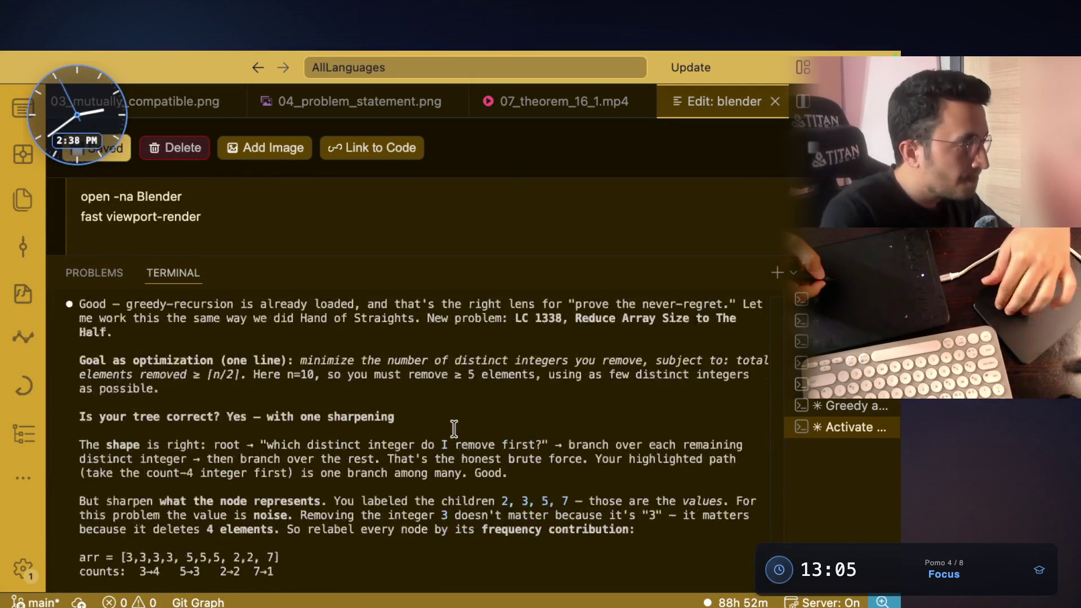
{"action": "scroll", "coordinate": [454, 429], "scroll_direction": "up", "scroll_amount": 3}
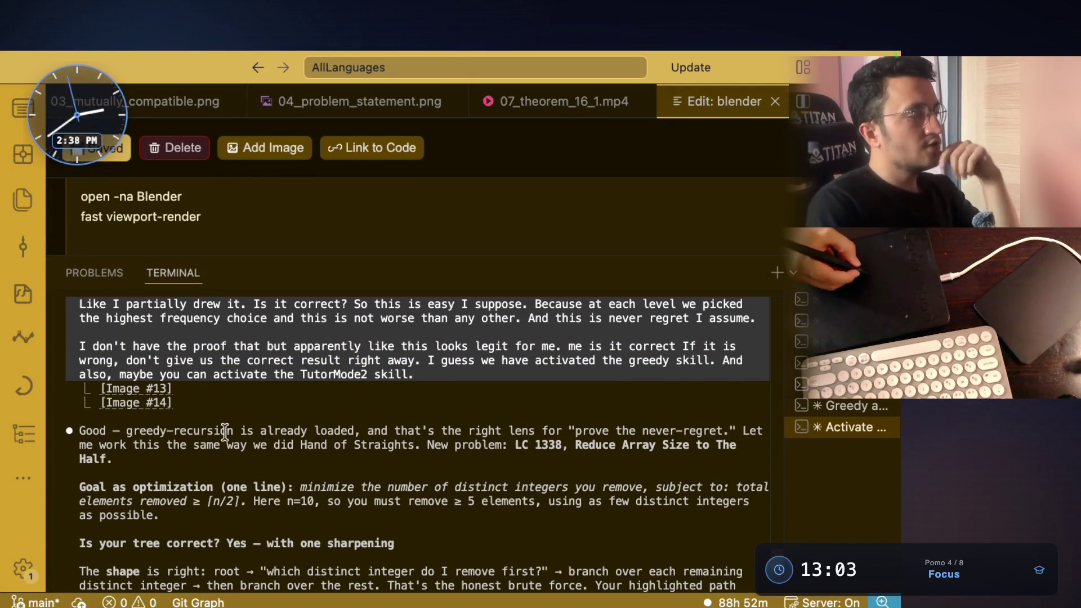
Step: Highlight the tutor's opening lines: proving never-regret, work-it-the-same-way, LC 1338 mention, goal as optimization
{"action": "left_click_drag", "start_coordinate": [226, 431], "coordinate": [374, 430]}
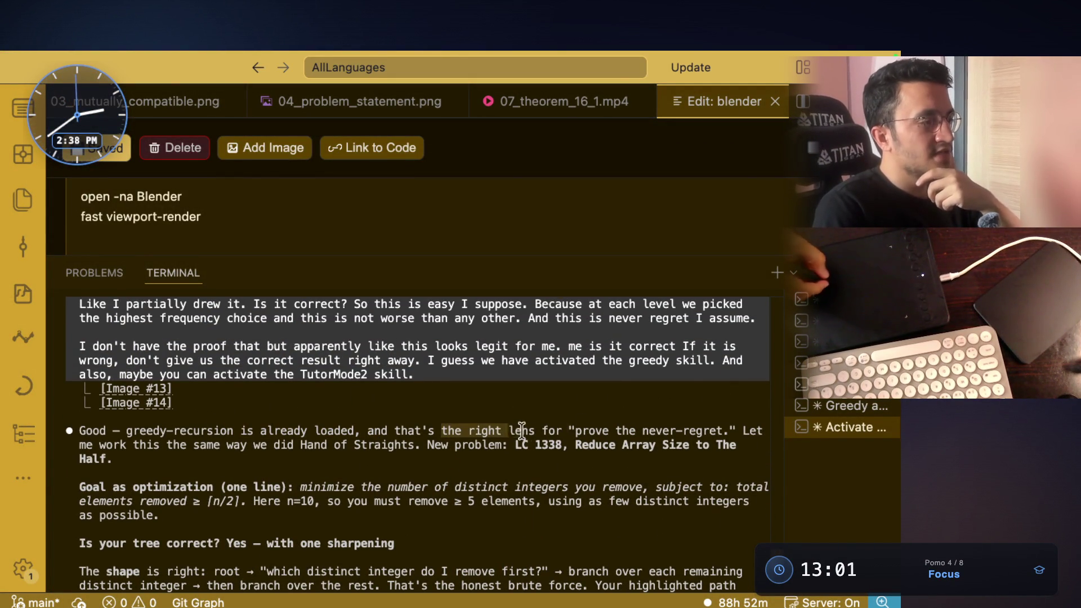
{"action": "left_click_drag", "start_coordinate": [521, 431], "coordinate": [648, 443]}
{"action": "left_click_drag", "start_coordinate": [570, 425], "coordinate": [727, 437]}
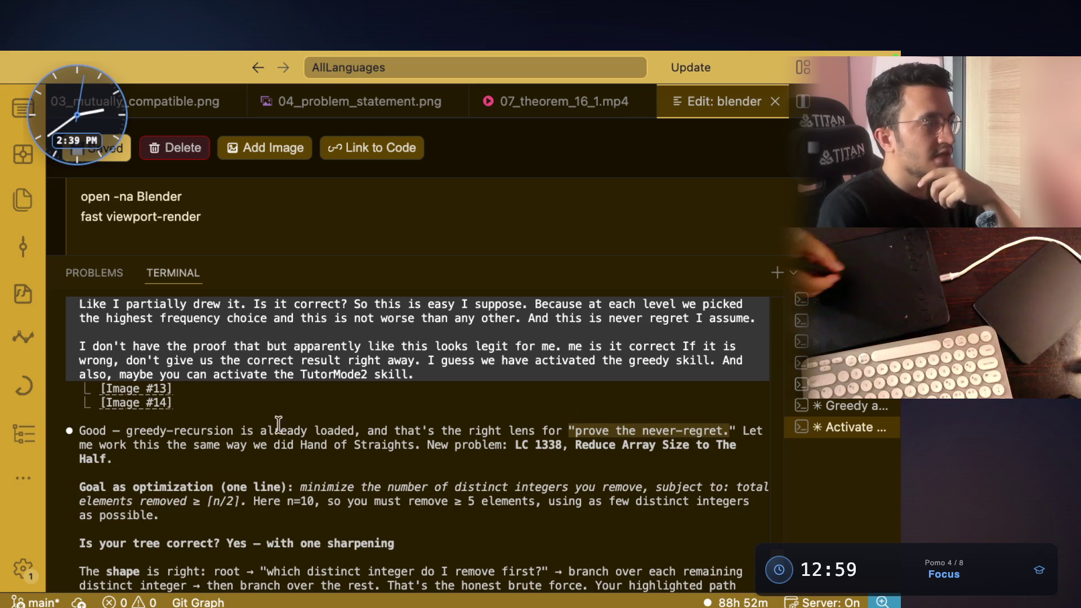
{"action": "left_click_drag", "start_coordinate": [100, 445], "coordinate": [238, 449]}
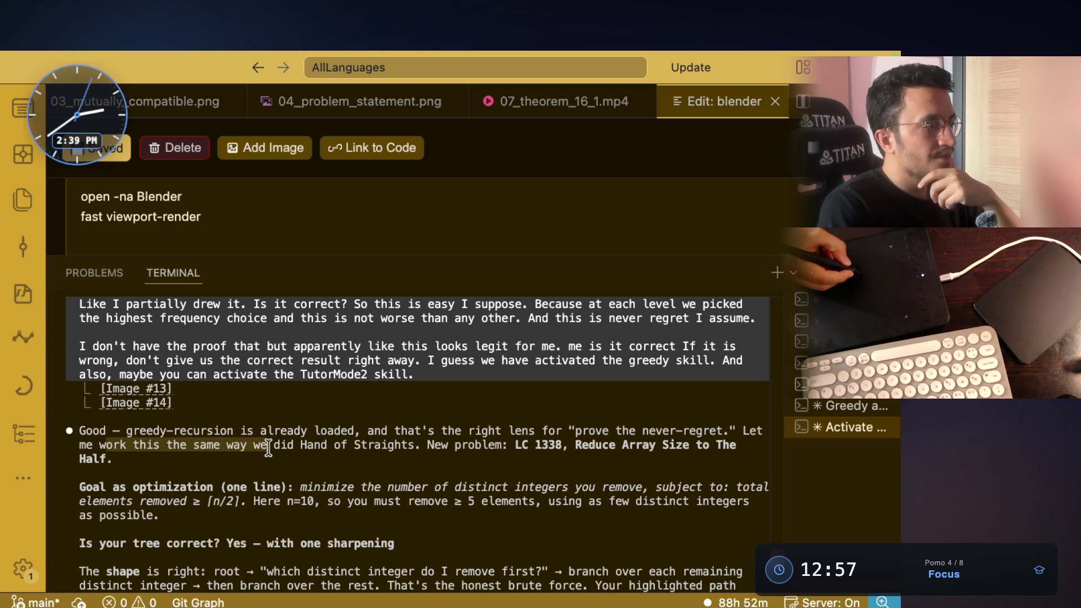
{"action": "left_click_drag", "start_coordinate": [342, 445], "coordinate": [628, 445]}
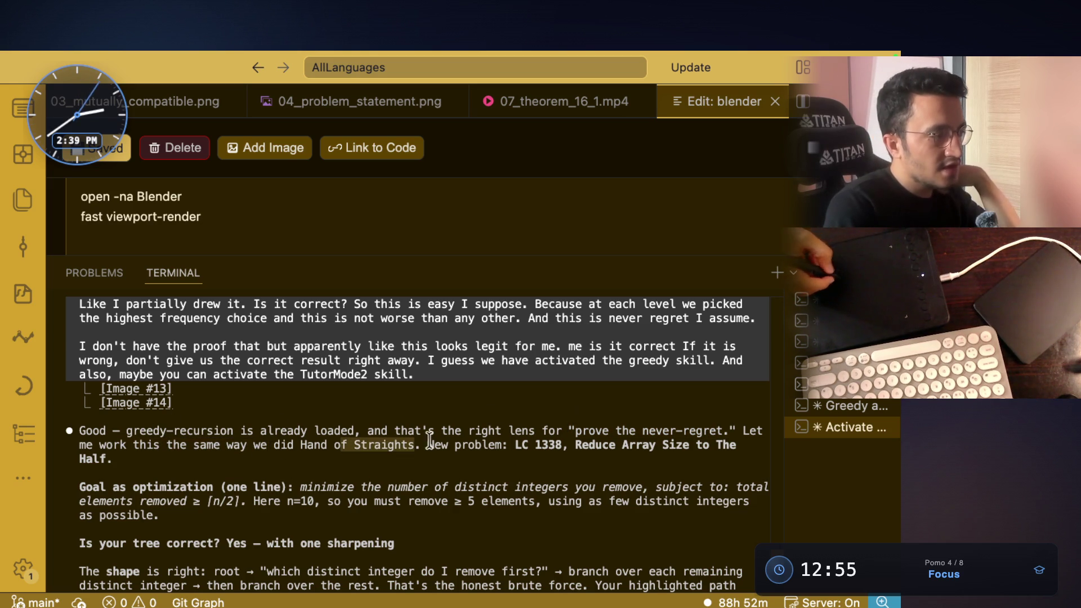
{"action": "left_click_drag", "start_coordinate": [112, 488], "coordinate": [139, 481]}
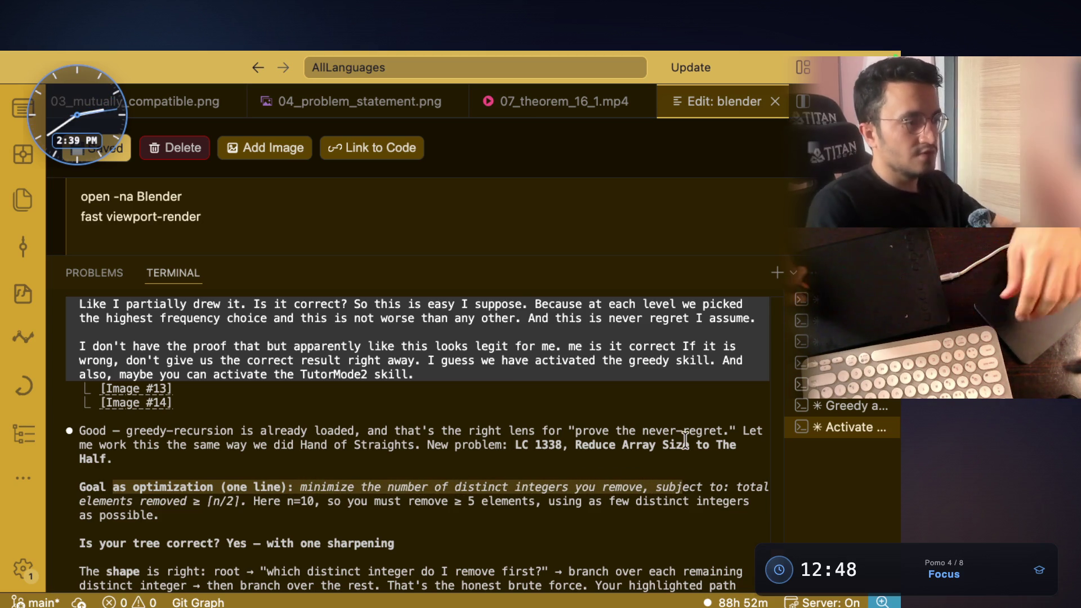
{"action": "scroll", "coordinate": [531, 348], "scroll_direction": "down", "scroll_amount": 3}
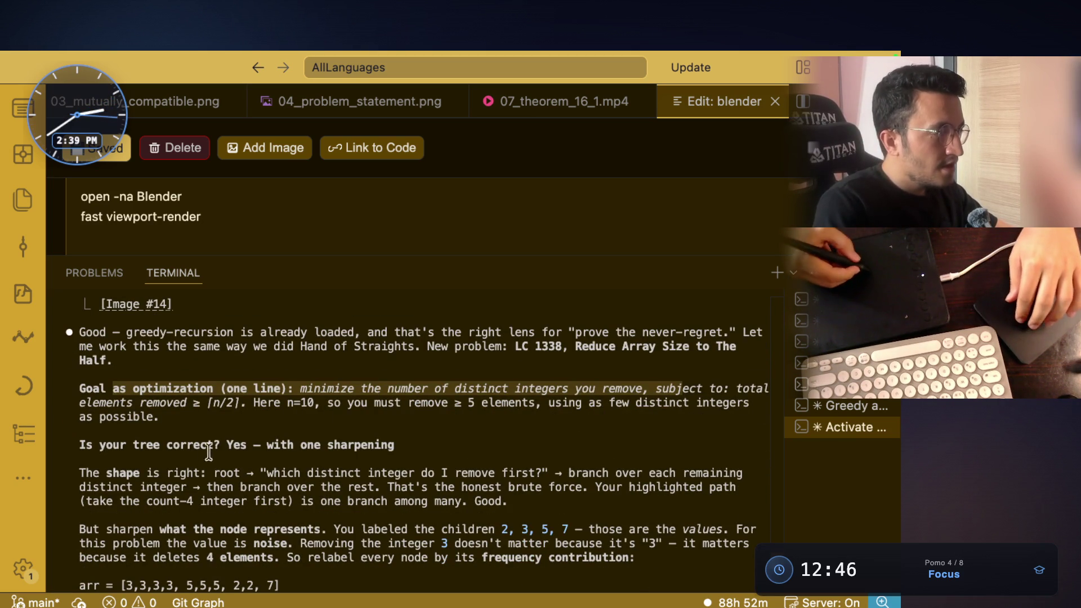
Step: Read through 'Yes — with one sharpening', the branch-over-the-rest and tree-shape explanations
{"action": "left_click_drag", "start_coordinate": [227, 445], "coordinate": [395, 445]}
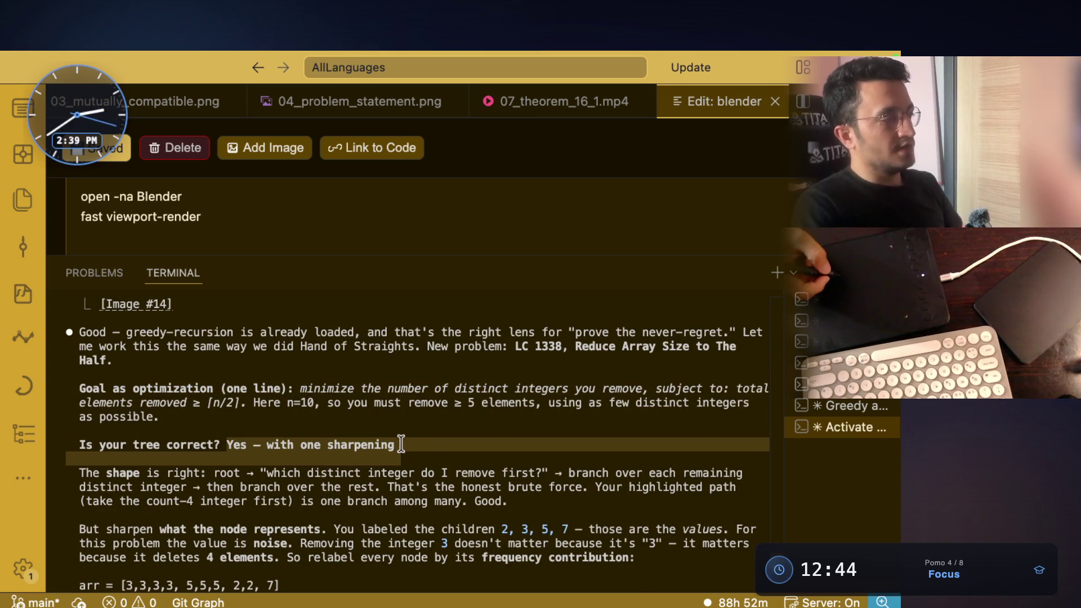
{"action": "left_click", "coordinate": [398, 444]}
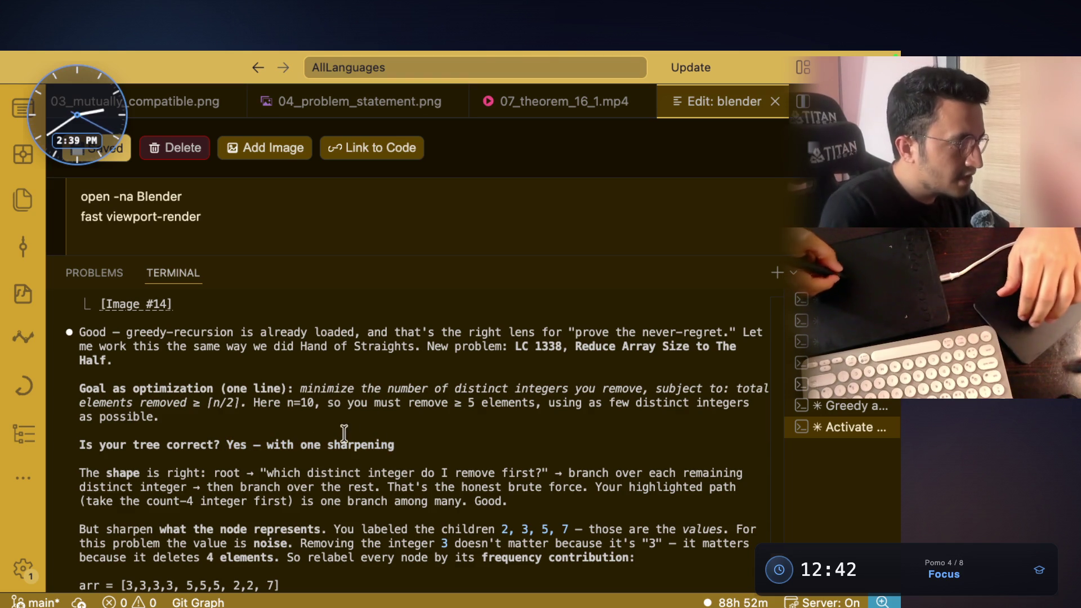
{"action": "scroll", "coordinate": [135, 457], "scroll_direction": "down", "scroll_amount": 1}
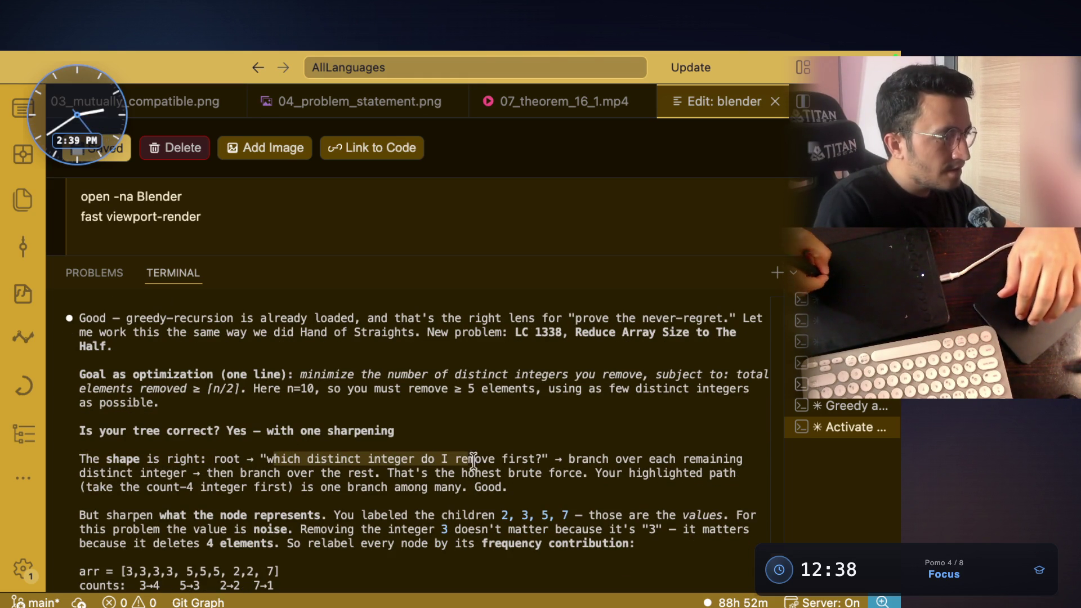
{"action": "left_click_drag", "start_coordinate": [139, 472], "coordinate": [582, 478]}
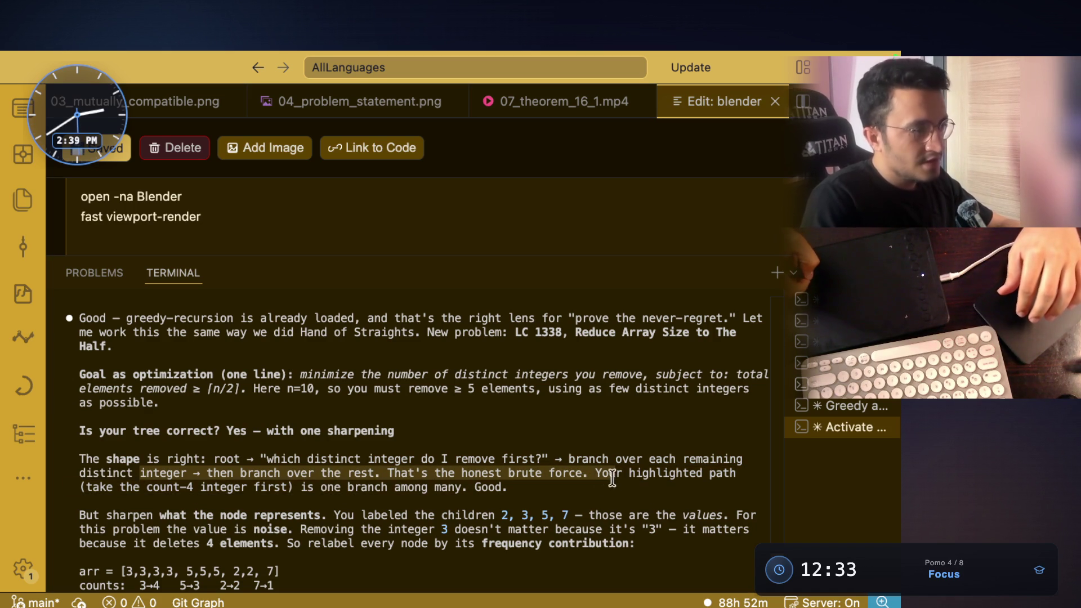
{"action": "left_click", "coordinate": [604, 498]}
{"action": "left_click_drag", "start_coordinate": [603, 464], "coordinate": [458, 473]}
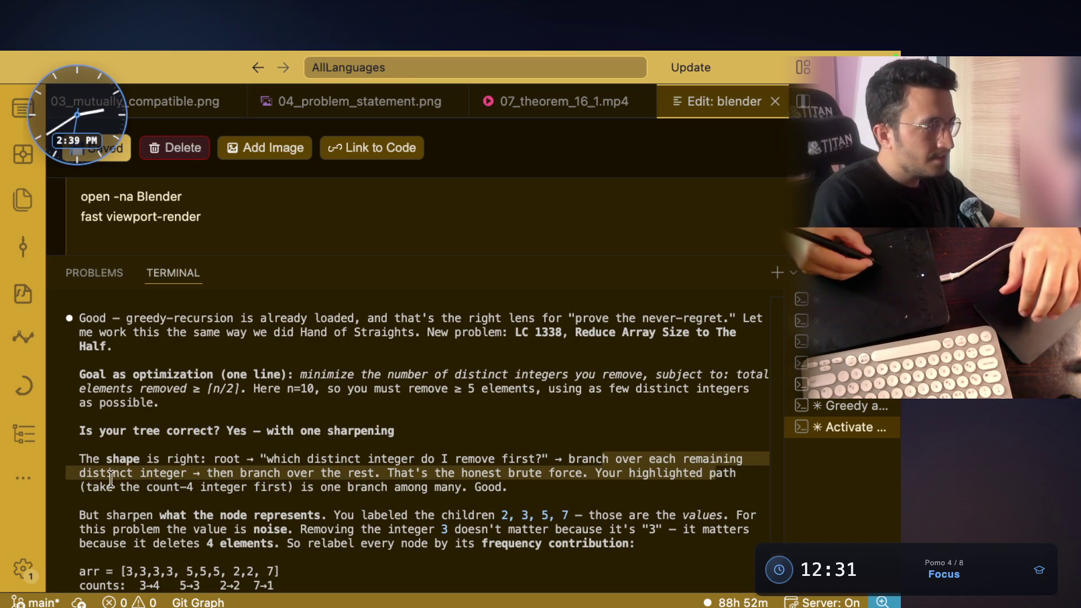
{"action": "left_click", "coordinate": [91, 487]}
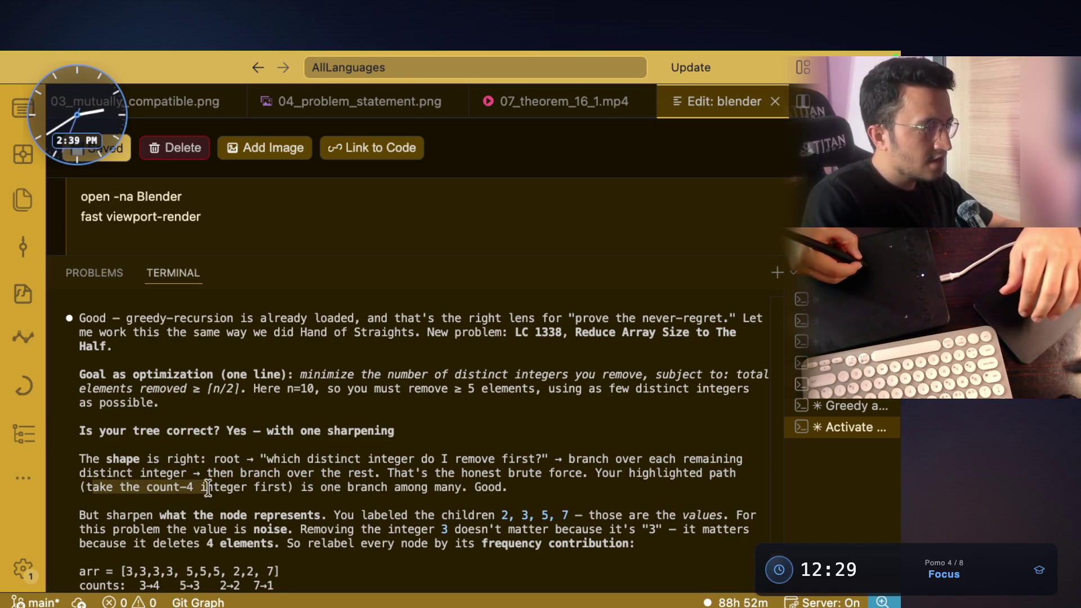
Step: Mark the phrase 'is one branch among many. Good.' and switch away from the terminal
{"action": "left_click", "coordinate": [285, 513]}
{"action": "left_click_drag", "start_coordinate": [297, 490], "coordinate": [423, 481]}
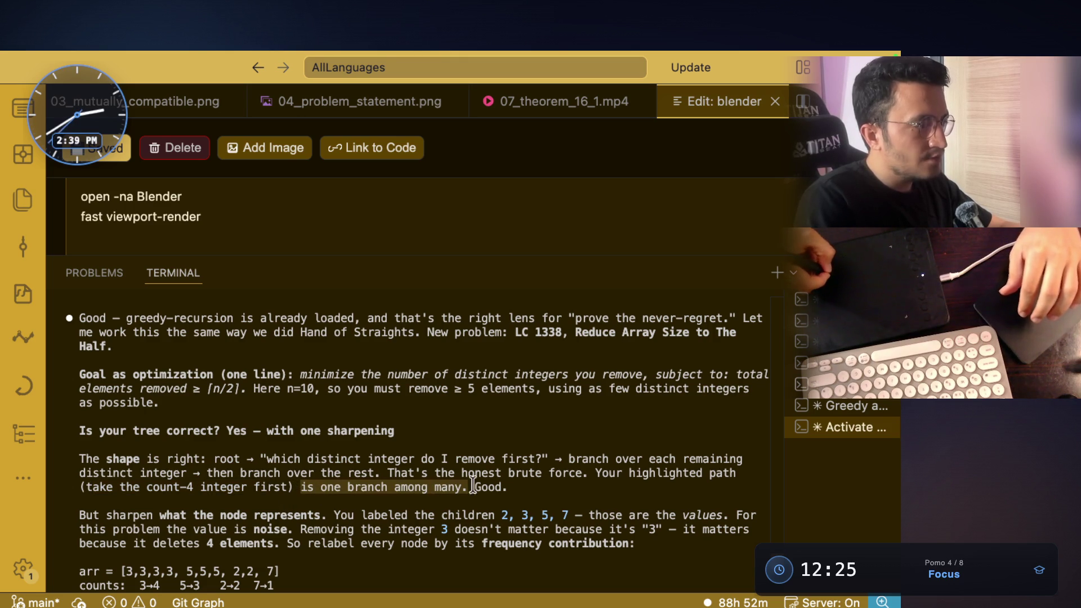
{"action": "scroll", "coordinate": [381, 440], "scroll_direction": "down", "scroll_amount": 3}
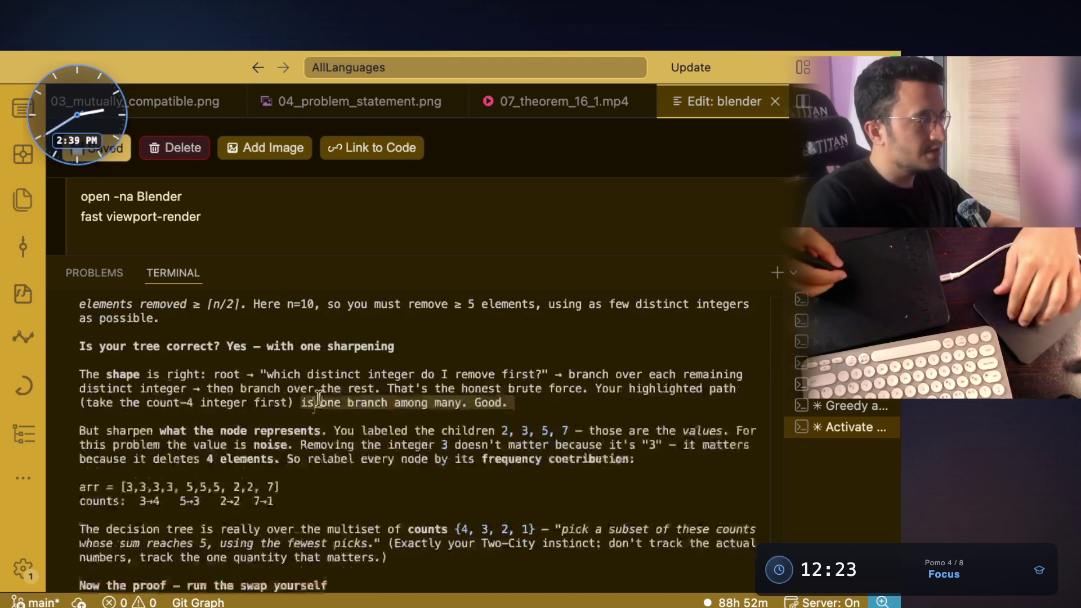
{"action": "scroll", "coordinate": [337, 395], "scroll_direction": "down", "scroll_amount": 2}
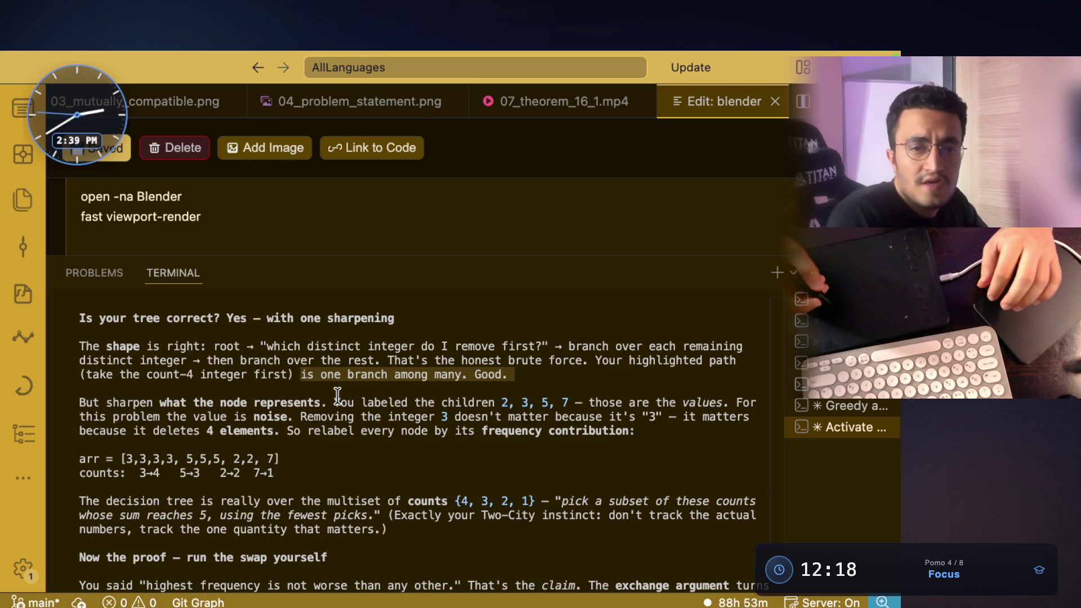
{"action": "key", "text": "ctrl+Right"}
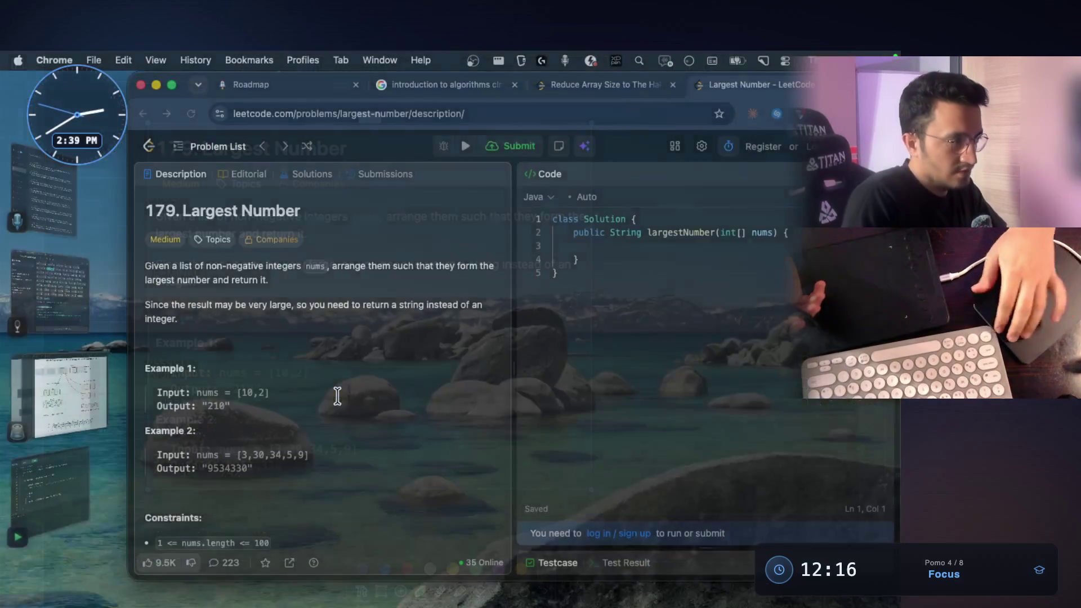
Step: On the whiteboard, underline and circle 'goal' in green and circle the 2 node
{"action": "key", "text": "ctrl+Right"}
{"action": "scroll", "coordinate": [582, 219], "scroll_direction": "up", "scroll_amount": 5}
{"action": "scroll", "coordinate": [541, 278], "scroll_direction": "up", "scroll_amount": 2}
{"action": "scroll", "coordinate": [540, 278], "scroll_direction": "up", "scroll_amount": 2}
{"action": "scroll", "coordinate": [541, 278], "scroll_direction": "up", "scroll_amount": 4}
{"action": "scroll", "coordinate": [542, 280], "scroll_direction": "down", "scroll_amount": 3}
{"action": "scroll", "coordinate": [543, 281], "scroll_direction": "down", "scroll_amount": 1}
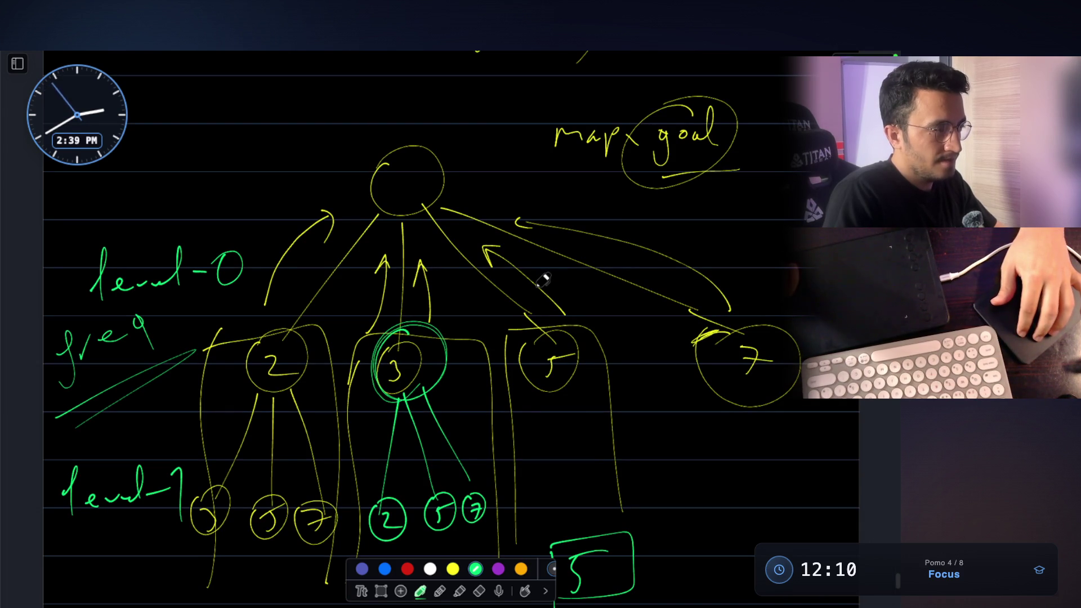
{"action": "scroll", "coordinate": [542, 281], "scroll_direction": "up", "scroll_amount": 6}
{"action": "scroll", "coordinate": [542, 281], "scroll_direction": "down", "scroll_amount": 2}
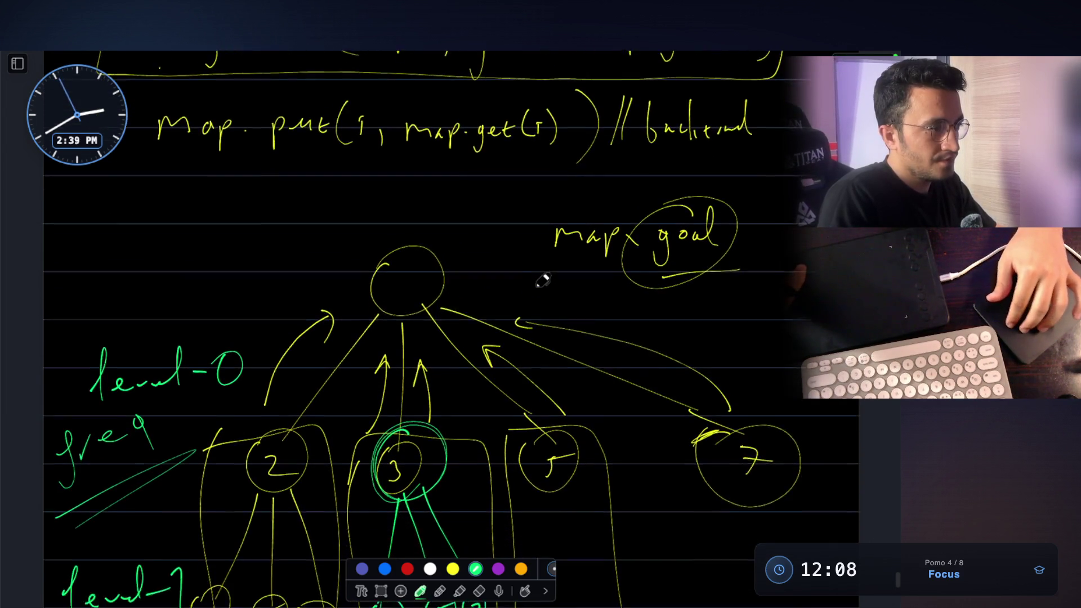
{"action": "scroll", "coordinate": [542, 280], "scroll_direction": "down", "scroll_amount": 1}
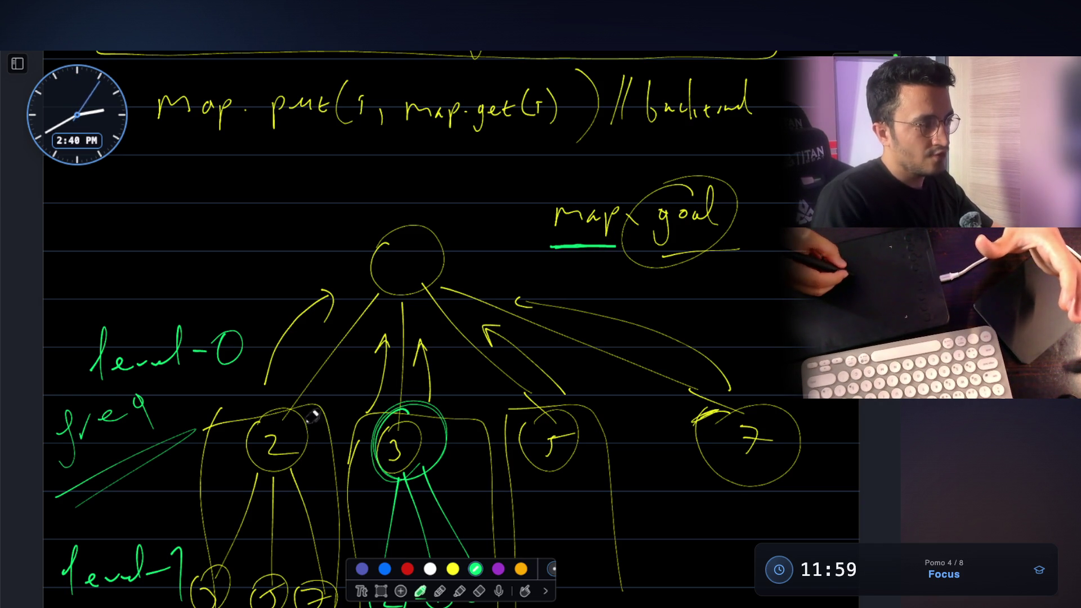
{"action": "left_click_drag", "start_coordinate": [662, 252], "coordinate": [744, 249]}
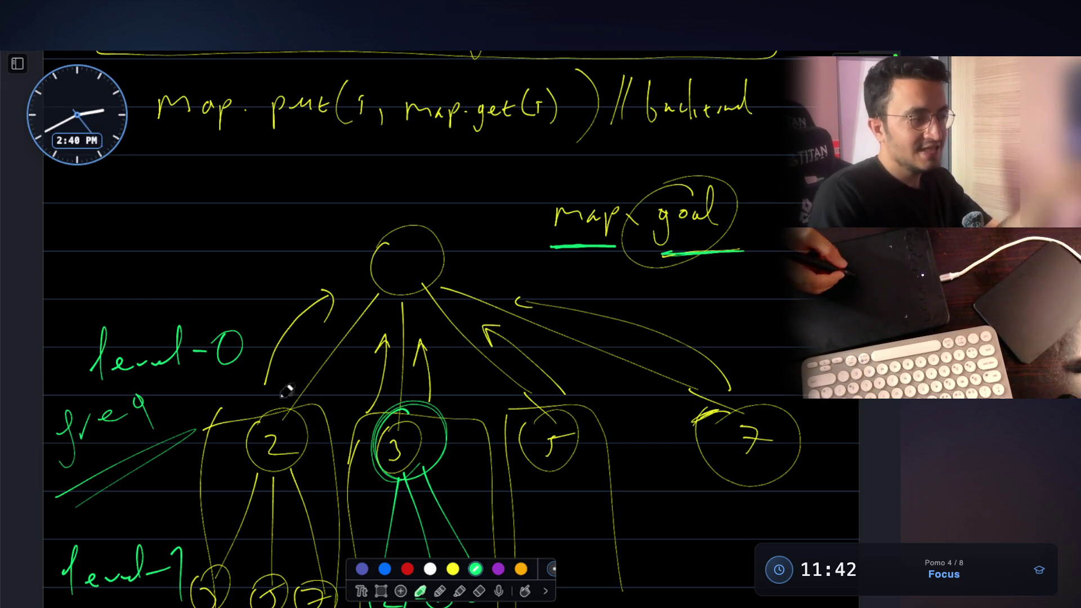
{"action": "scroll", "coordinate": [318, 438], "scroll_direction": "down", "scroll_amount": 3}
{"action": "scroll", "coordinate": [250, 471], "scroll_direction": "up", "scroll_amount": 1}
{"action": "left_click_drag", "start_coordinate": [709, 94], "coordinate": [697, 79]}
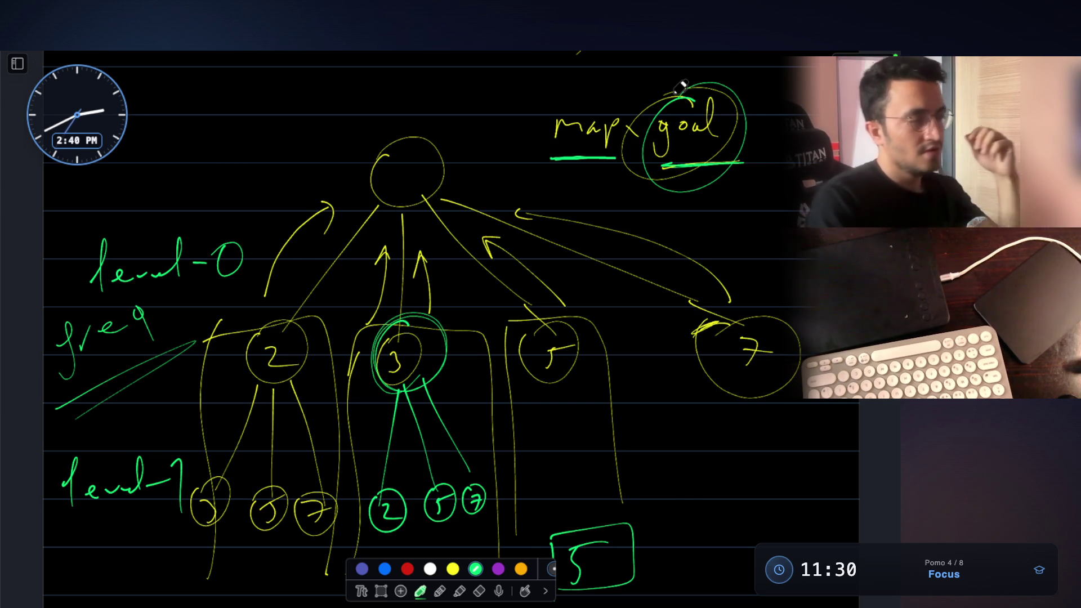
{"action": "left_click_drag", "start_coordinate": [646, 176], "coordinate": [722, 173]}
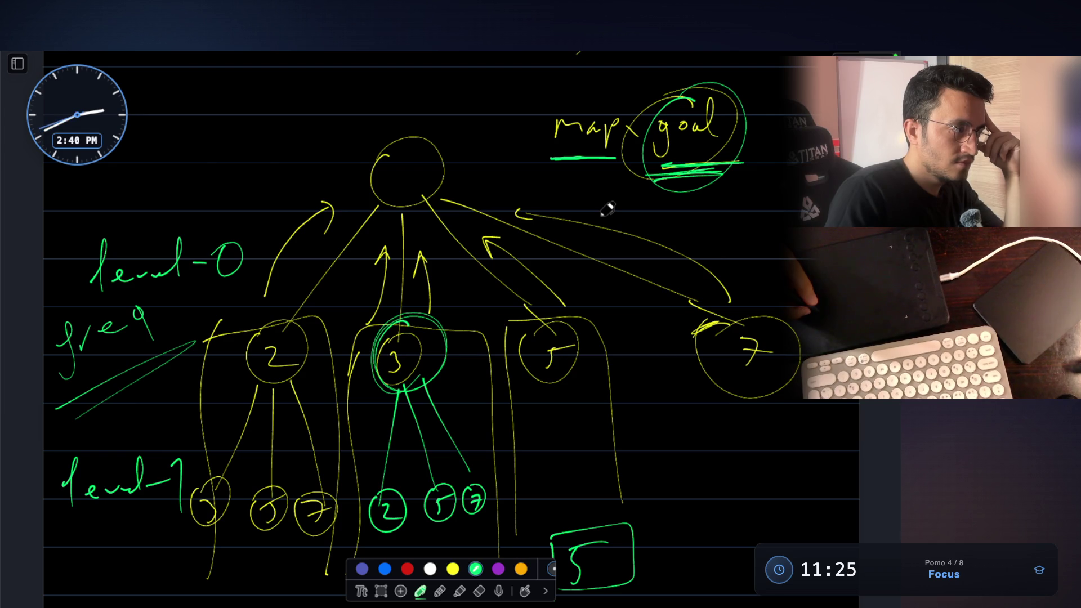
{"action": "mouse_move", "coordinate": [278, 325]}
{"action": "left_mouse_down"}
{"action": "mouse_move", "coordinate": [319, 327]}
{"action": "mouse_move", "coordinate": [320, 352]}
{"action": "left_mouse_up"}
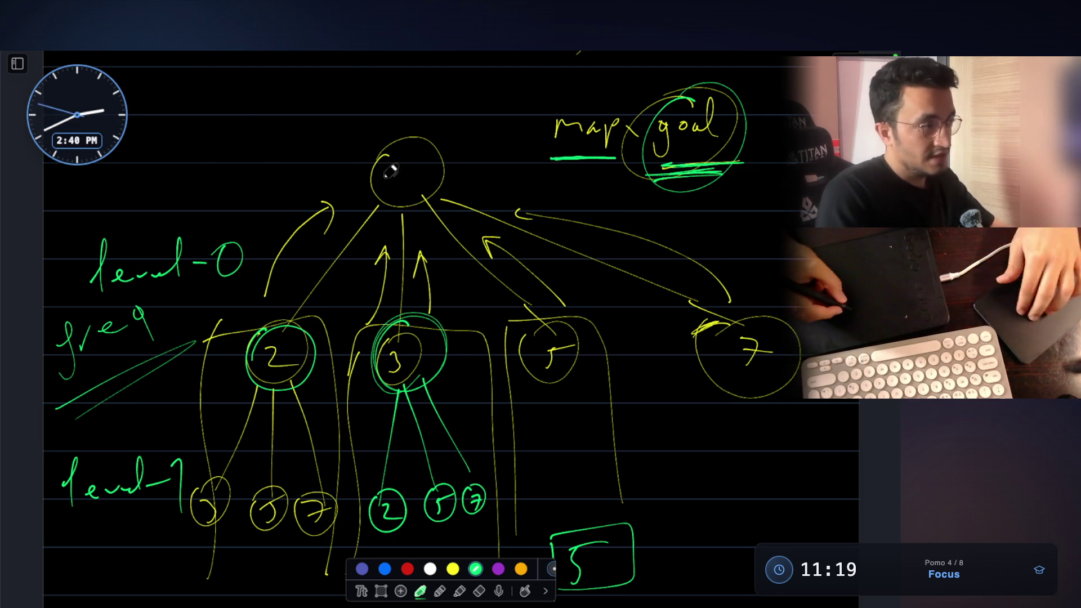
{"action": "scroll", "coordinate": [413, 201], "scroll_direction": "up", "scroll_amount": 3}
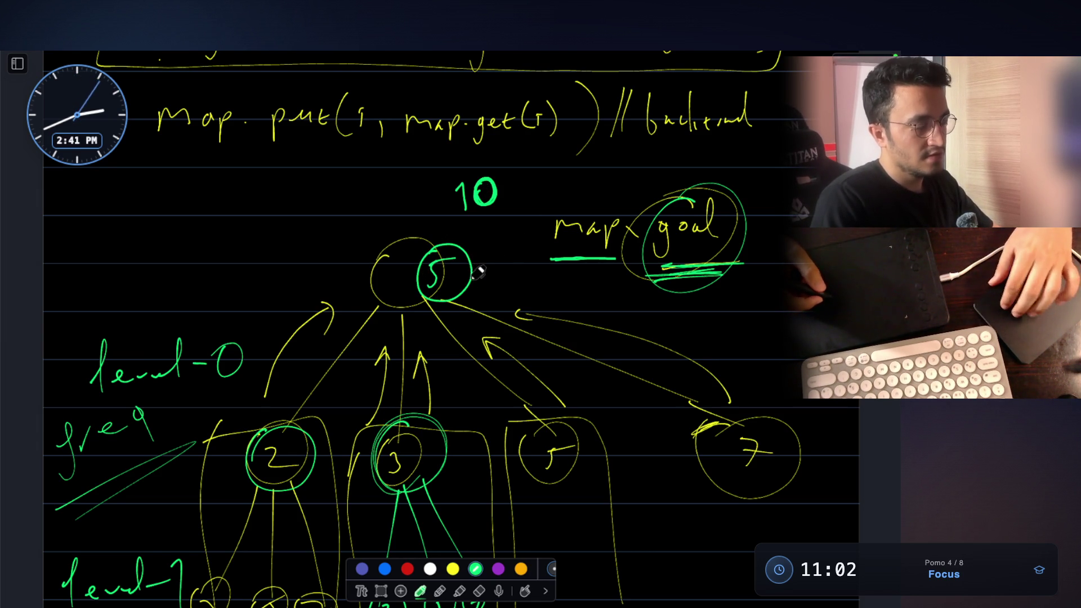
{"action": "scroll", "coordinate": [475, 269], "scroll_direction": "down", "scroll_amount": 2}
{"action": "scroll", "coordinate": [477, 279], "scroll_direction": "down", "scroll_amount": 1}
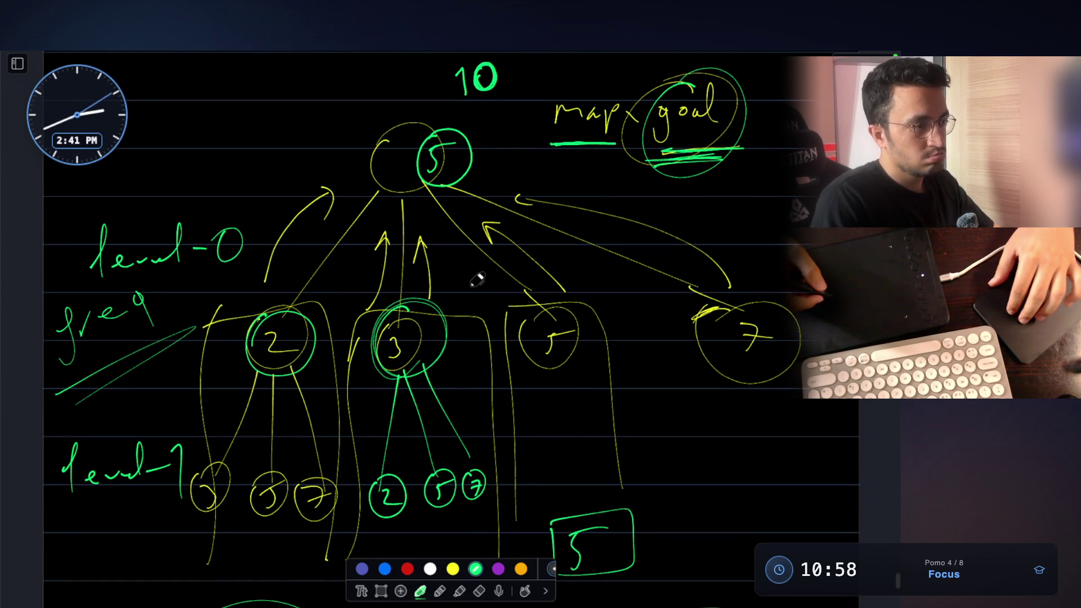
Step: Draw another green ring around node 2 and write a 5 beside it
{"action": "left_click_drag", "start_coordinate": [267, 384], "coordinate": [319, 359]}
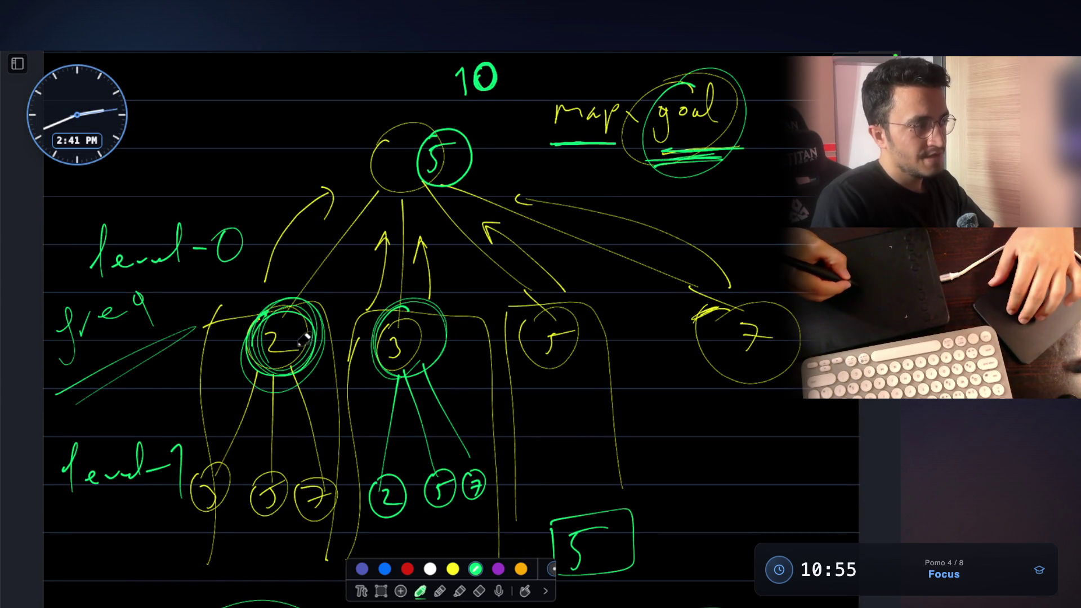
{"action": "left_click_drag", "start_coordinate": [327, 329], "coordinate": [315, 351]}
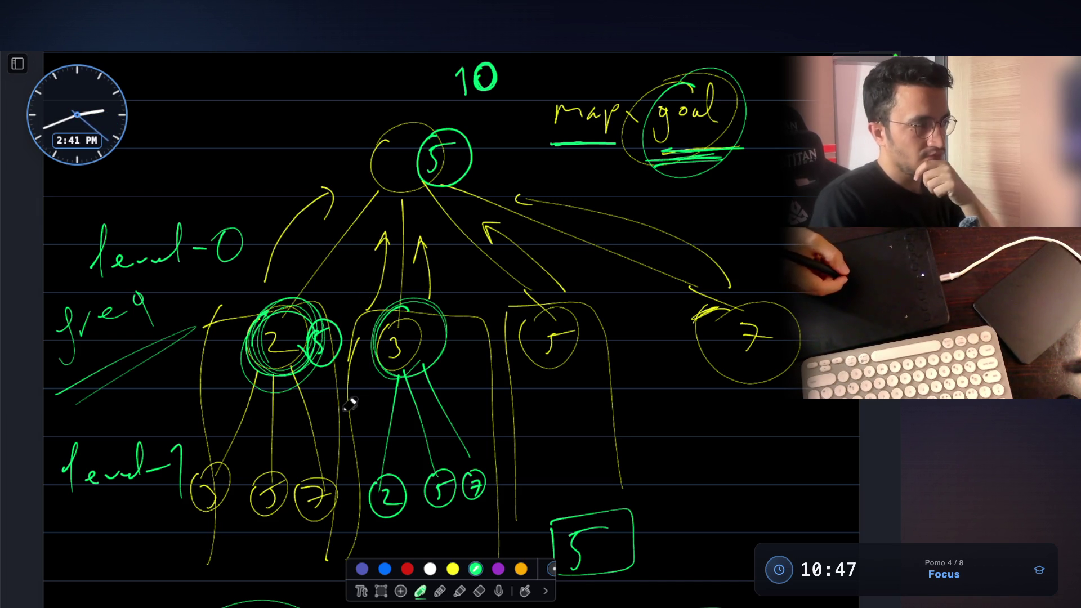
{"action": "scroll", "coordinate": [349, 405], "scroll_direction": "down", "scroll_amount": 5}
{"action": "scroll", "coordinate": [349, 404], "scroll_direction": "down", "scroll_amount": 1}
{"action": "scroll", "coordinate": [341, 381], "scroll_direction": "up", "scroll_amount": 6}
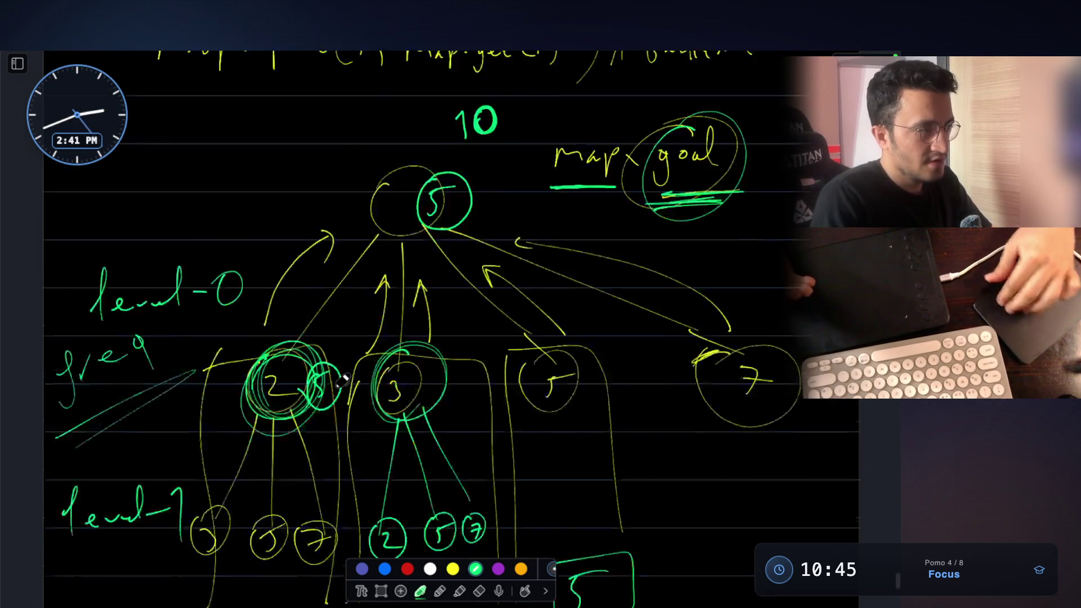
{"action": "scroll", "coordinate": [341, 379], "scroll_direction": "up", "scroll_amount": 5}
{"action": "scroll", "coordinate": [490, 246], "scroll_direction": "up", "scroll_amount": 1}
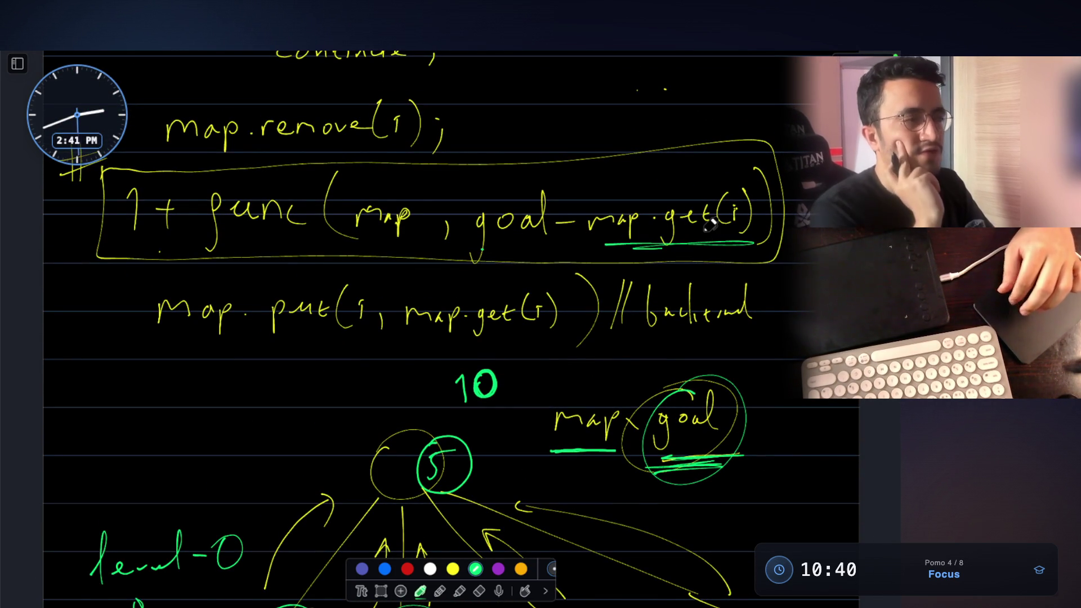
{"action": "scroll", "coordinate": [712, 221], "scroll_direction": "up", "scroll_amount": 1}
{"action": "scroll", "coordinate": [712, 222], "scroll_direction": "up", "scroll_amount": 2}
{"action": "scroll", "coordinate": [712, 221], "scroll_direction": "up", "scroll_amount": 3}
{"action": "scroll", "coordinate": [710, 225], "scroll_direction": "up", "scroll_amount": 5}
{"action": "scroll", "coordinate": [711, 225], "scroll_direction": "up", "scroll_amount": 3}
{"action": "scroll", "coordinate": [710, 225], "scroll_direction": "down", "scroll_amount": 1}
{"action": "scroll", "coordinate": [710, 225], "scroll_direction": "down", "scroll_amount": 4}
{"action": "scroll", "coordinate": [710, 225], "scroll_direction": "down", "scroll_amount": 3}
{"action": "scroll", "coordinate": [710, 225], "scroll_direction": "down", "scroll_amount": 3}
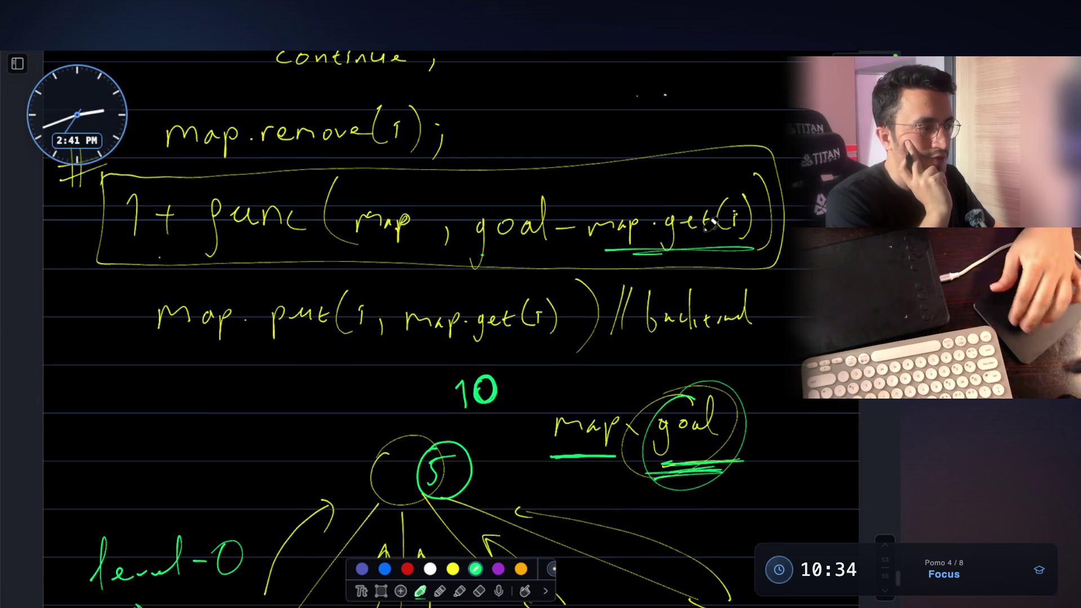
{"action": "scroll", "coordinate": [711, 225], "scroll_direction": "down", "scroll_amount": 3}
{"action": "scroll", "coordinate": [713, 225], "scroll_direction": "down", "scroll_amount": 3}
{"action": "scroll", "coordinate": [712, 224], "scroll_direction": "down", "scroll_amount": 3}
{"action": "scroll", "coordinate": [712, 224], "scroll_direction": "down", "scroll_amount": 3}
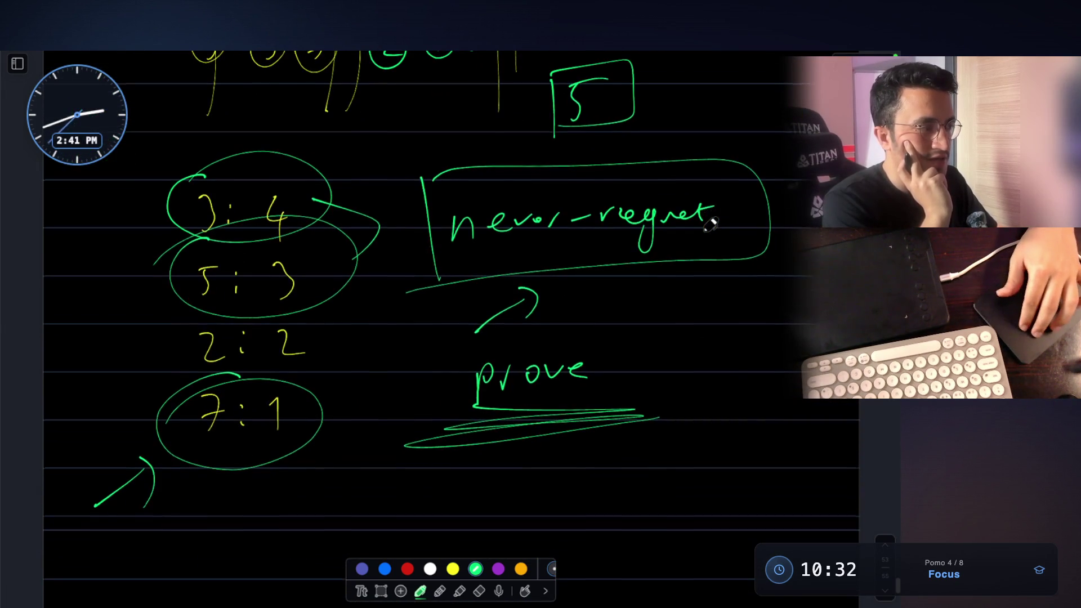
{"action": "scroll", "coordinate": [712, 224], "scroll_direction": "up", "scroll_amount": 5}
{"action": "scroll", "coordinate": [712, 224], "scroll_direction": "up", "scroll_amount": 4}
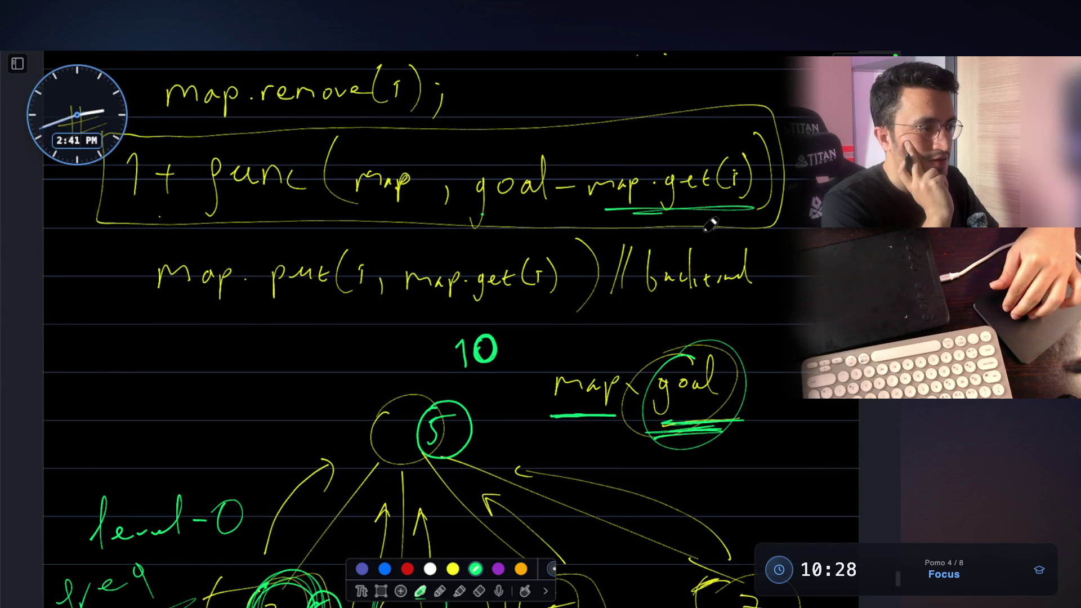
{"action": "scroll", "coordinate": [710, 225], "scroll_direction": "up", "scroll_amount": 1}
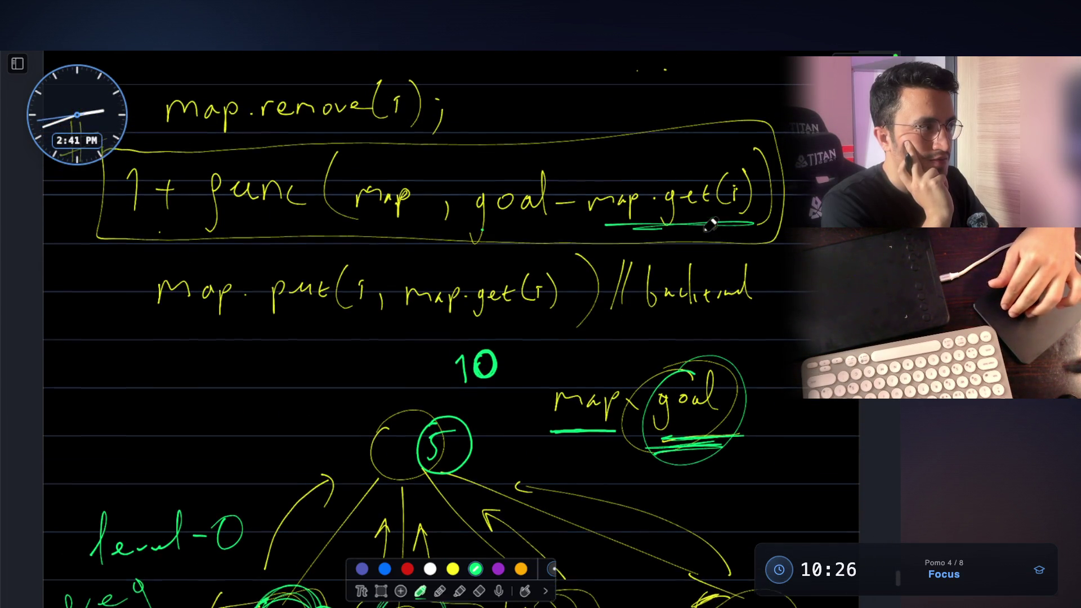
{"action": "scroll", "coordinate": [710, 225], "scroll_direction": "up", "scroll_amount": 3}
{"action": "scroll", "coordinate": [710, 225], "scroll_direction": "up", "scroll_amount": 2}
{"action": "scroll", "coordinate": [709, 225], "scroll_direction": "up", "scroll_amount": 3}
{"action": "scroll", "coordinate": [710, 225], "scroll_direction": "up", "scroll_amount": 3}
{"action": "scroll", "coordinate": [710, 225], "scroll_direction": "up", "scroll_amount": 2}
{"action": "scroll", "coordinate": [710, 225], "scroll_direction": "up", "scroll_amount": 3}
{"action": "scroll", "coordinate": [710, 225], "scroll_direction": "up", "scroll_amount": 3}
{"action": "scroll", "coordinate": [710, 224], "scroll_direction": "up", "scroll_amount": 3}
{"action": "scroll", "coordinate": [710, 224], "scroll_direction": "up", "scroll_amount": 1}
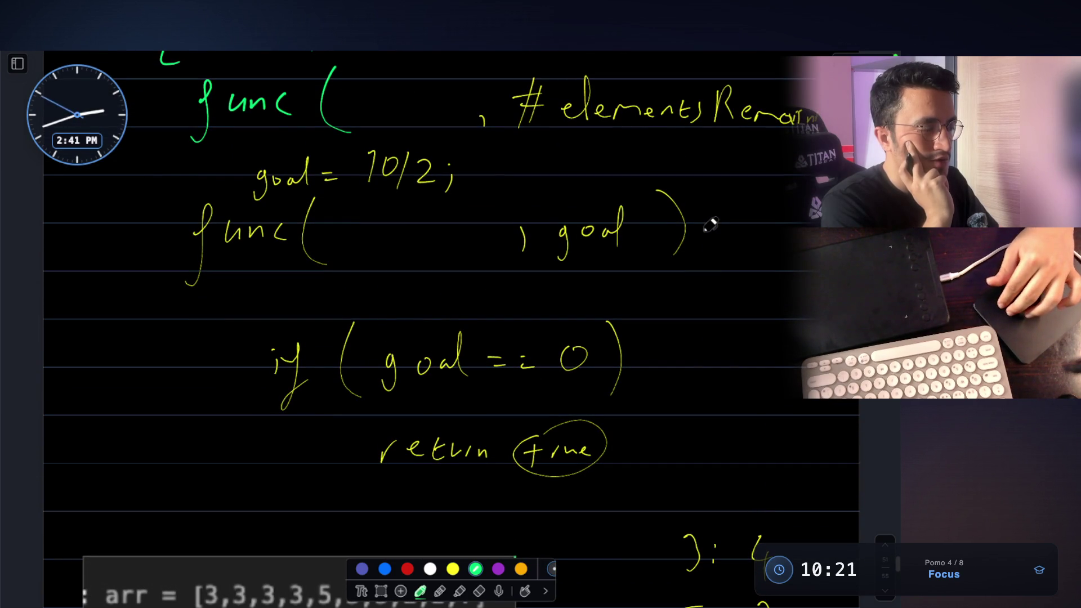
{"action": "scroll", "coordinate": [709, 224], "scroll_direction": "down", "scroll_amount": 3}
{"action": "scroll", "coordinate": [711, 225], "scroll_direction": "down", "scroll_amount": 3}
{"action": "scroll", "coordinate": [710, 225], "scroll_direction": "down", "scroll_amount": 1}
{"action": "scroll", "coordinate": [710, 225], "scroll_direction": "down", "scroll_amount": 1}
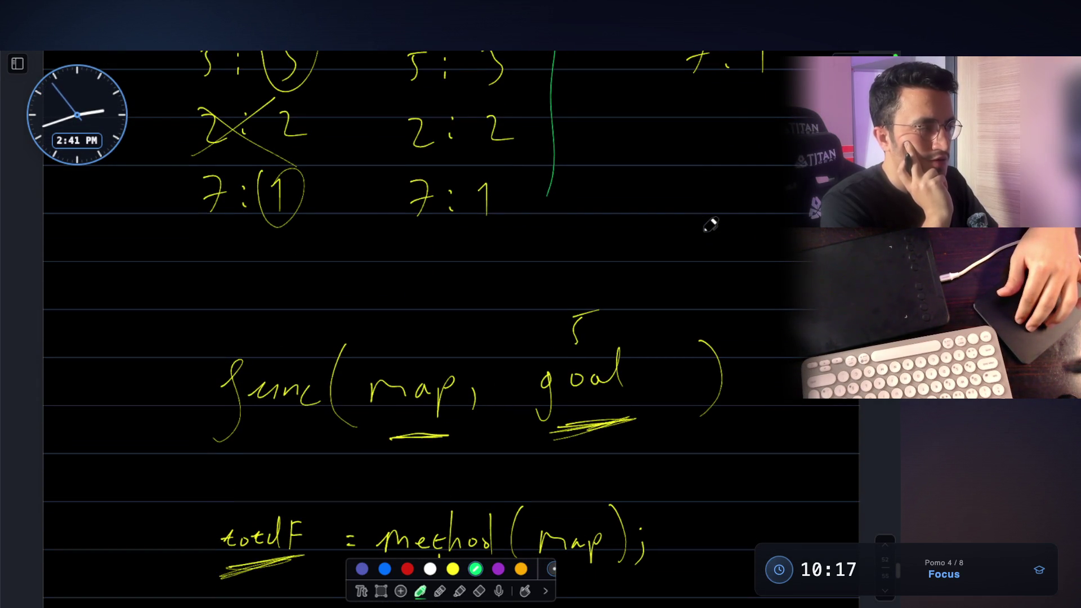
{"action": "scroll", "coordinate": [711, 225], "scroll_direction": "down", "scroll_amount": 3}
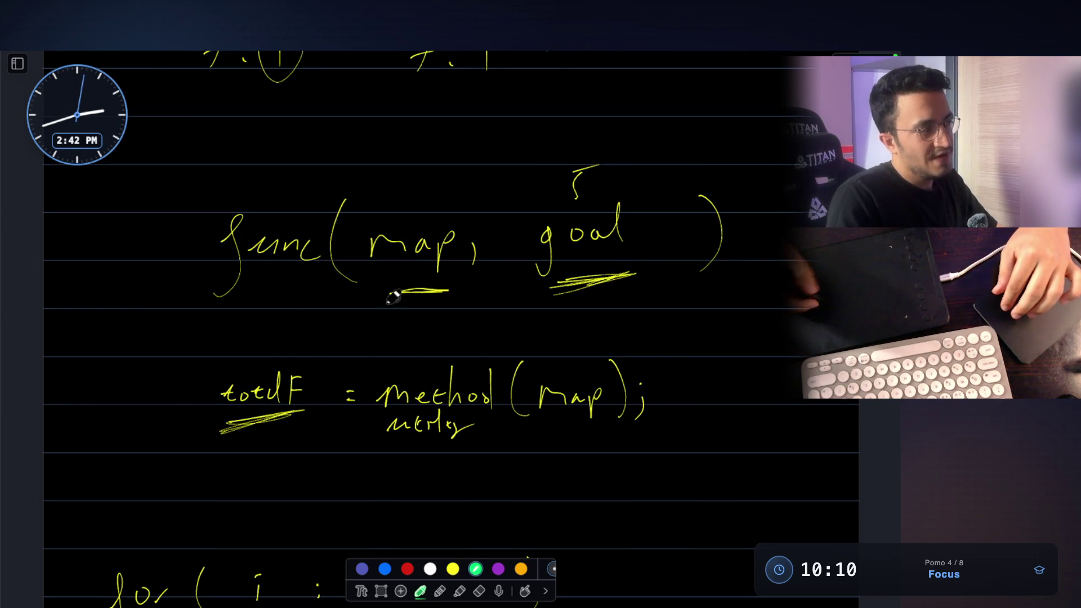
Step: Draw a green arrow toward totalF and circle 'map' and 'goal' in func(map, goal), then switch to LeetCode
{"action": "left_click_drag", "start_coordinate": [144, 351], "coordinate": [203, 338]}
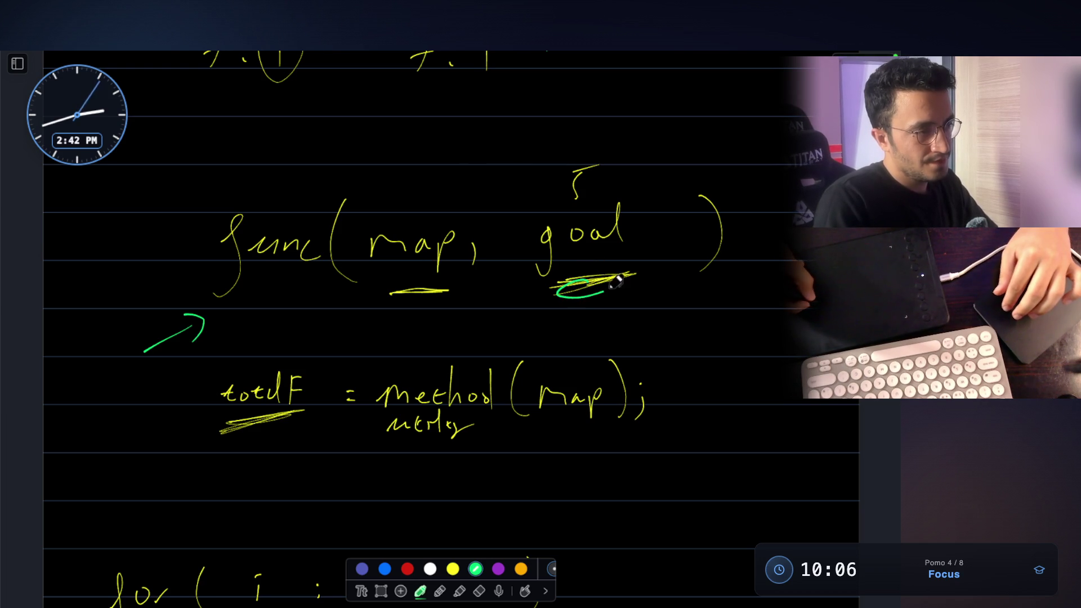
{"action": "left_click_drag", "start_coordinate": [403, 206], "coordinate": [428, 182]}
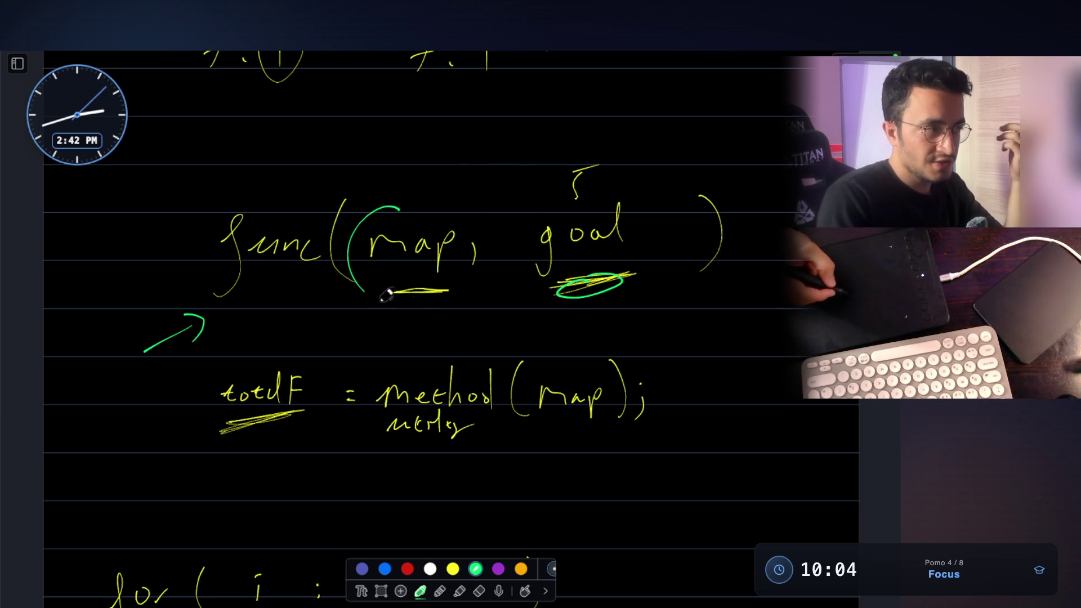
{"action": "left_click_drag", "start_coordinate": [361, 230], "coordinate": [372, 267]}
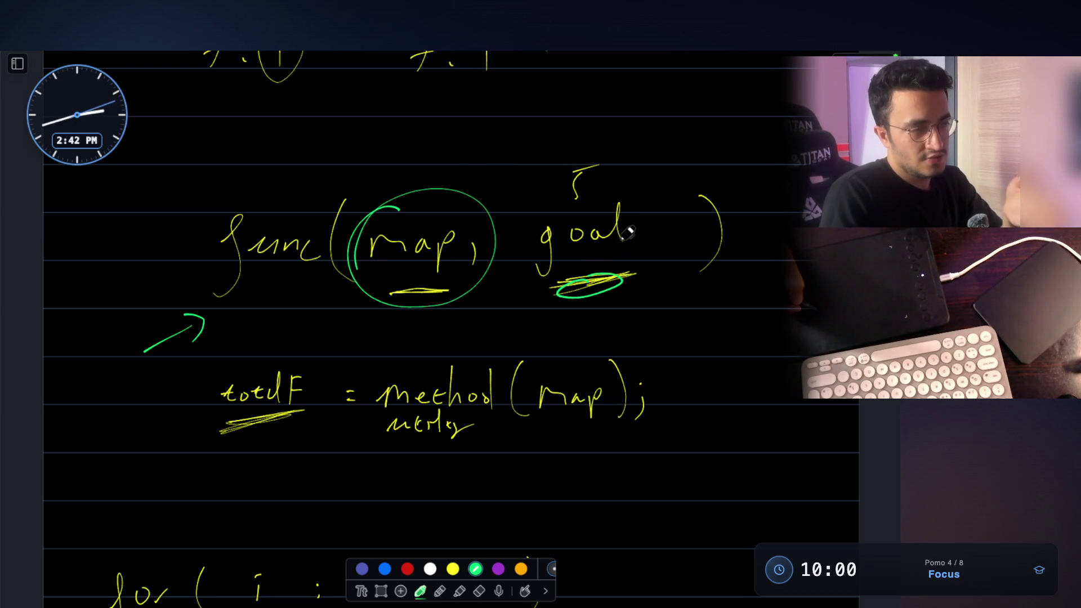
{"action": "mouse_move", "coordinate": [591, 182]}
{"action": "left_mouse_down"}
{"action": "mouse_move", "coordinate": [527, 270]}
{"action": "mouse_move", "coordinate": [552, 201]}
{"action": "left_mouse_up"}
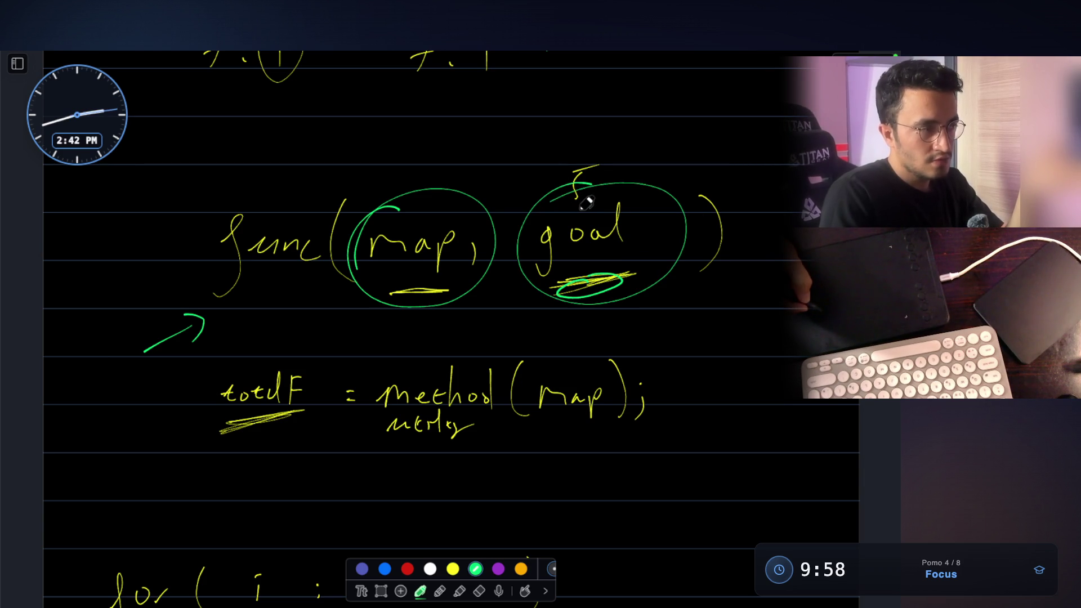
{"action": "scroll", "coordinate": [454, 439], "scroll_direction": "down", "scroll_amount": 2}
{"action": "scroll", "coordinate": [453, 439], "scroll_direction": "down", "scroll_amount": 5}
{"action": "key", "text": "super+Tab"}
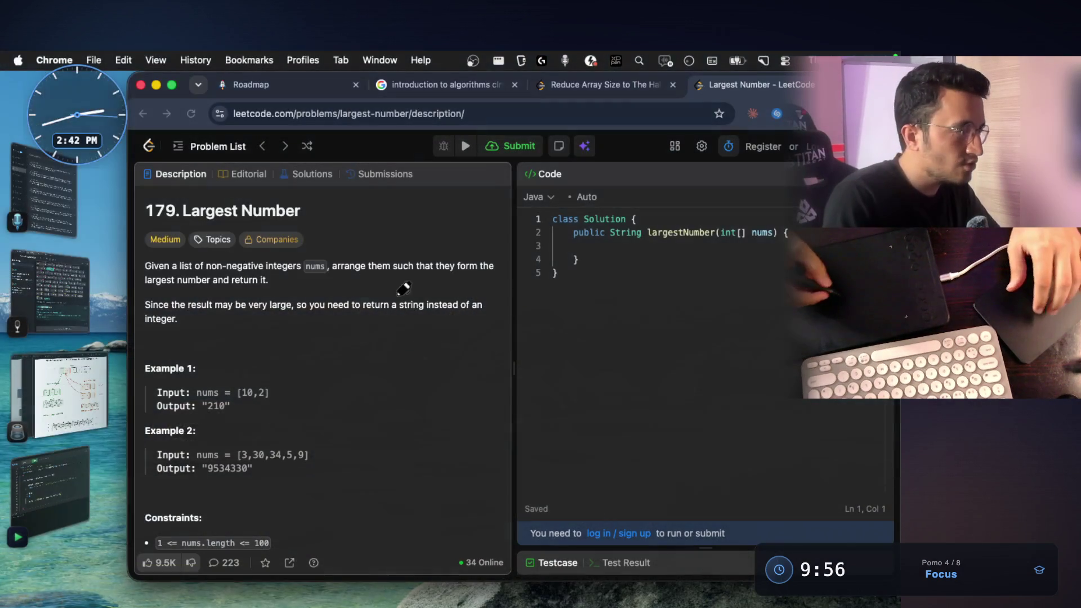
Step: Bring QuickRun's Java early-return block forward, then switch to the tutor's terminal
{"action": "left_click", "coordinate": [50, 494]}
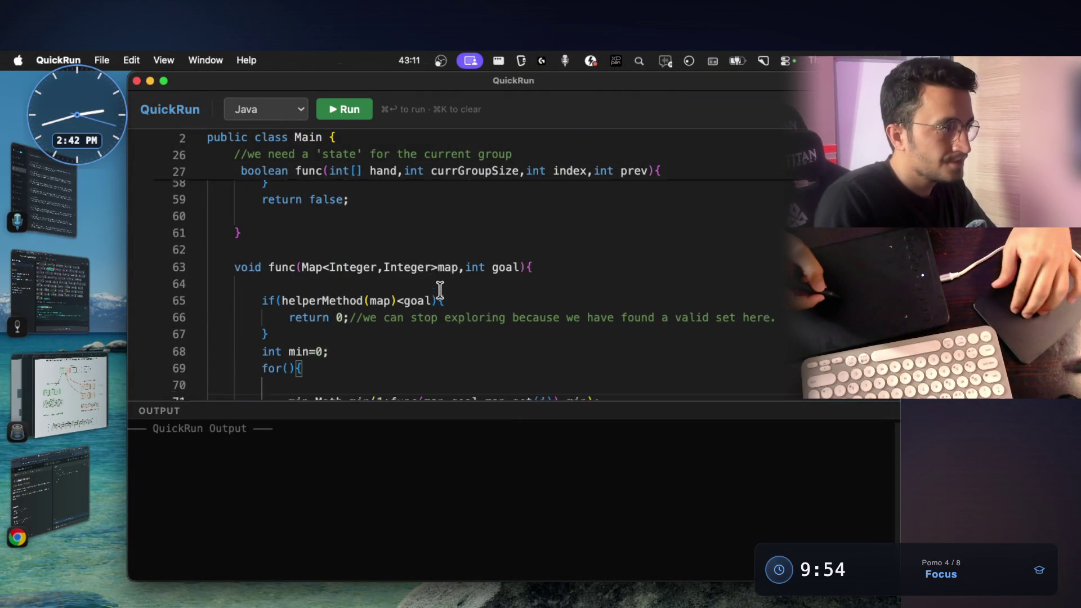
{"action": "scroll", "coordinate": [439, 292], "scroll_direction": "up", "scroll_amount": 1}
{"action": "left_click_drag", "start_coordinate": [262, 324], "coordinate": [321, 359]}
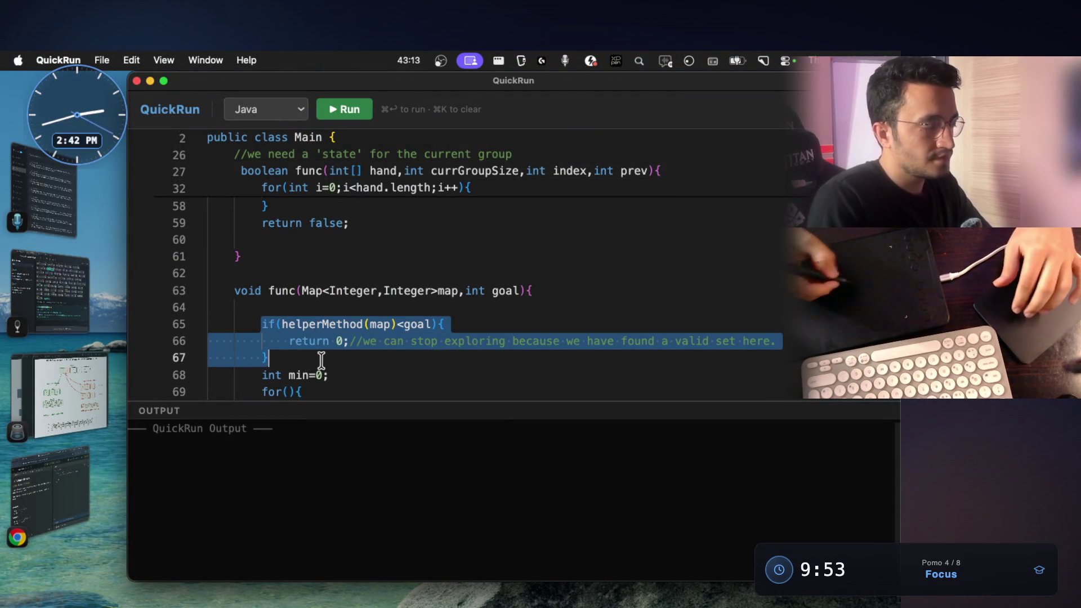
{"action": "scroll", "coordinate": [321, 360], "scroll_direction": "down", "scroll_amount": 2}
{"action": "scroll", "coordinate": [321, 358], "scroll_direction": "down", "scroll_amount": 4}
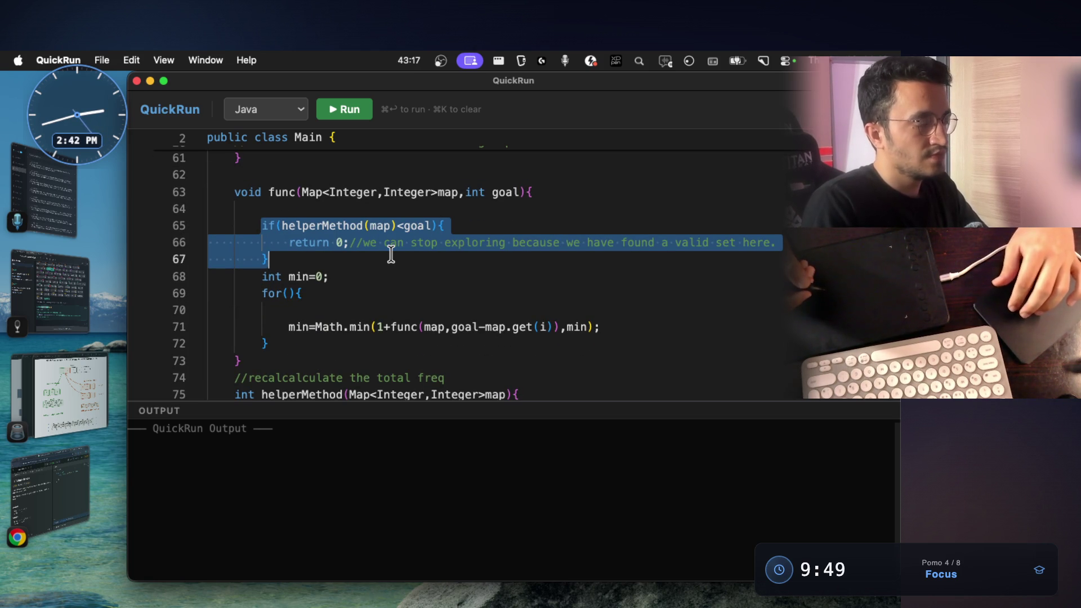
{"action": "key", "text": "super+Tab"}
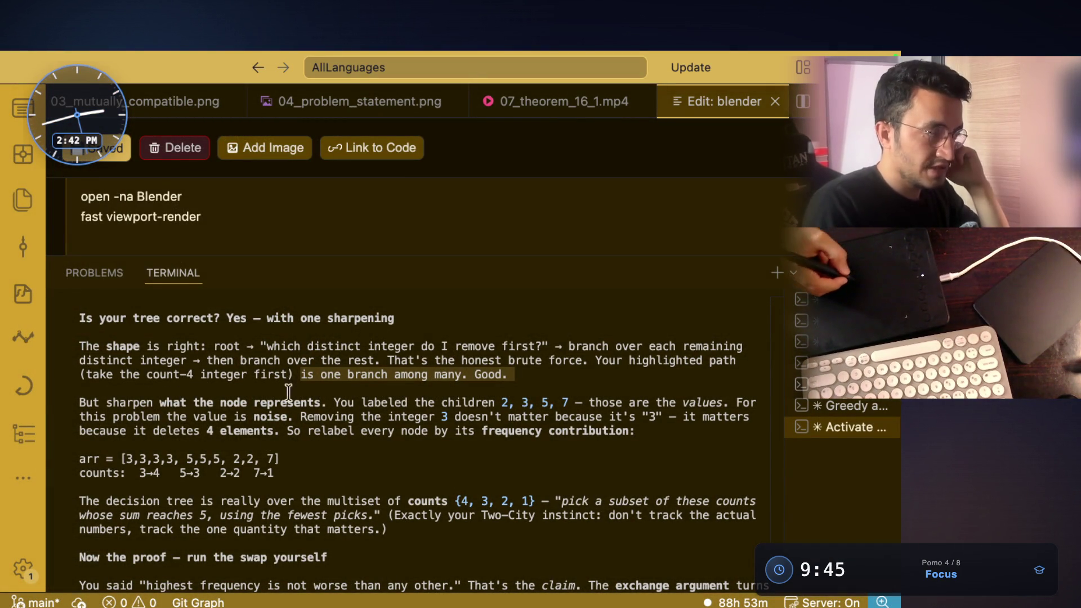
Step: Read and highlight the feedback on node meaning, value as noise, removing 3 and deleting 4 elements
{"action": "left_click_drag", "start_coordinate": [159, 402], "coordinate": [279, 403]}
{"action": "left_click_drag", "start_coordinate": [365, 402], "coordinate": [656, 400]}
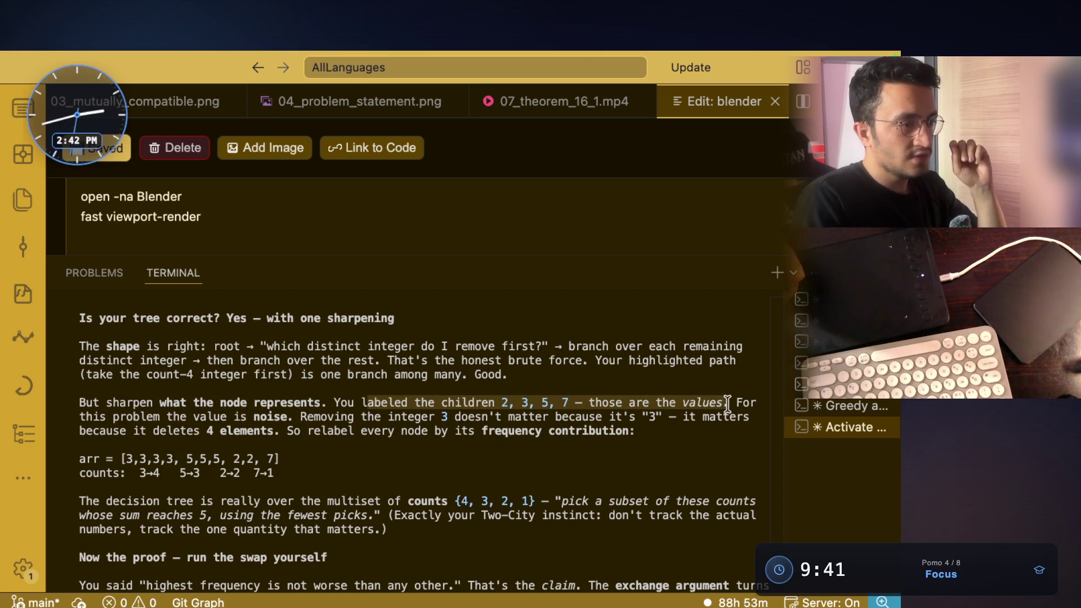
{"action": "left_click_drag", "start_coordinate": [168, 416], "coordinate": [313, 422]}
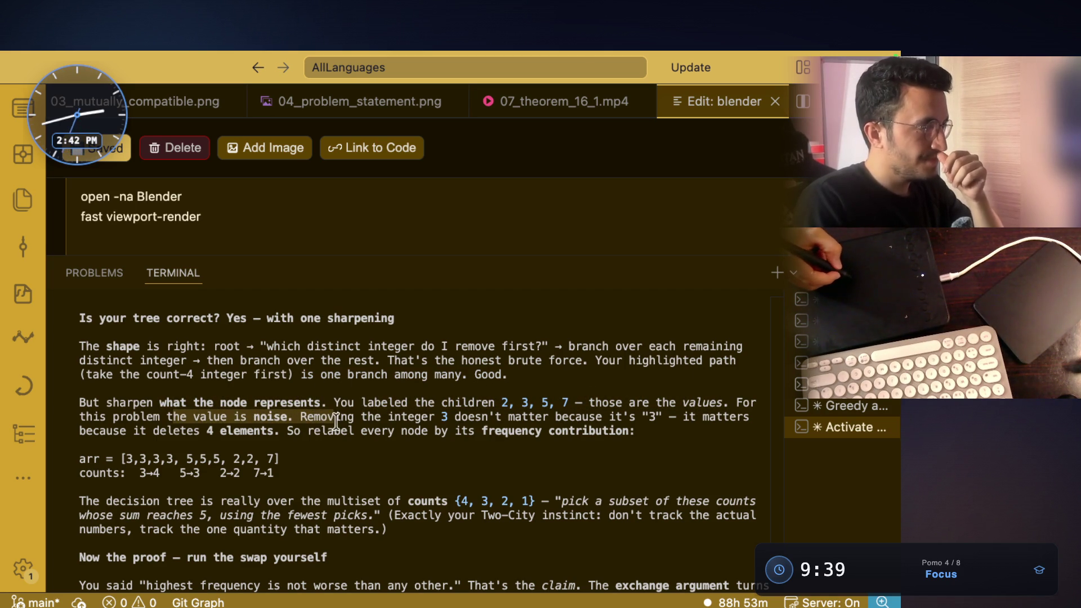
{"action": "left_click", "coordinate": [442, 420]}
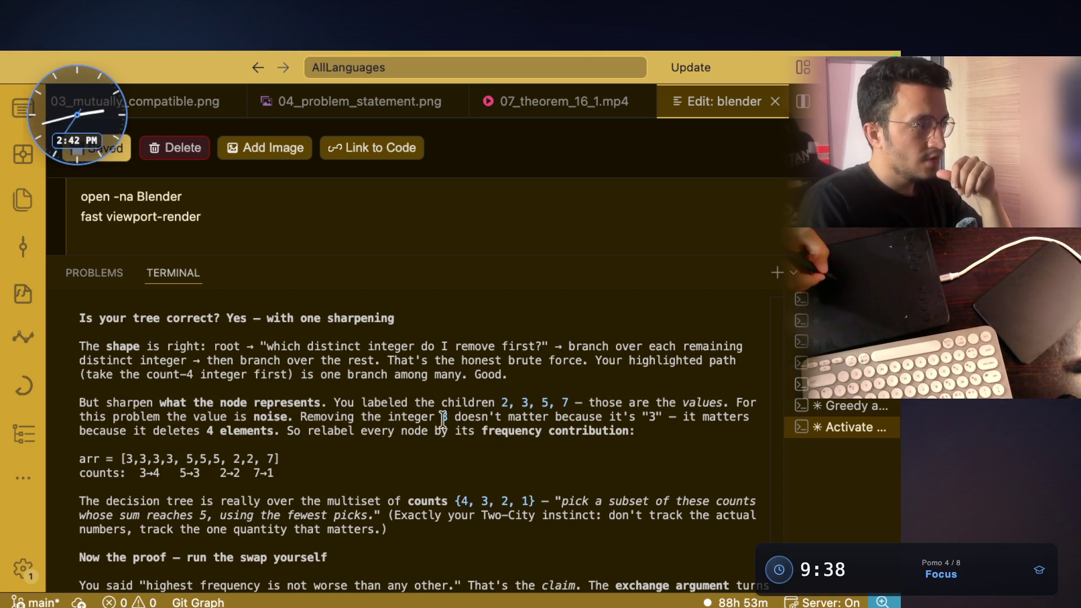
{"action": "mouse_move", "coordinate": [438, 420]}
{"action": "left_mouse_down"}
{"action": "mouse_move", "coordinate": [567, 403]}
{"action": "mouse_move", "coordinate": [709, 416]}
{"action": "left_mouse_up"}
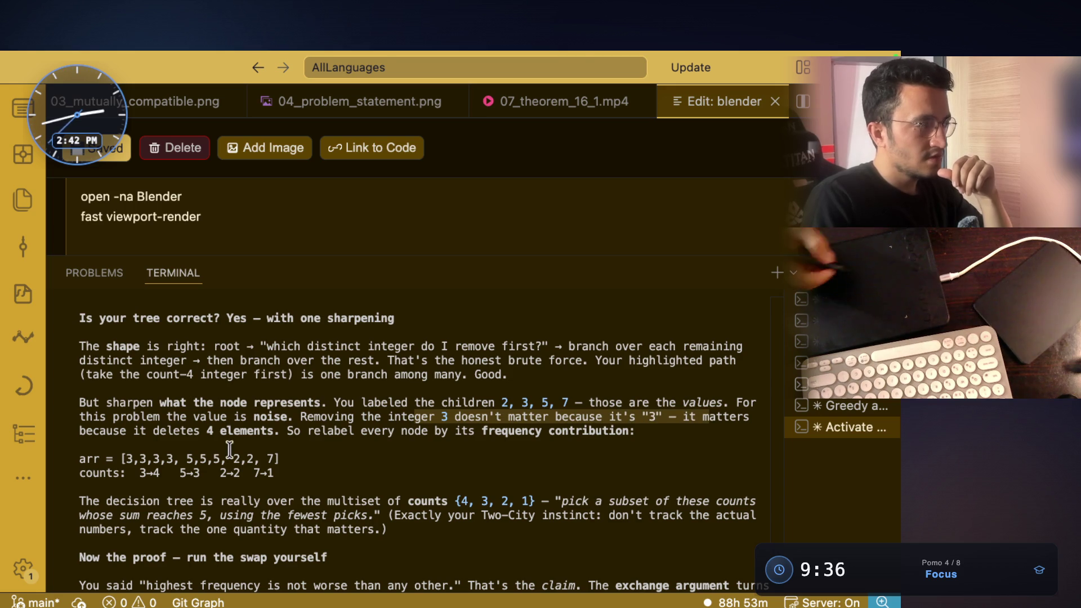
{"action": "left_click", "coordinate": [156, 430]}
{"action": "left_click_drag", "start_coordinate": [157, 431], "coordinate": [416, 432]}
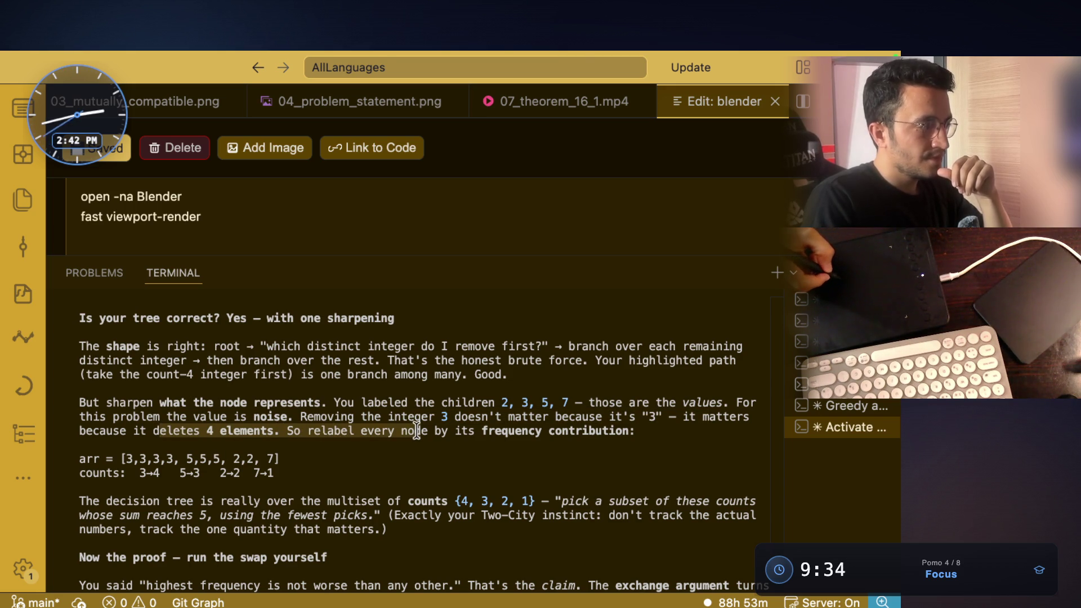
{"action": "left_click", "coordinate": [489, 430]}
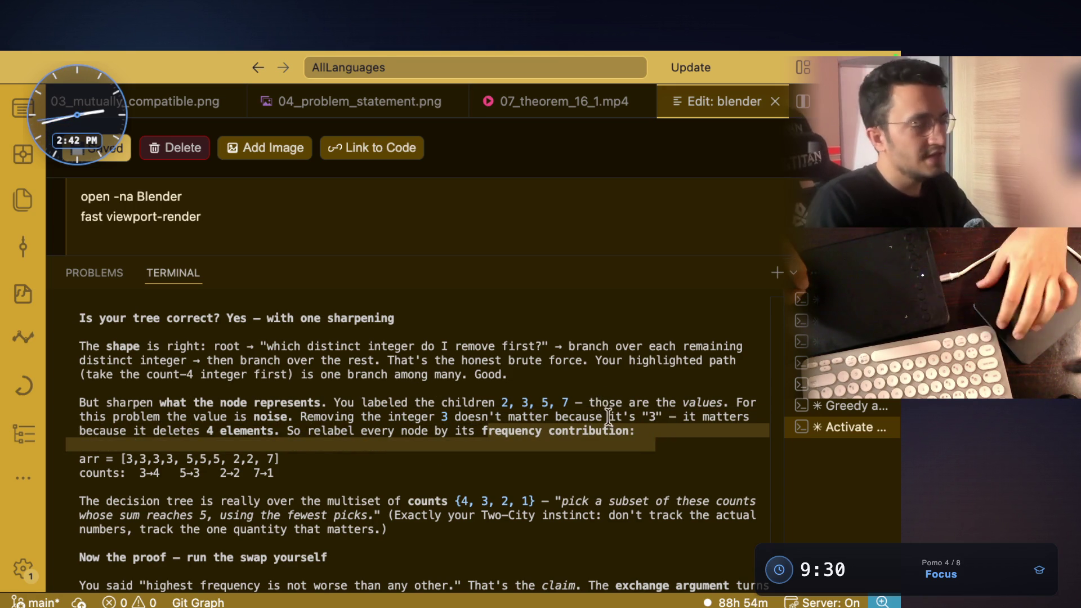
{"action": "scroll", "coordinate": [529, 324], "scroll_direction": "down", "scroll_amount": 2}
Step: Highlight the multiset-of-counts framing: pick a subset whose sum reaches 5 with fewest picks, and the Two-City instinct
{"action": "left_click_drag", "start_coordinate": [78, 417], "coordinate": [356, 419]}
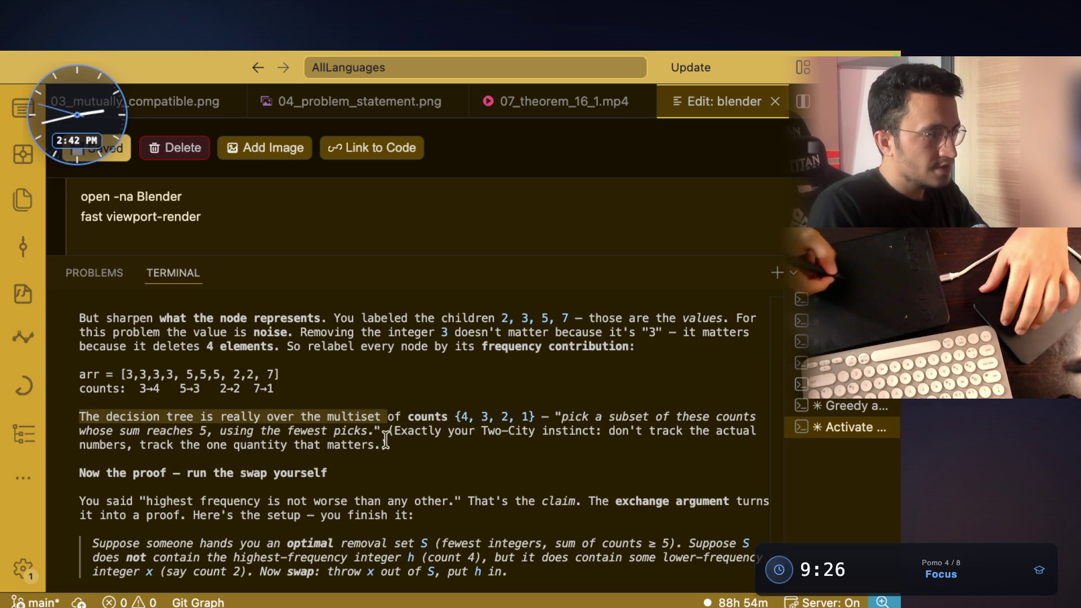
{"action": "left_click", "coordinate": [424, 414]}
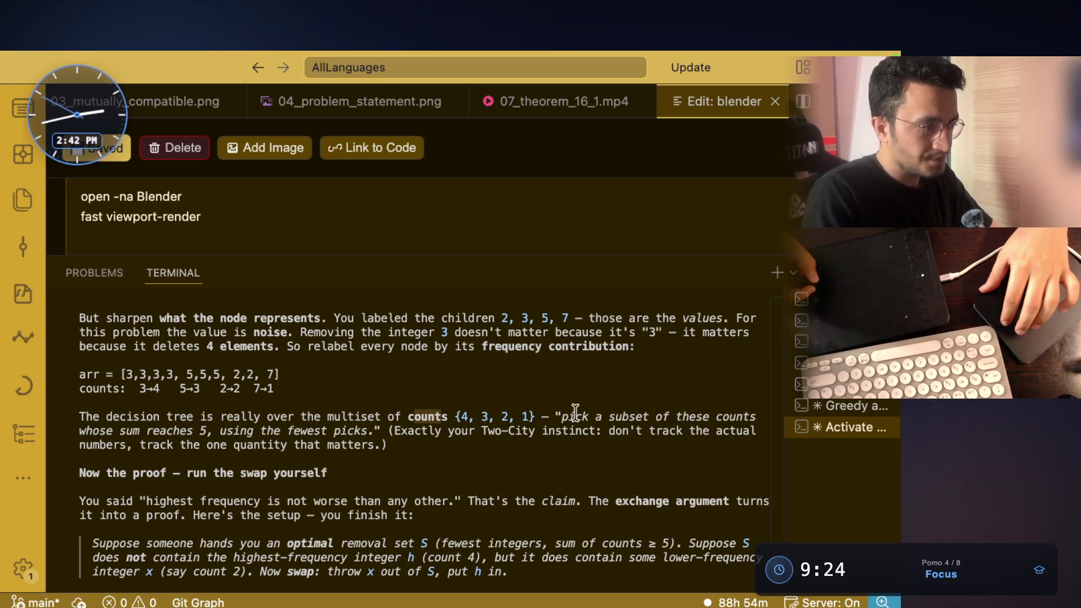
{"action": "left_click_drag", "start_coordinate": [559, 420], "coordinate": [188, 443]}
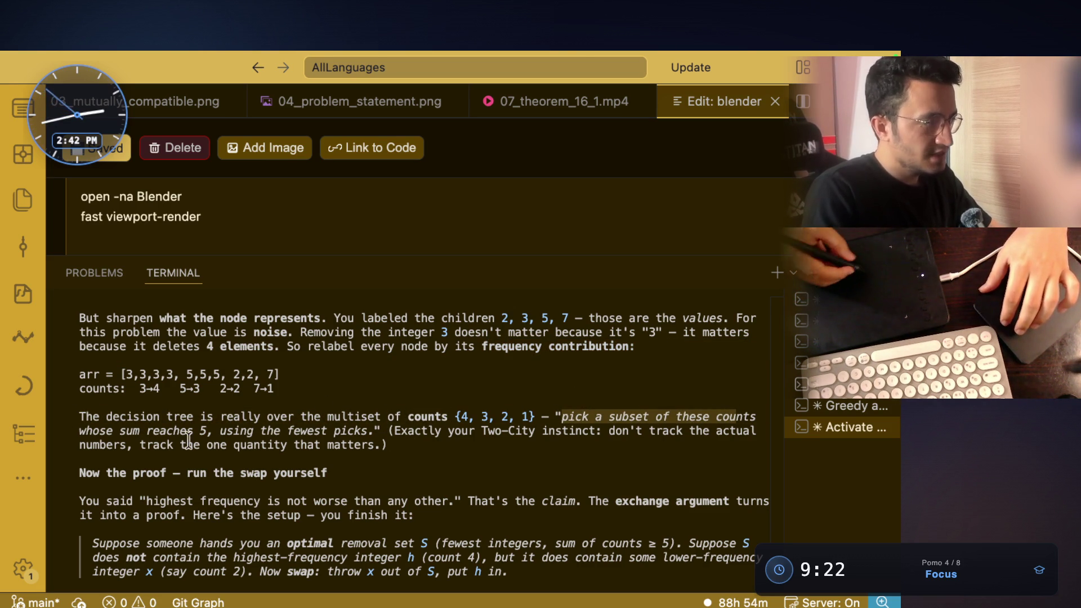
{"action": "double_click", "coordinate": [87, 430]}
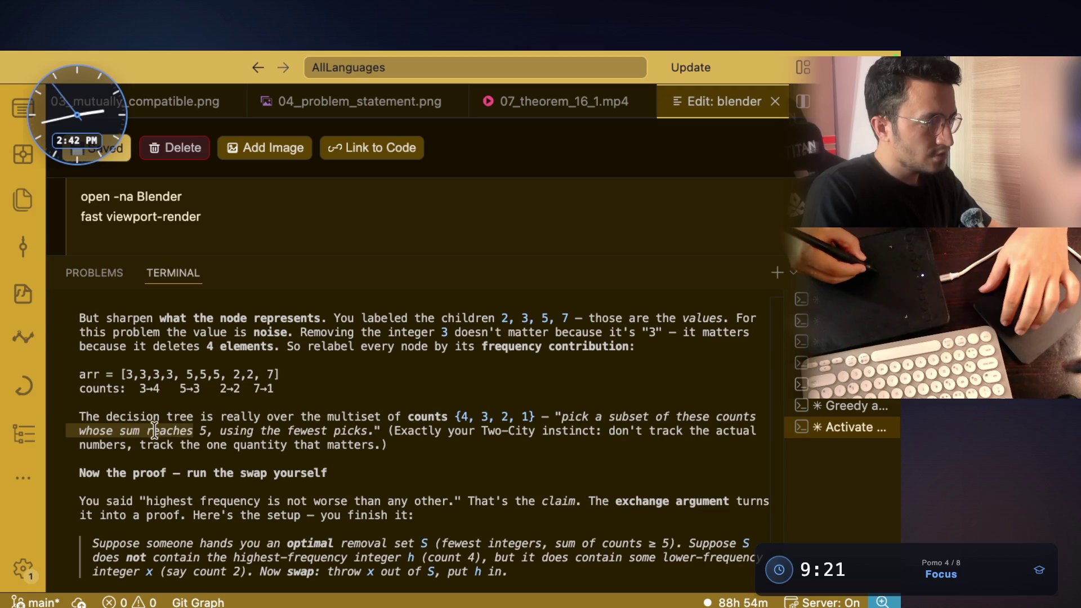
{"action": "left_click_drag", "start_coordinate": [199, 432], "coordinate": [383, 428]}
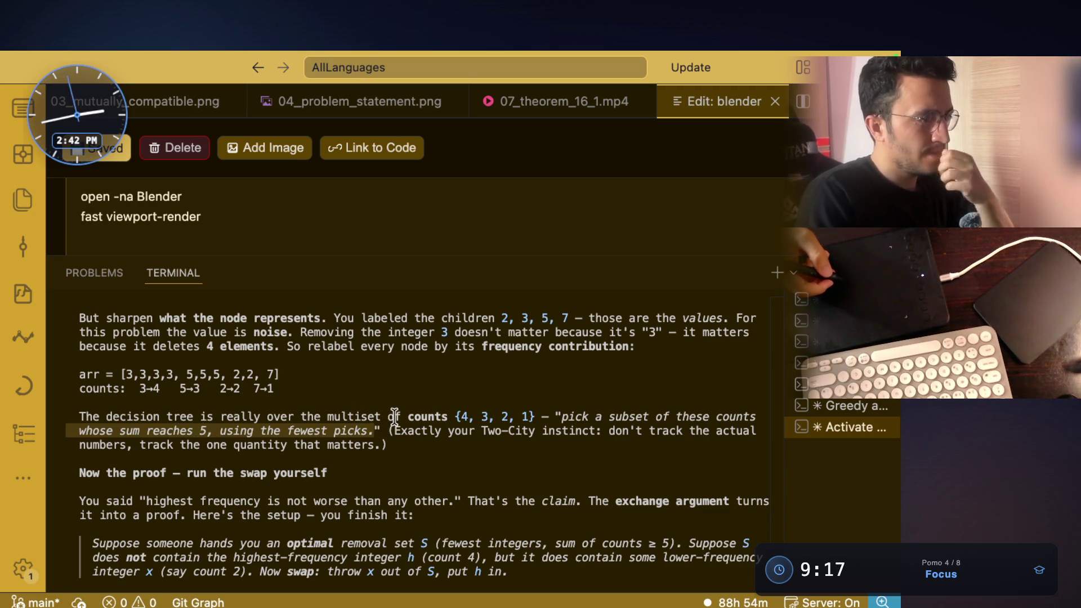
{"action": "left_click_drag", "start_coordinate": [448, 431], "coordinate": [596, 431]}
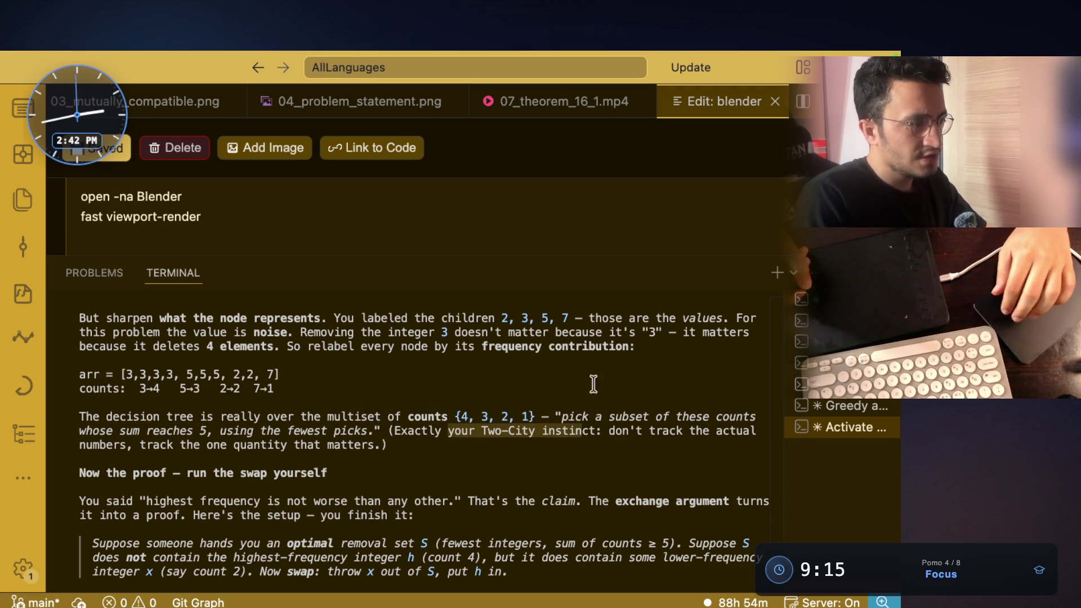
{"action": "scroll", "coordinate": [594, 383], "scroll_direction": "down", "scroll_amount": 2}
Step: Highlight 'track the one quantity that matters' and the quoted highest-frequency claim
{"action": "left_click", "coordinate": [678, 390]}
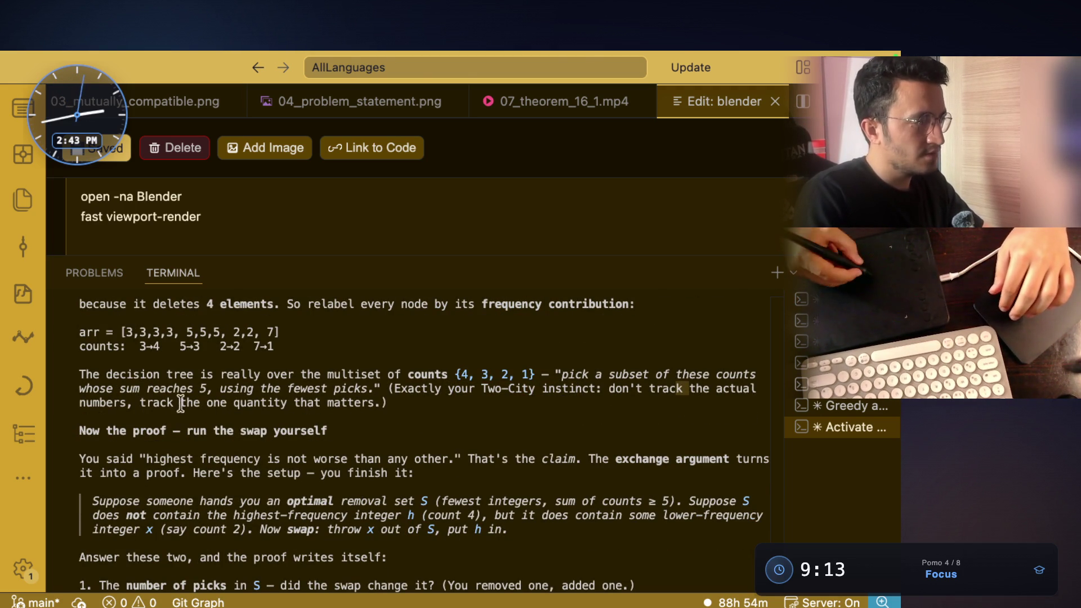
{"action": "left_click_drag", "start_coordinate": [140, 403], "coordinate": [361, 403]}
{"action": "scroll", "coordinate": [361, 404], "scroll_direction": "down", "scroll_amount": 2}
{"action": "scroll", "coordinate": [254, 380], "scroll_direction": "down", "scroll_amount": 2}
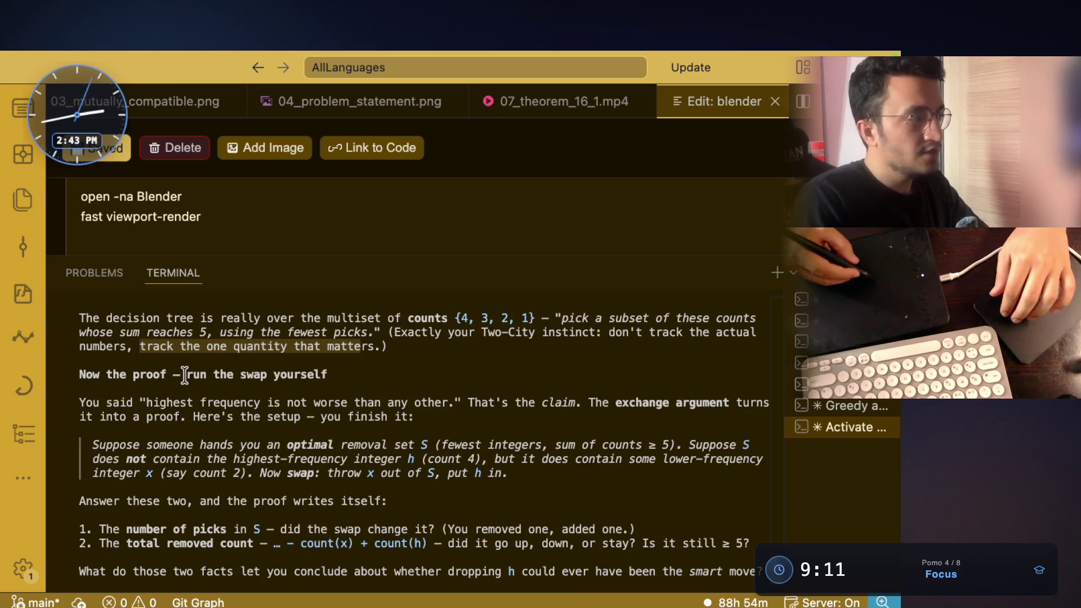
{"action": "left_click_drag", "start_coordinate": [187, 375], "coordinate": [326, 374]}
{"action": "scroll", "coordinate": [393, 397], "scroll_direction": "up", "scroll_amount": 5}
{"action": "scroll", "coordinate": [393, 397], "scroll_direction": "up", "scroll_amount": 1}
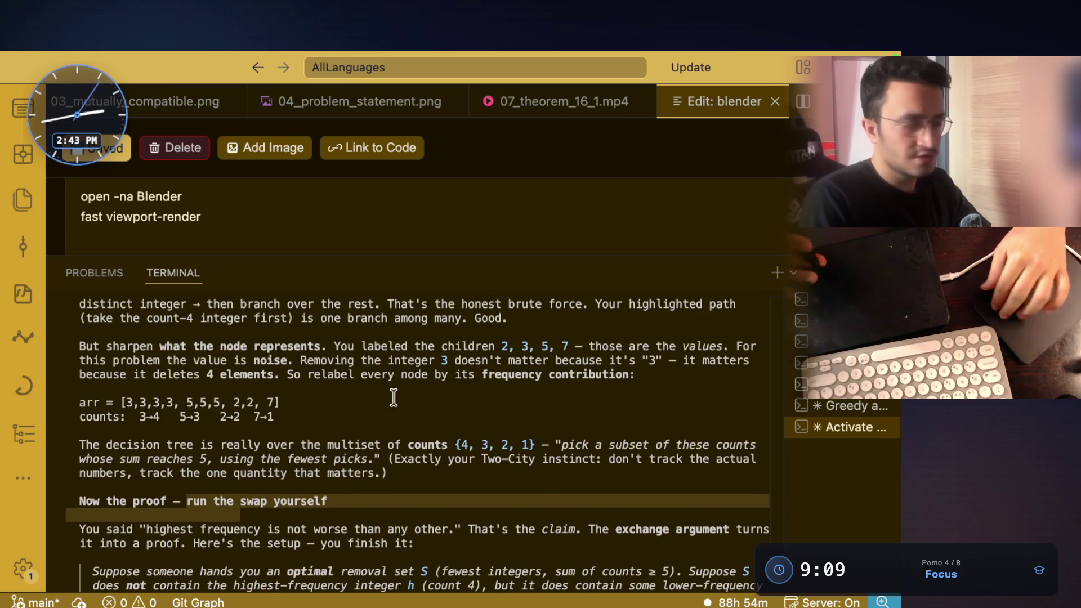
{"action": "scroll", "coordinate": [363, 418], "scroll_direction": "down", "scroll_amount": 3}
{"action": "scroll", "coordinate": [331, 439], "scroll_direction": "down", "scroll_amount": 2}
{"action": "left_click_drag", "start_coordinate": [145, 402], "coordinate": [442, 403]}
{"action": "left_click", "coordinate": [442, 403]}
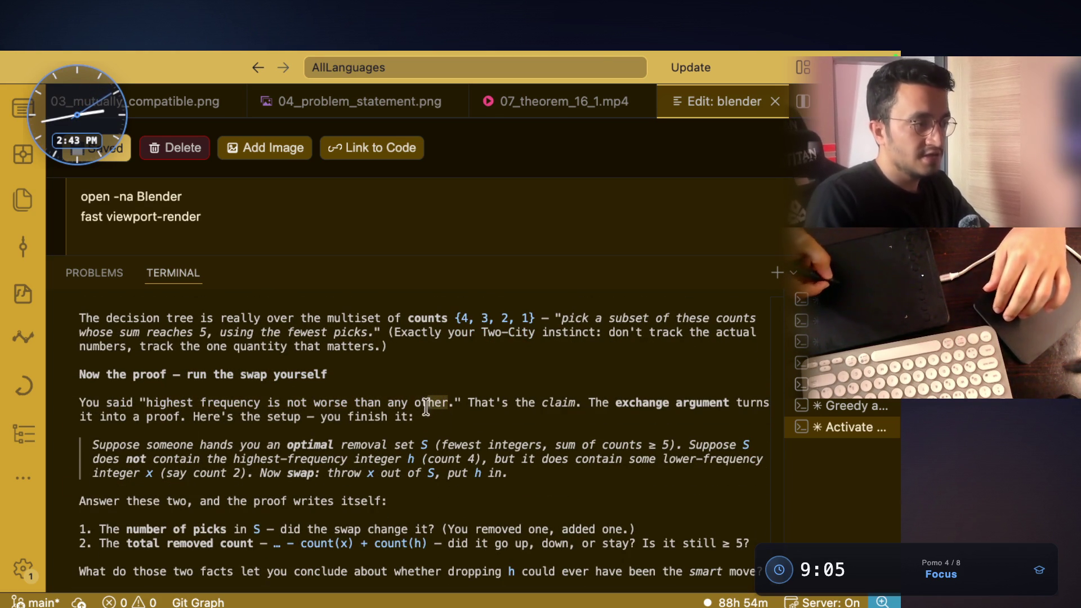
{"action": "left_click_drag", "start_coordinate": [535, 402], "coordinate": [731, 403]}
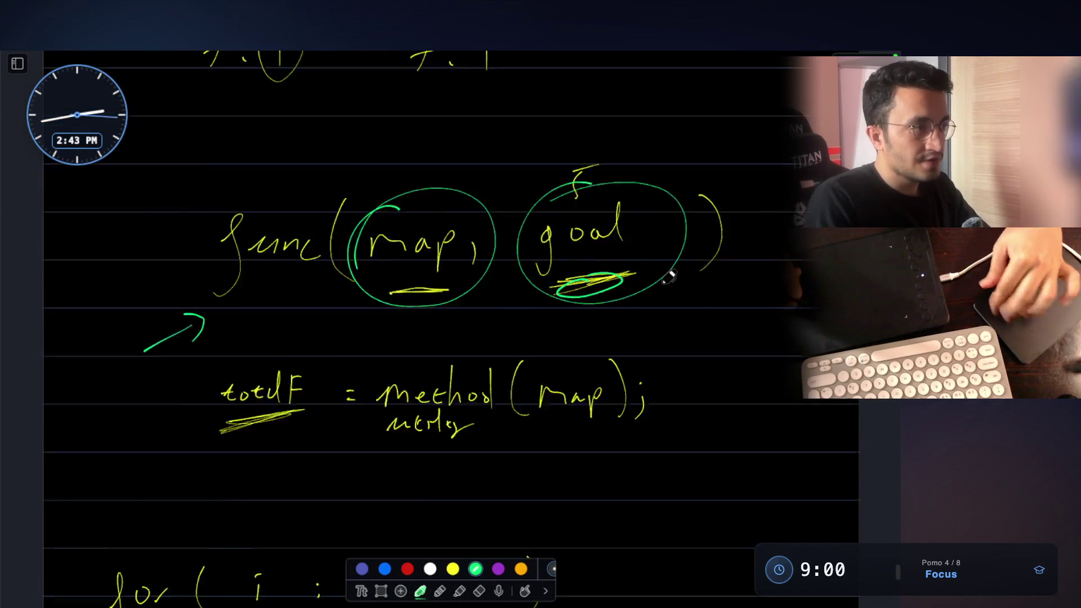
{"action": "scroll", "coordinate": [678, 277], "scroll_direction": "up", "scroll_amount": 5}
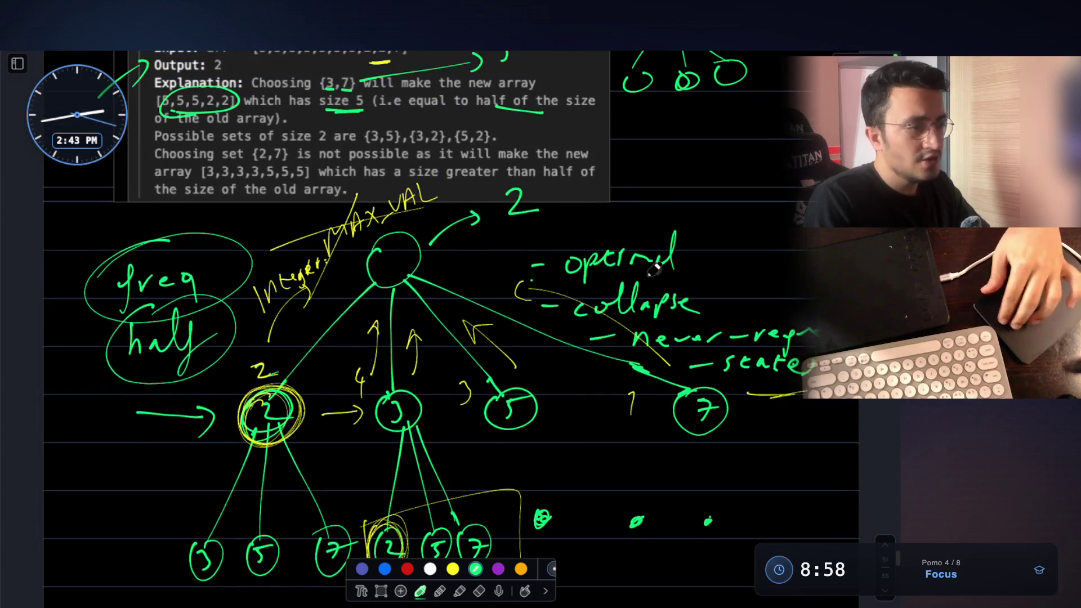
Step: Mark 'exchange argument' beside the tree, circle 'state', tick 'operand' and 'collapse', then return to the terminal
{"action": "left_click_drag", "start_coordinate": [674, 392], "coordinate": [764, 383]}
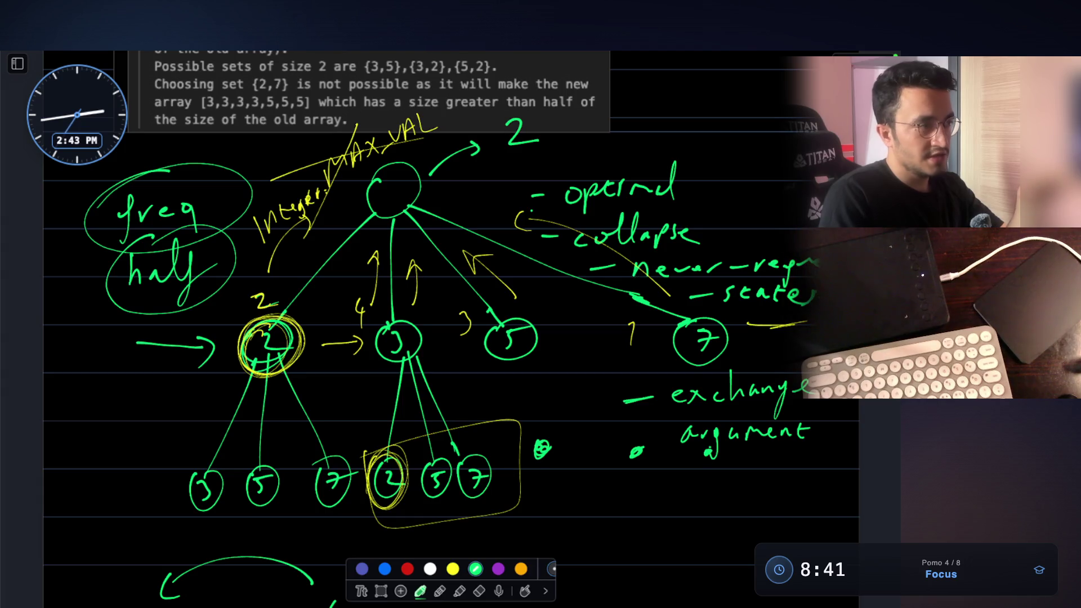
{"action": "left_click_drag", "start_coordinate": [803, 281], "coordinate": [812, 325]}
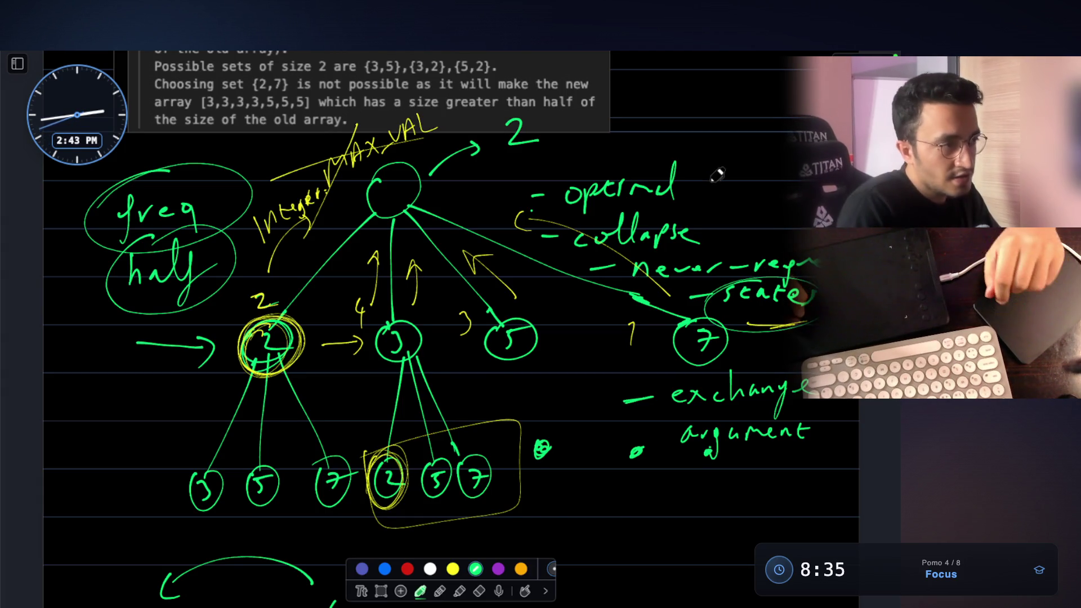
{"action": "left_click_drag", "start_coordinate": [698, 177], "coordinate": [733, 165]}
{"action": "left_click_drag", "start_coordinate": [720, 220], "coordinate": [760, 204]}
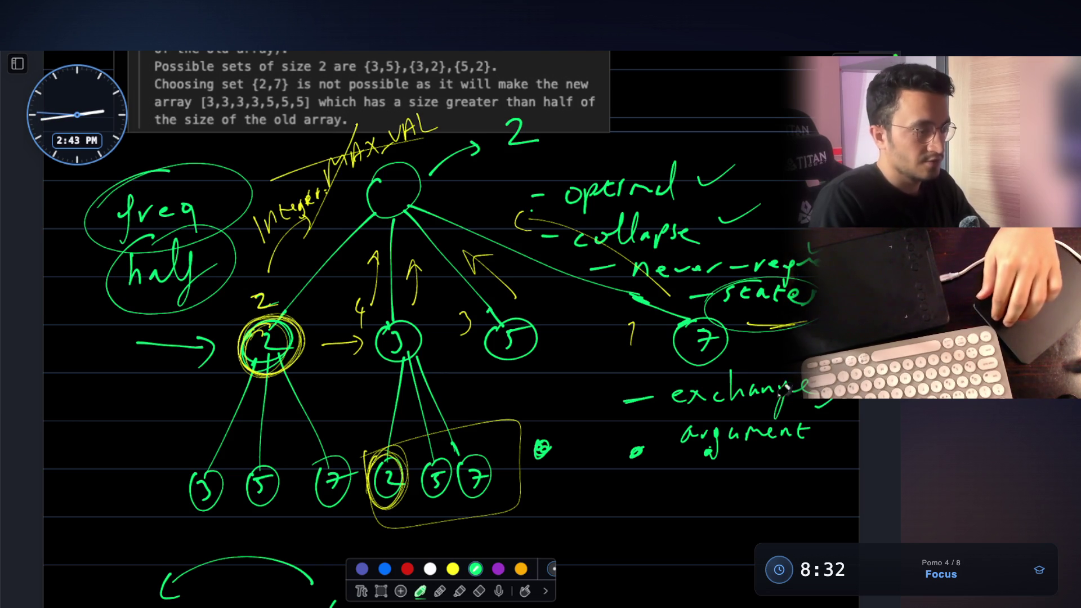
{"action": "key", "text": "Escape"}
{"action": "key", "text": "super+Tab"}
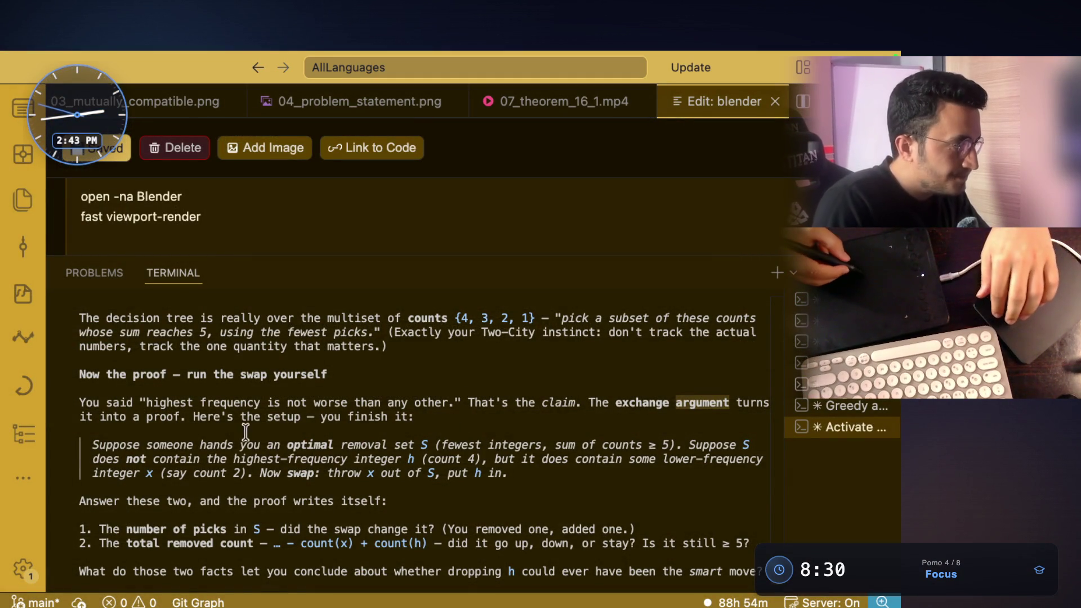
Step: Highlight 'run the swap yourself', turning the claim into a proof, and the optimal removal set S setup
{"action": "left_click_drag", "start_coordinate": [186, 376], "coordinate": [327, 375]}
{"action": "scroll", "coordinate": [207, 405], "scroll_direction": "up", "scroll_amount": 1}
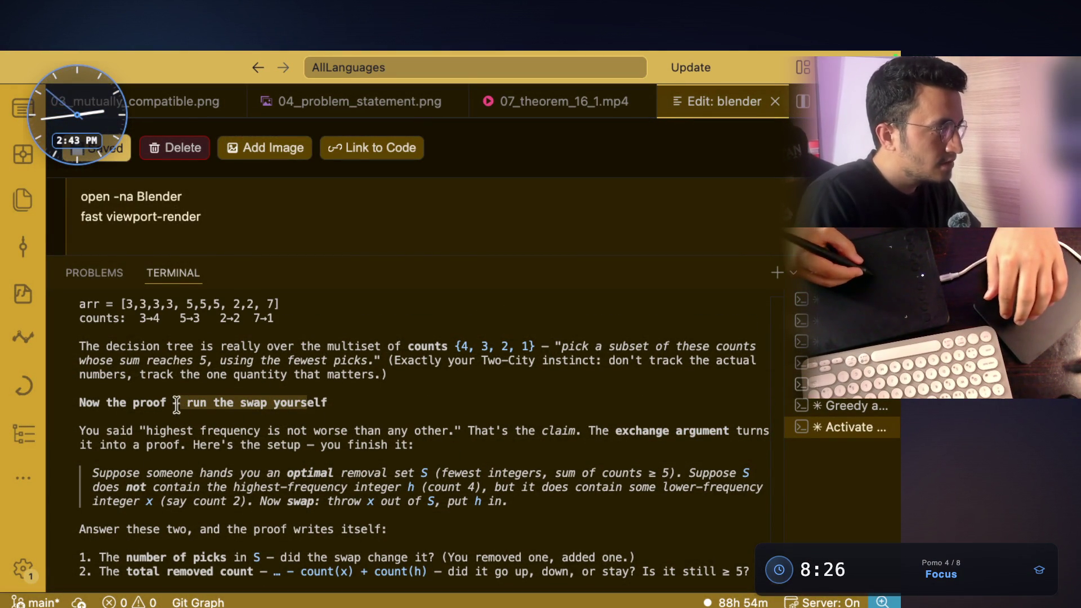
{"action": "left_click_drag", "start_coordinate": [145, 430], "coordinate": [326, 430]}
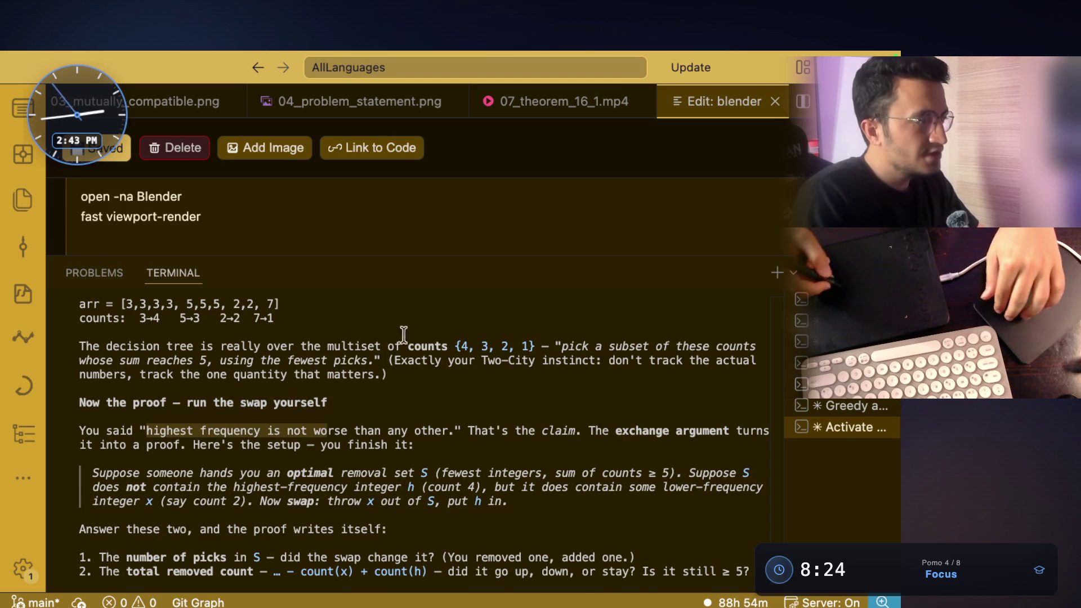
{"action": "scroll", "coordinate": [313, 432], "scroll_direction": "down", "scroll_amount": 3}
{"action": "left_click_drag", "start_coordinate": [547, 365], "coordinate": [729, 361]}
{"action": "left_click", "coordinate": [626, 382]}
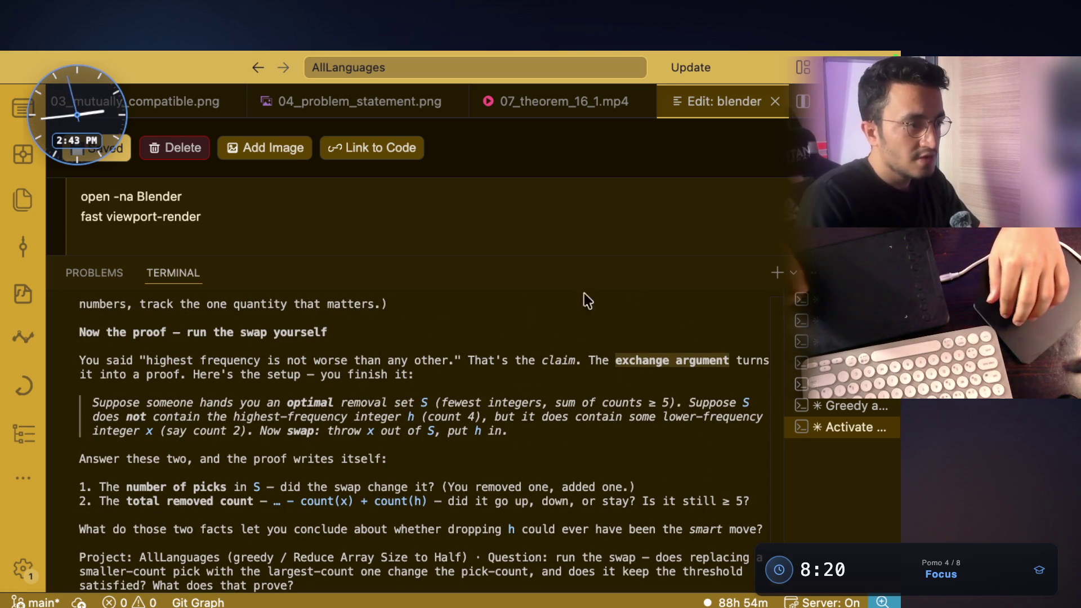
{"action": "left_click_drag", "start_coordinate": [82, 373], "coordinate": [409, 371]}
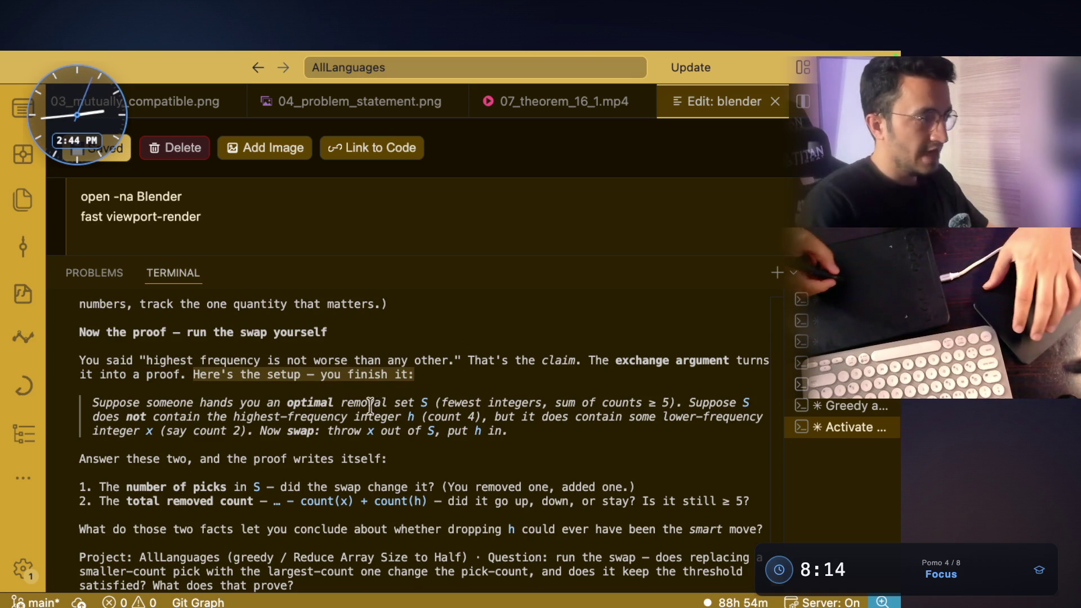
{"action": "left_click_drag", "start_coordinate": [287, 402], "coordinate": [327, 401]}
{"action": "left_click", "coordinate": [325, 411]}
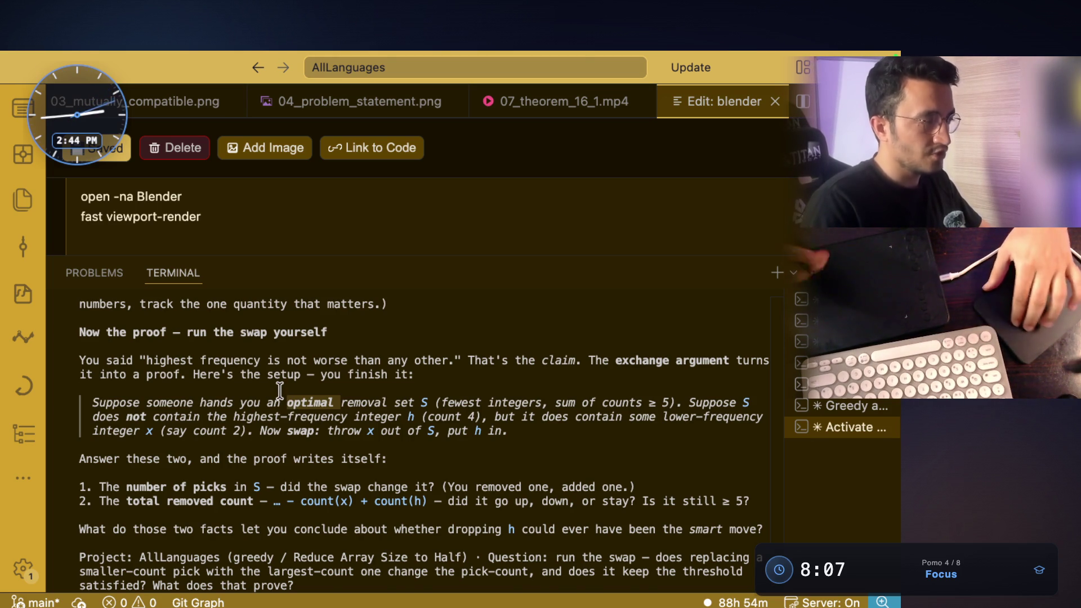
{"action": "scroll", "coordinate": [280, 391], "scroll_direction": "up", "scroll_amount": 5}
{"action": "scroll", "coordinate": [280, 391], "scroll_direction": "down", "scroll_amount": 3}
{"action": "scroll", "coordinate": [279, 391], "scroll_direction": "down", "scroll_amount": 1}
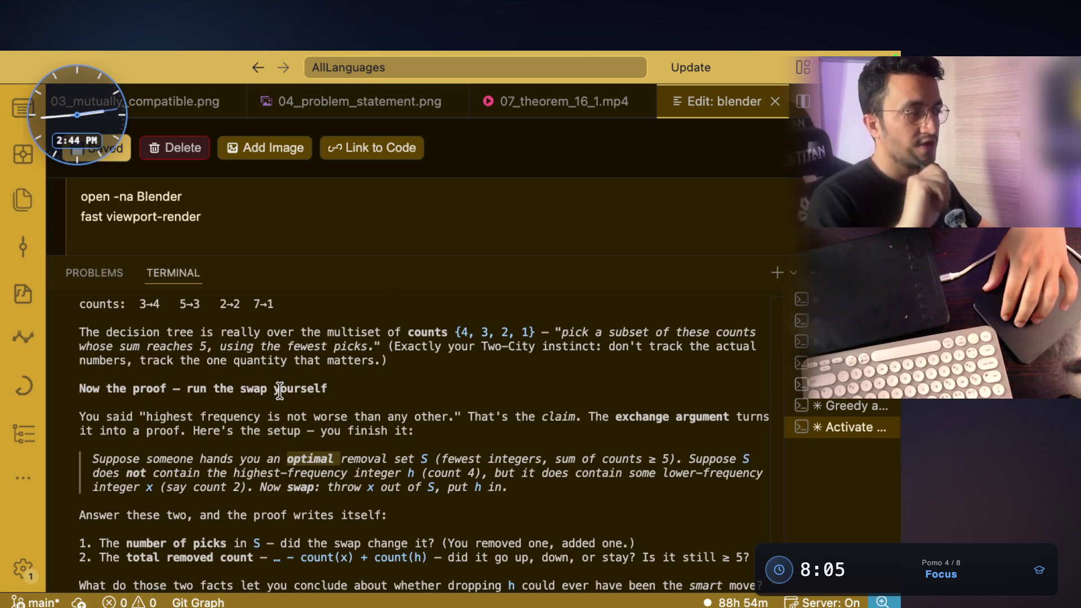
{"action": "scroll", "coordinate": [280, 391], "scroll_direction": "up", "scroll_amount": 1}
{"action": "scroll", "coordinate": [280, 391], "scroll_direction": "down", "scroll_amount": 1}
{"action": "scroll", "coordinate": [279, 391], "scroll_direction": "down", "scroll_amount": 3}
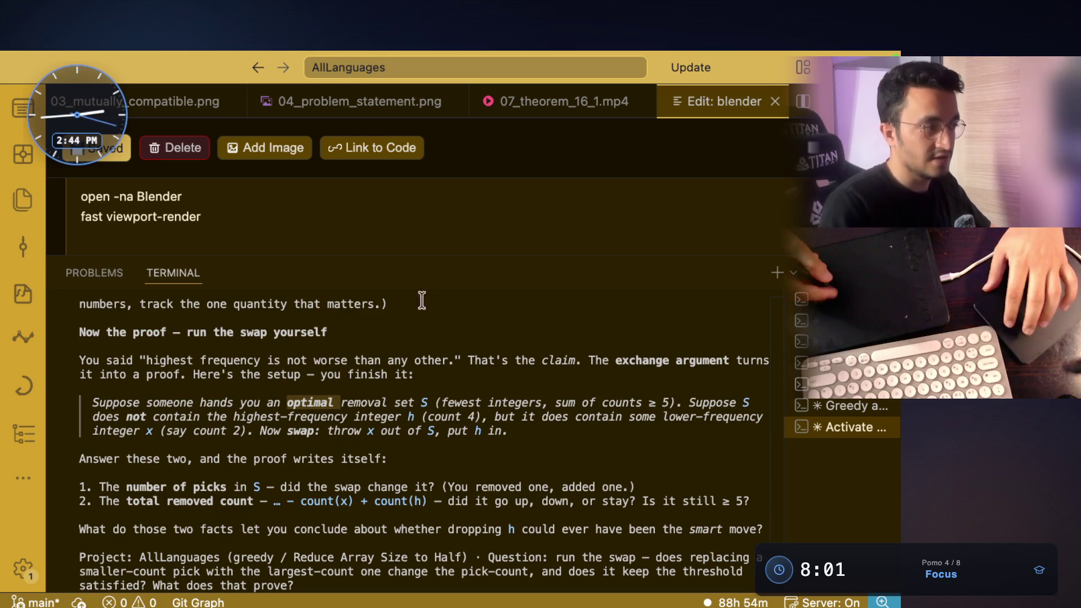
{"action": "left_click", "coordinate": [290, 403]}
{"action": "left_click_drag", "start_coordinate": [146, 403], "coordinate": [418, 403]}
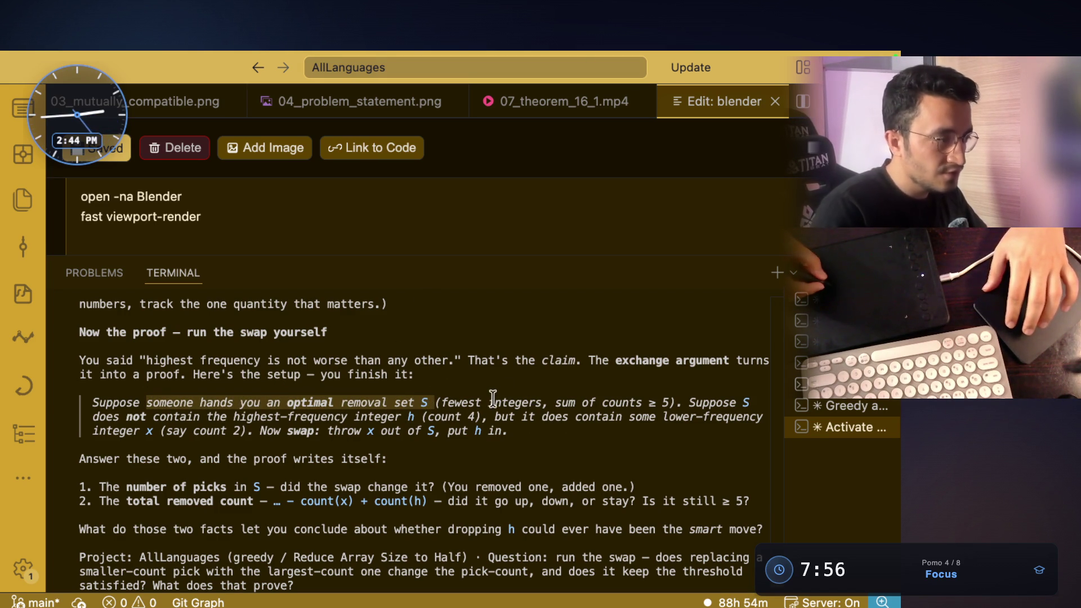
{"action": "double_click", "coordinate": [493, 399]}
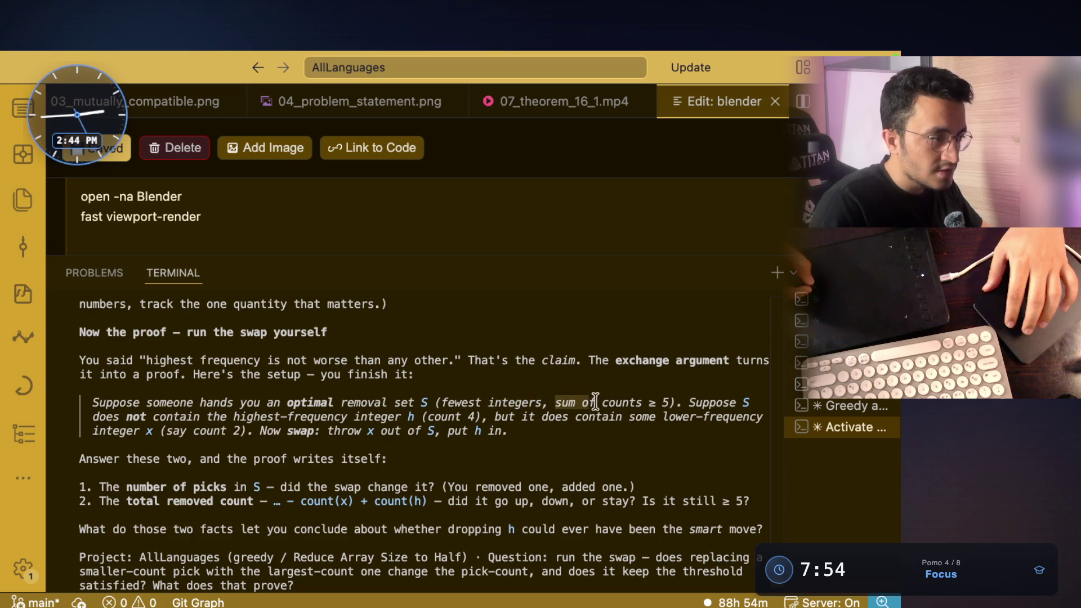
{"action": "left_click_drag", "start_coordinate": [675, 402], "coordinate": [646, 402]}
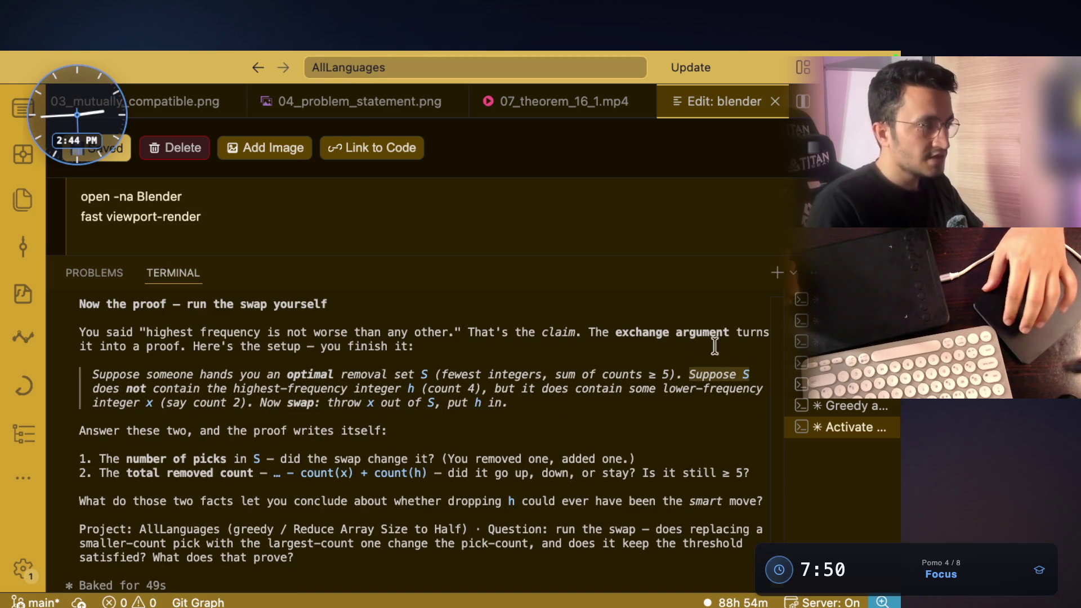
Step: Highlight S lacking highest-frequency h but holding lower-frequency x and 'throw x out of S', then switch to the whiteboard
{"action": "left_click_drag", "start_coordinate": [127, 389], "coordinate": [378, 389]}
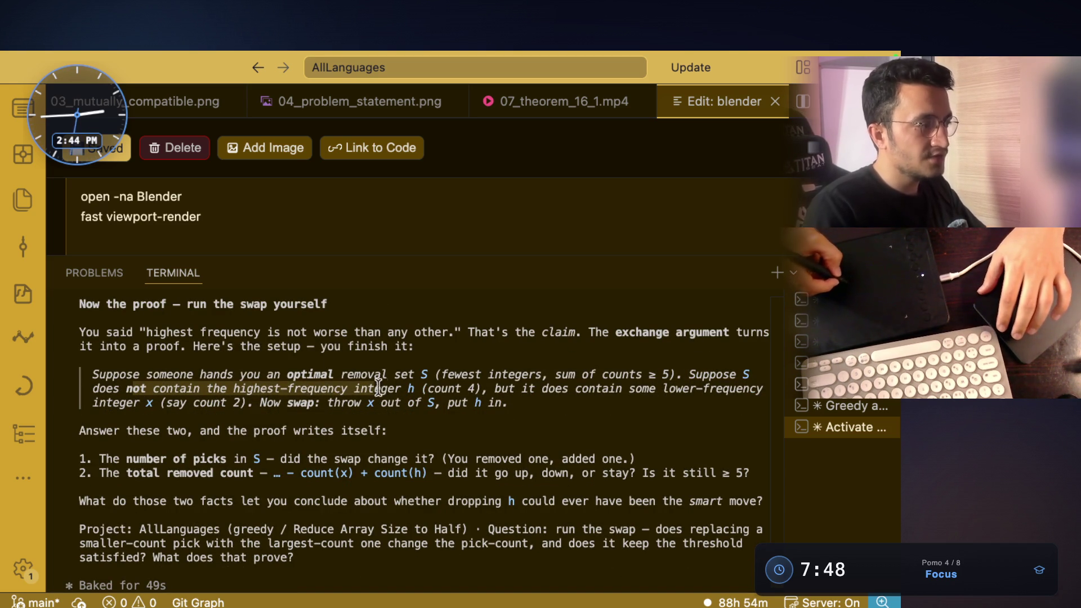
{"action": "left_click", "coordinate": [504, 391]}
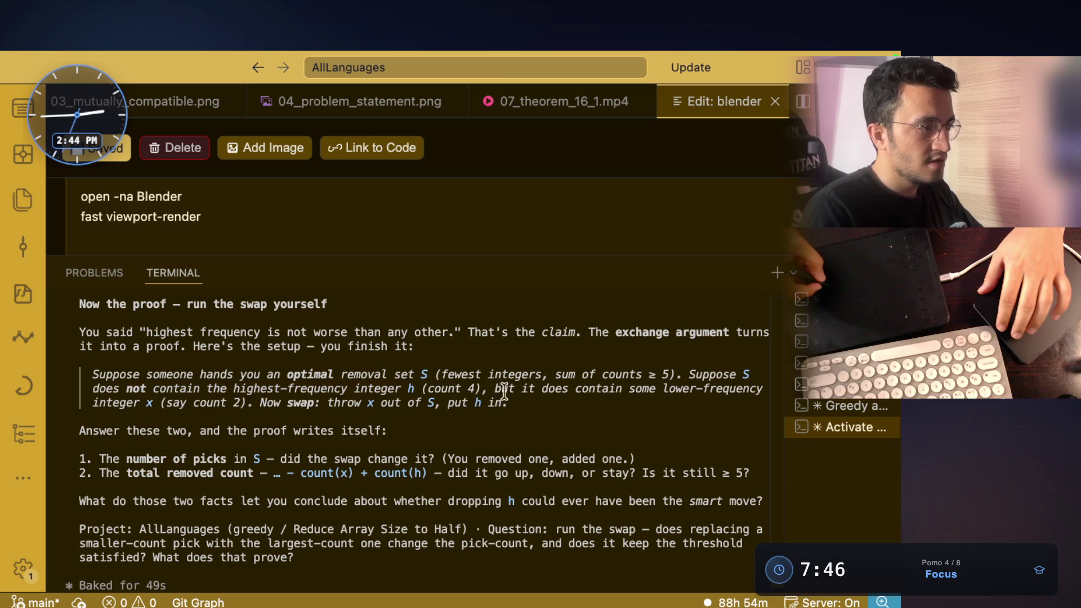
{"action": "left_click_drag", "start_coordinate": [494, 388], "coordinate": [600, 393]}
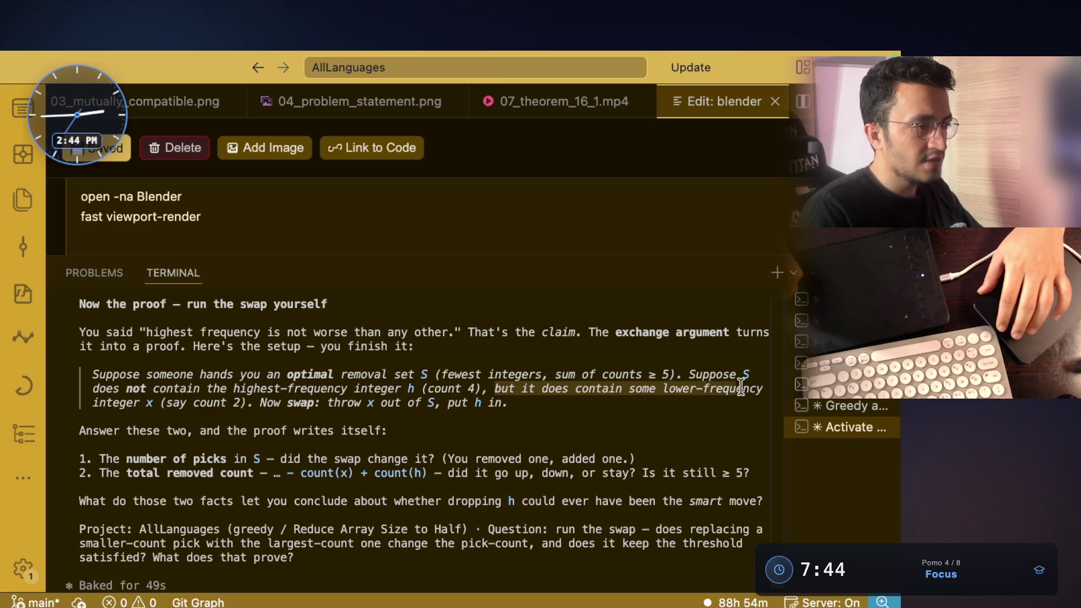
{"action": "left_click", "coordinate": [160, 402]}
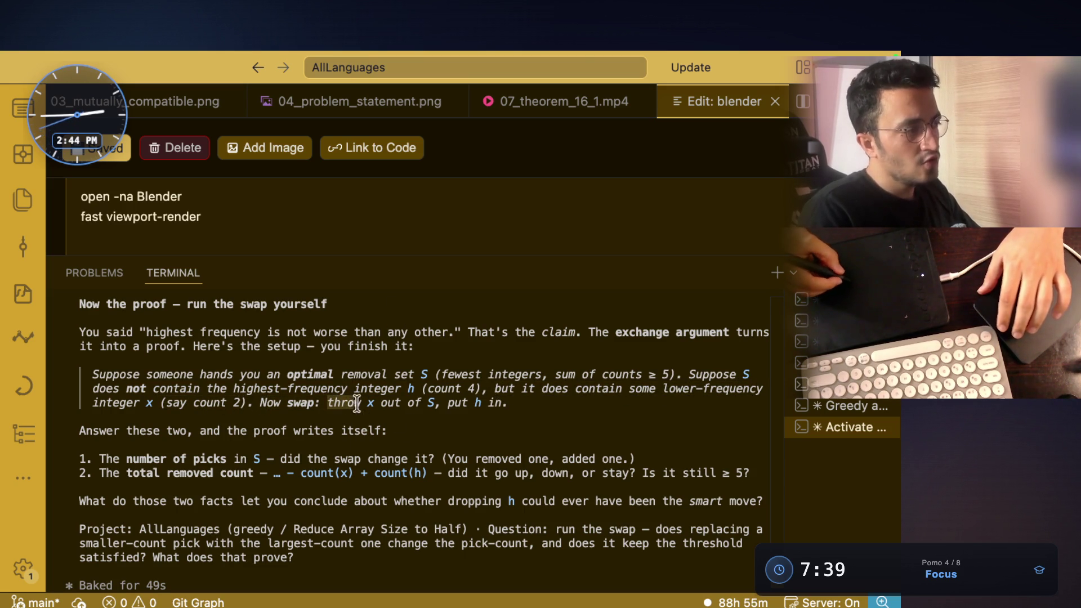
{"action": "left_click_drag", "start_coordinate": [410, 408], "coordinate": [438, 404]}
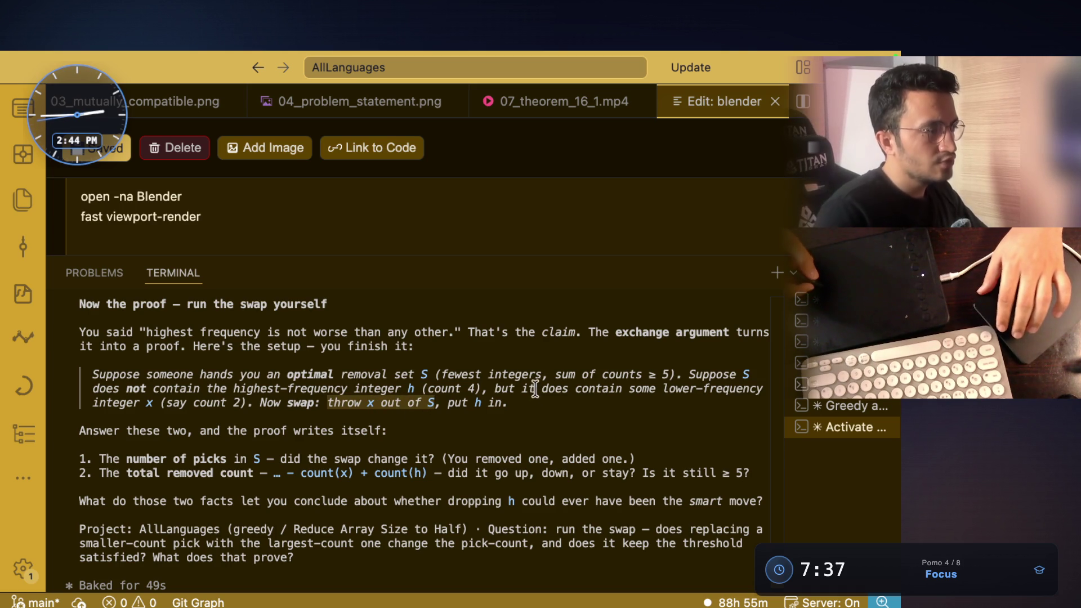
{"action": "scroll", "coordinate": [535, 405], "scroll_direction": "down", "scroll_amount": 1}
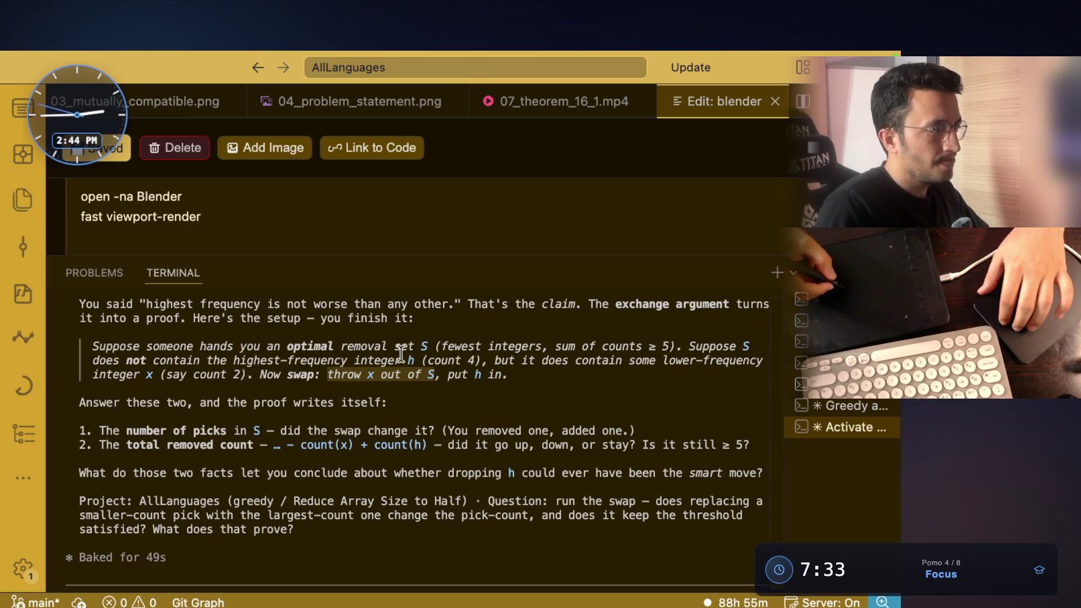
{"action": "left_click", "coordinate": [398, 342]}
{"action": "key", "text": "ctrl+Right"}
{"action": "key", "text": "ctrl+Right"}
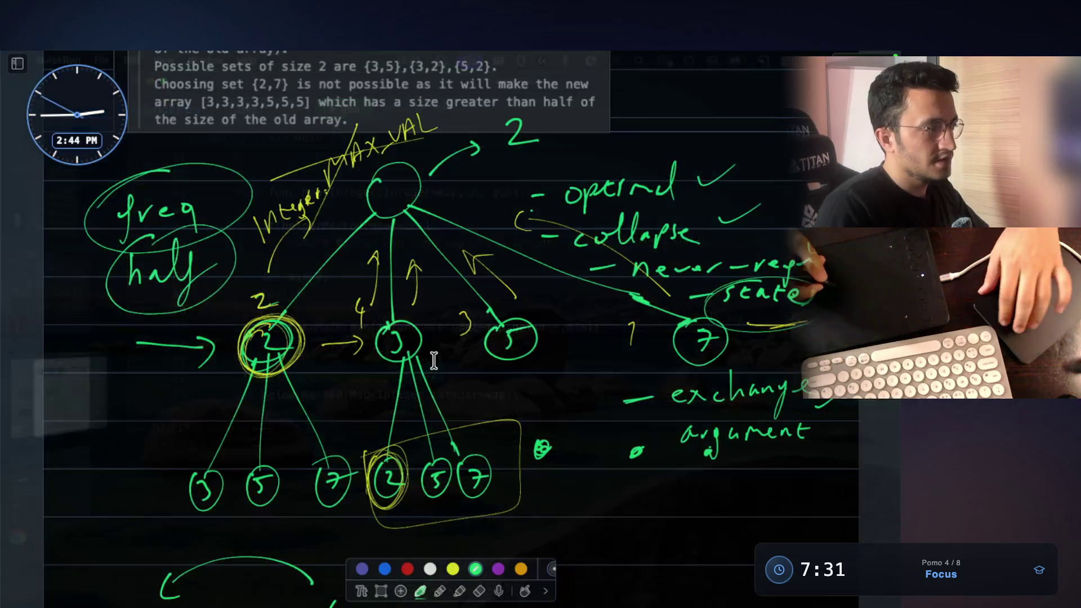
{"action": "scroll", "coordinate": [419, 323], "scroll_direction": "down", "scroll_amount": 5}
{"action": "scroll", "coordinate": [418, 323], "scroll_direction": "down", "scroll_amount": 5}
{"action": "scroll", "coordinate": [418, 323], "scroll_direction": "down", "scroll_amount": 5}
{"action": "scroll", "coordinate": [418, 322], "scroll_direction": "down", "scroll_amount": 5}
{"action": "scroll", "coordinate": [418, 322], "scroll_direction": "down", "scroll_amount": 5}
{"action": "scroll", "coordinate": [414, 318], "scroll_direction": "down", "scroll_amount": 5}
{"action": "scroll", "coordinate": [415, 318], "scroll_direction": "down", "scroll_amount": 5}
{"action": "left_click_drag", "start_coordinate": [166, 279], "coordinate": [167, 323]}
{"action": "left_click_drag", "start_coordinate": [194, 292], "coordinate": [225, 297]}
{"action": "left_click_drag", "start_coordinate": [263, 268], "coordinate": [263, 306]}
Step: Draw the closing bracket of the green '3 = { }' note, return to the terminal and highlight the 'sum of counts ≥ 5' condition
{"action": "left_click_drag", "start_coordinate": [544, 264], "coordinate": [550, 335]}
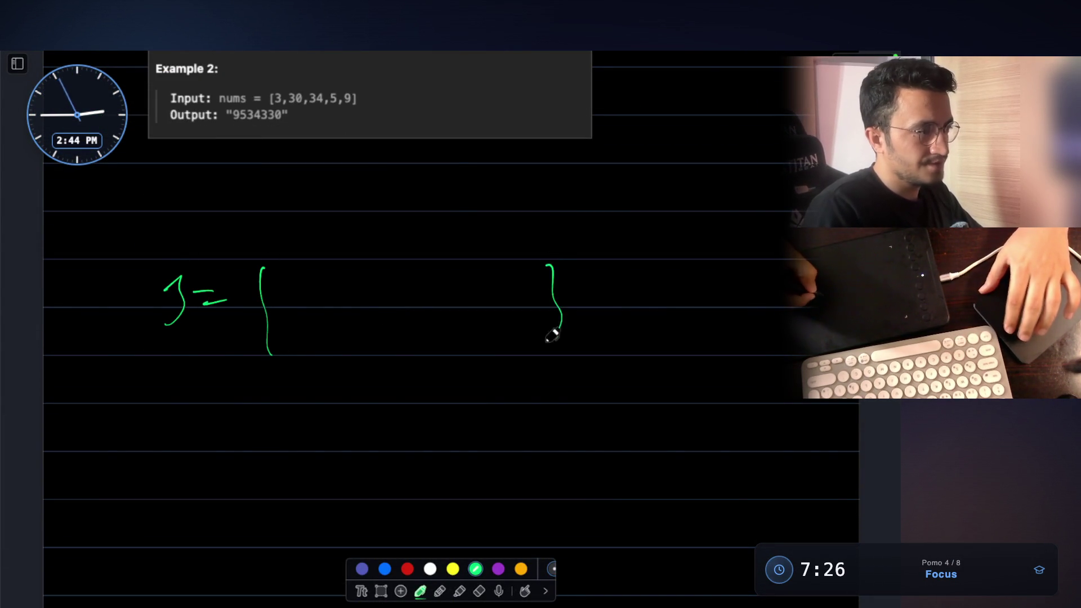
{"action": "key", "text": "ctrl+Left"}
{"action": "key", "text": "ctrl+Left"}
{"action": "left_click_drag", "start_coordinate": [437, 347], "coordinate": [625, 344]}
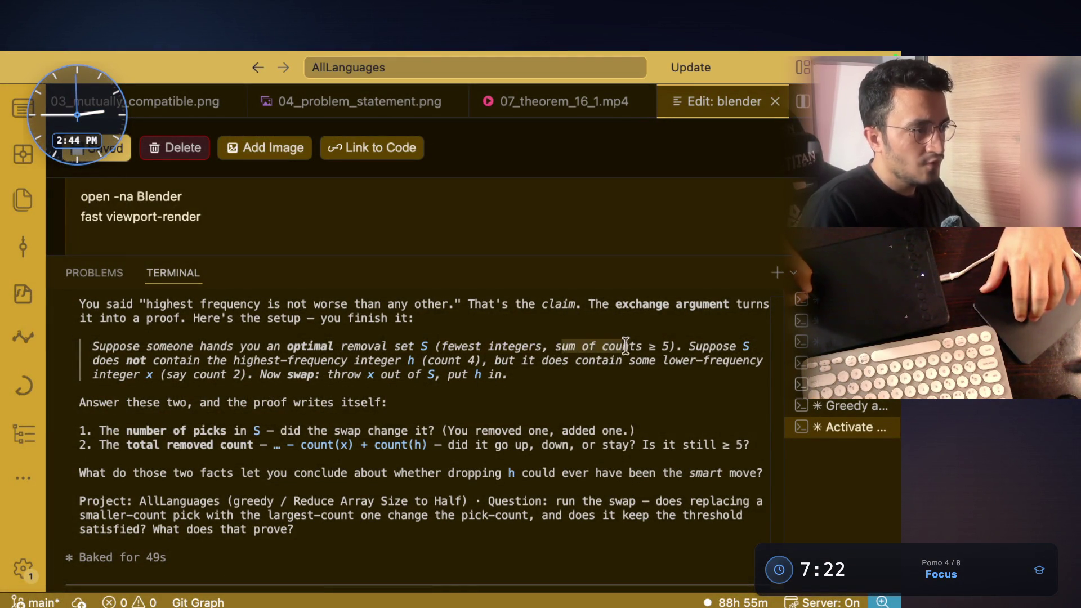
{"action": "left_click", "coordinate": [663, 350]}
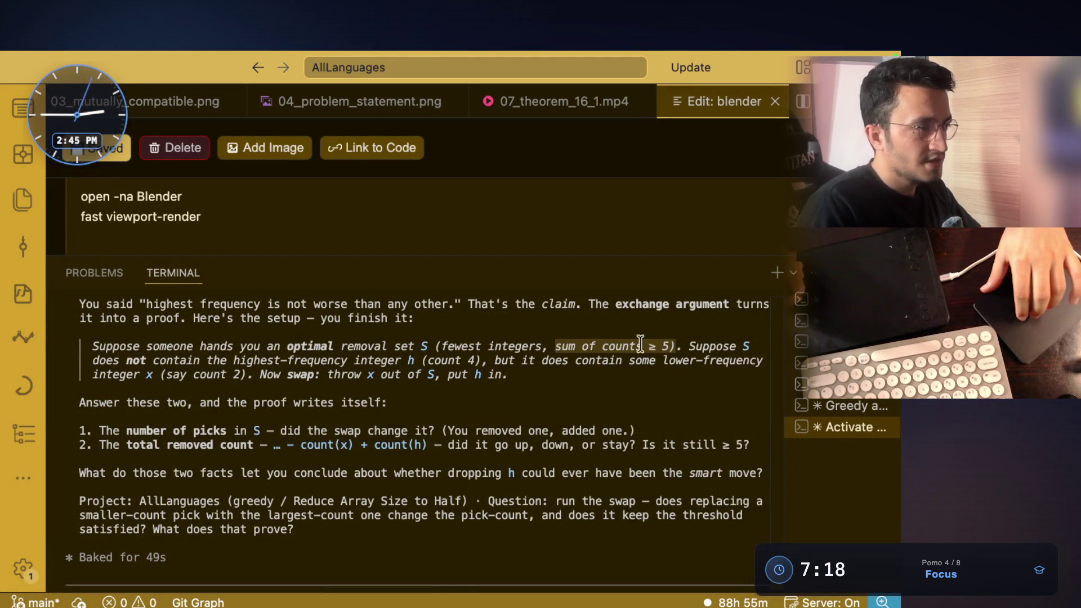
{"action": "left_click_drag", "start_coordinate": [92, 361], "coordinate": [408, 362]}
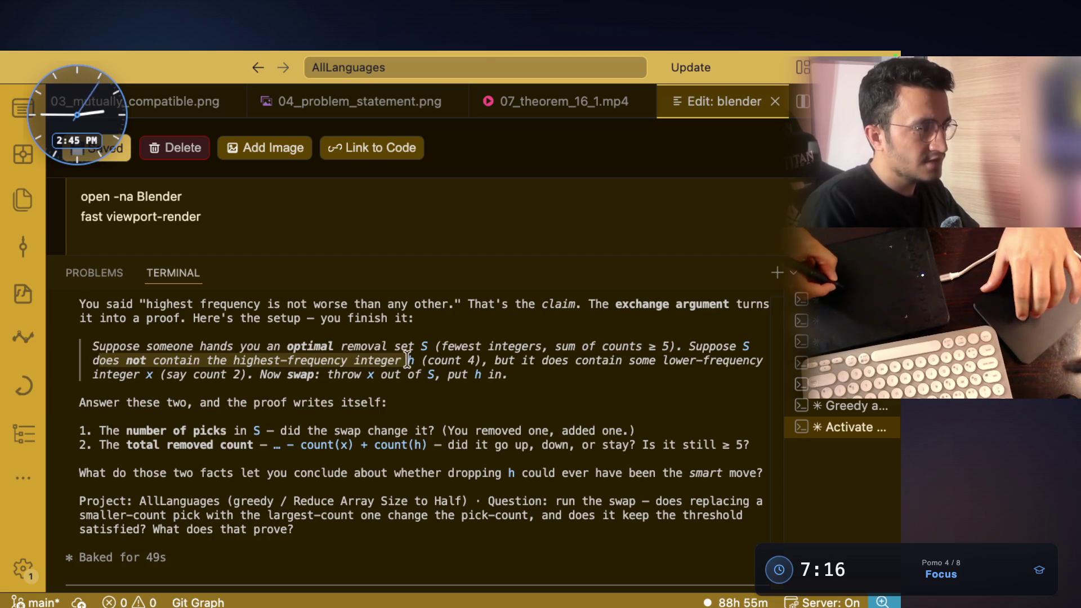
{"action": "left_click", "coordinate": [411, 361]}
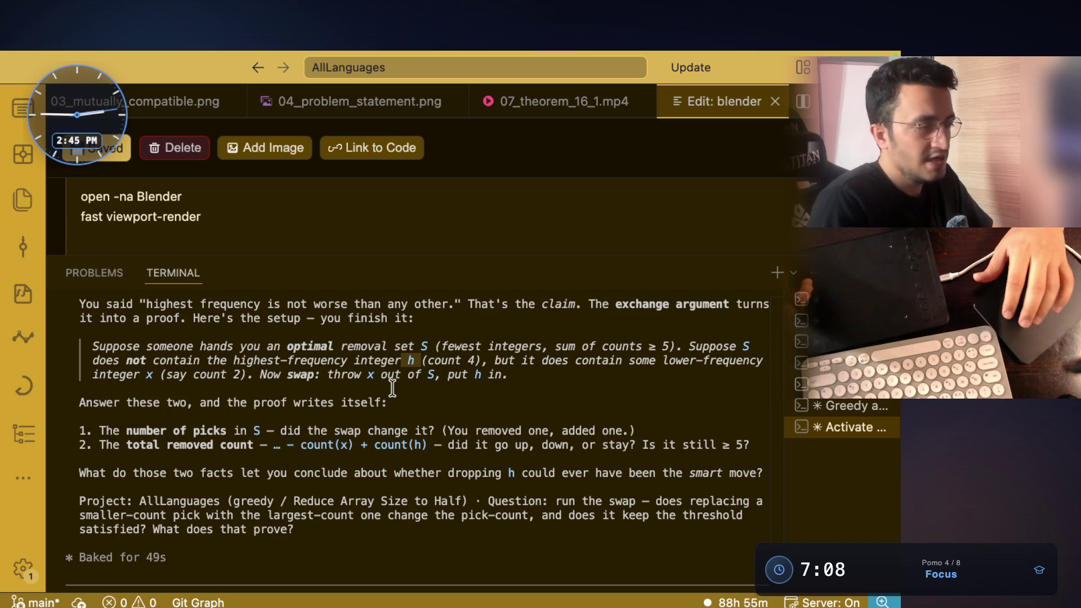
{"action": "left_click_drag", "start_coordinate": [240, 359], "coordinate": [367, 346]}
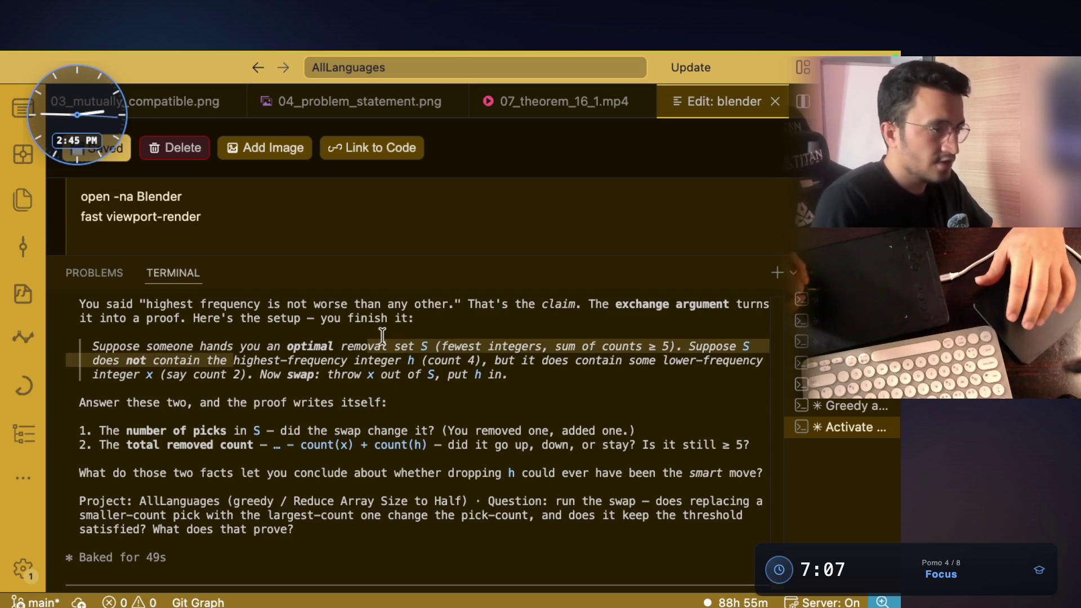
{"action": "left_click", "coordinate": [268, 356]}
{"action": "left_click_drag", "start_coordinate": [152, 360], "coordinate": [411, 361]}
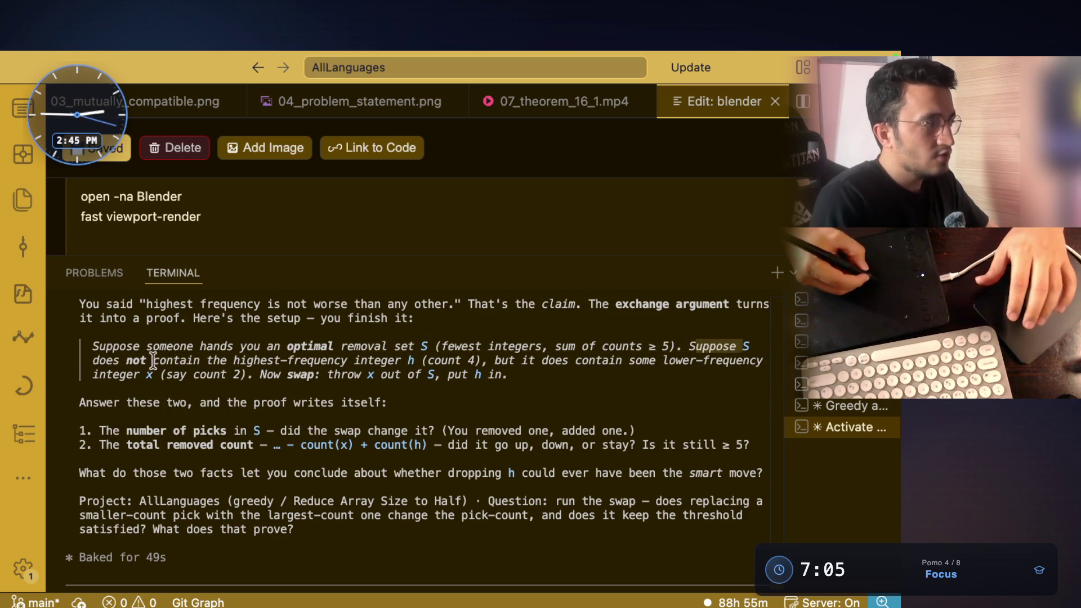
{"action": "left_click", "coordinate": [412, 360]}
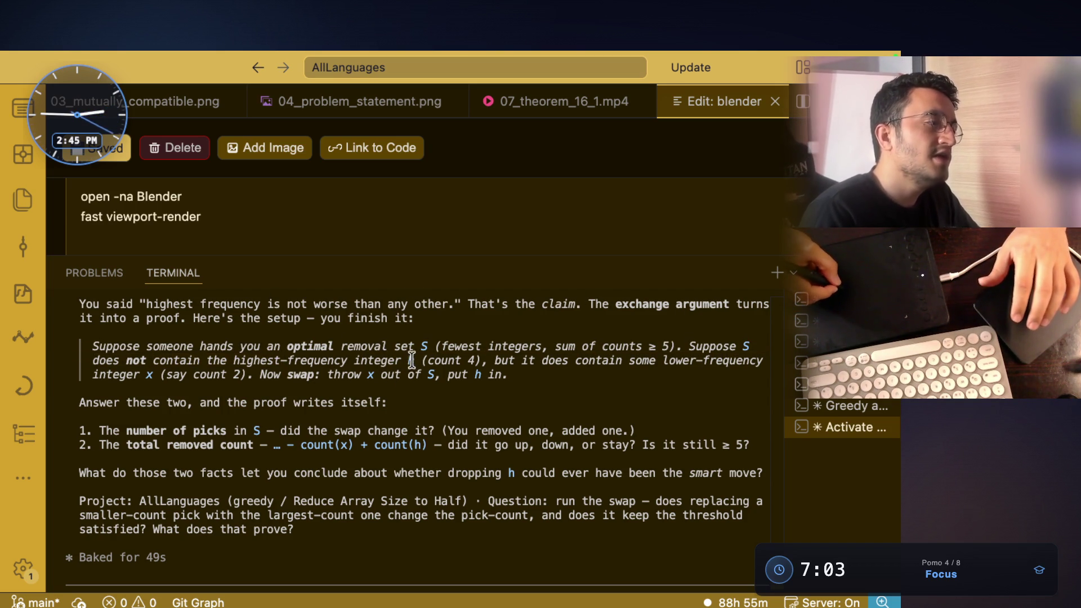
{"action": "left_click_drag", "start_coordinate": [541, 359], "coordinate": [762, 360]}
{"action": "double_click", "coordinate": [149, 375]}
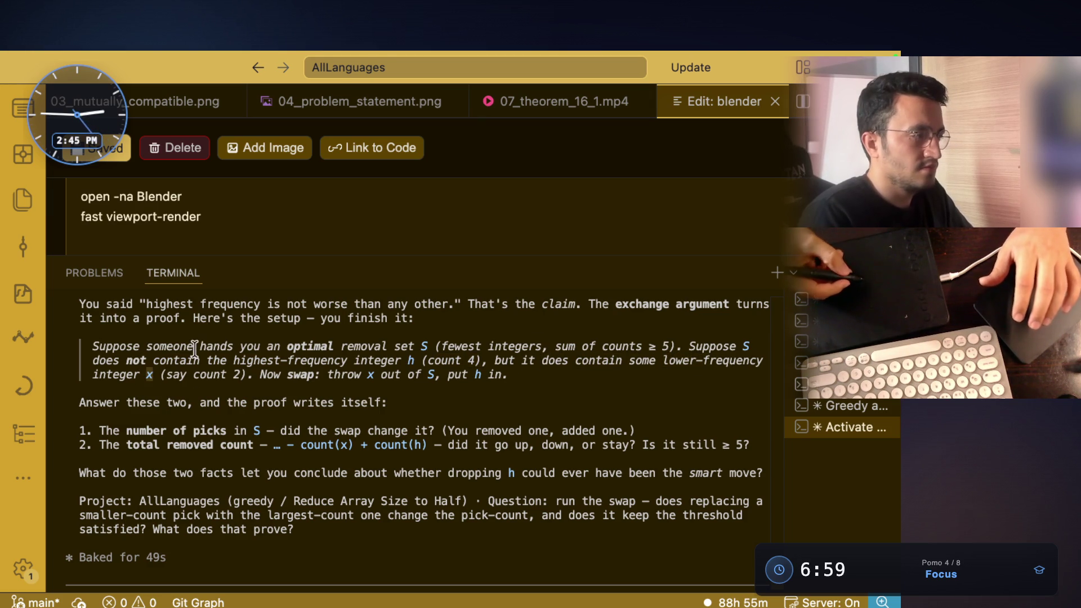
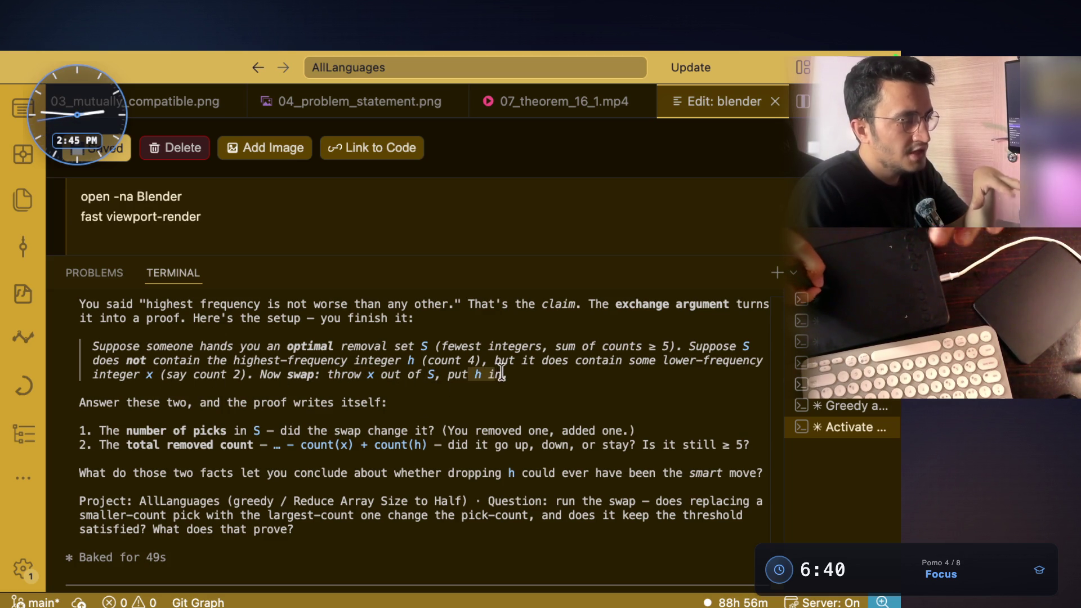
Step: Switch from the VS Code terminal over to the whiteboard annotation app
{"action": "key", "text": "super+Tab"}
{"action": "key", "text": "super+Tab"}
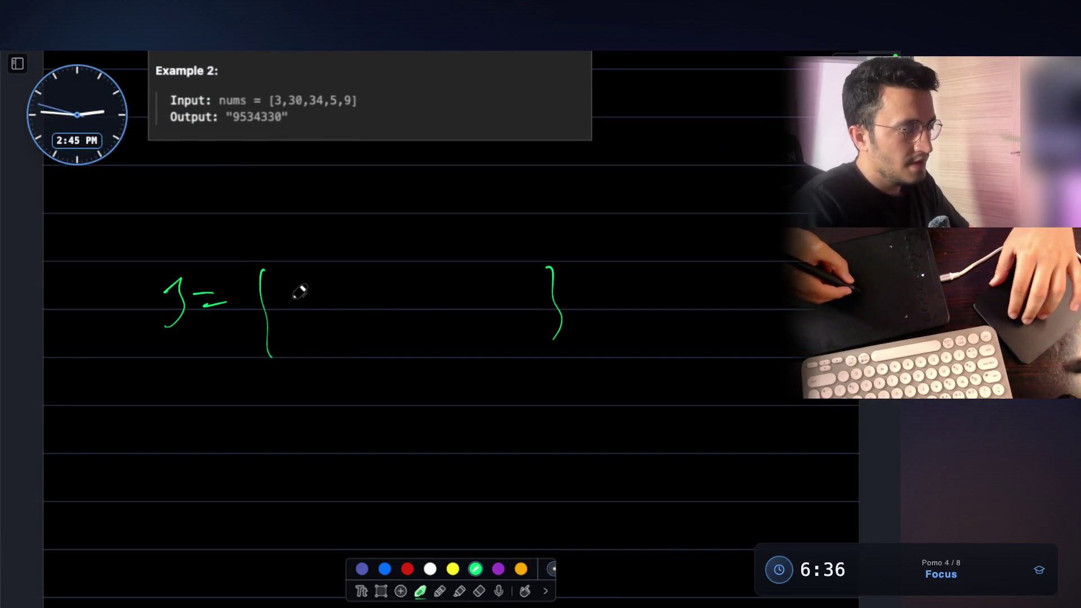
Step: Write the set {x, y, z} in green with arrows mapping to 7, 3, 5
{"action": "left_click_drag", "start_coordinate": [290, 298], "coordinate": [316, 324]}
{"action": "left_click_drag", "start_coordinate": [315, 298], "coordinate": [290, 324]}
{"action": "left_click_drag", "start_coordinate": [357, 311], "coordinate": [367, 331]}
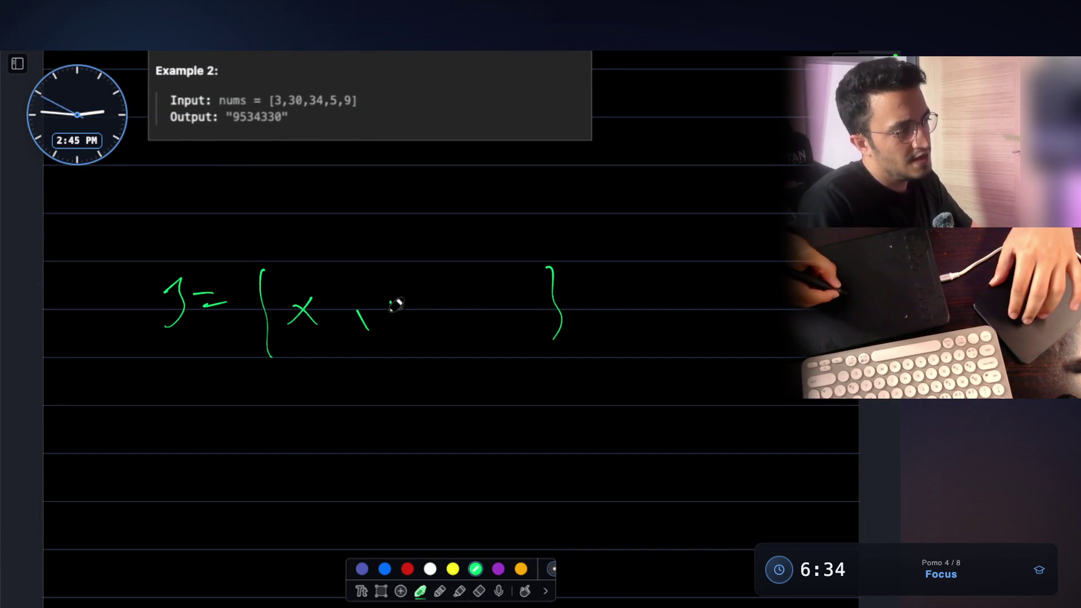
{"action": "left_click_drag", "start_coordinate": [478, 315], "coordinate": [507, 313]}
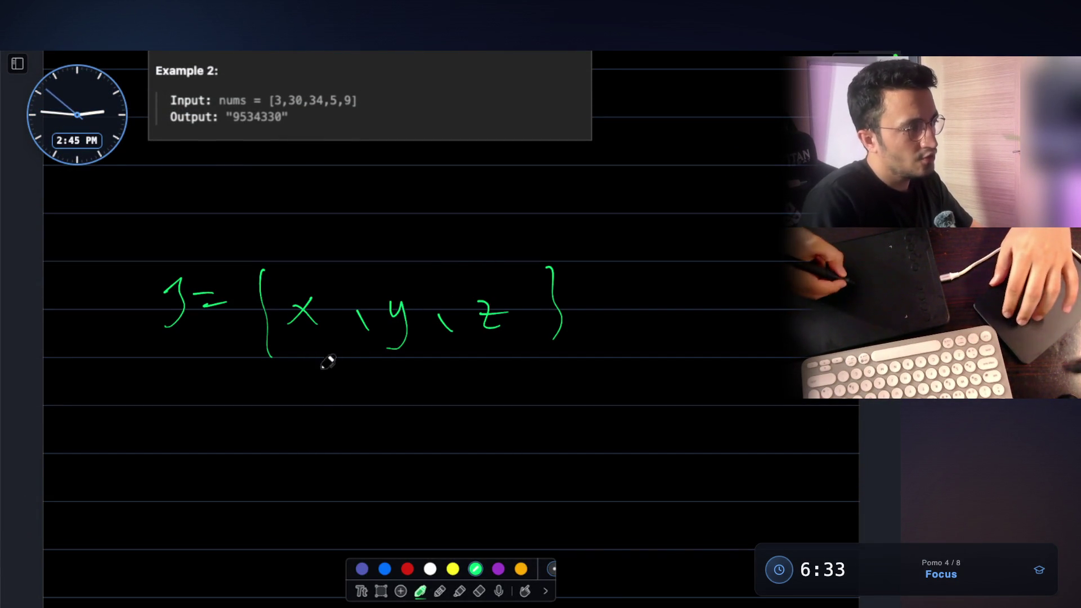
{"action": "scroll", "coordinate": [330, 406], "scroll_direction": "down", "scroll_amount": 3}
{"action": "left_click_drag", "start_coordinate": [289, 372], "coordinate": [307, 405]}
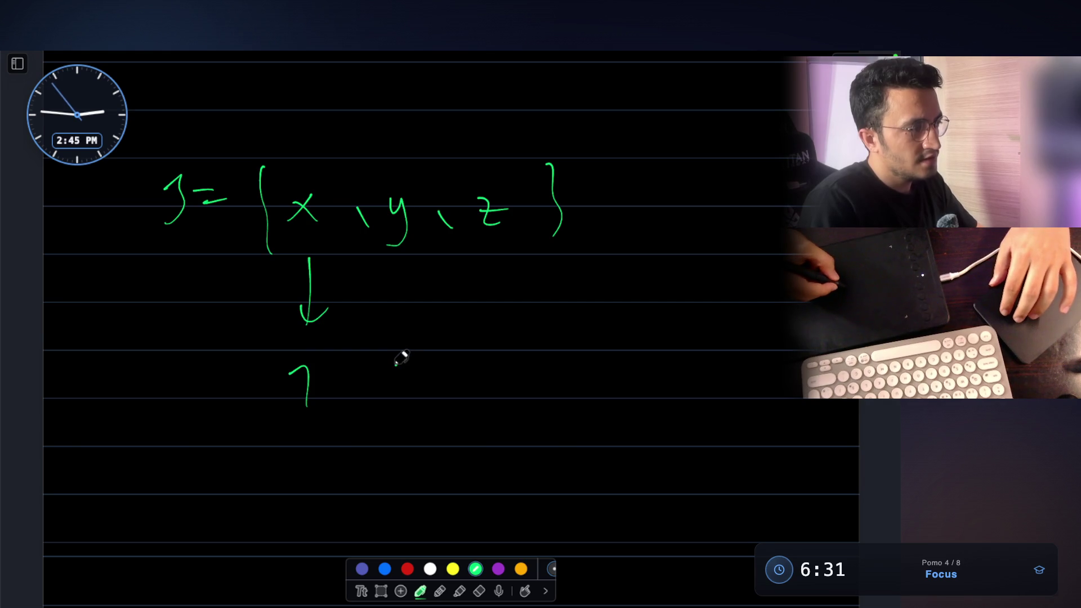
{"action": "left_click_drag", "start_coordinate": [395, 363], "coordinate": [402, 398]}
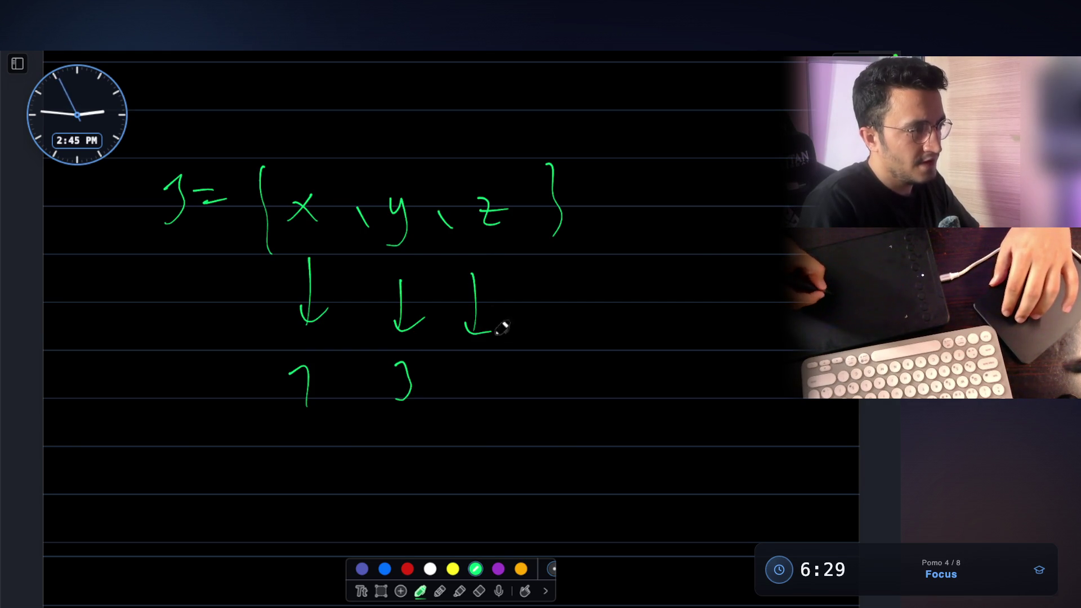
{"action": "scroll", "coordinate": [530, 345], "scroll_direction": "down", "scroll_amount": 1}
{"action": "mouse_move", "coordinate": [471, 389]}
{"action": "left_mouse_down"}
{"action": "mouse_move", "coordinate": [536, 389]}
{"action": "mouse_move", "coordinate": [473, 394]}
{"action": "left_mouse_up"}
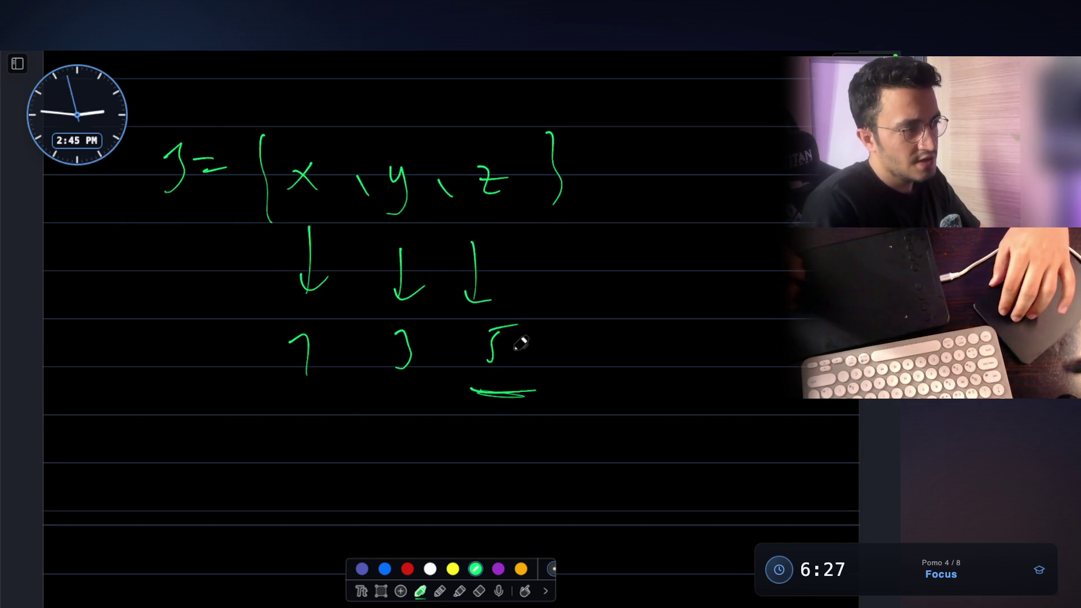
{"action": "scroll", "coordinate": [481, 325], "scroll_direction": "down", "scroll_amount": 1}
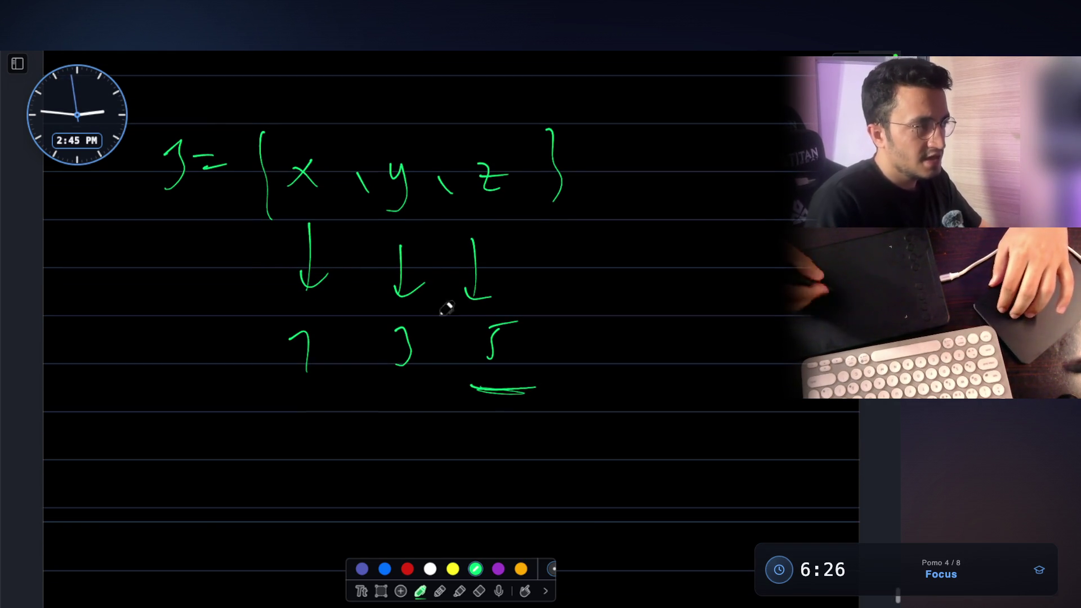
Step: In yellow, box the y and z columns and write the sum ending in + 5 below
{"action": "left_click", "coordinate": [453, 568]}
{"action": "mouse_move", "coordinate": [378, 230]}
{"action": "left_mouse_down"}
{"action": "mouse_move", "coordinate": [434, 398]}
{"action": "mouse_move", "coordinate": [438, 188]}
{"action": "left_mouse_up"}
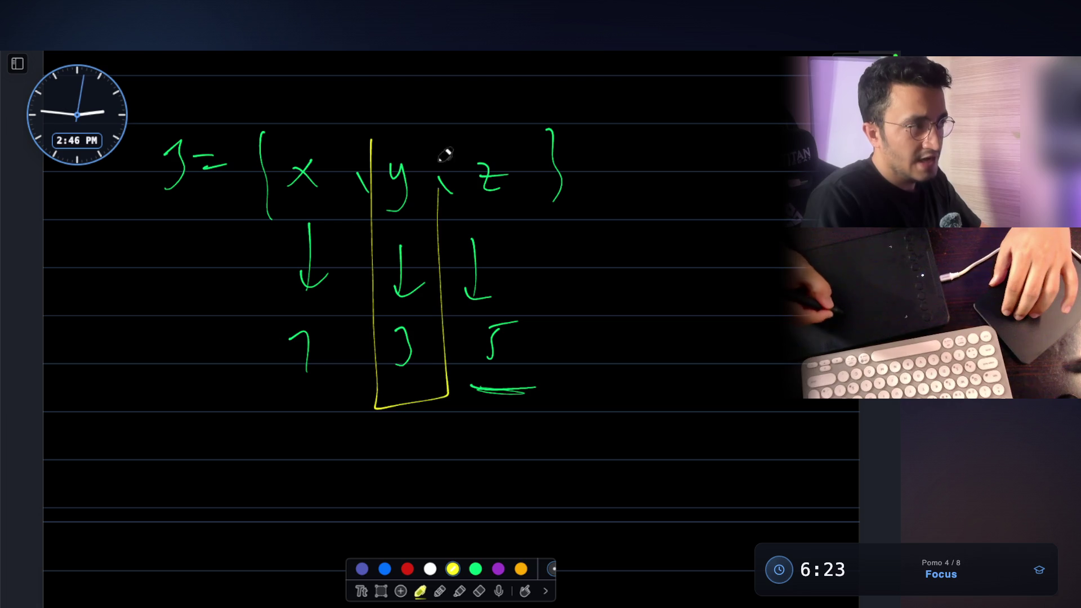
{"action": "scroll", "coordinate": [385, 137], "scroll_direction": "down", "scroll_amount": 3}
{"action": "mouse_move", "coordinate": [459, 110]}
{"action": "left_mouse_down"}
{"action": "mouse_move", "coordinate": [461, 233]}
{"action": "mouse_move", "coordinate": [511, 427]}
{"action": "mouse_move", "coordinate": [528, 148]}
{"action": "left_mouse_up"}
{"action": "scroll", "coordinate": [478, 101], "scroll_direction": "down", "scroll_amount": 3}
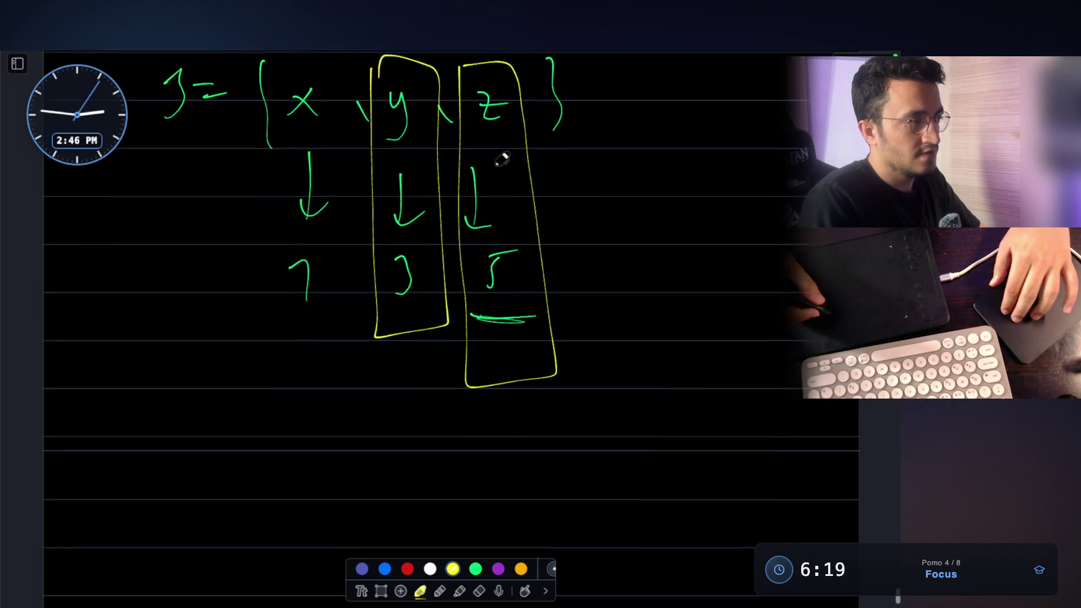
{"action": "scroll", "coordinate": [271, 436], "scroll_direction": "down", "scroll_amount": 2}
{"action": "scroll", "coordinate": [531, 285], "scroll_direction": "up", "scroll_amount": 2}
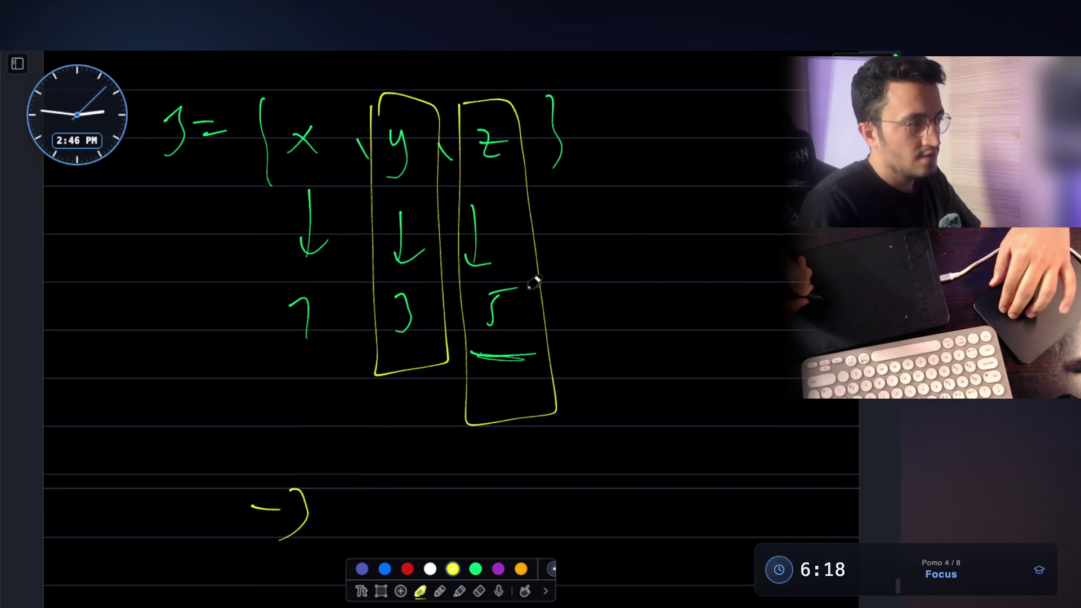
{"action": "scroll", "coordinate": [531, 281], "scroll_direction": "up", "scroll_amount": 1}
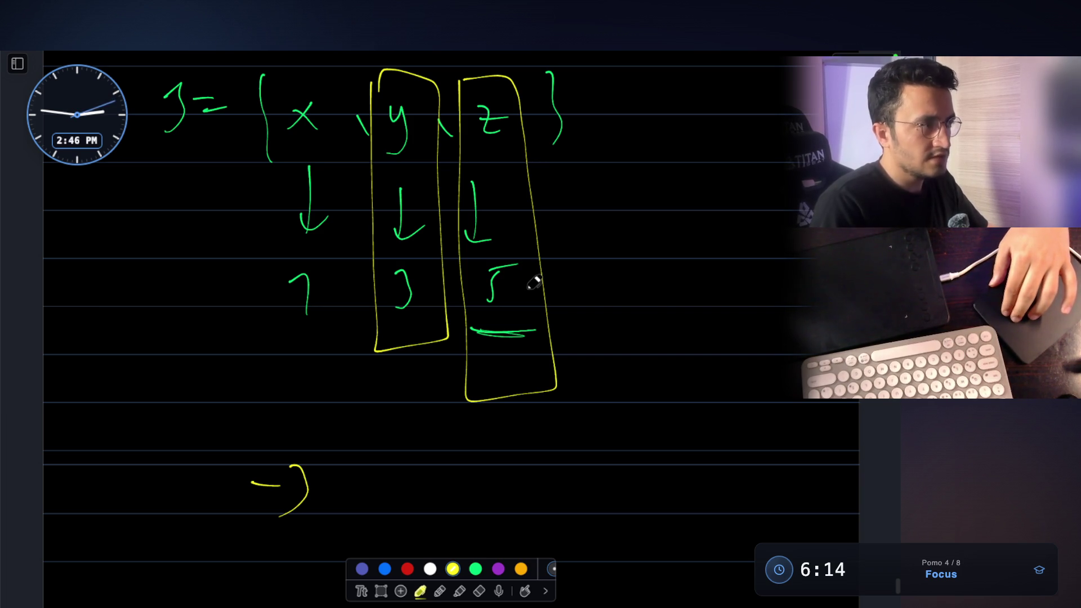
{"action": "scroll", "coordinate": [296, 450], "scroll_direction": "down", "scroll_amount": 1}
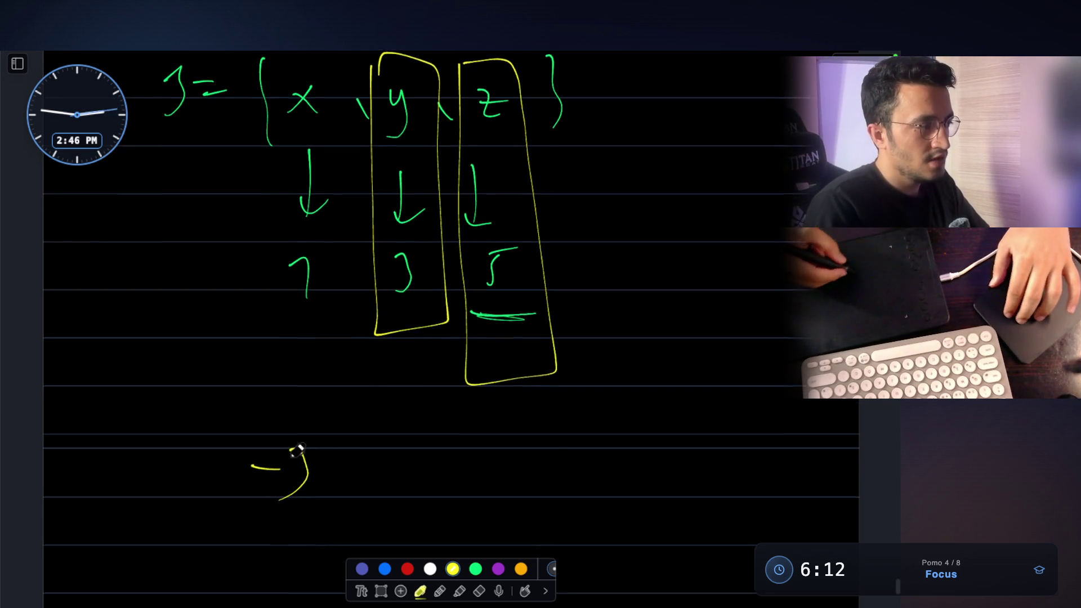
{"action": "scroll", "coordinate": [296, 449], "scroll_direction": "down", "scroll_amount": 1}
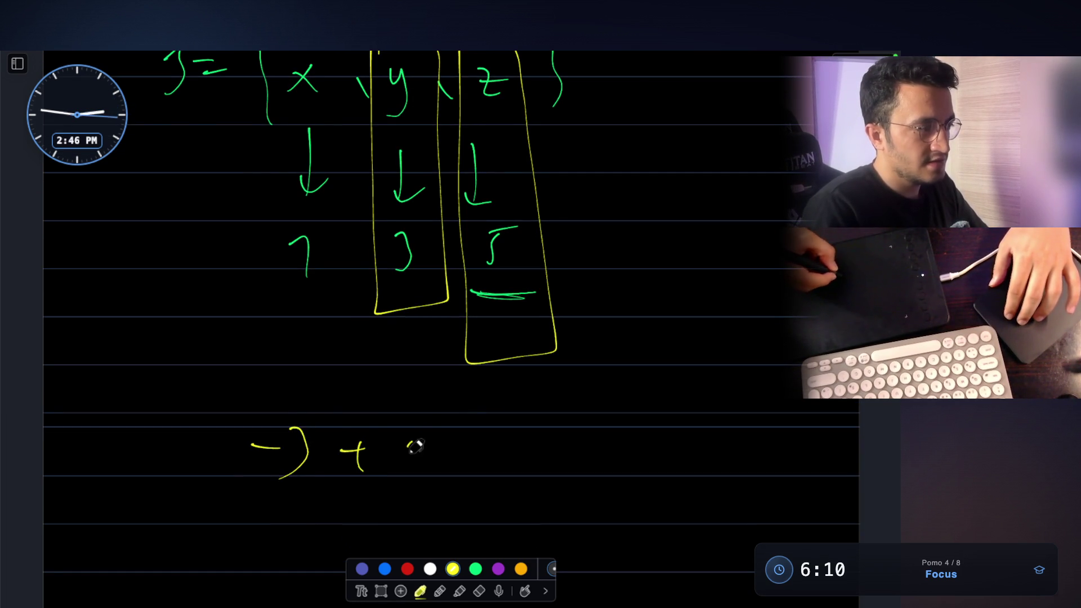
{"action": "left_click_drag", "start_coordinate": [422, 428], "coordinate": [407, 468]}
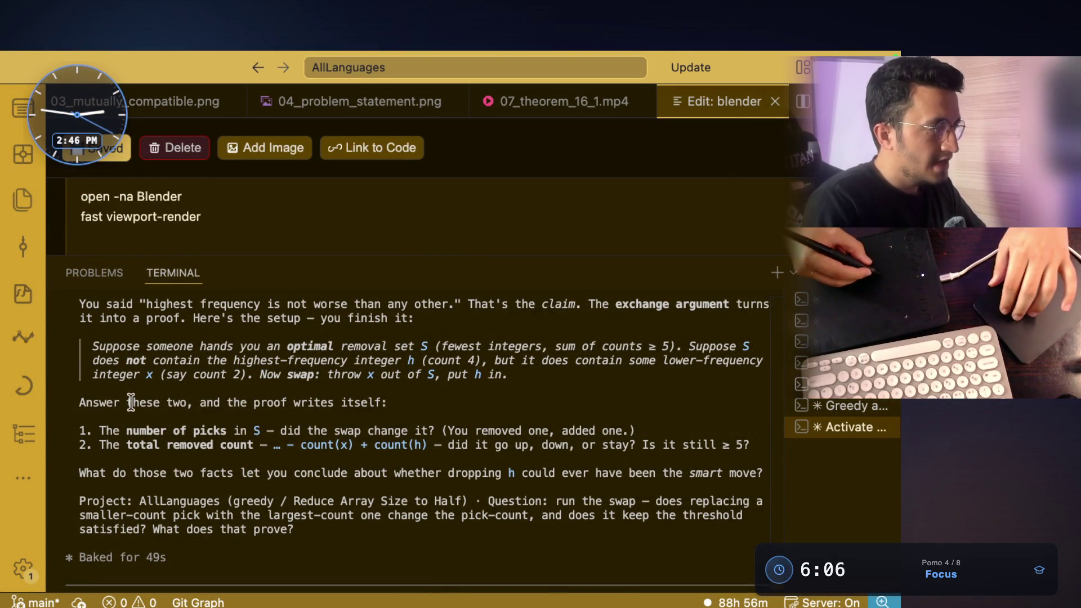
{"action": "left_click_drag", "start_coordinate": [254, 402], "coordinate": [391, 401]}
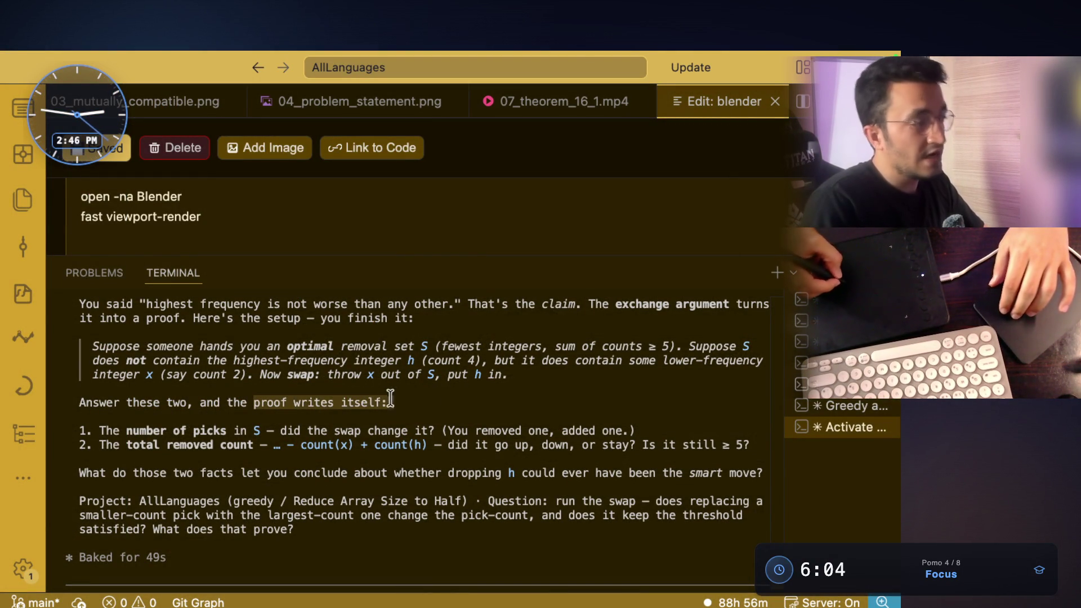
{"action": "left_click", "coordinate": [307, 392]}
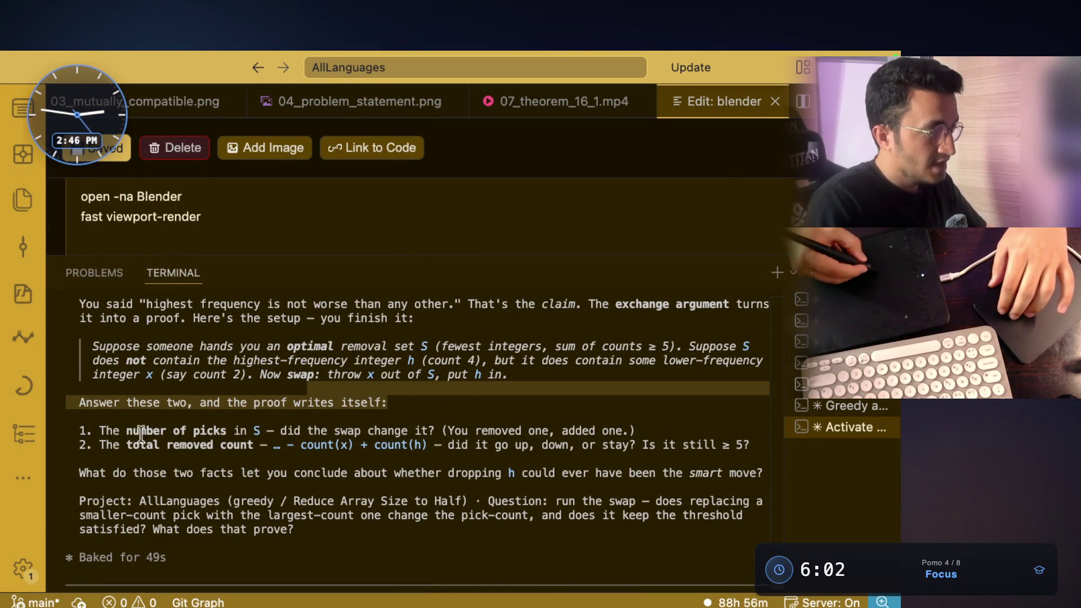
{"action": "left_click_drag", "start_coordinate": [125, 431], "coordinate": [212, 432]}
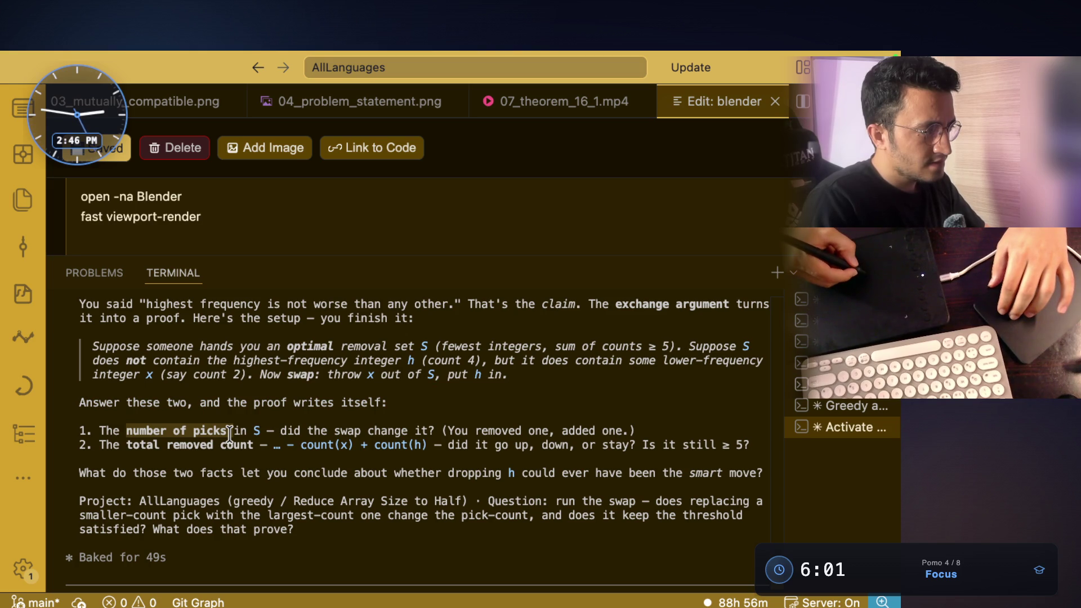
{"action": "left_click_drag", "start_coordinate": [281, 430], "coordinate": [630, 431]}
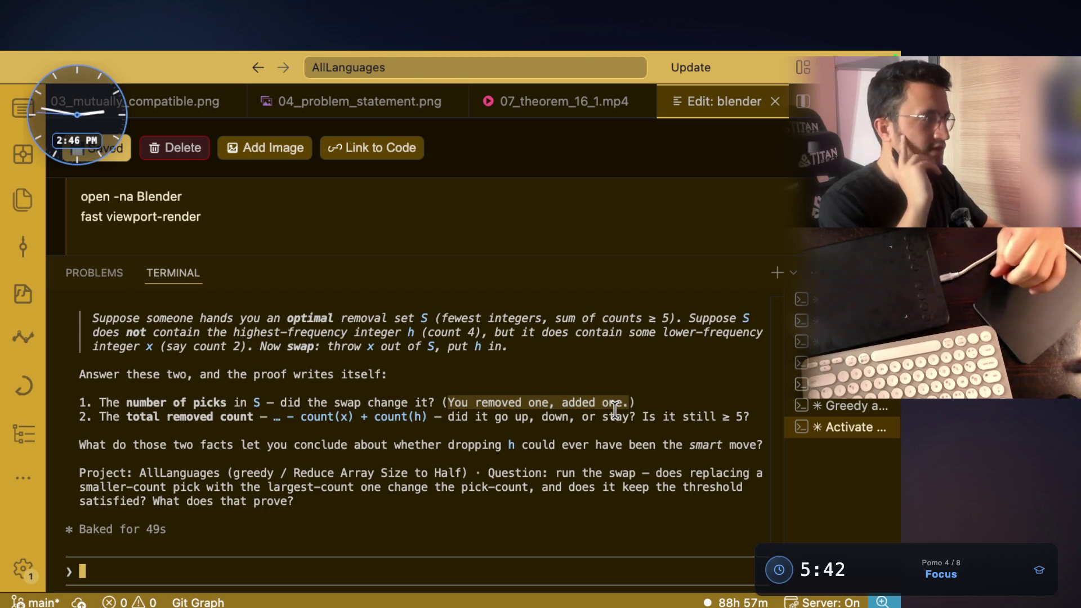
{"action": "left_click_drag", "start_coordinate": [109, 445], "coordinate": [260, 445]}
{"action": "left_click", "coordinate": [201, 444]}
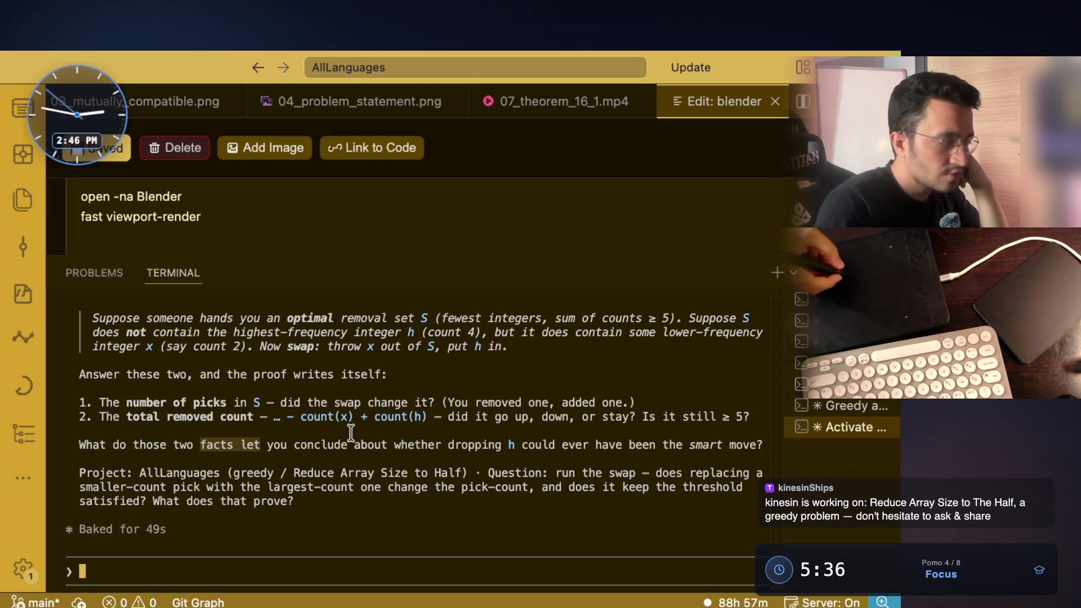
{"action": "left_click_drag", "start_coordinate": [376, 446], "coordinate": [559, 445]}
{"action": "left_click_drag", "start_coordinate": [642, 448], "coordinate": [765, 444]}
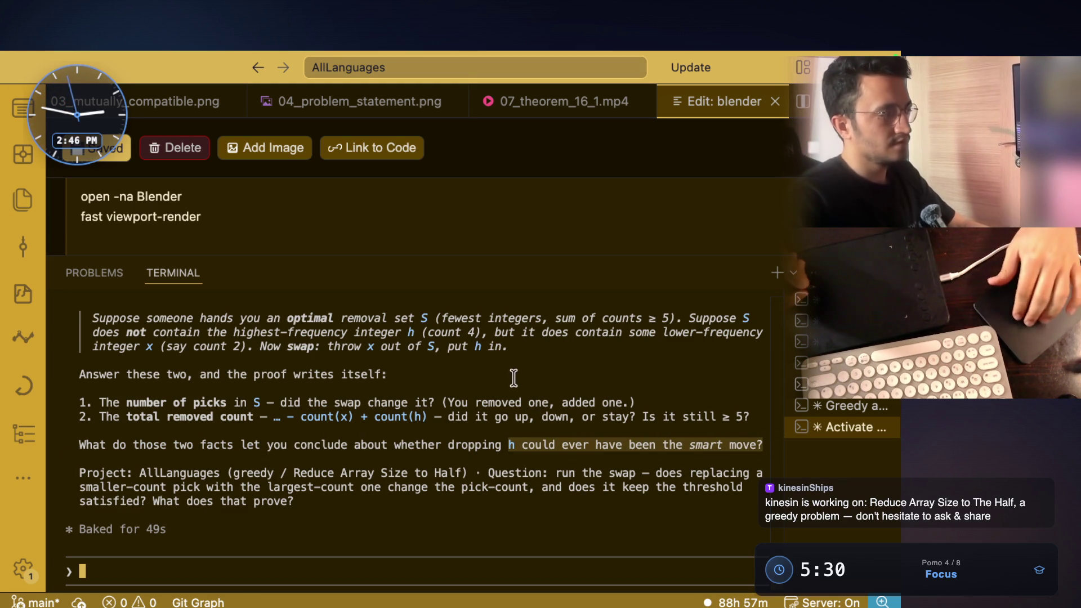
{"action": "scroll", "coordinate": [513, 378], "scroll_direction": "up", "scroll_amount": 1}
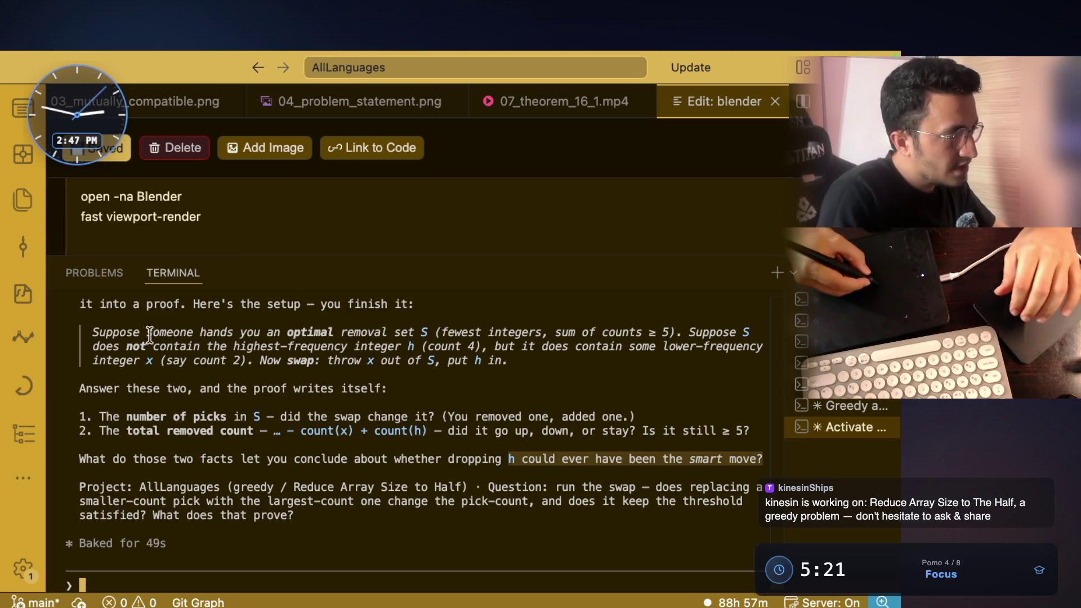
{"action": "left_click_drag", "start_coordinate": [146, 333], "coordinate": [243, 332]}
{"action": "left_click", "coordinate": [407, 329]}
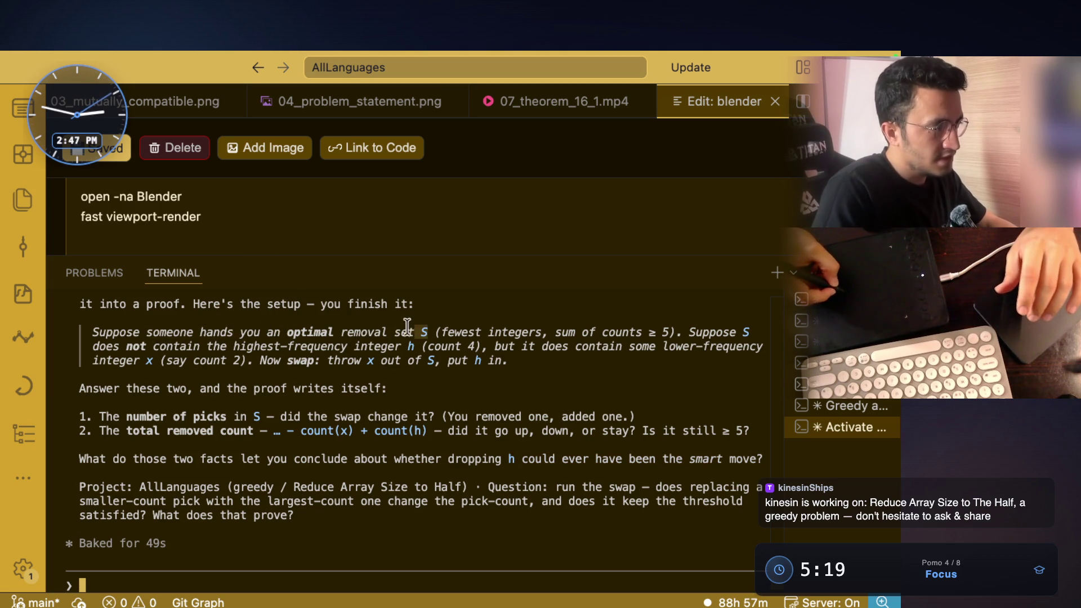
{"action": "left_click_drag", "start_coordinate": [394, 332], "coordinate": [282, 332]}
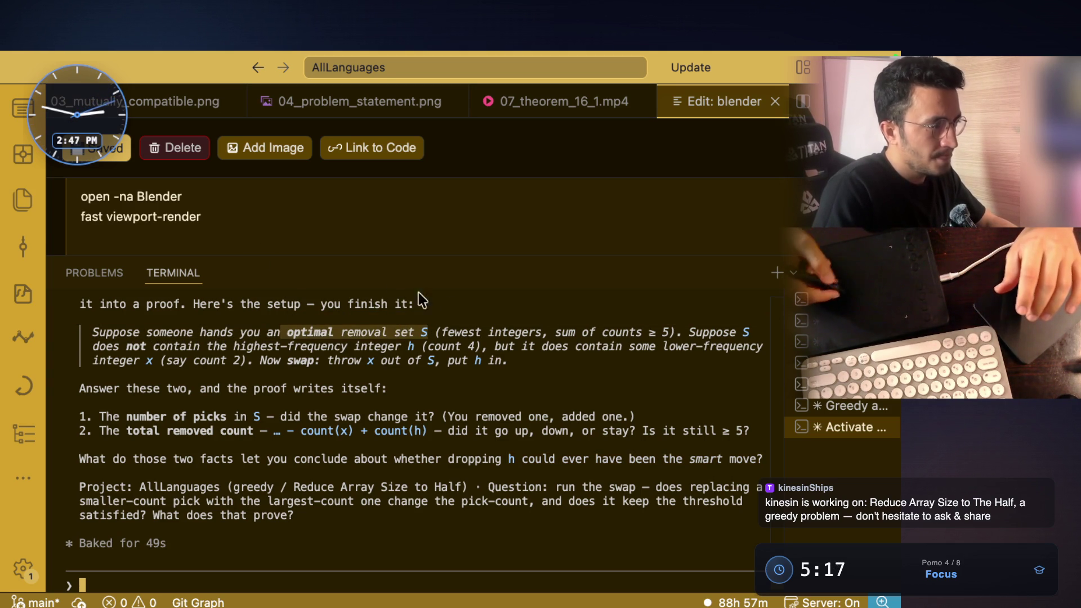
{"action": "left_click", "coordinate": [450, 331]}
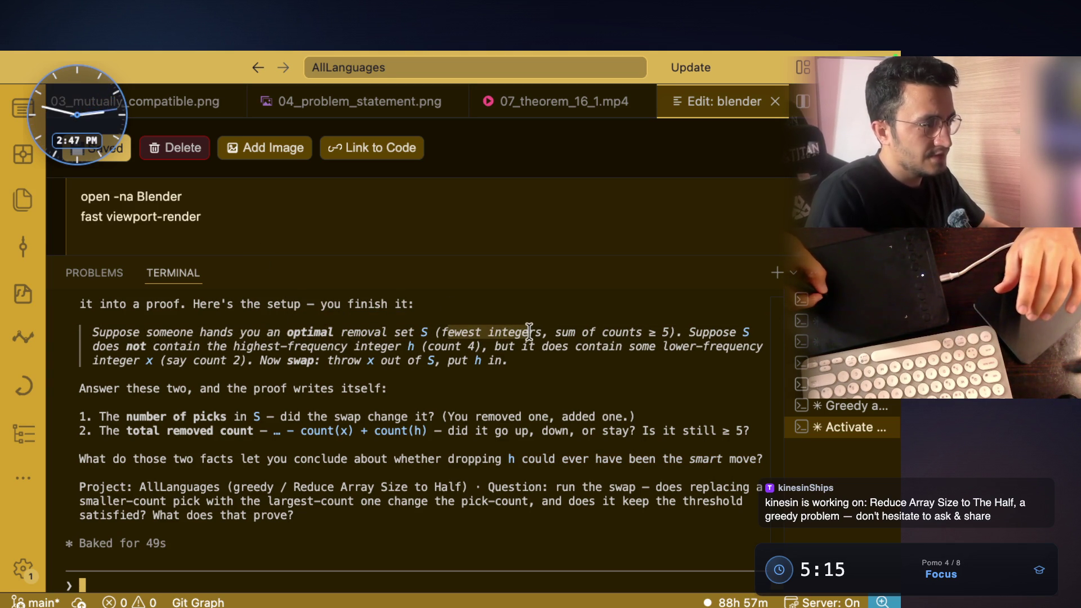
{"action": "left_click", "coordinate": [482, 346]}
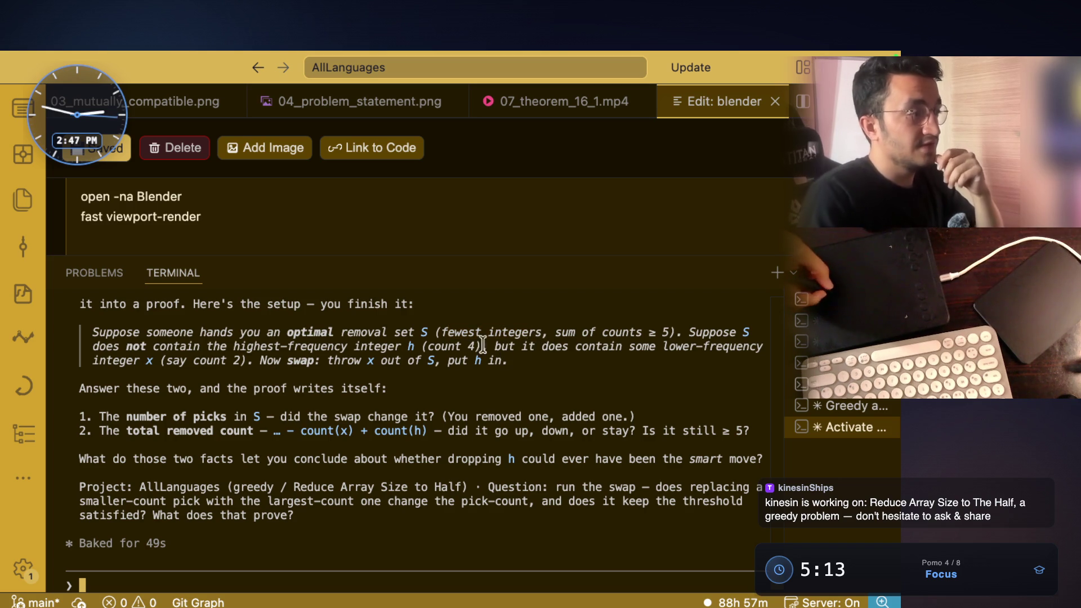
{"action": "left_click_drag", "start_coordinate": [531, 330], "coordinate": [544, 330]}
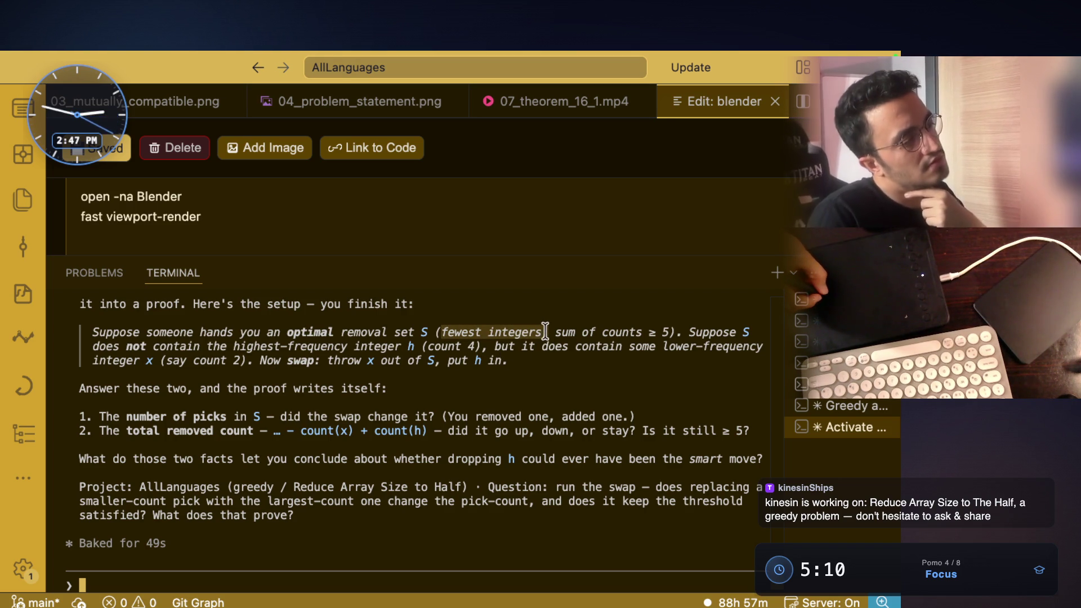
{"action": "left_click_drag", "start_coordinate": [554, 332], "coordinate": [648, 312]}
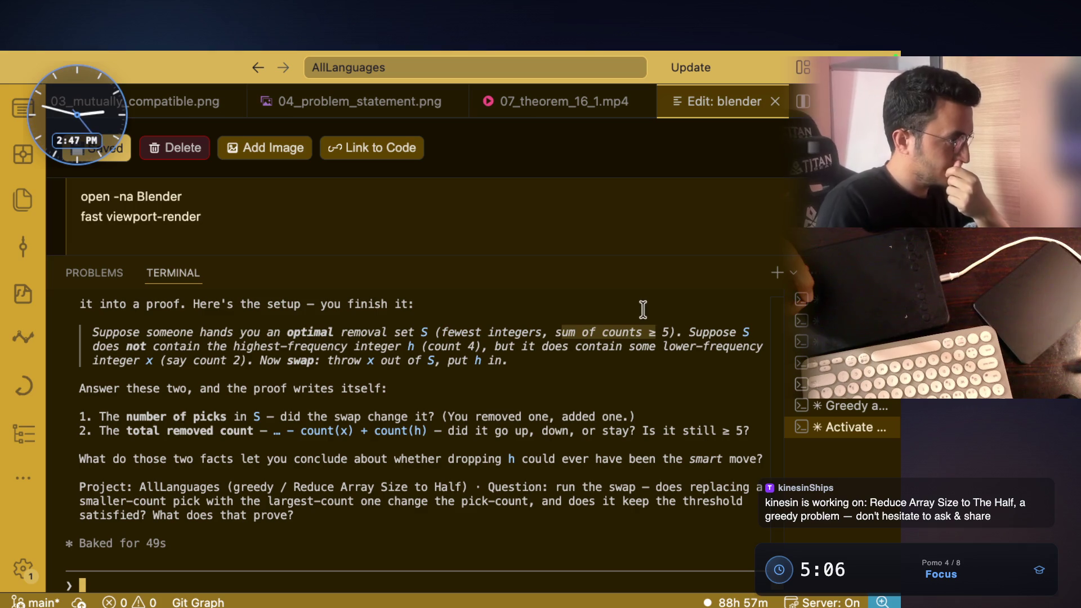
{"action": "left_click_drag", "start_coordinate": [430, 332], "coordinate": [413, 329]}
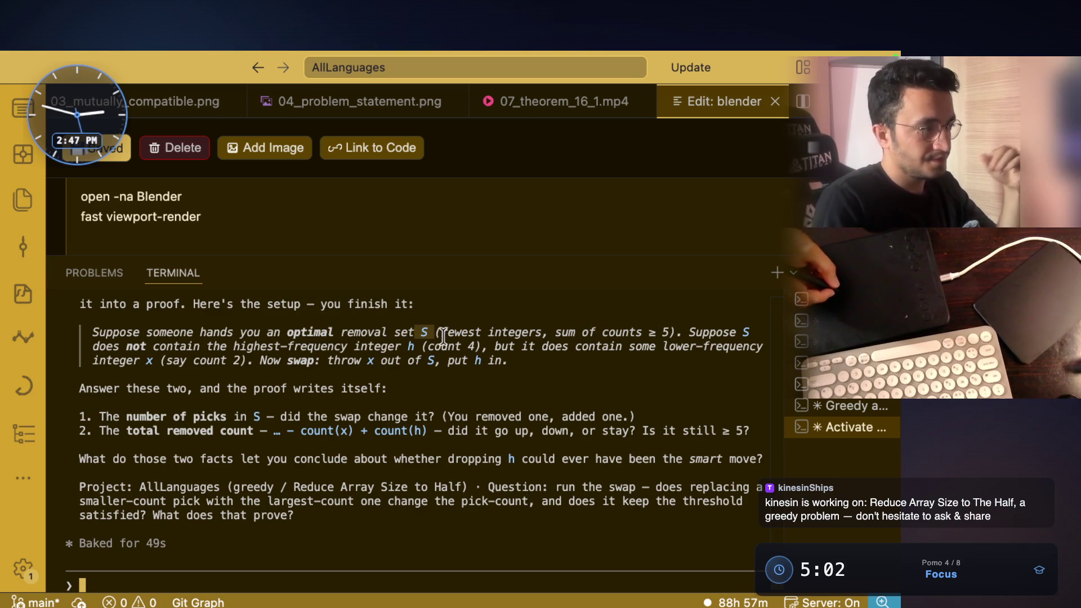
{"action": "left_click_drag", "start_coordinate": [284, 332], "coordinate": [416, 330]}
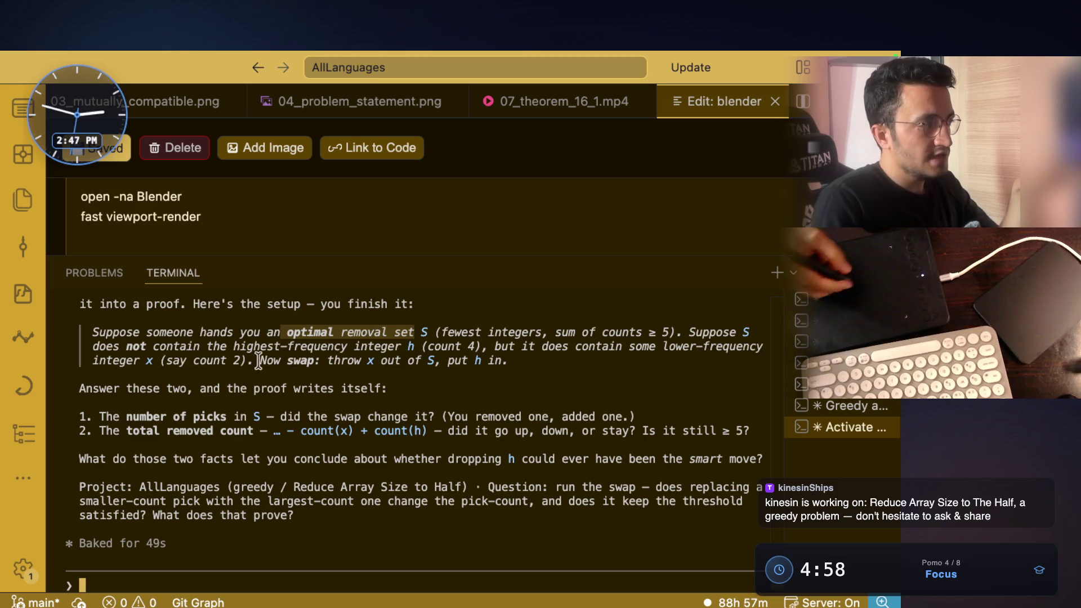
{"action": "left_click_drag", "start_coordinate": [291, 346], "coordinate": [291, 358]}
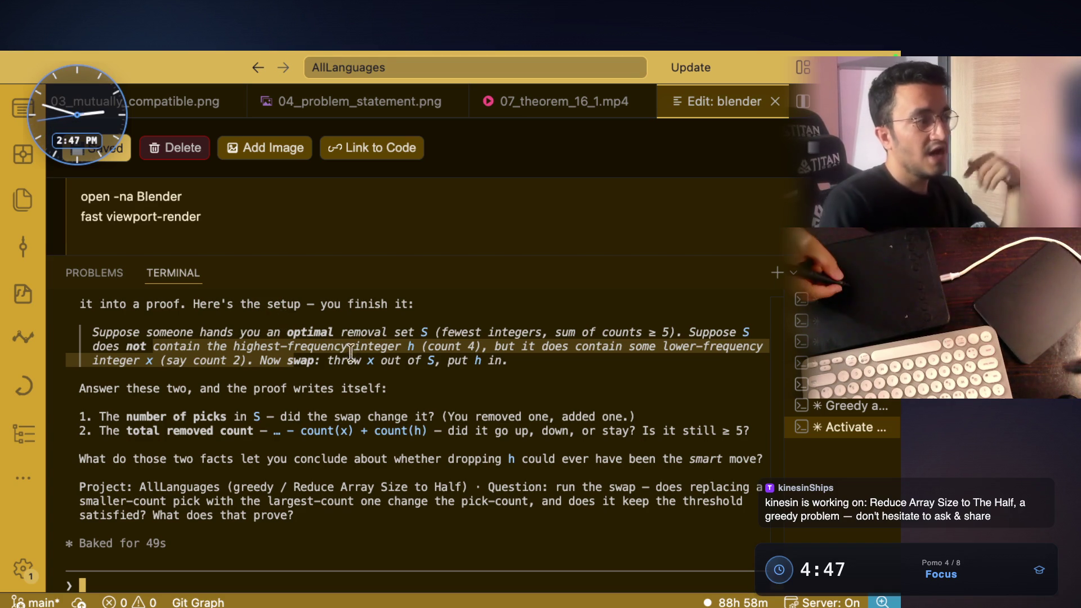
{"action": "left_click_drag", "start_coordinate": [262, 346], "coordinate": [412, 354]}
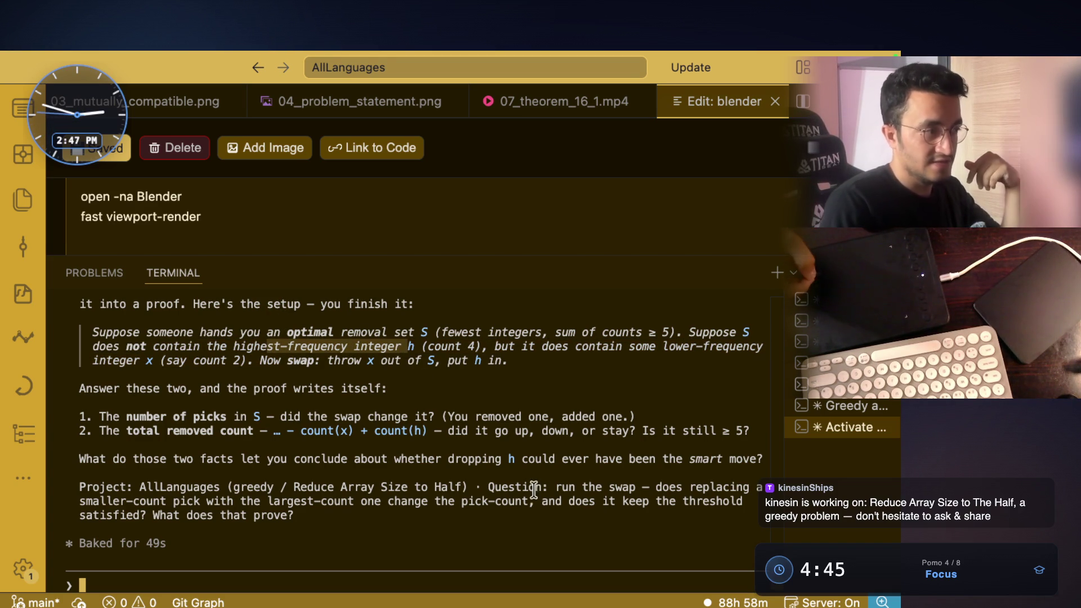
{"action": "left_click_drag", "start_coordinate": [565, 342], "coordinate": [664, 355]}
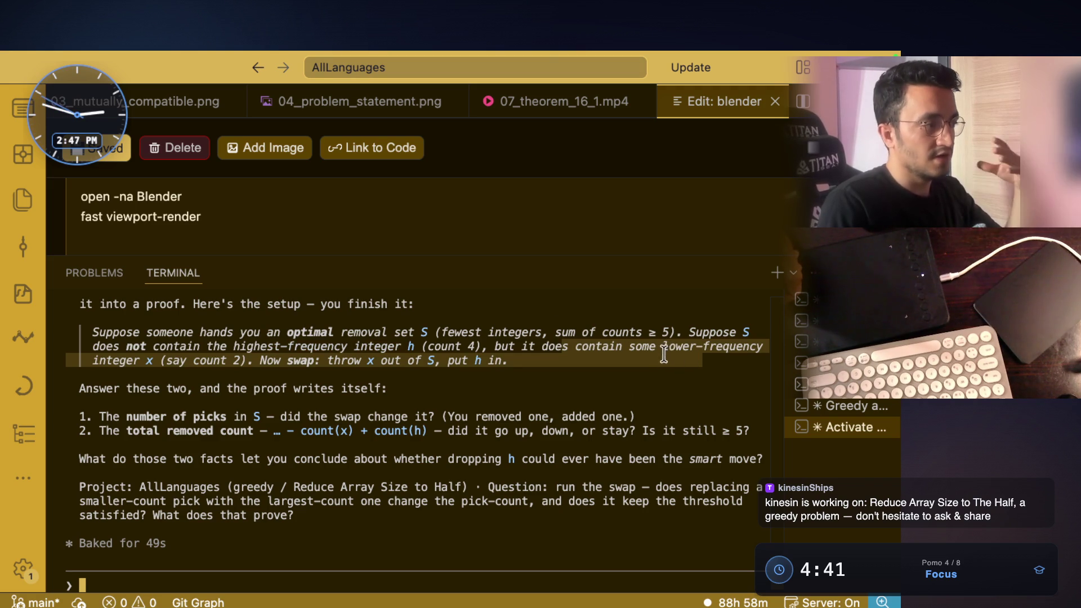
{"action": "left_click", "coordinate": [165, 360]}
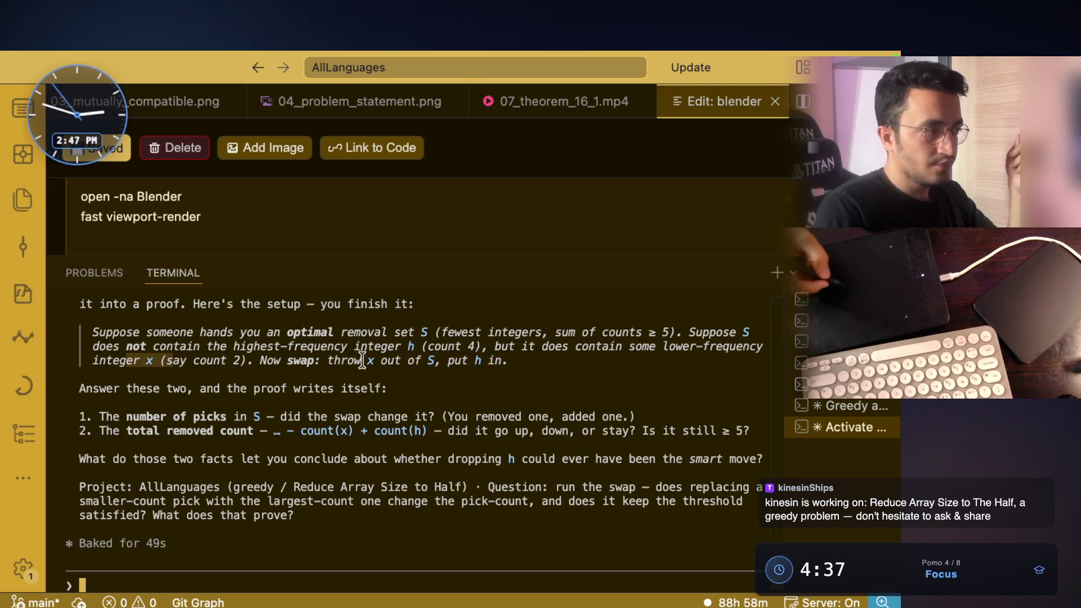
{"action": "double_click", "coordinate": [234, 343]}
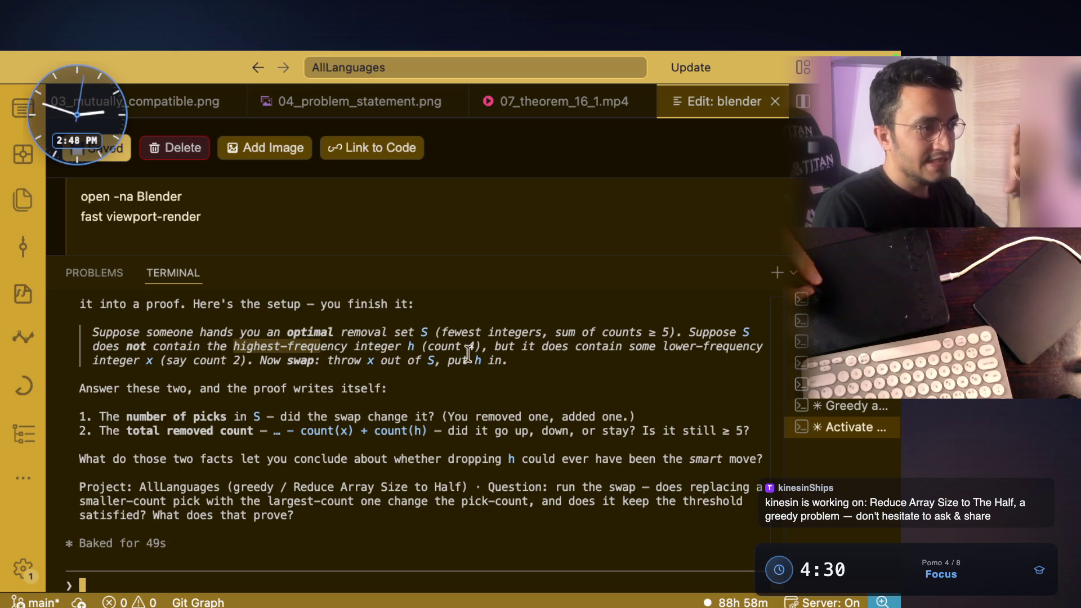
{"action": "left_click", "coordinate": [557, 330]}
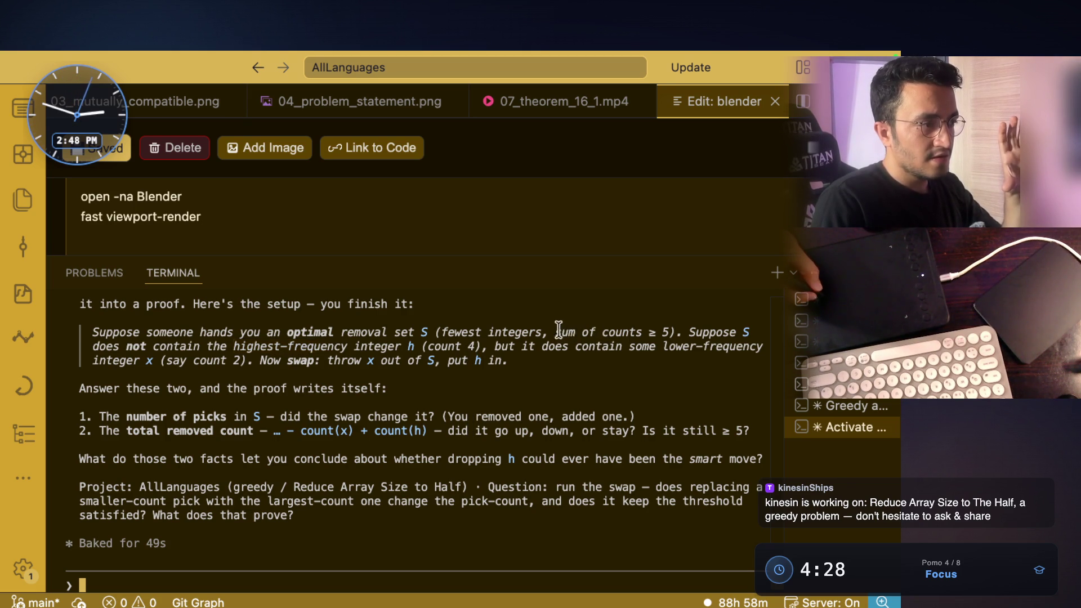
{"action": "left_click_drag", "start_coordinate": [556, 330], "coordinate": [640, 332]}
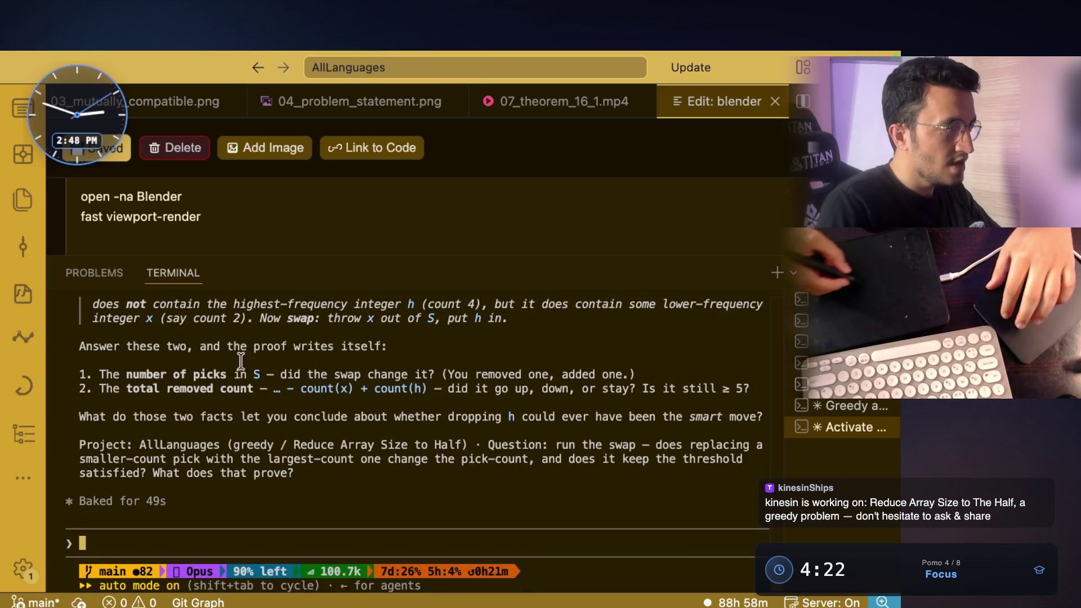
Step: Read the swap-proof questions, highlighting 'number of picks', then begin voice dictation of the answer
{"action": "left_click_drag", "start_coordinate": [127, 374], "coordinate": [330, 374]}
{"action": "left_click", "coordinate": [251, 372]}
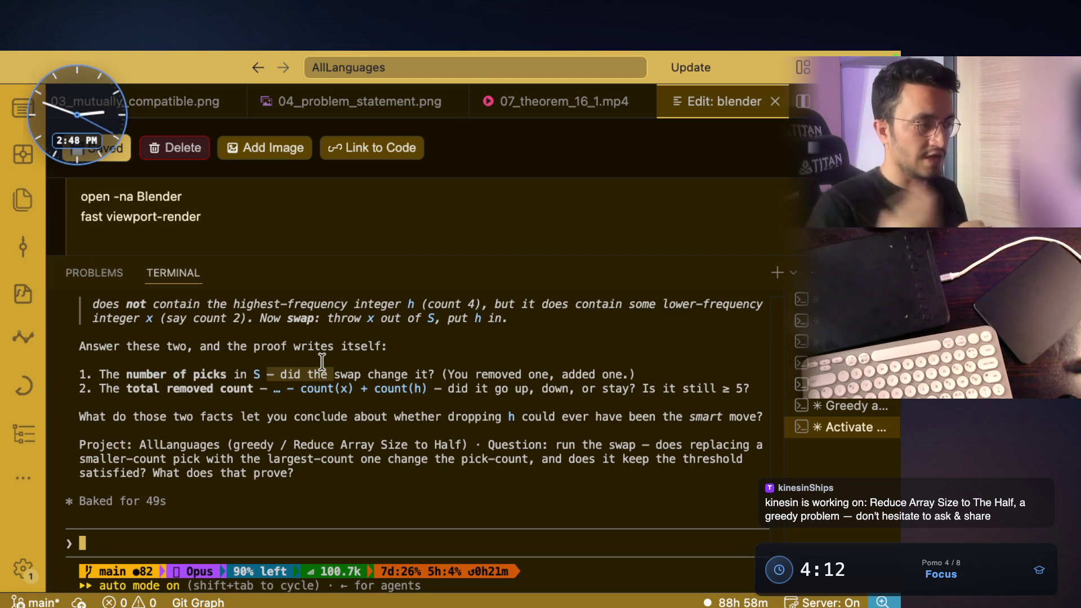
{"action": "left_click", "coordinate": [322, 361]}
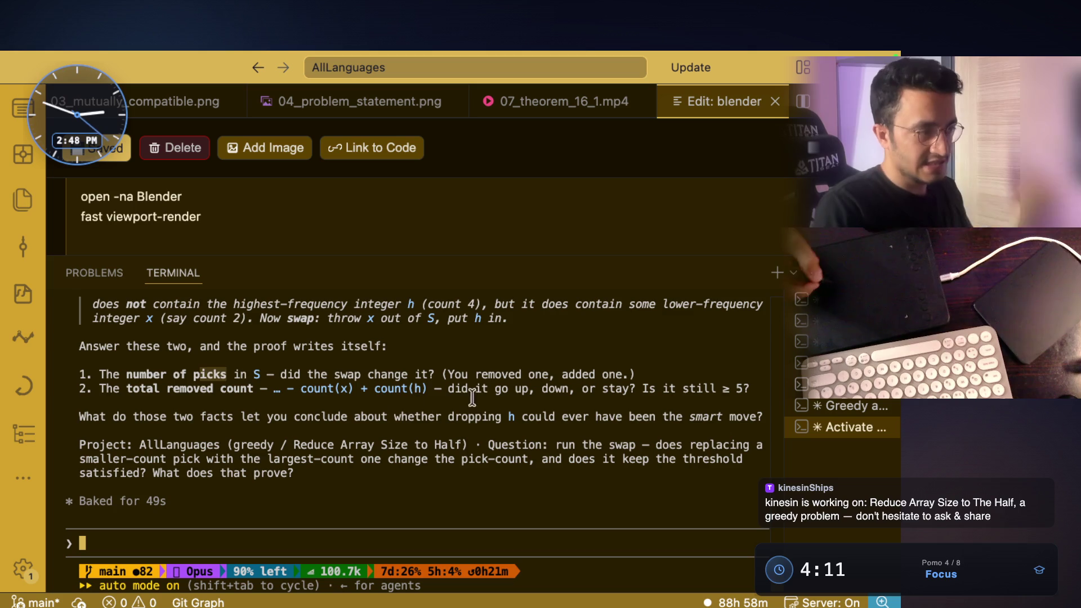
{"action": "key", "text": "fn"}
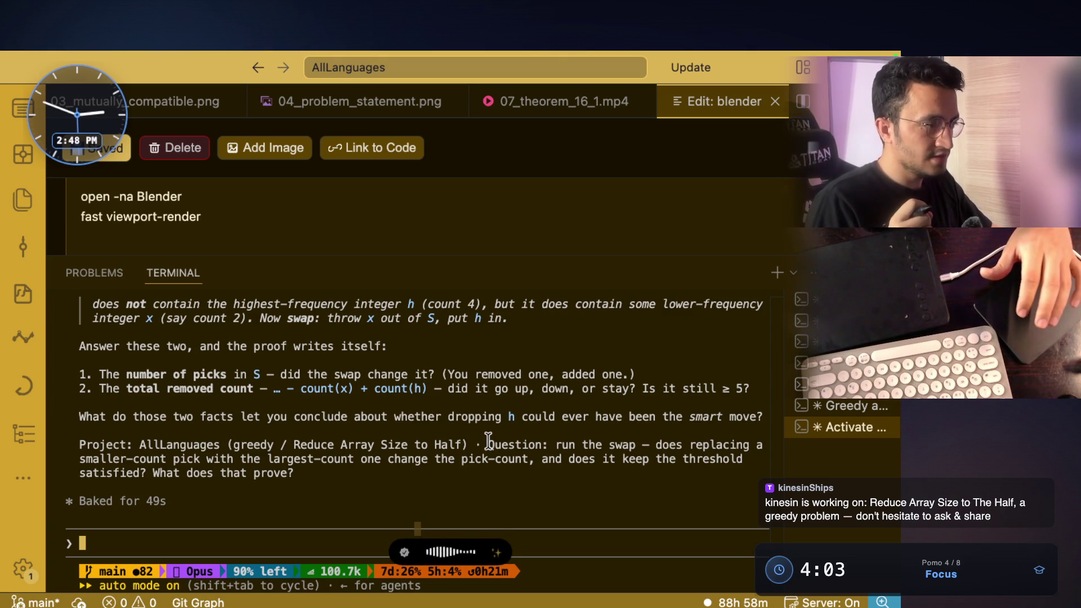
Step: Send the dictated answer about pick count and removed total, then switch to QuickRun's Java code
{"action": "mouse_move", "coordinate": [127, 389]}
{"action": "left_mouse_down"}
{"action": "mouse_move", "coordinate": [257, 389]}
{"action": "mouse_move", "coordinate": [120, 391]}
{"action": "left_mouse_up"}
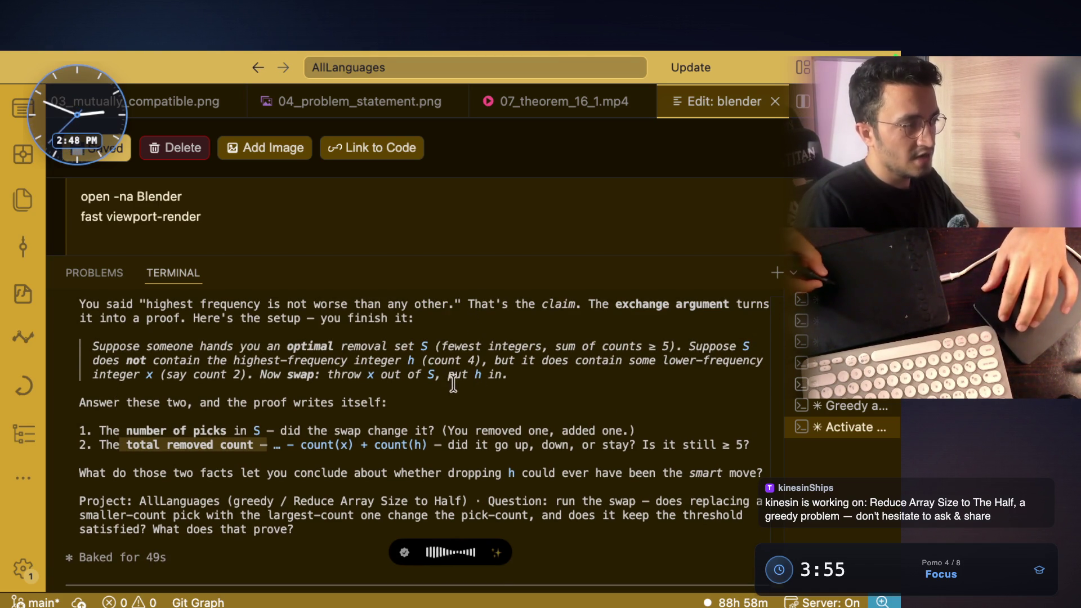
{"action": "double_click", "coordinate": [290, 359]}
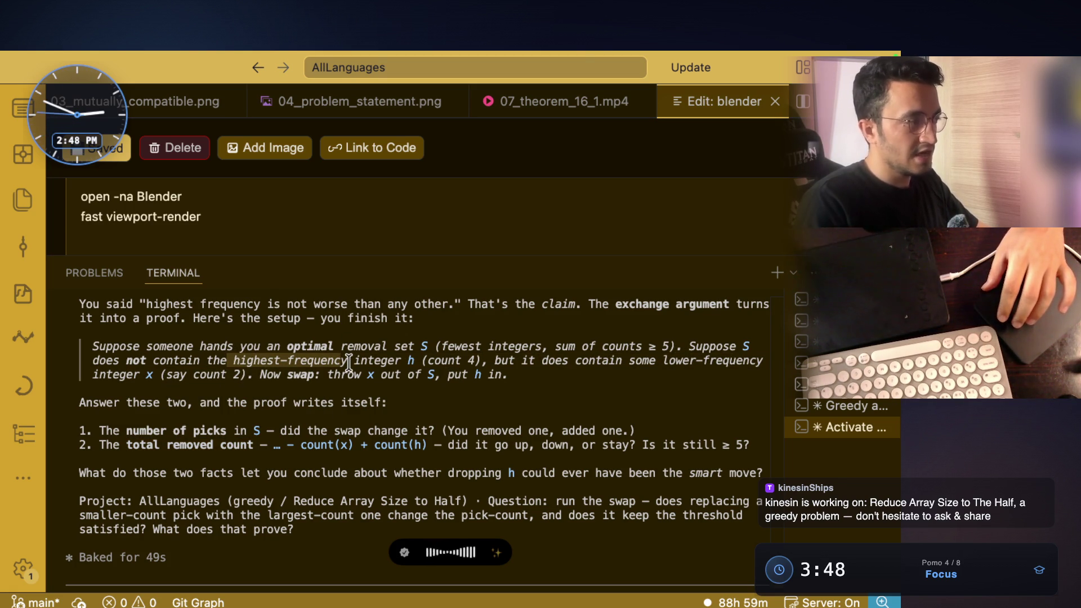
{"action": "double_click", "coordinate": [681, 363]}
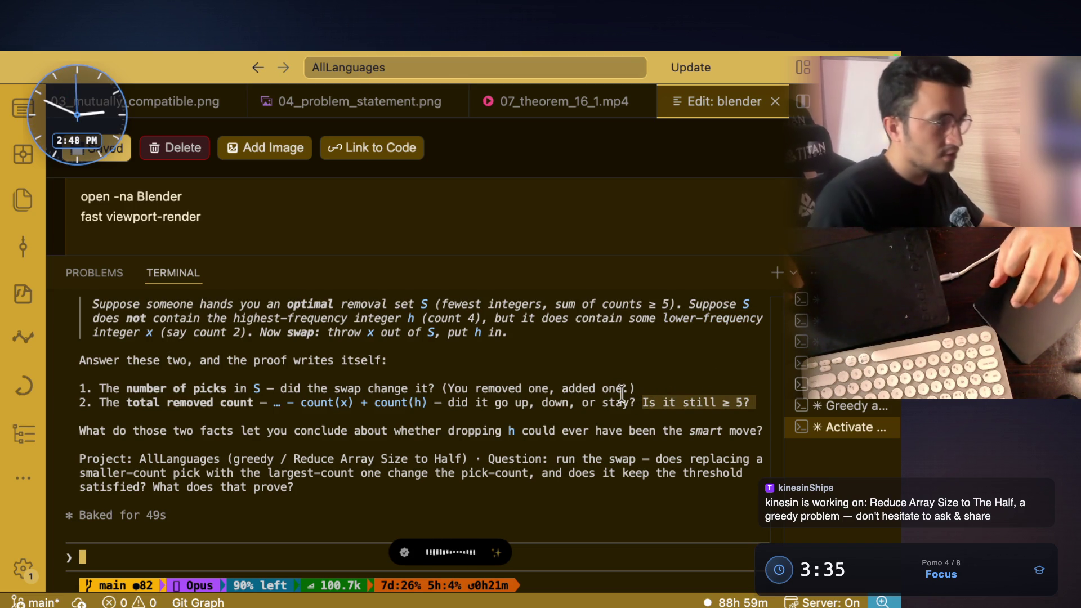
{"action": "scroll", "coordinate": [622, 393], "scroll_direction": "up", "scroll_amount": 3}
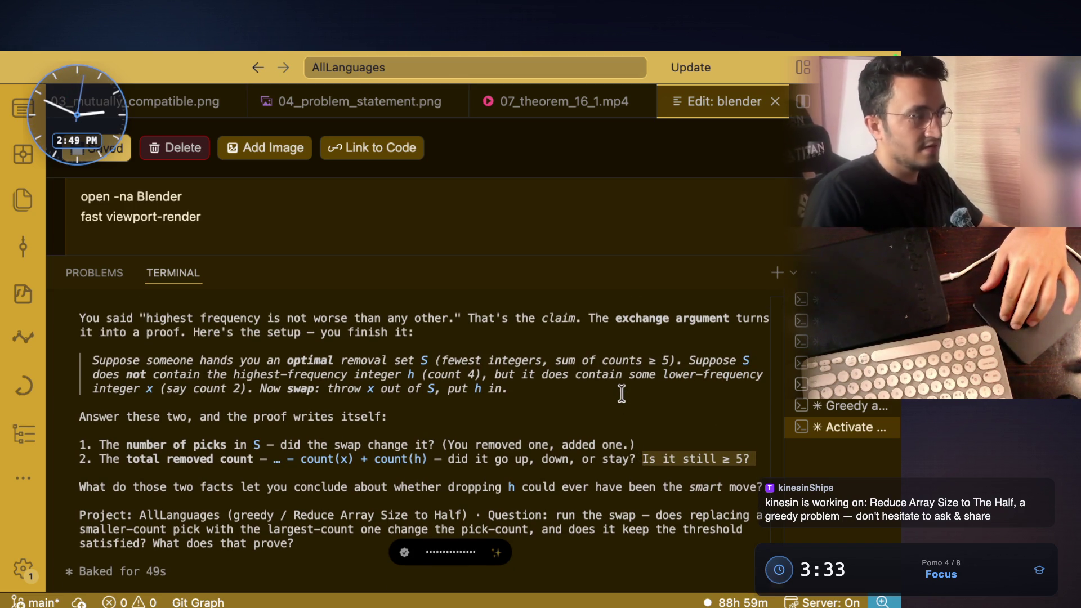
{"action": "scroll", "coordinate": [622, 394], "scroll_direction": "down", "scroll_amount": 2}
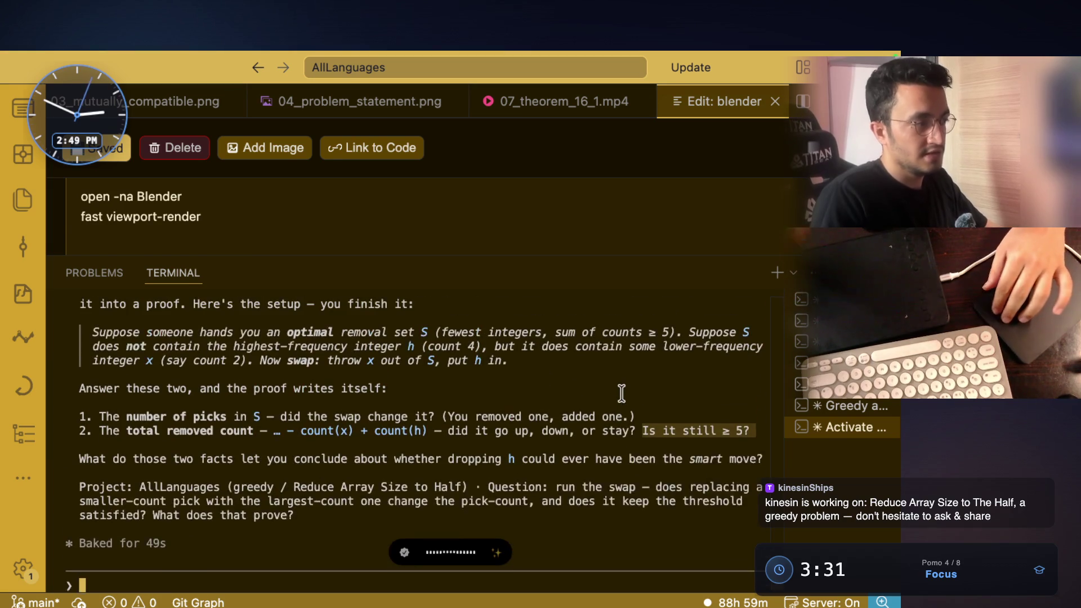
{"action": "scroll", "coordinate": [621, 393], "scroll_direction": "up", "scroll_amount": 1}
{"action": "scroll", "coordinate": [622, 394], "scroll_direction": "down", "scroll_amount": 3}
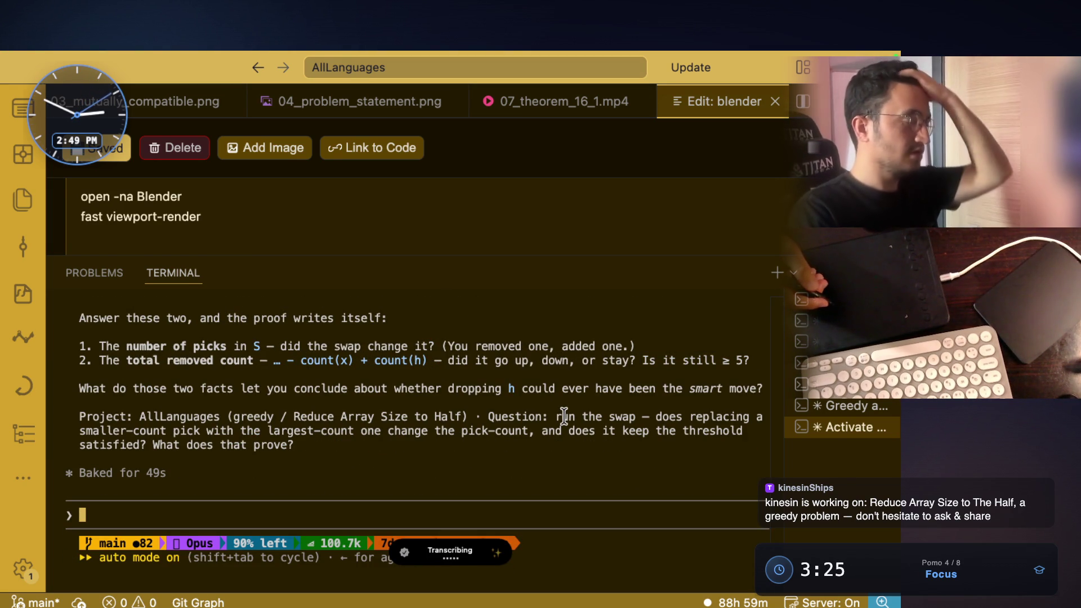
{"action": "key", "text": "Return"}
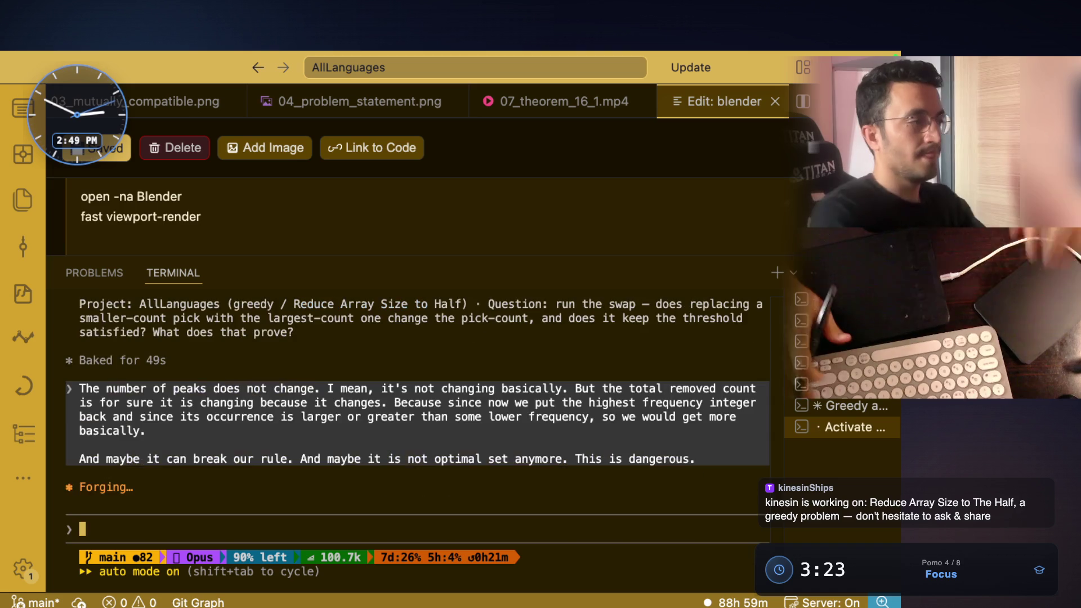
{"action": "scroll", "coordinate": [470, 403], "scroll_direction": "up", "scroll_amount": 5}
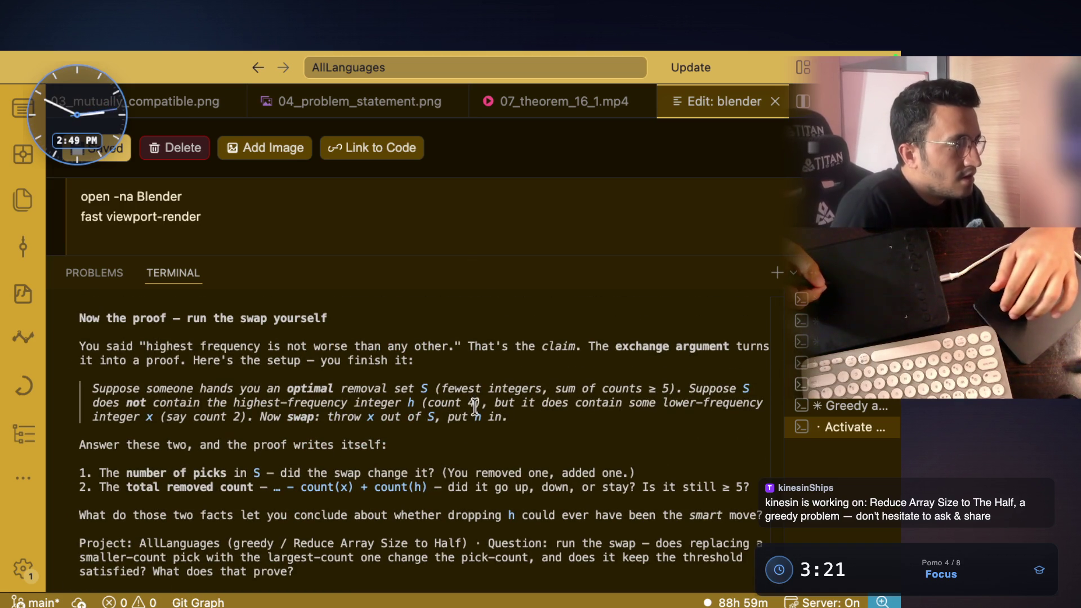
{"action": "scroll", "coordinate": [474, 407], "scroll_direction": "down", "scroll_amount": 5}
{"action": "key", "text": "super+Tab"}
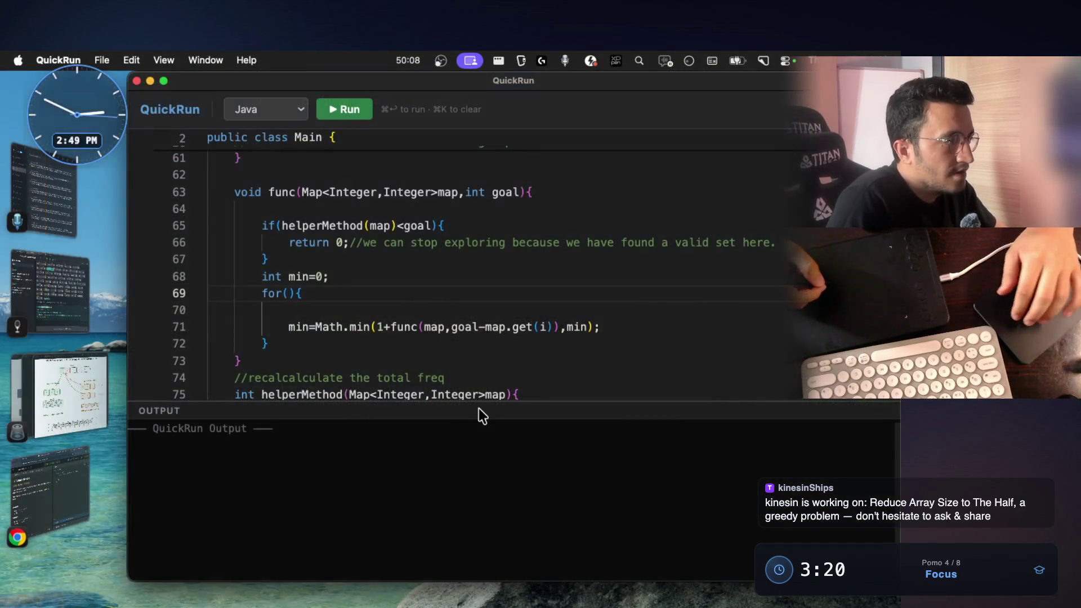
Step: Flip between QuickRun, the LeetCode Largest Number page and VS Code, ending on the terminal reply
{"action": "left_click", "coordinate": [79, 468]}
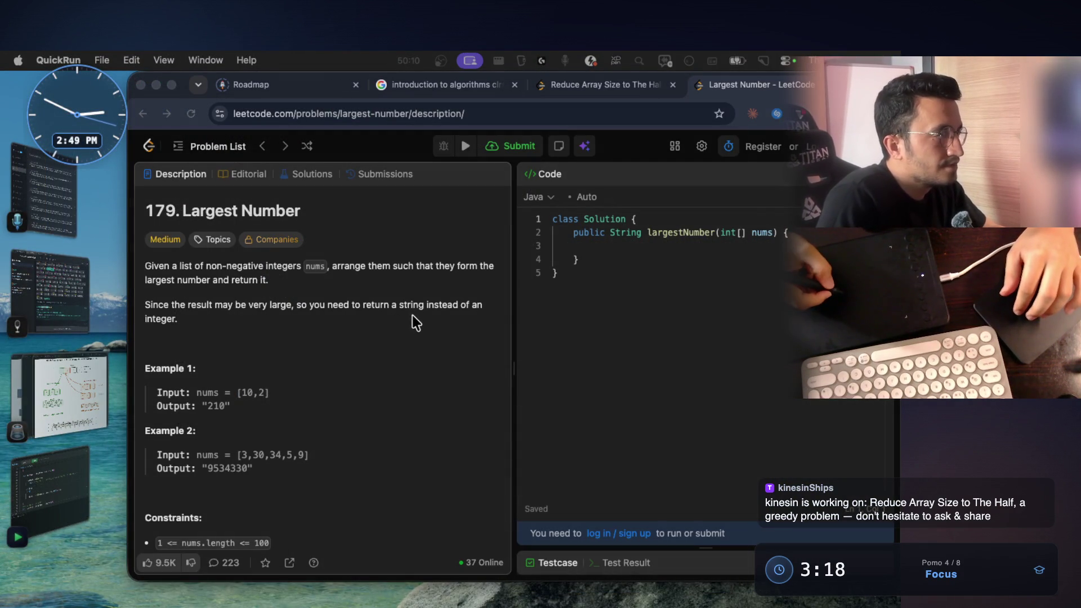
{"action": "key", "text": "super+Tab"}
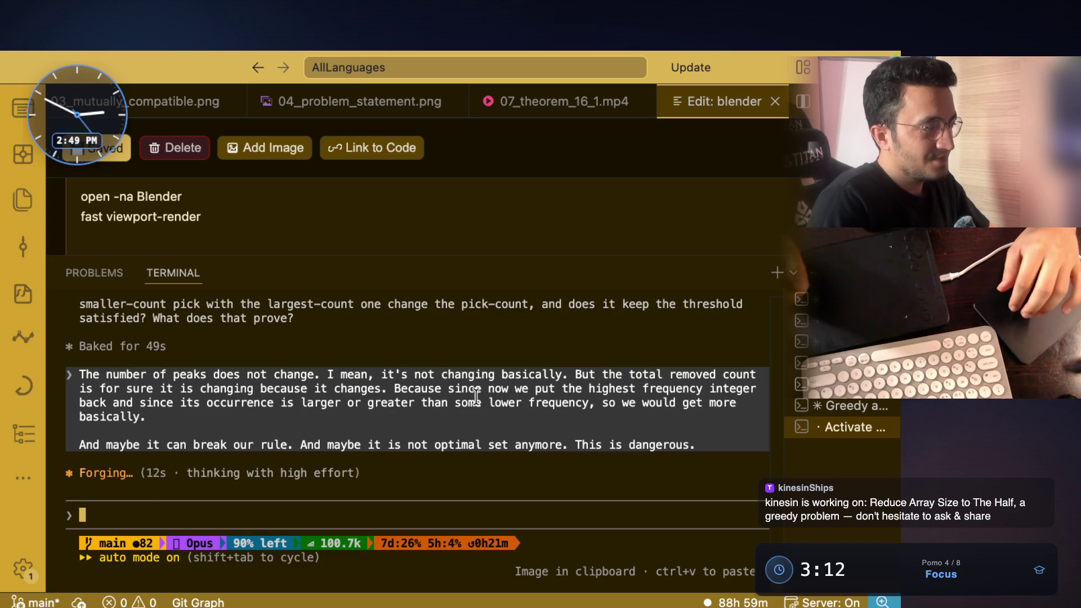
{"action": "key", "text": "super+Tab"}
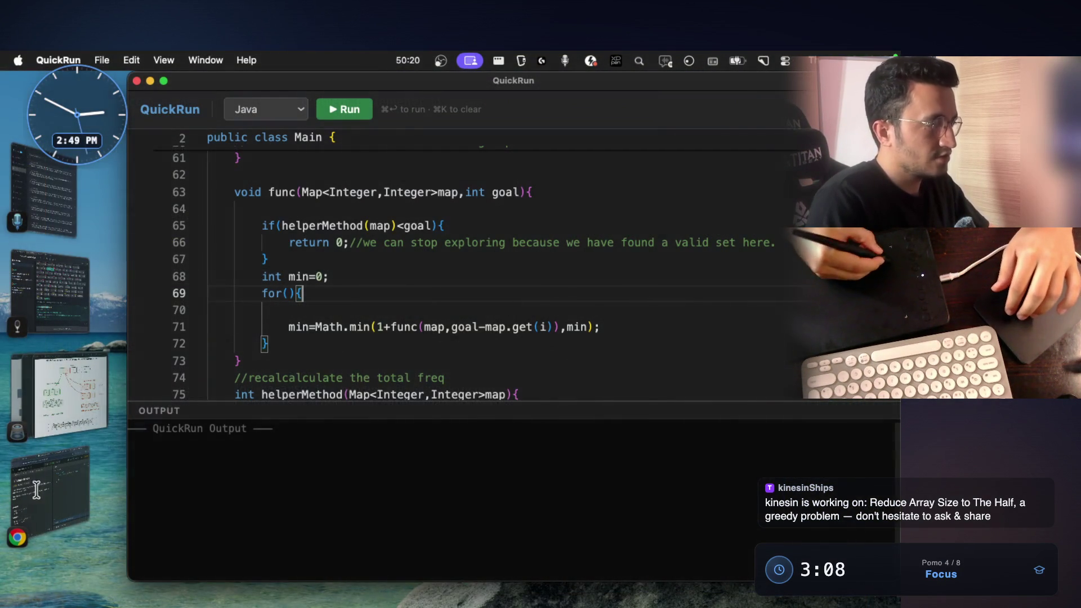
{"action": "left_click", "coordinate": [52, 505]}
{"action": "key", "text": "super+Tab"}
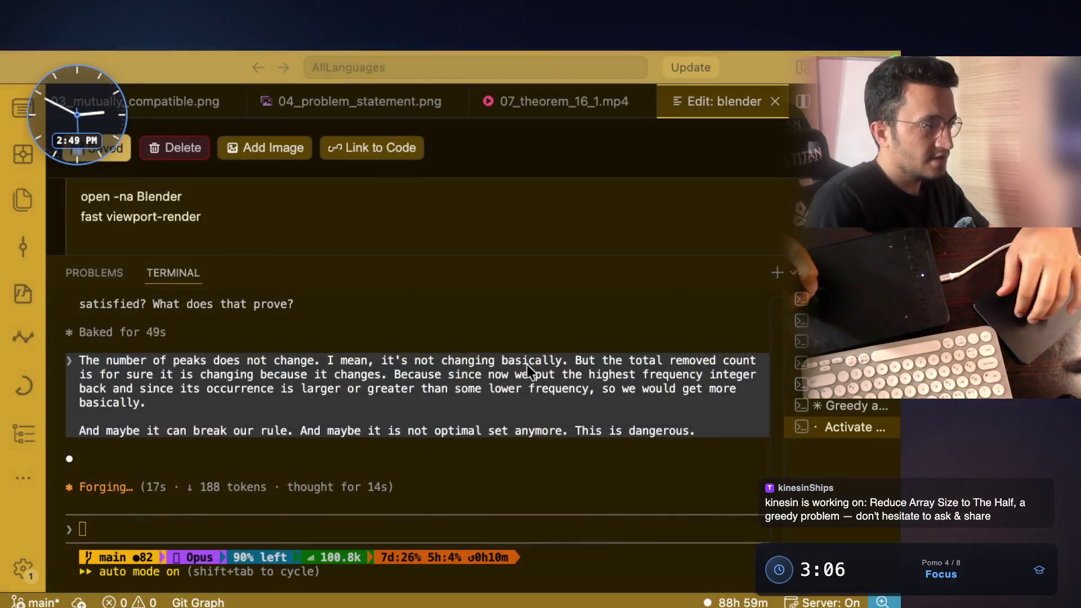
{"action": "scroll", "coordinate": [443, 446], "scroll_direction": "up", "scroll_amount": 5}
{"action": "scroll", "coordinate": [447, 446], "scroll_direction": "up", "scroll_amount": 3}
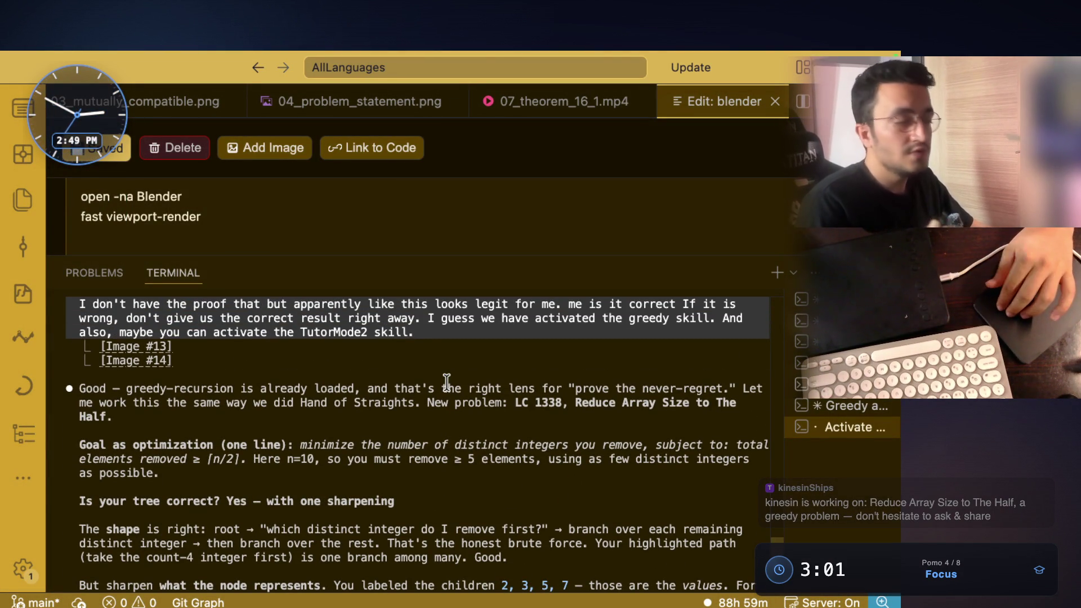
{"action": "scroll", "coordinate": [446, 382], "scroll_direction": "down", "scroll_amount": 1}
{"action": "scroll", "coordinate": [445, 383], "scroll_direction": "down", "scroll_amount": 2}
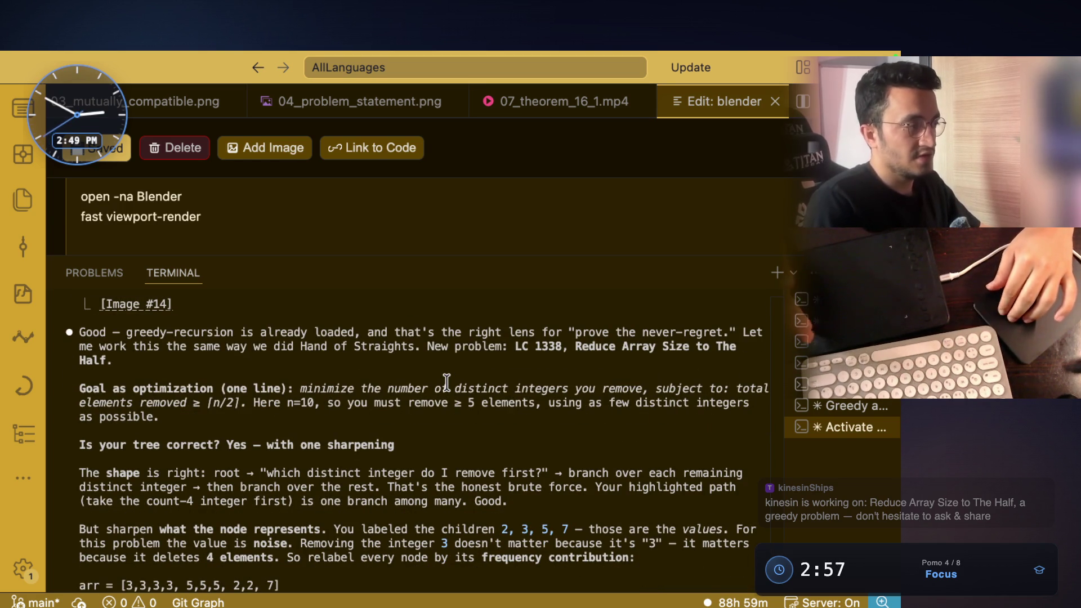
{"action": "scroll", "coordinate": [446, 382], "scroll_direction": "down", "scroll_amount": 3}
{"action": "scroll", "coordinate": [447, 381], "scroll_direction": "down", "scroll_amount": 10}
{"action": "scroll", "coordinate": [446, 382], "scroll_direction": "down", "scroll_amount": 2}
{"action": "scroll", "coordinate": [446, 381], "scroll_direction": "down", "scroll_amount": 1}
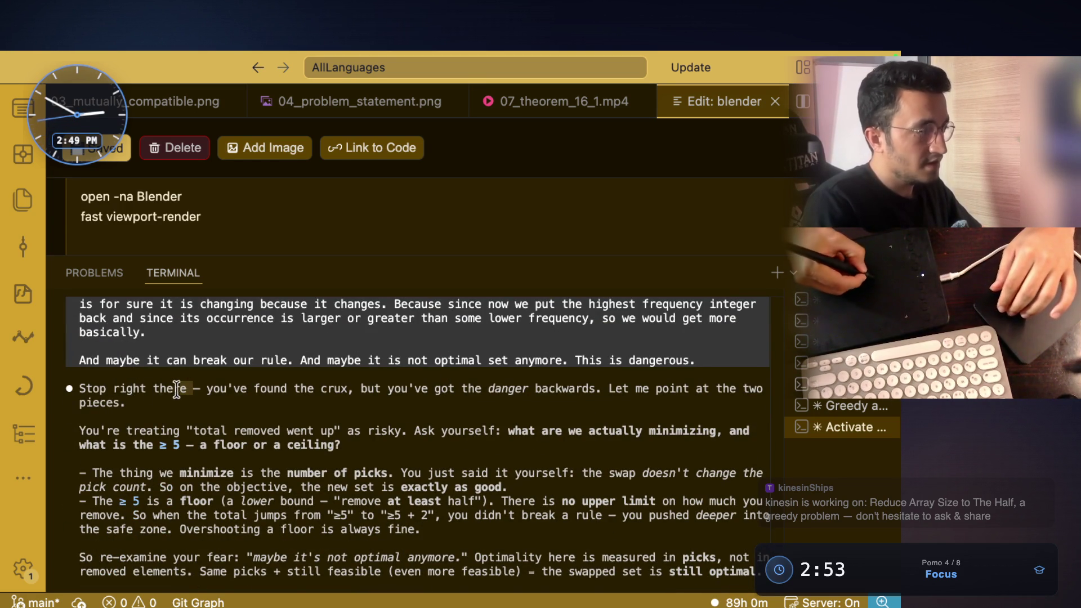
Step: Read the reply on the swapped set staying optimal, highlighting key phrases, then move to the whiteboard
{"action": "left_click_drag", "start_coordinate": [240, 388], "coordinate": [493, 392]}
{"action": "left_click", "coordinate": [331, 389]}
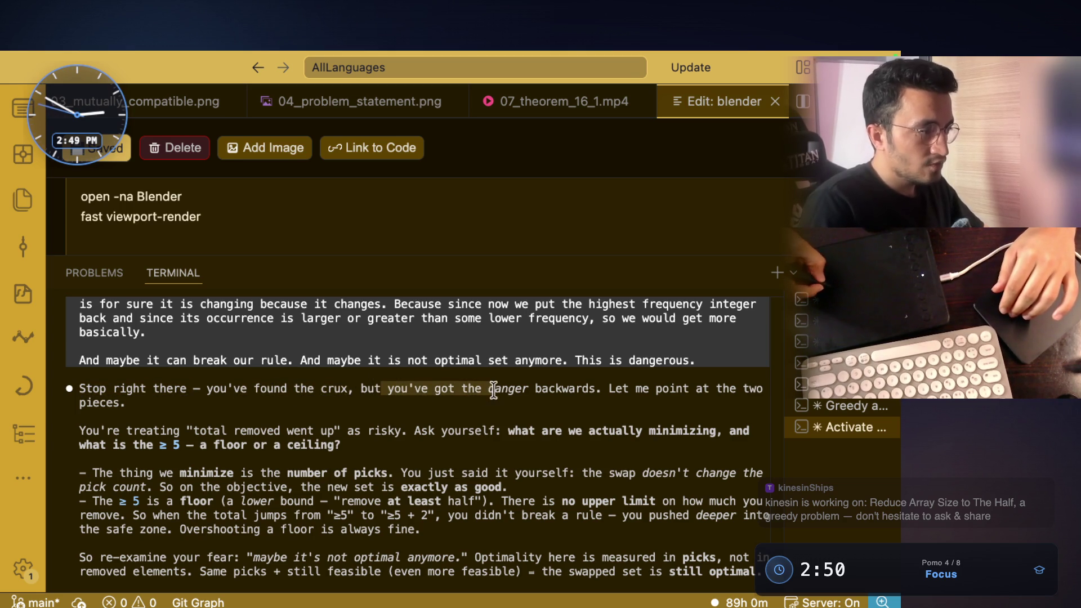
{"action": "left_click", "coordinate": [574, 385]}
{"action": "left_click_drag", "start_coordinate": [590, 388], "coordinate": [493, 388]}
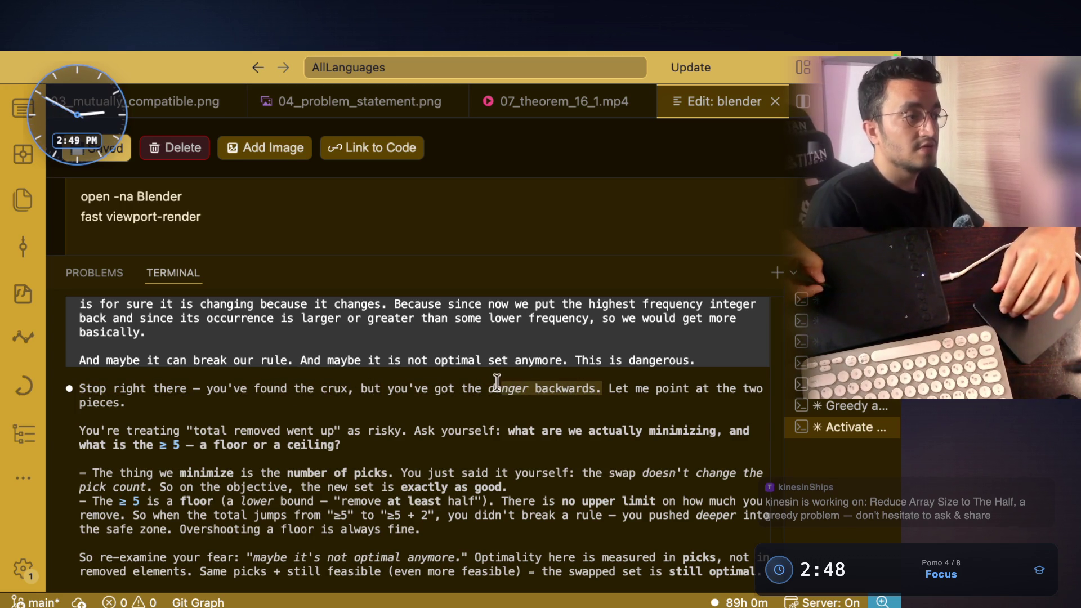
{"action": "left_click_drag", "start_coordinate": [669, 389], "coordinate": [735, 388]}
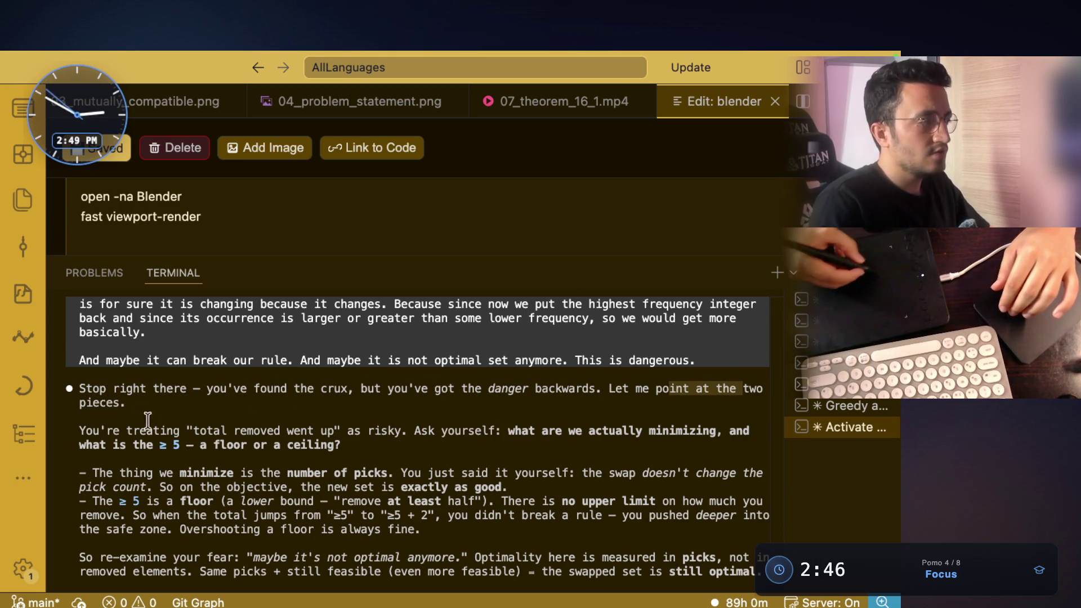
{"action": "scroll", "coordinate": [135, 397], "scroll_direction": "down", "scroll_amount": 3}
{"action": "left_click_drag", "start_coordinate": [127, 389], "coordinate": [593, 391]}
{"action": "left_click", "coordinate": [510, 388]}
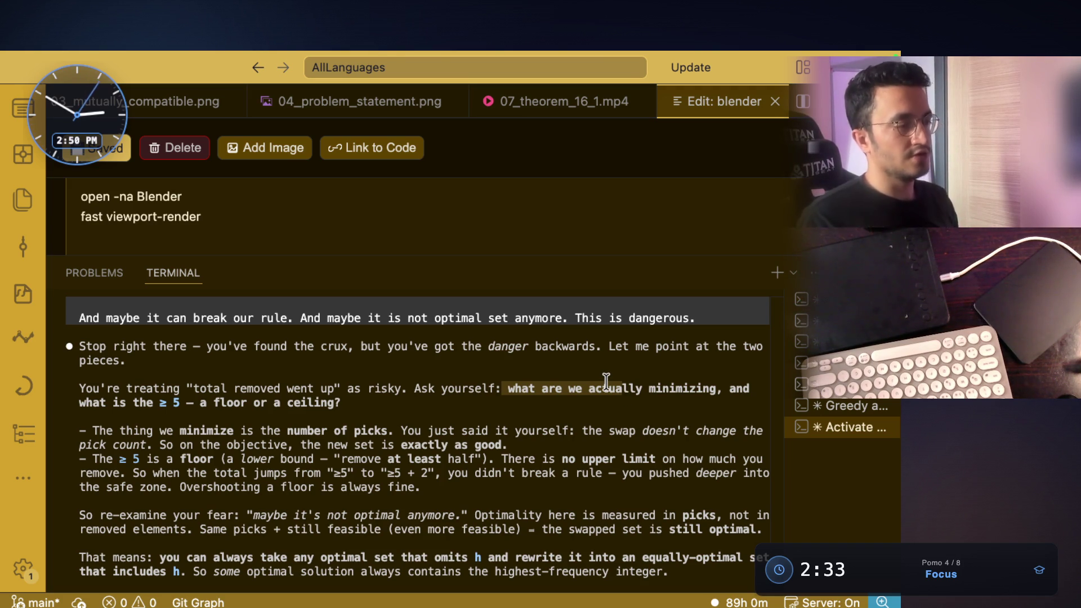
{"action": "key", "text": "ctrl+Right"}
{"action": "key", "text": "ctrl+Right"}
{"action": "key", "text": "ctrl+Right"}
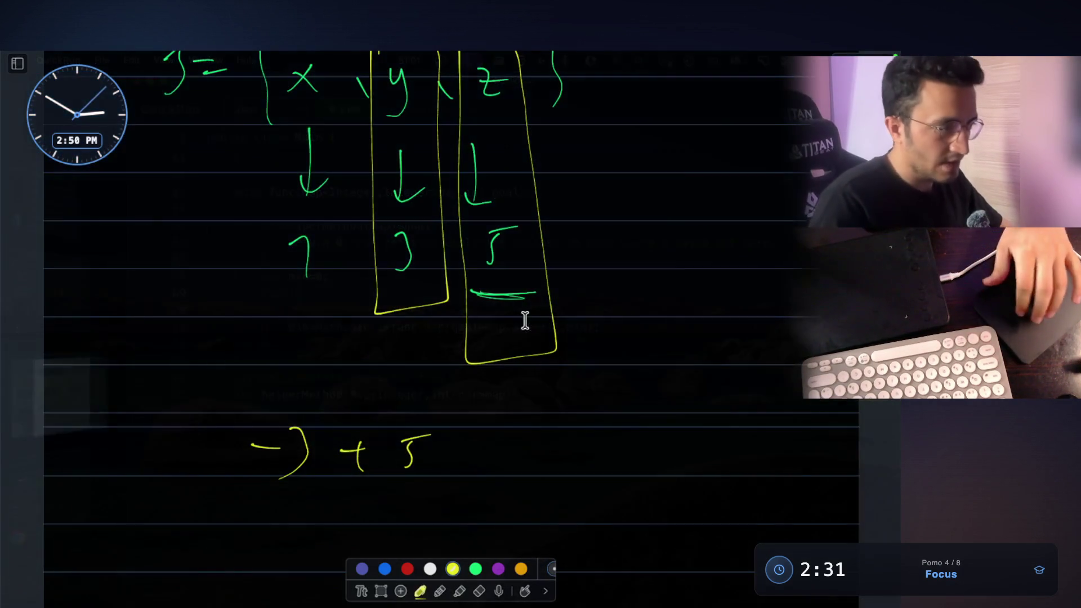
{"action": "scroll", "coordinate": [525, 321], "scroll_direction": "down", "scroll_amount": 3}
{"action": "scroll", "coordinate": [530, 313], "scroll_direction": "down", "scroll_amount": 3}
{"action": "scroll", "coordinate": [531, 313], "scroll_direction": "down", "scroll_amount": 3}
{"action": "mouse_move", "coordinate": [237, 234]}
{"action": "left_mouse_down"}
{"action": "mouse_move", "coordinate": [239, 266]}
{"action": "mouse_move", "coordinate": [287, 279]}
{"action": "left_mouse_up"}
{"action": "scroll", "coordinate": [442, 216], "scroll_direction": "up", "scroll_amount": 3}
{"action": "scroll", "coordinate": [459, 219], "scroll_direction": "up", "scroll_amount": 3}
{"action": "scroll", "coordinate": [459, 218], "scroll_direction": "up", "scroll_amount": 2}
{"action": "scroll", "coordinate": [459, 215], "scroll_direction": "up", "scroll_amount": 3}
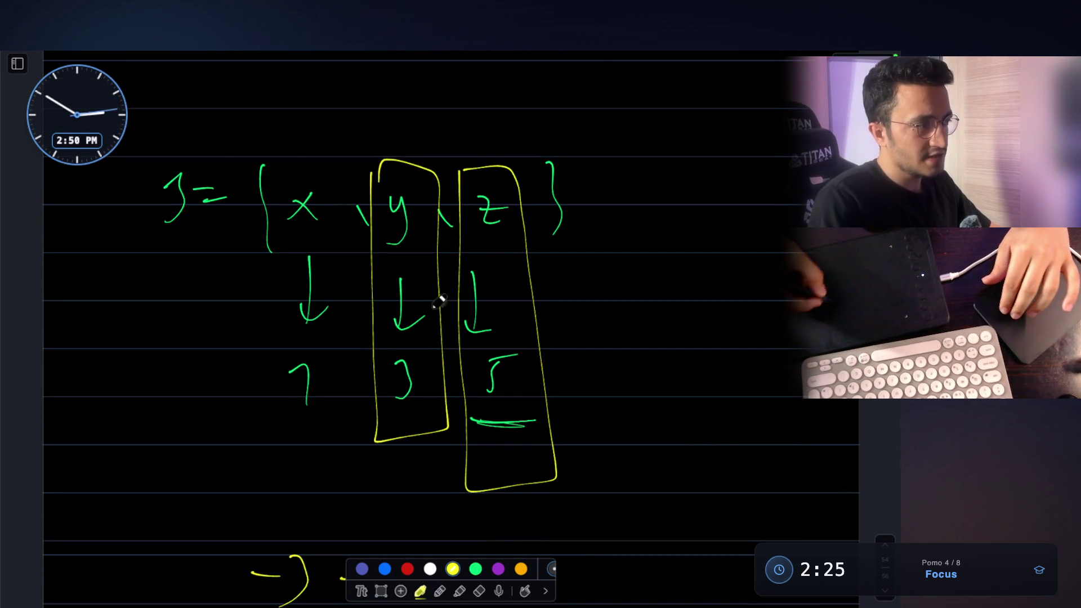
Step: Label the counts row 'freq' in yellow and write S to the right of the set
{"action": "mouse_move", "coordinate": [144, 374]}
{"action": "left_mouse_down"}
{"action": "mouse_move", "coordinate": [131, 413]}
{"action": "mouse_move", "coordinate": [153, 395]}
{"action": "left_mouse_up"}
{"action": "mouse_move", "coordinate": [169, 388]}
{"action": "left_mouse_down"}
{"action": "mouse_move", "coordinate": [196, 386]}
{"action": "mouse_move", "coordinate": [206, 441]}
{"action": "left_mouse_up"}
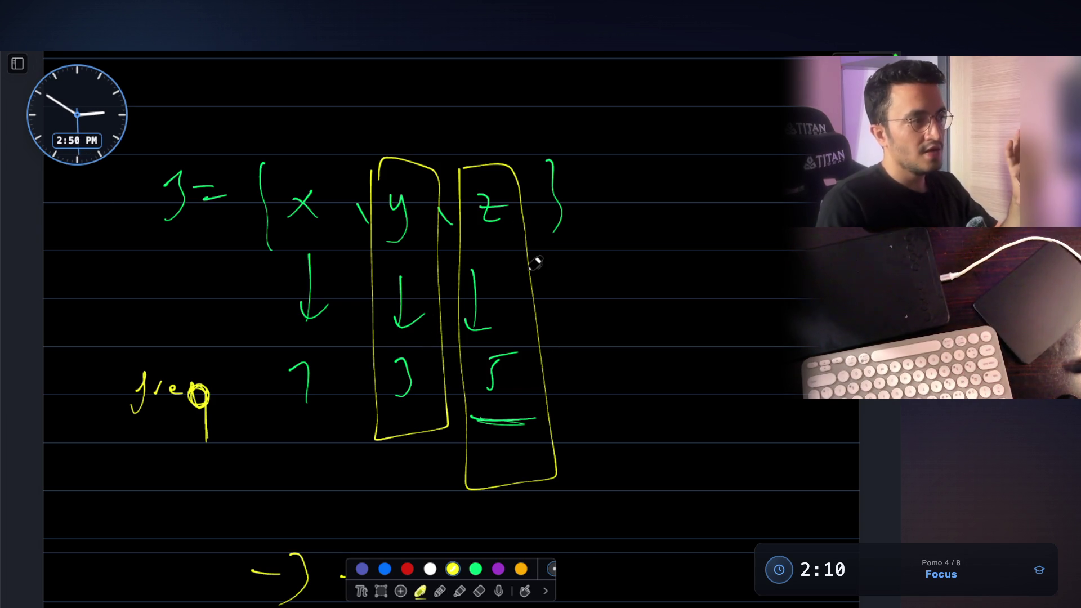
{"action": "left_click_drag", "start_coordinate": [674, 179], "coordinate": [662, 213]}
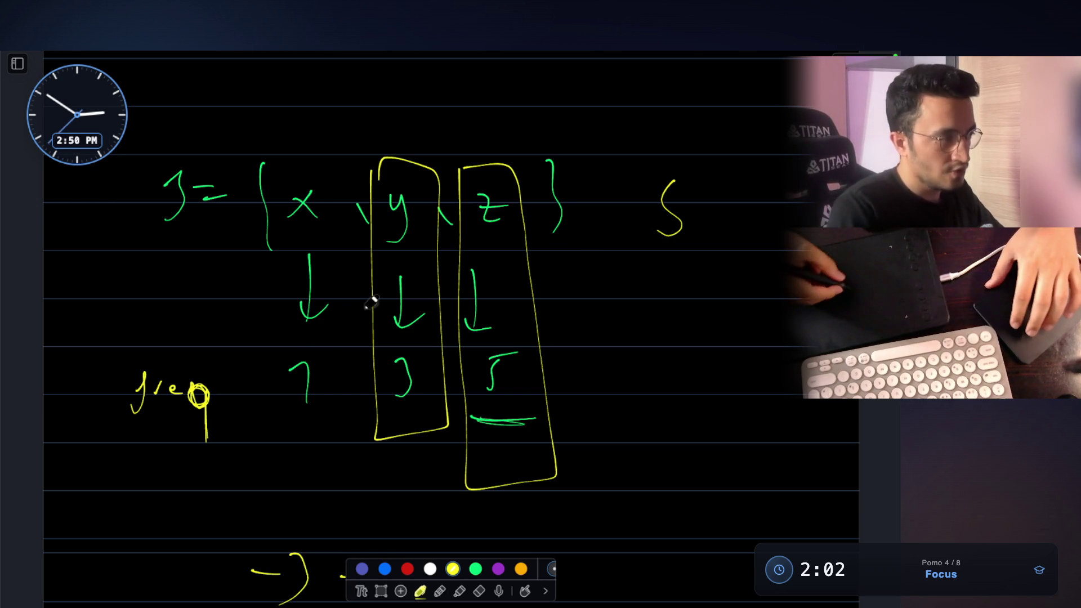
{"action": "scroll", "coordinate": [381, 104], "scroll_direction": "up", "scroll_amount": 1}
Step: Write the exchange (x, y) → (x, z) above the set
{"action": "left_click_drag", "start_coordinate": [353, 115], "coordinate": [378, 134]}
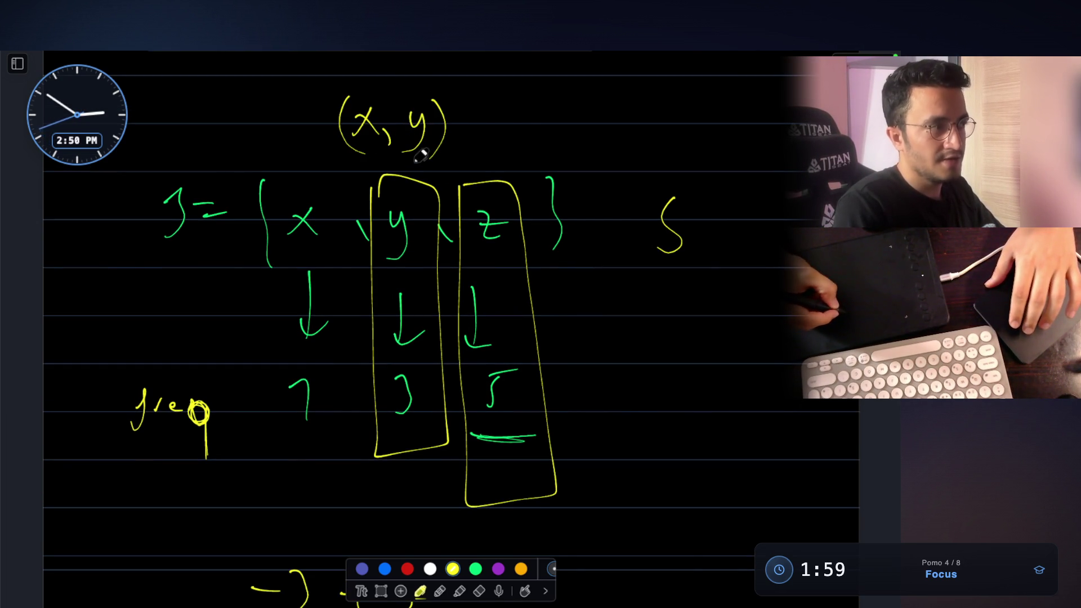
{"action": "mouse_move", "coordinate": [498, 118]}
{"action": "left_mouse_down"}
{"action": "mouse_move", "coordinate": [499, 136]}
{"action": "mouse_move", "coordinate": [537, 162]}
{"action": "left_mouse_up"}
{"action": "scroll", "coordinate": [523, 127], "scroll_direction": "up", "scroll_amount": 1}
{"action": "left_click_drag", "start_coordinate": [625, 142], "coordinate": [628, 160]}
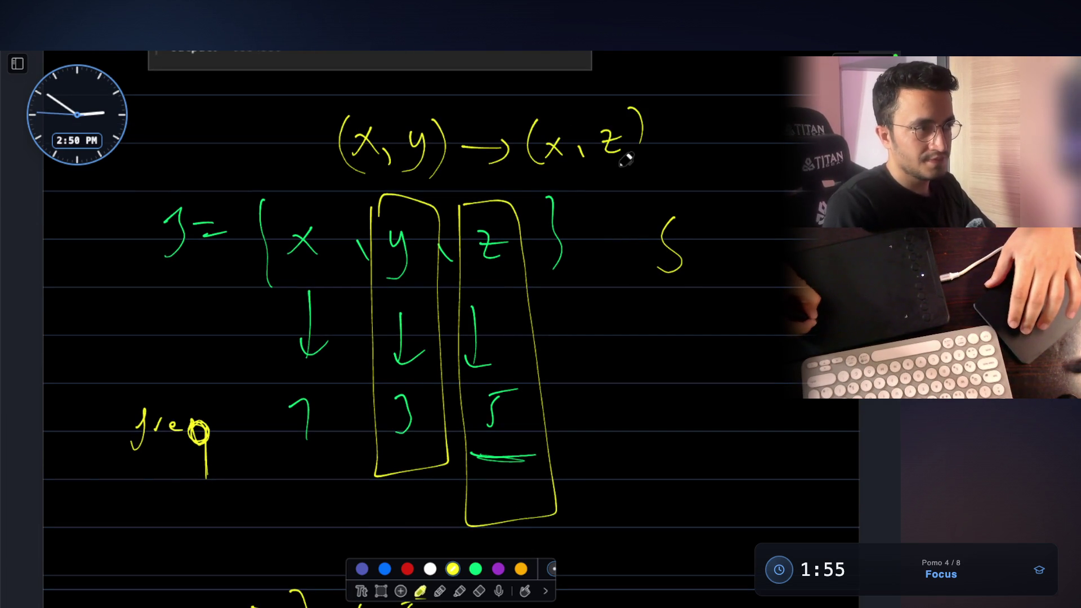
{"action": "scroll", "coordinate": [507, 126], "scroll_direction": "up", "scroll_amount": 1}
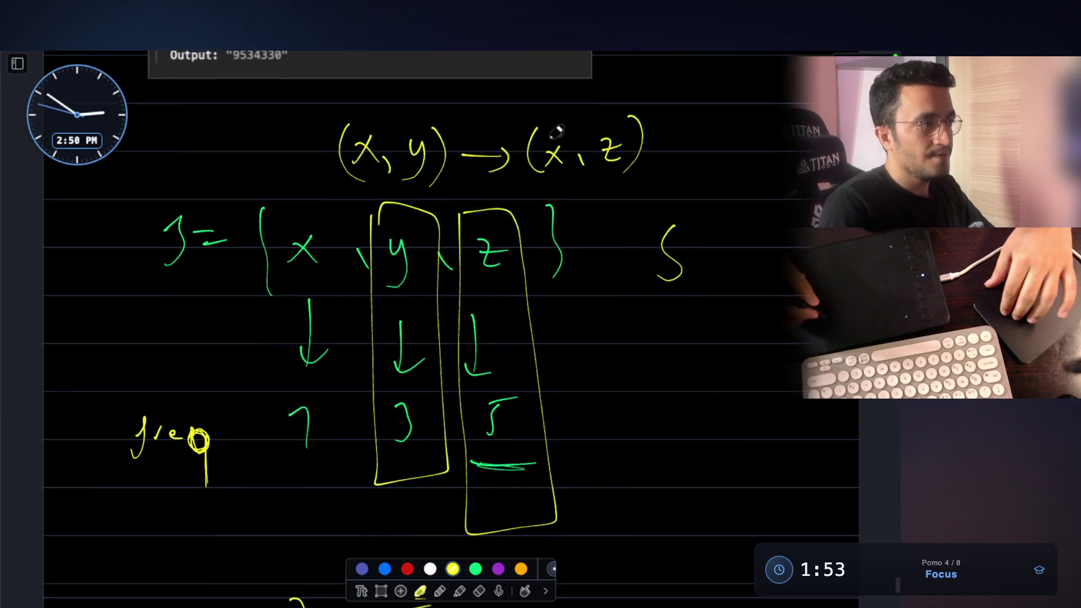
{"action": "scroll", "coordinate": [396, 137], "scroll_direction": "up", "scroll_amount": 2}
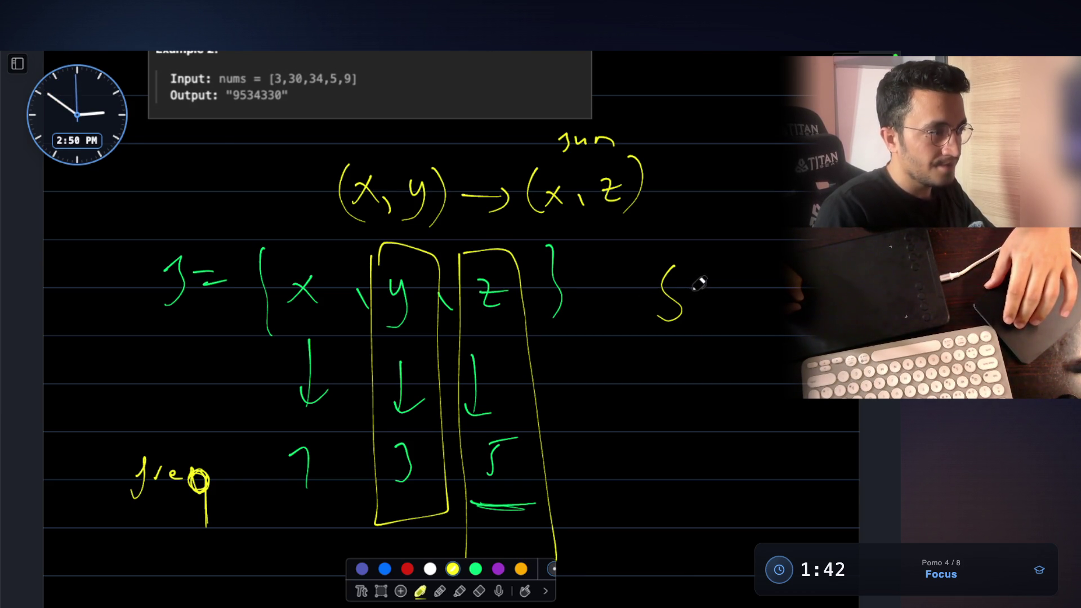
{"action": "scroll", "coordinate": [691, 283], "scroll_direction": "down", "scroll_amount": 1}
{"action": "scroll", "coordinate": [411, 374], "scroll_direction": "up", "scroll_amount": 3}
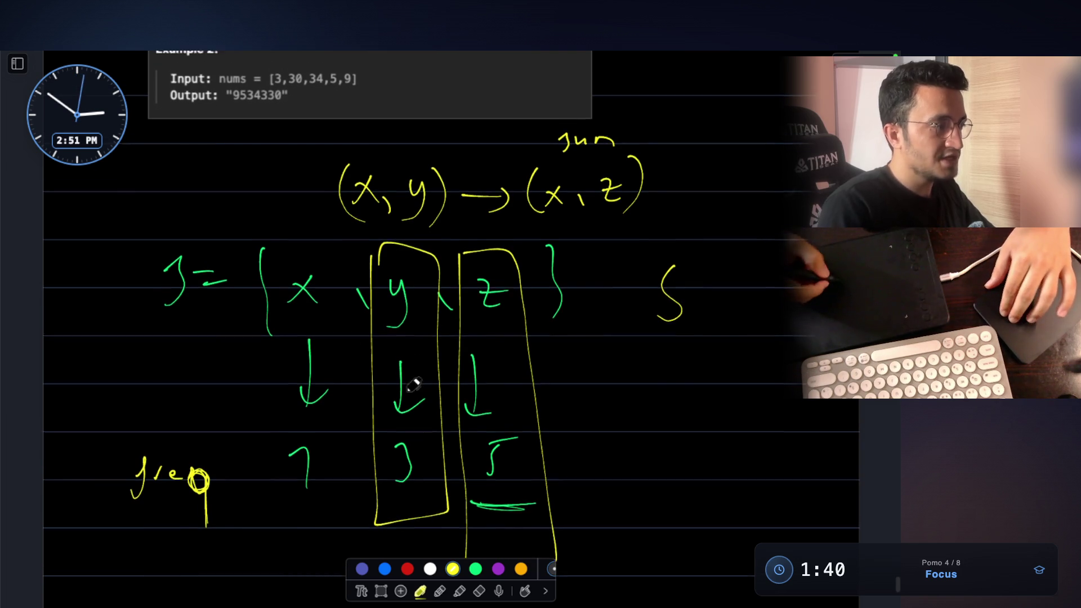
Step: Label the pairs 4 and 6, box the 6, and begin boxing J=
{"action": "left_click_drag", "start_coordinate": [402, 154], "coordinate": [399, 180]}
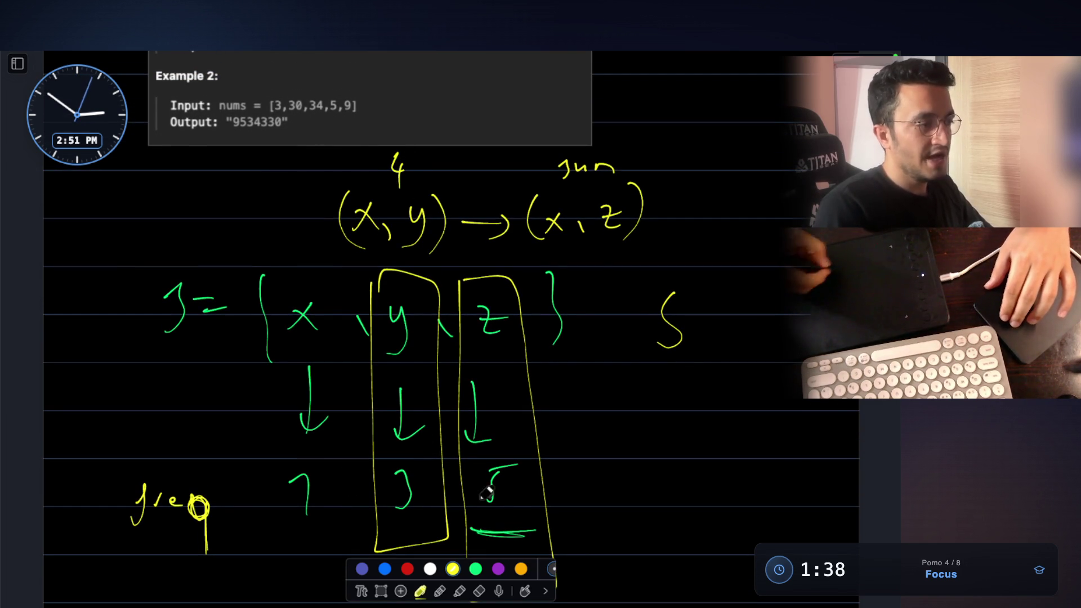
{"action": "left_click_drag", "start_coordinate": [663, 137], "coordinate": [668, 192]}
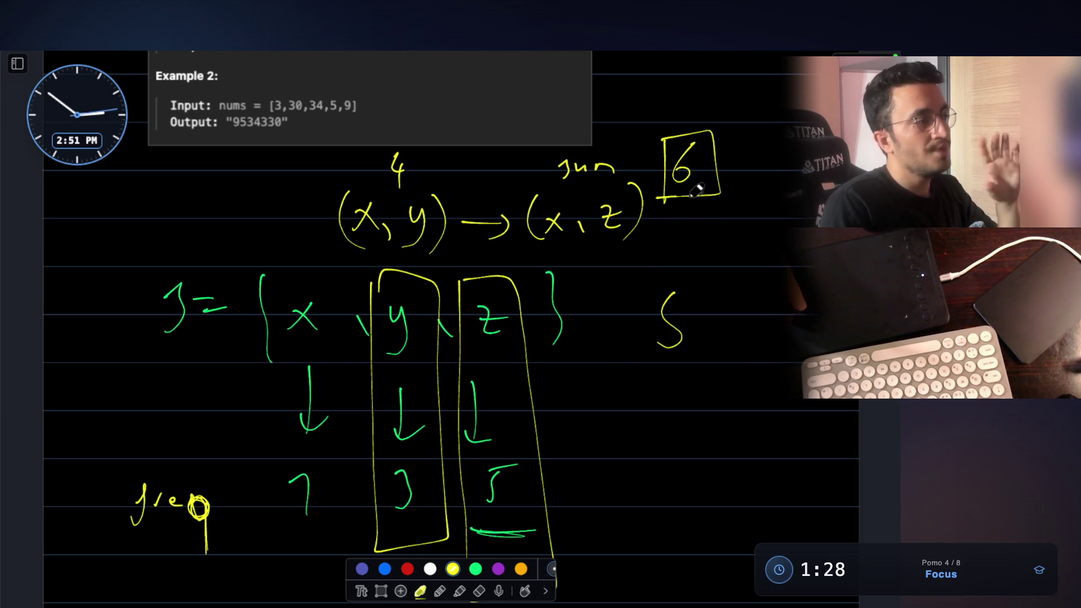
{"action": "mouse_move", "coordinate": [123, 283]}
{"action": "left_mouse_down"}
{"action": "mouse_move", "coordinate": [135, 270]}
{"action": "mouse_move", "coordinate": [133, 361]}
{"action": "mouse_move", "coordinate": [106, 362]}
{"action": "left_mouse_up"}
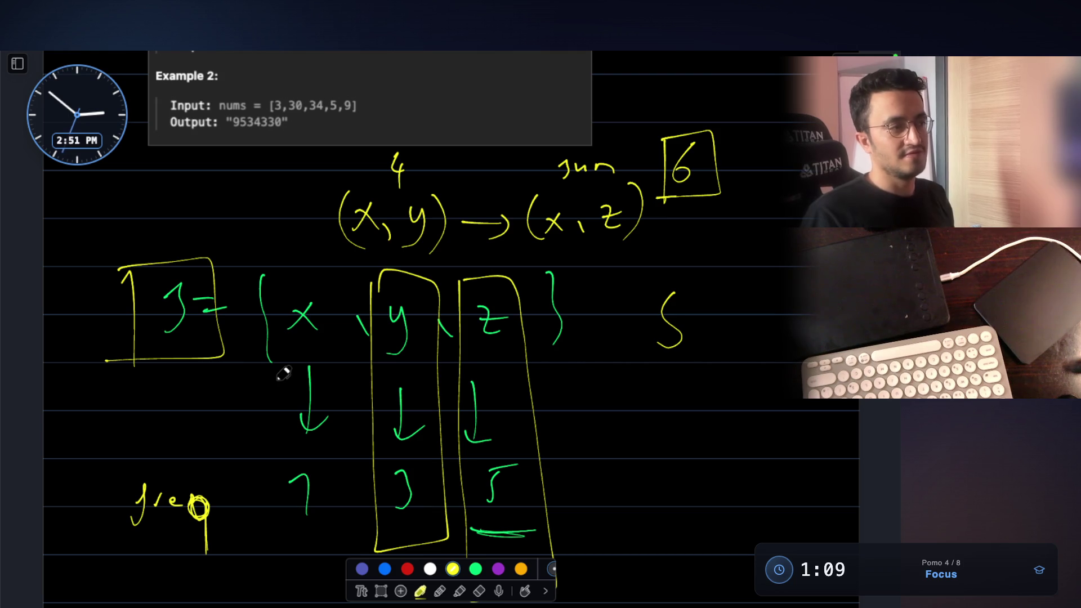
Step: Write a Never-regret note beside the z column, underline it and box it
{"action": "mouse_move", "coordinate": [570, 454]}
{"action": "left_mouse_down"}
{"action": "mouse_move", "coordinate": [697, 421]}
{"action": "mouse_move", "coordinate": [747, 431]}
{"action": "left_mouse_up"}
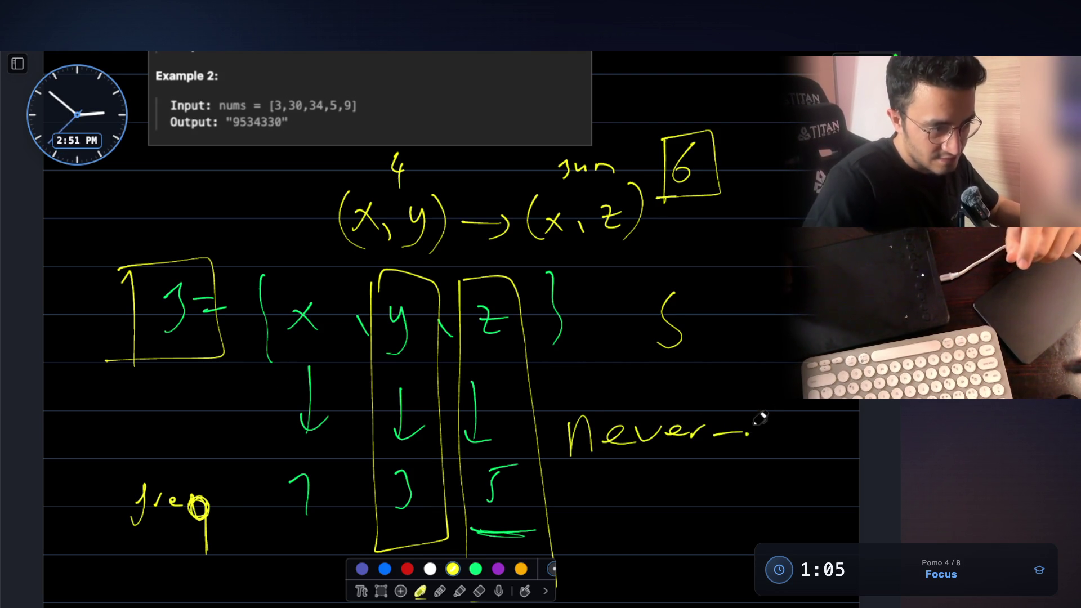
{"action": "left_click_drag", "start_coordinate": [847, 432], "coordinate": [853, 435]}
{"action": "left_click_drag", "start_coordinate": [635, 477], "coordinate": [859, 485]}
{"action": "left_click_drag", "start_coordinate": [554, 399], "coordinate": [845, 452]}
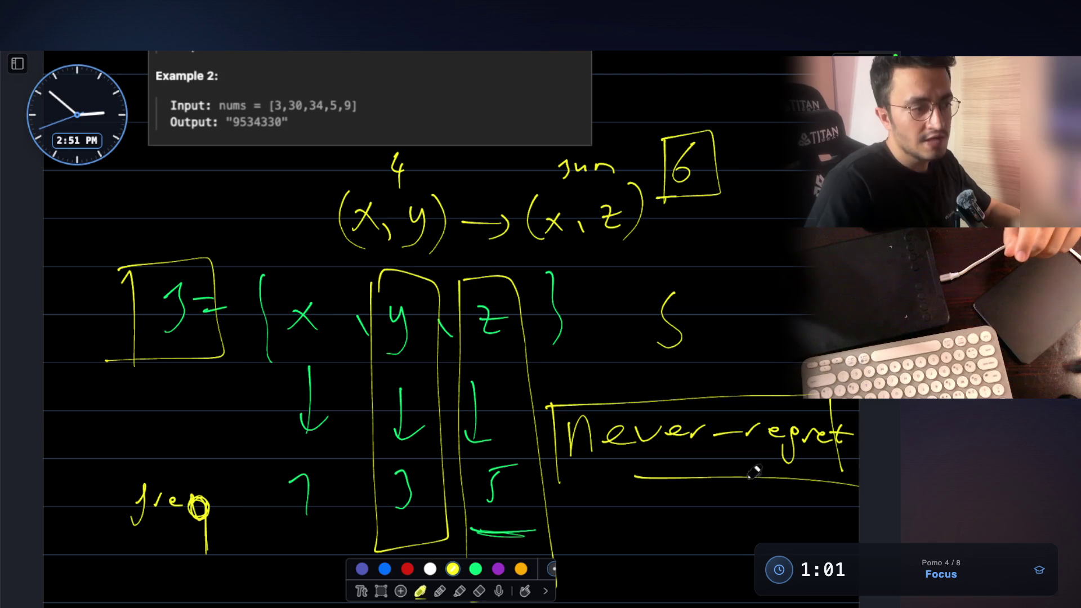
{"action": "left_click_drag", "start_coordinate": [554, 486], "coordinate": [744, 482]}
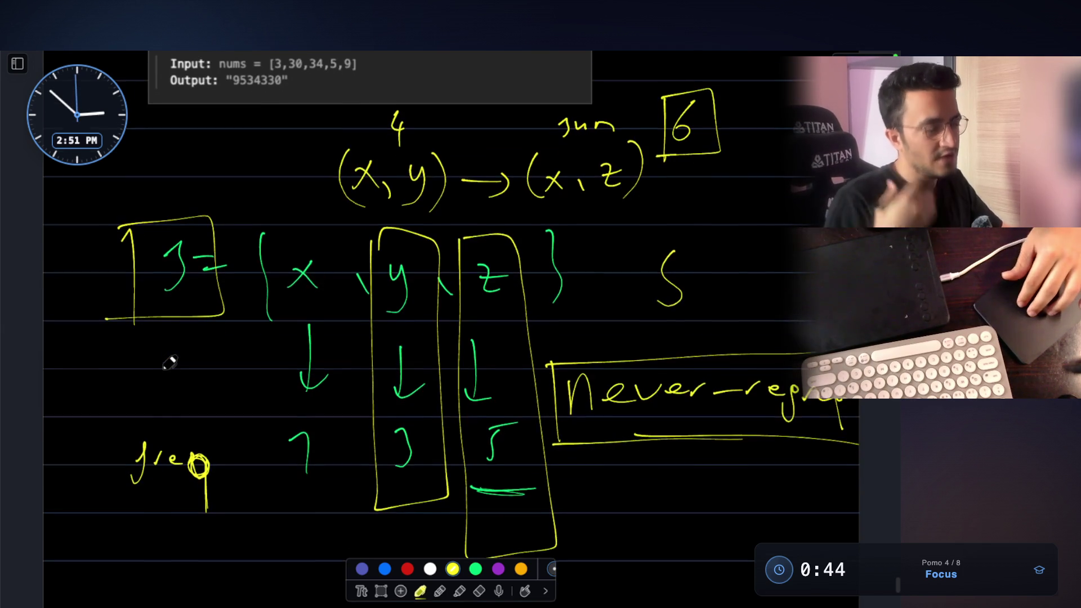
{"action": "scroll", "coordinate": [169, 362], "scroll_direction": "down", "scroll_amount": 2}
{"action": "scroll", "coordinate": [313, 309], "scroll_direction": "up", "scroll_amount": 1}
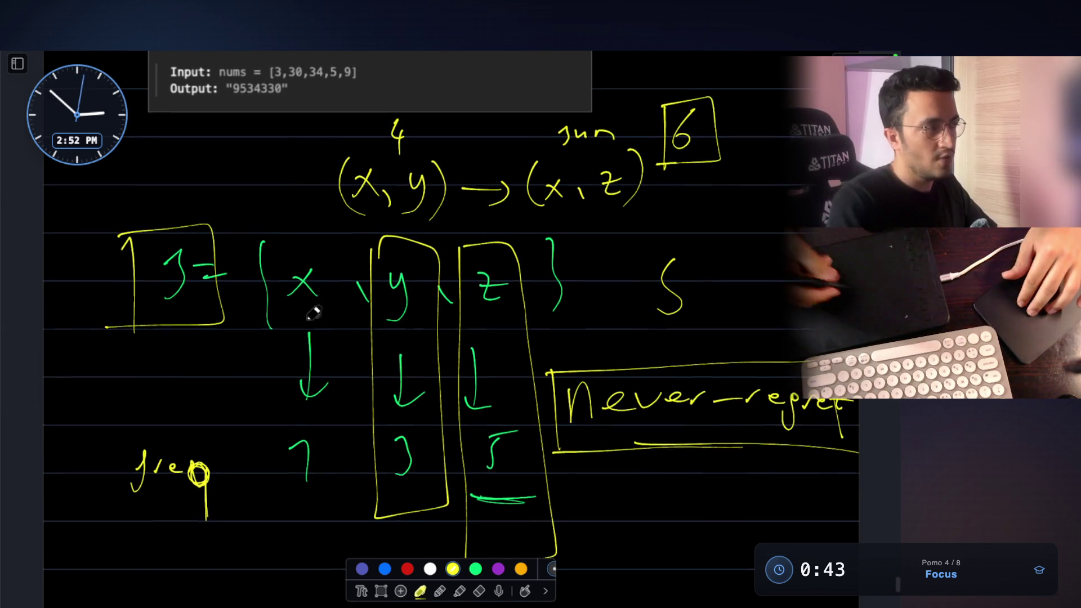
Step: Underline the boxed J=, cross out y in (x, y) and circle z in (x, z)
{"action": "mouse_move", "coordinate": [248, 331]}
{"action": "left_mouse_down"}
{"action": "mouse_move", "coordinate": [118, 339]}
{"action": "mouse_move", "coordinate": [165, 339]}
{"action": "left_mouse_up"}
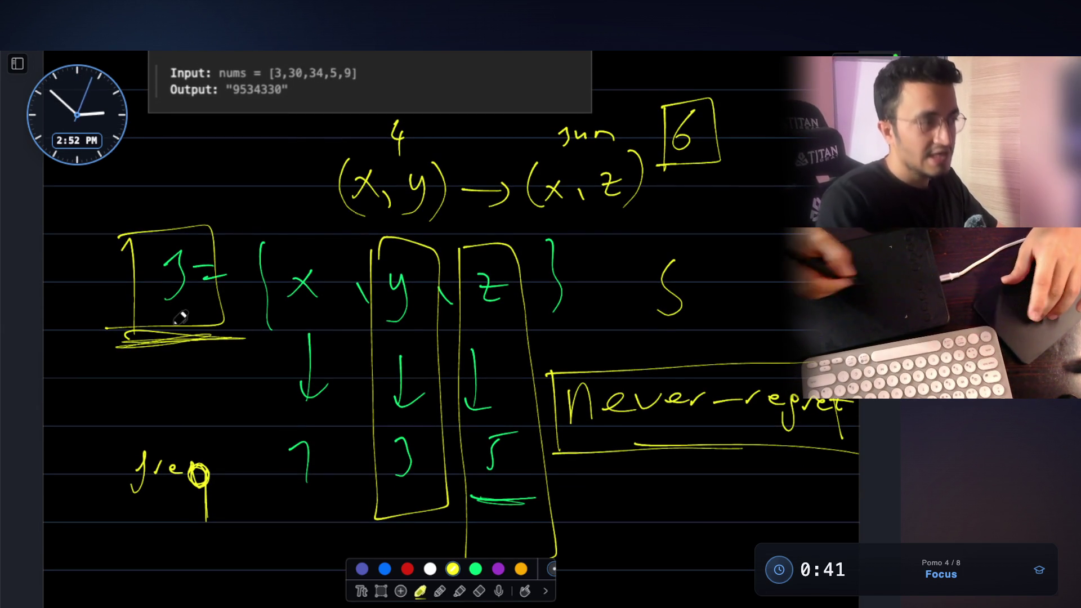
{"action": "scroll", "coordinate": [181, 318], "scroll_direction": "up", "scroll_amount": 1}
{"action": "scroll", "coordinate": [181, 318], "scroll_direction": "up", "scroll_amount": 3}
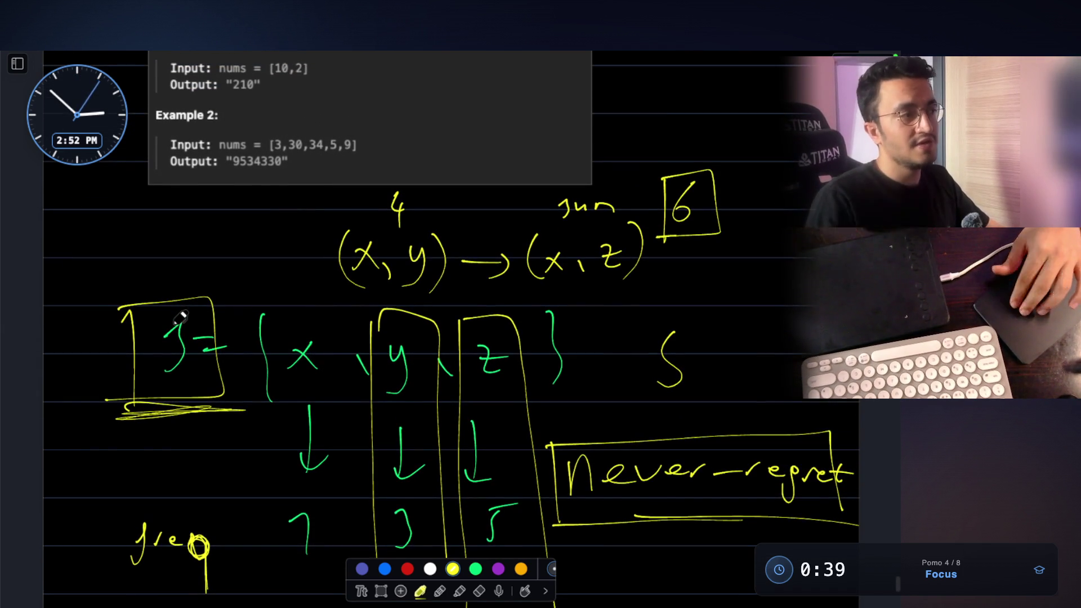
{"action": "left_click_drag", "start_coordinate": [397, 243], "coordinate": [436, 291]}
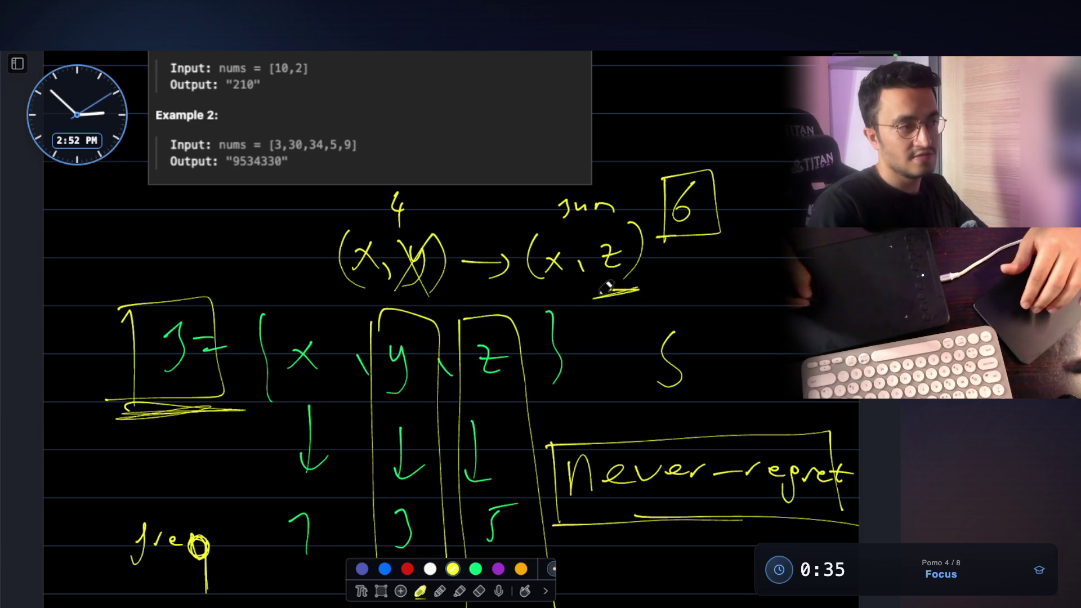
{"action": "left_click_drag", "start_coordinate": [634, 223], "coordinate": [595, 308]}
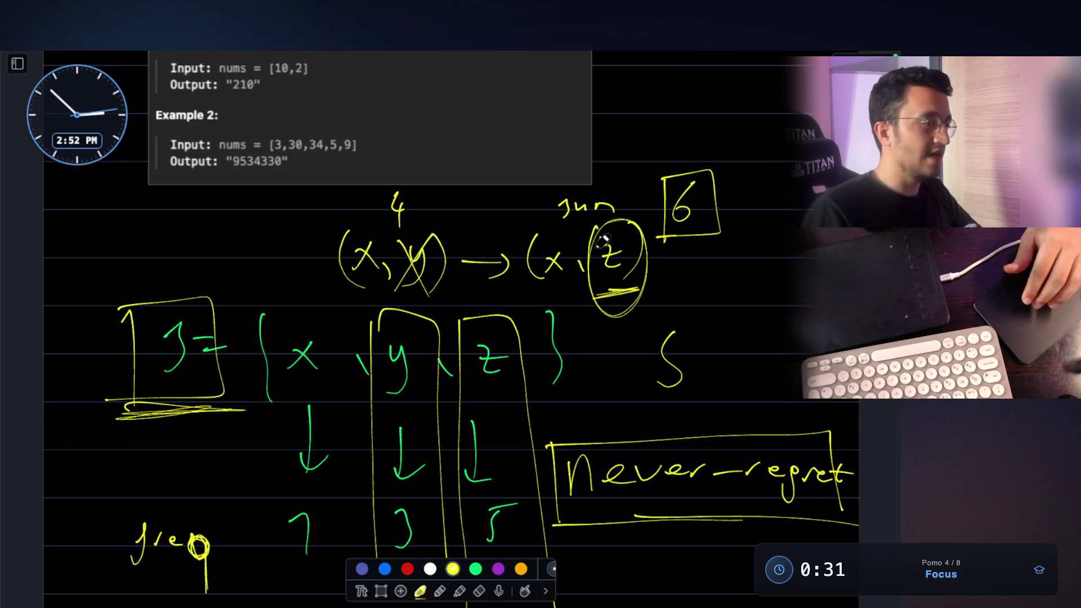
{"action": "scroll", "coordinate": [603, 239], "scroll_direction": "down", "scroll_amount": 3}
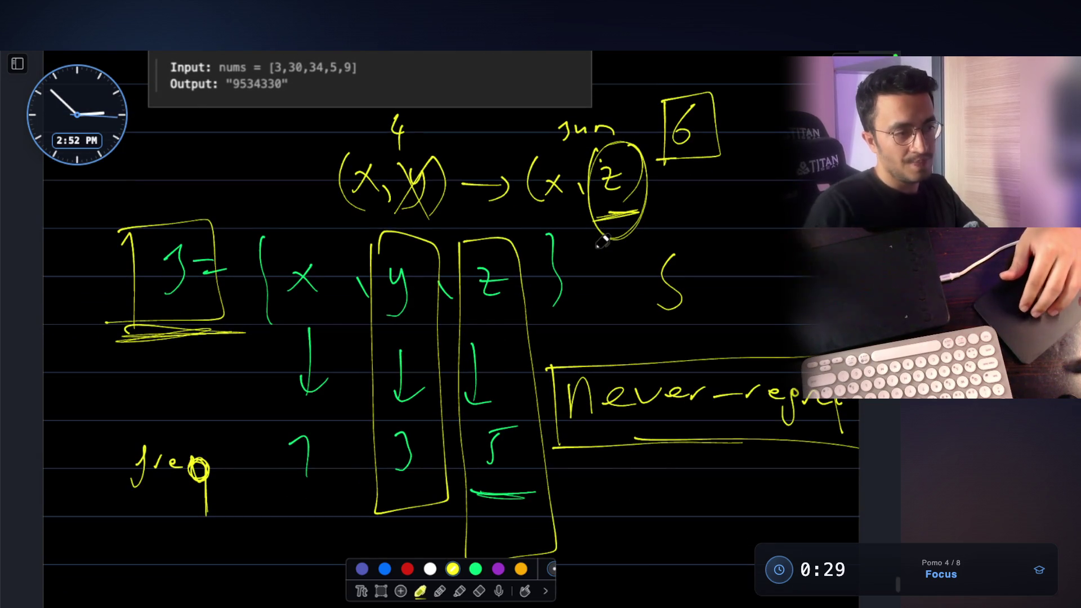
{"action": "scroll", "coordinate": [678, 440], "scroll_direction": "up", "scroll_amount": 5}
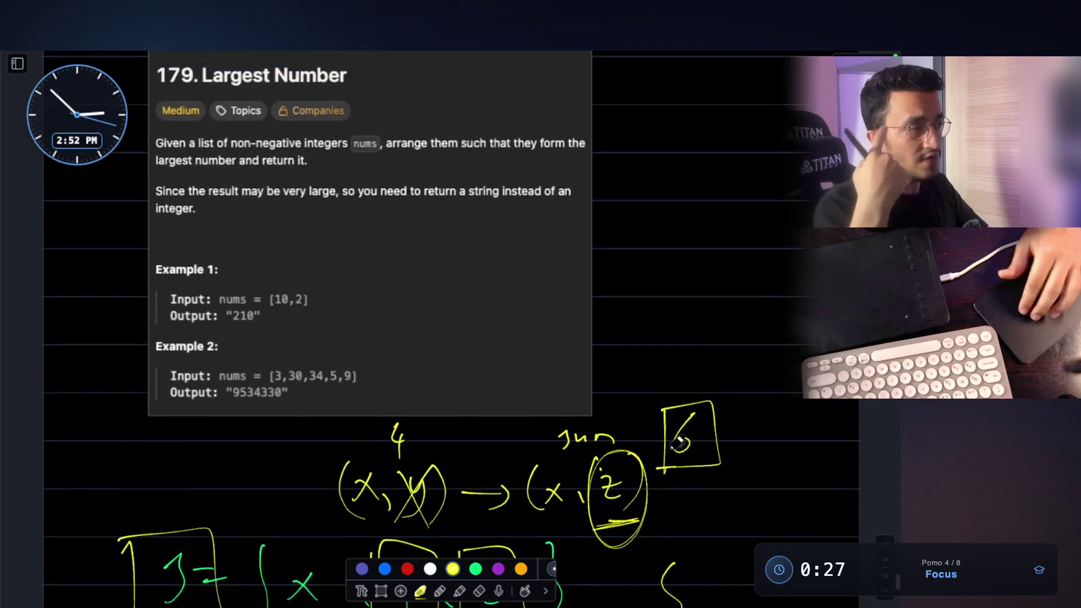
{"action": "scroll", "coordinate": [677, 441], "scroll_direction": "up", "scroll_amount": 5}
{"action": "scroll", "coordinate": [677, 440], "scroll_direction": "up", "scroll_amount": 3}
{"action": "scroll", "coordinate": [678, 441], "scroll_direction": "up", "scroll_amount": 5}
{"action": "scroll", "coordinate": [677, 440], "scroll_direction": "up", "scroll_amount": 1}
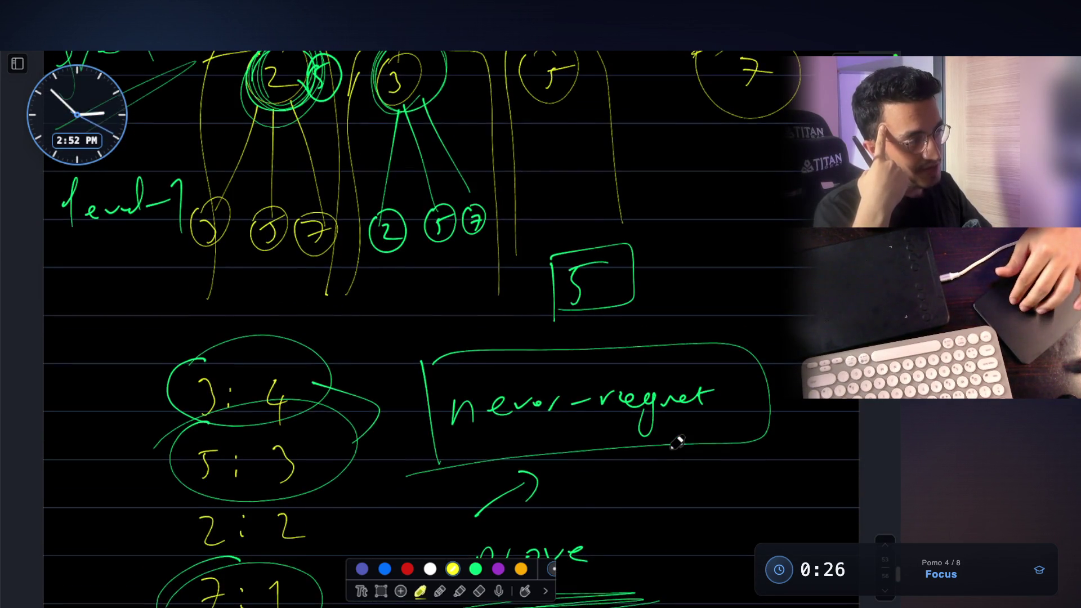
{"action": "scroll", "coordinate": [678, 441], "scroll_direction": "down", "scroll_amount": 4}
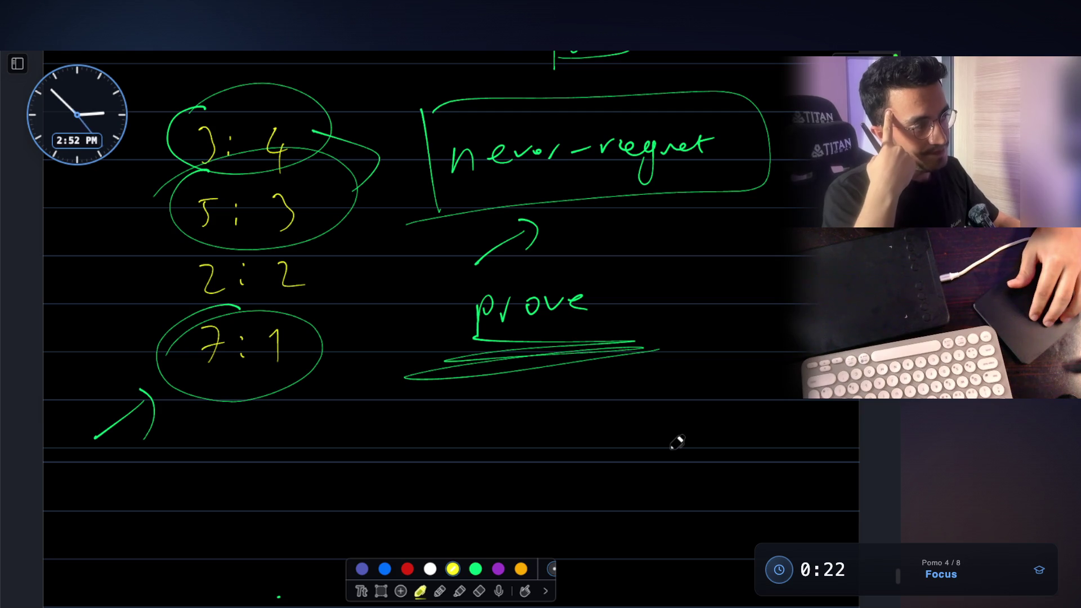
{"action": "scroll", "coordinate": [678, 441], "scroll_direction": "up", "scroll_amount": 5}
{"action": "scroll", "coordinate": [678, 441], "scroll_direction": "up", "scroll_amount": 2}
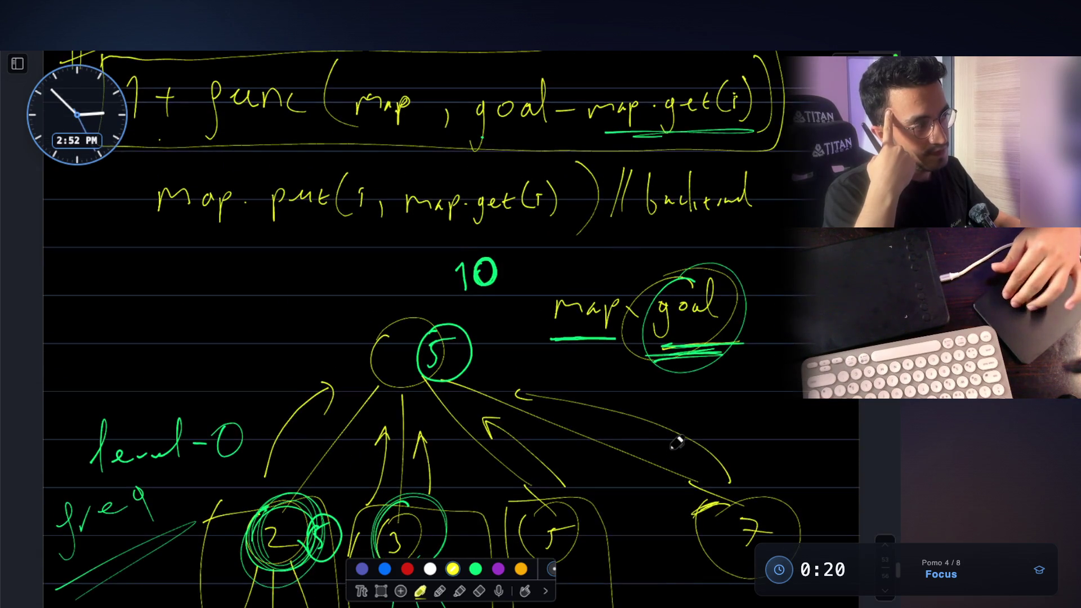
{"action": "scroll", "coordinate": [677, 441], "scroll_direction": "up", "scroll_amount": 3}
{"action": "scroll", "coordinate": [677, 441], "scroll_direction": "up", "scroll_amount": 1}
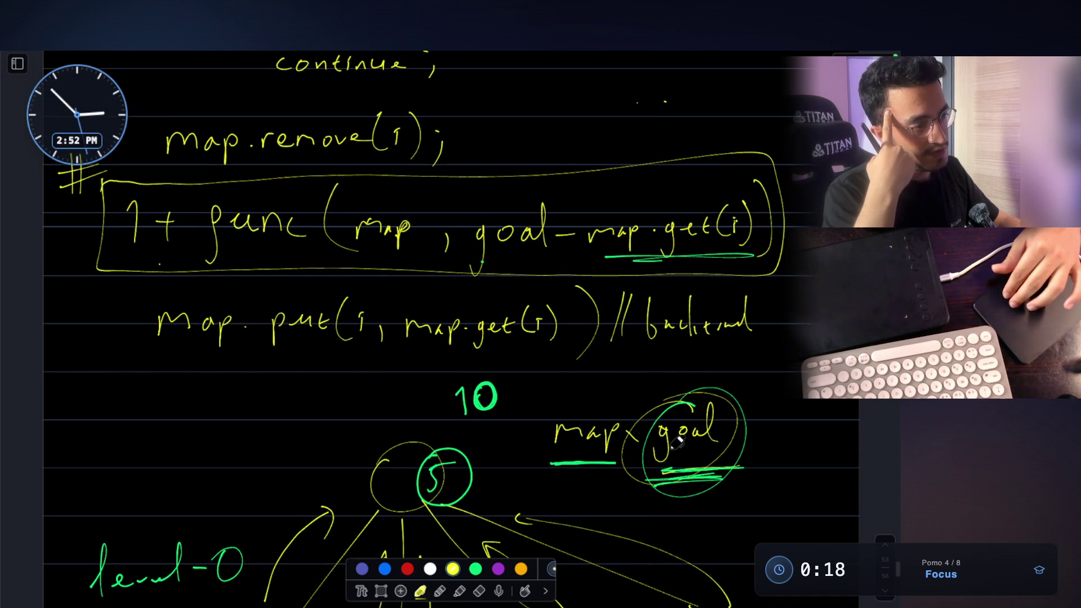
{"action": "scroll", "coordinate": [677, 443], "scroll_direction": "down", "scroll_amount": 4}
{"action": "scroll", "coordinate": [677, 442], "scroll_direction": "down", "scroll_amount": 2}
{"action": "scroll", "coordinate": [677, 443], "scroll_direction": "down", "scroll_amount": 3}
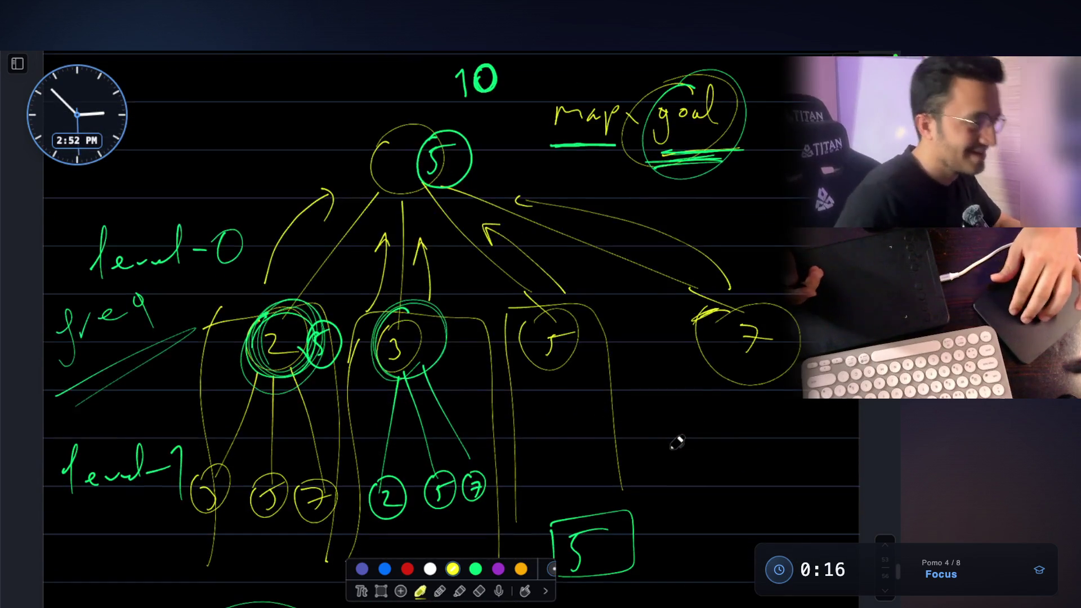
{"action": "scroll", "coordinate": [677, 443], "scroll_direction": "down", "scroll_amount": 6}
{"action": "scroll", "coordinate": [677, 448], "scroll_direction": "down", "scroll_amount": 4}
{"action": "scroll", "coordinate": [677, 443], "scroll_direction": "up", "scroll_amount": 2}
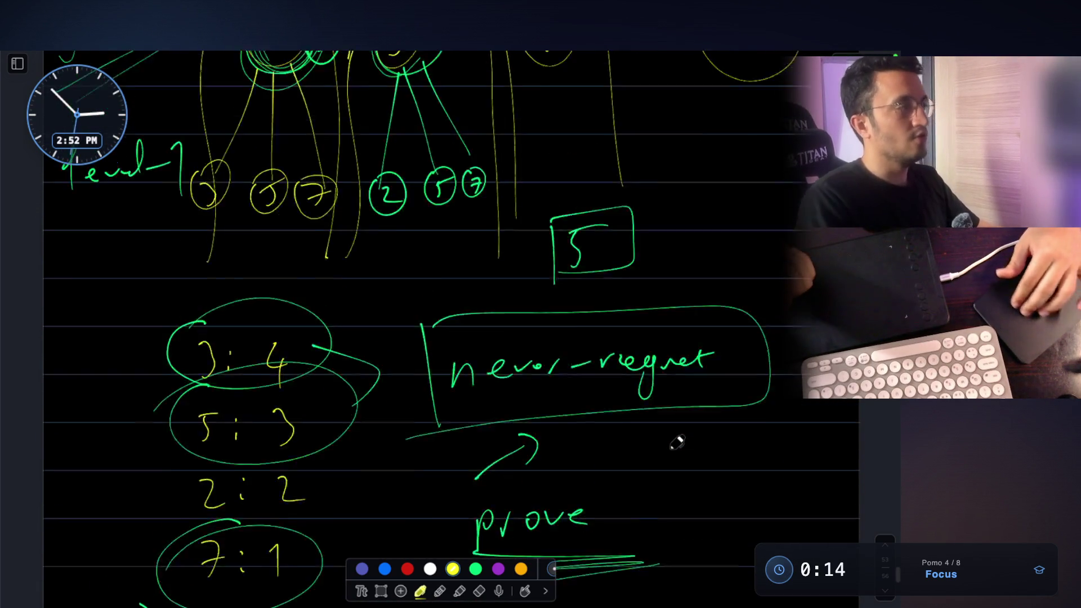
{"action": "scroll", "coordinate": [677, 443], "scroll_direction": "up", "scroll_amount": 6}
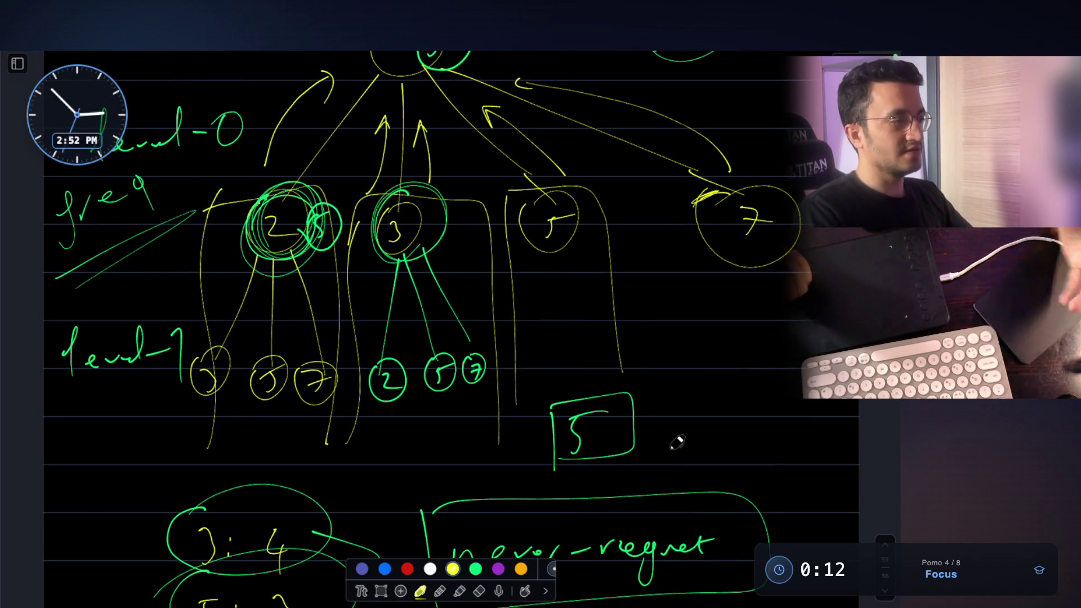
Step: Leave the whiteboard through QuickRun and the LeetCode page to the Notes With Audio And Video app
{"action": "key", "text": "super+Tab"}
{"action": "left_click", "coordinate": [89, 468]}
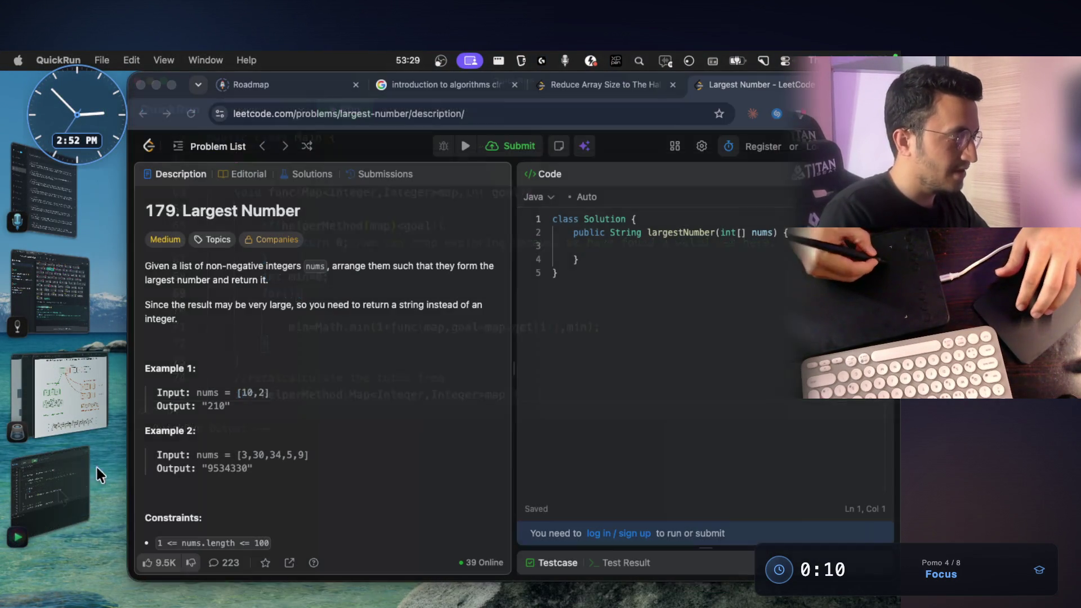
{"action": "left_click", "coordinate": [43, 308]}
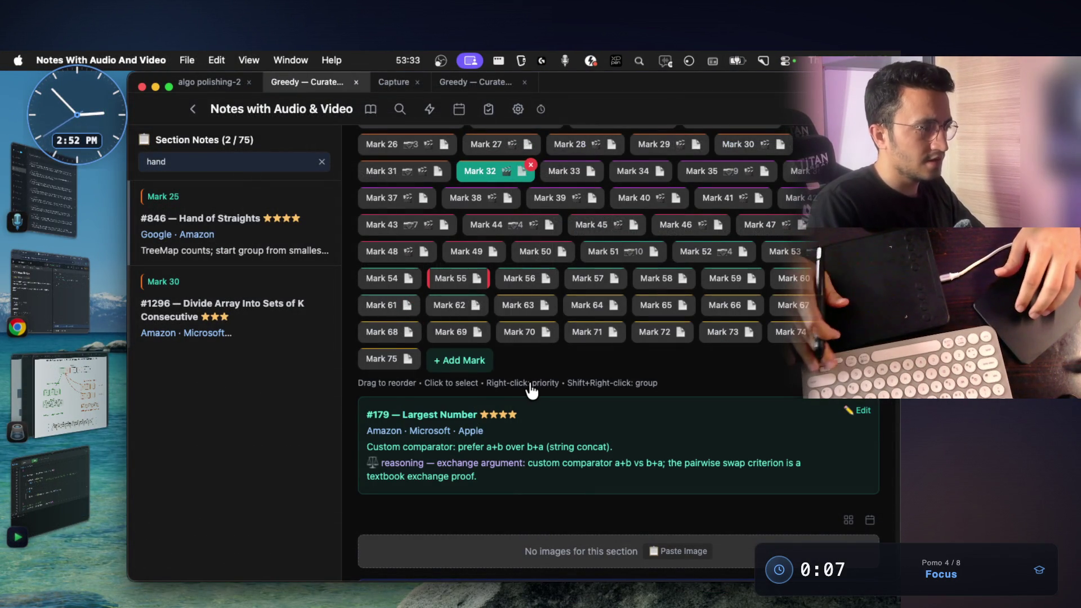
Step: Step back and forth through the marks' notes to land on the #1338 Reduce Array Size to Half note
{"action": "key", "text": "Left"}
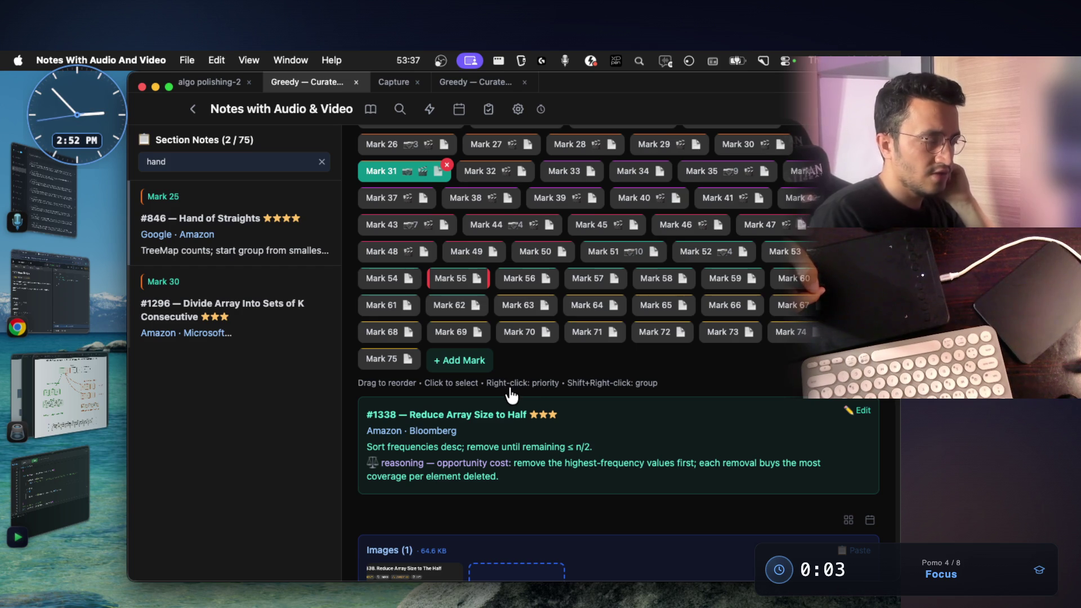
{"action": "key", "text": "Left"}
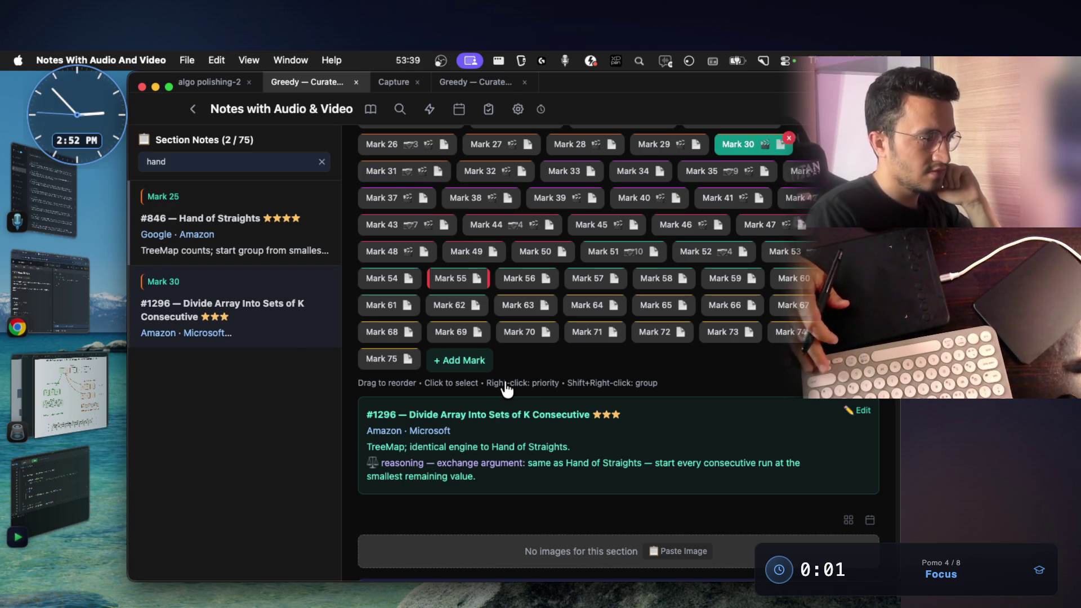
{"action": "key", "text": "Left"}
{"action": "key", "text": "Left"}
{"action": "key", "text": "Left"}
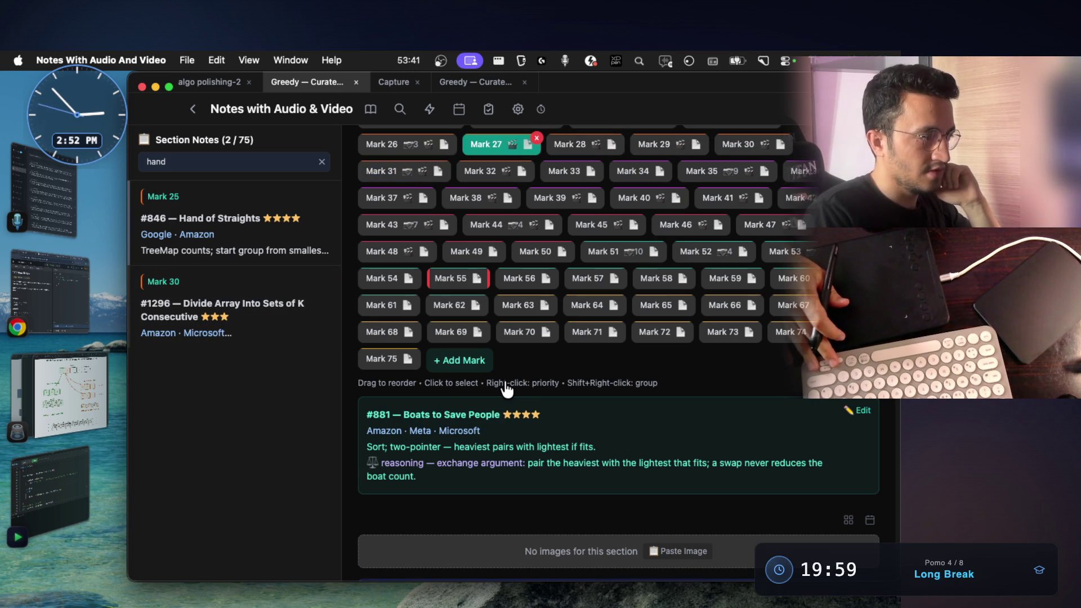
{"action": "key", "text": "Left"}
{"action": "key", "text": "Right"}
{"action": "key", "text": "Right"}
{"action": "key", "text": "Right"}
{"action": "key", "text": "Right"}
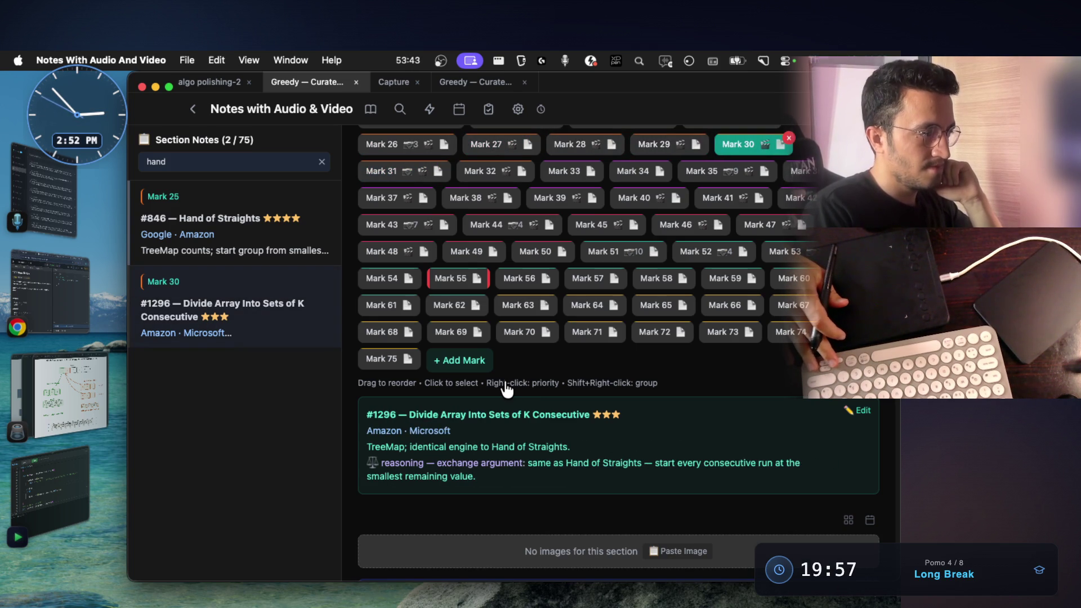
{"action": "key", "text": "Right"}
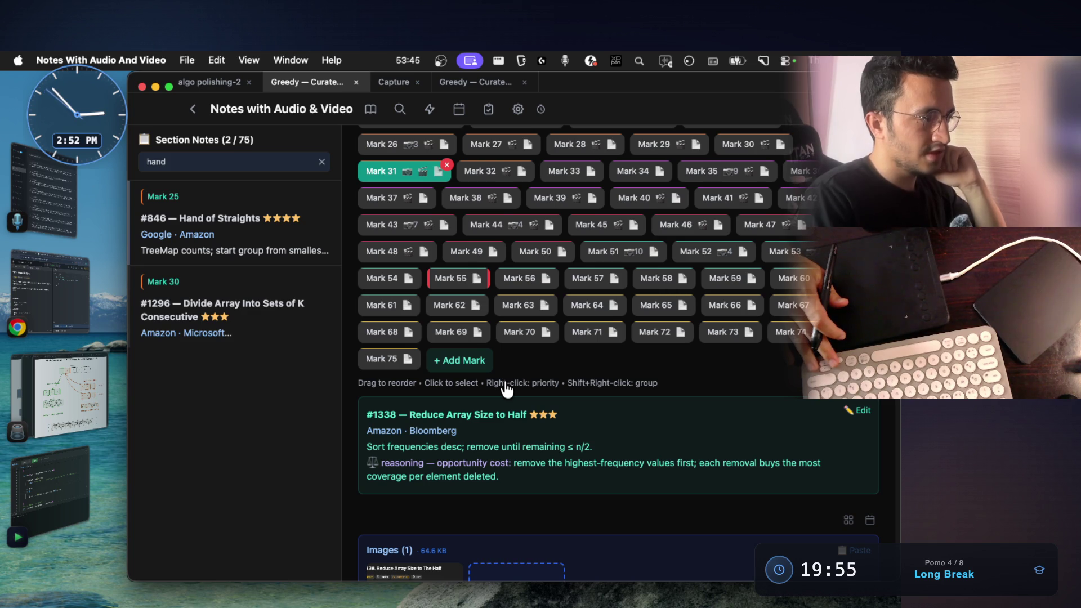
{"action": "key", "text": "Right"}
{"action": "key", "text": "Right"}
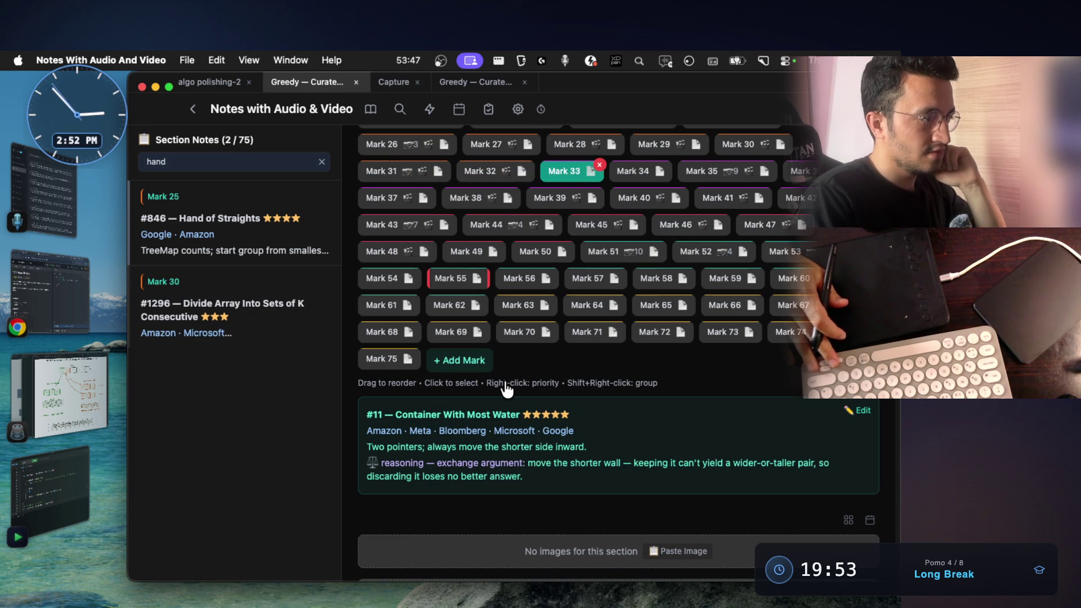
{"action": "key", "text": "Right"}
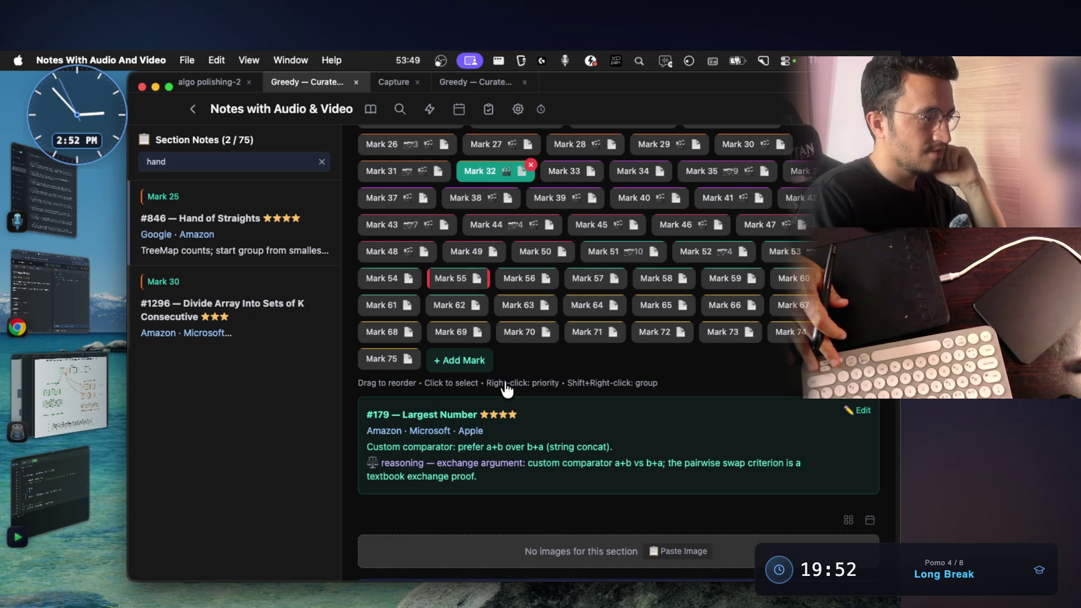
{"action": "key", "text": "Left"}
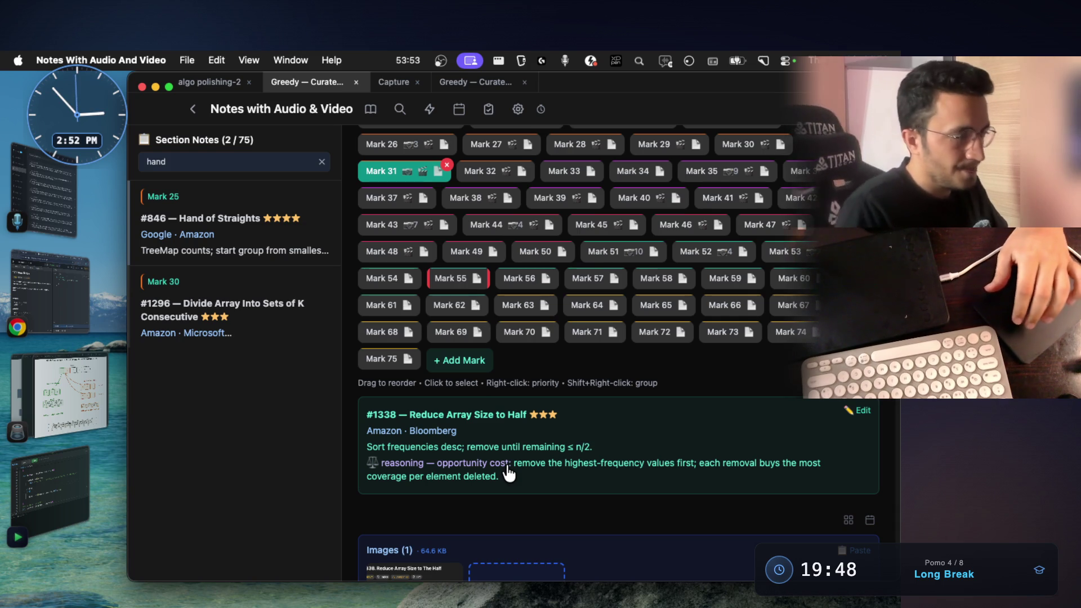
{"action": "scroll", "coordinate": [507, 474], "scroll_direction": "down", "scroll_amount": 3}
Step: Open the saved #1338 problem screenshot at full size
{"action": "left_click", "coordinate": [406, 448]}
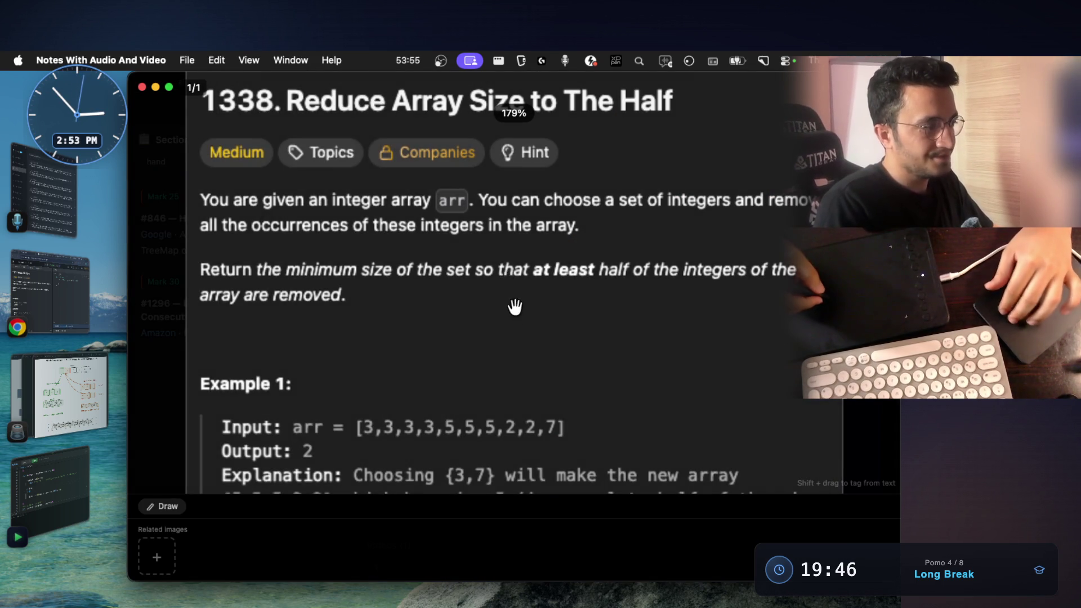
{"action": "scroll", "coordinate": [515, 307], "scroll_direction": "down", "scroll_amount": 3}
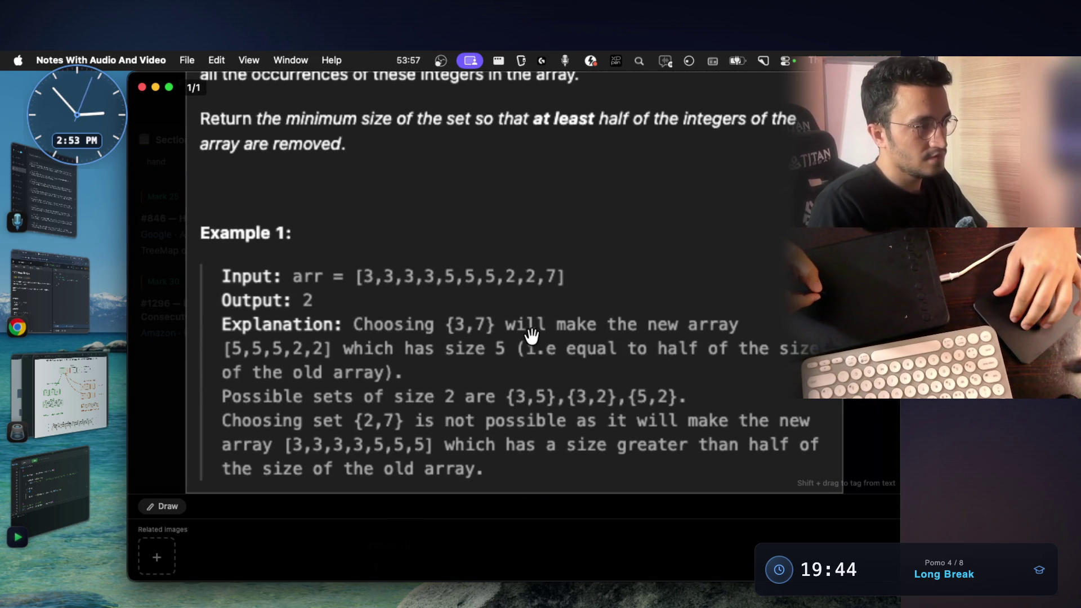
{"action": "scroll", "coordinate": [527, 325], "scroll_direction": "up", "scroll_amount": 2}
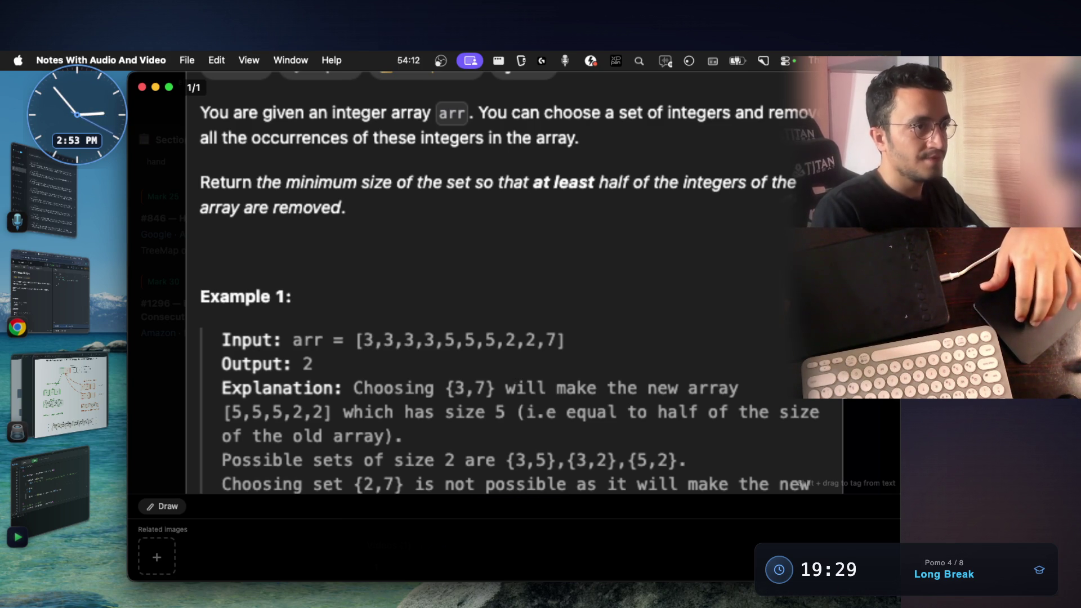
Step: Close the full-size #1338 problem image to return to the note's marks list
{"action": "key", "text": "Escape"}
{"action": "scroll", "coordinate": [608, 304], "scroll_direction": "up", "scroll_amount": 5}
{"action": "scroll", "coordinate": [619, 255], "scroll_direction": "up", "scroll_amount": 3}
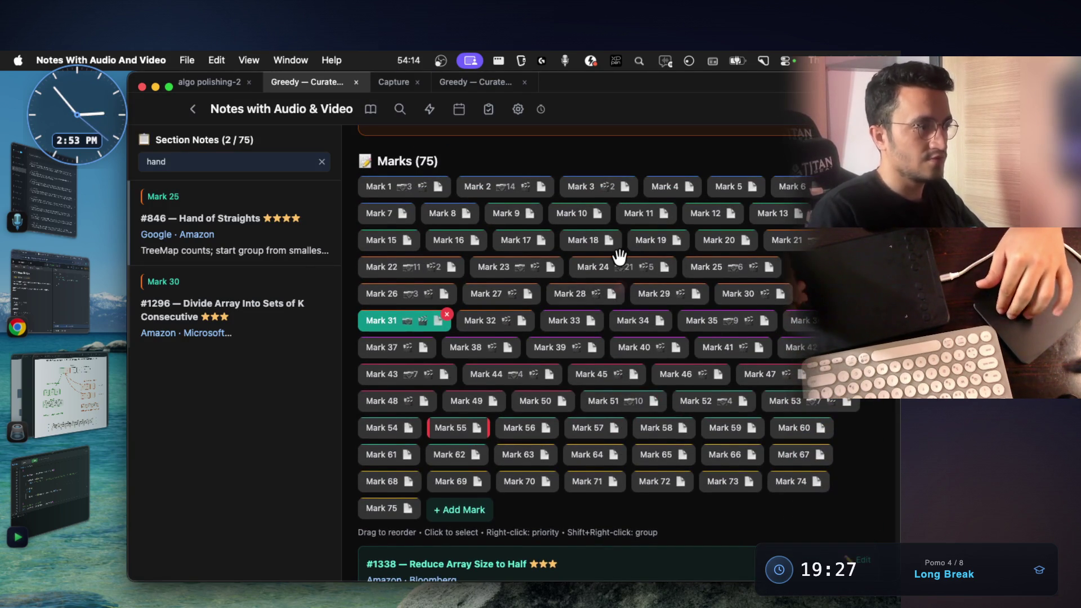
Step: Open the third Hand of Straights drawing via Marks 24 and 25, then switch to the assistant terminal
{"action": "left_click", "coordinate": [665, 270]}
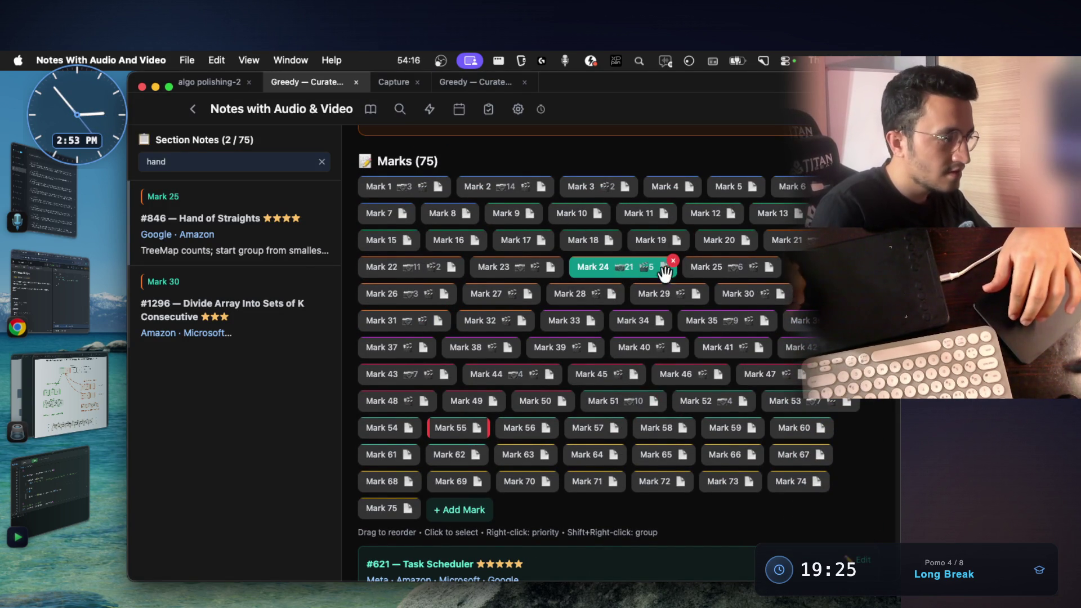
{"action": "left_click", "coordinate": [718, 266]}
{"action": "scroll", "coordinate": [692, 317], "scroll_direction": "down", "scroll_amount": 4}
{"action": "scroll", "coordinate": [670, 338], "scroll_direction": "down", "scroll_amount": 3}
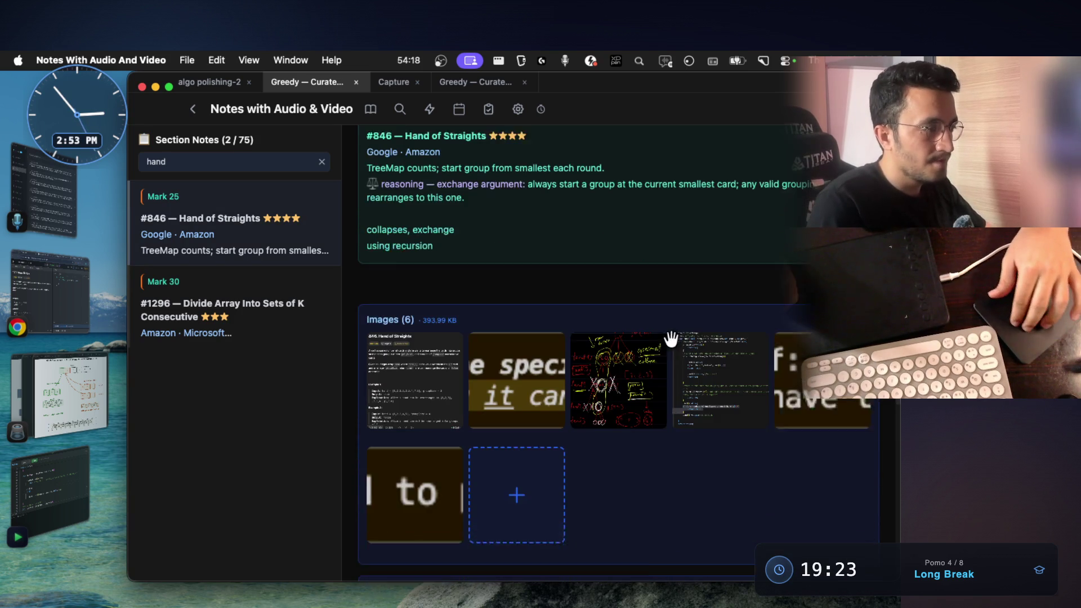
{"action": "left_click", "coordinate": [624, 385]}
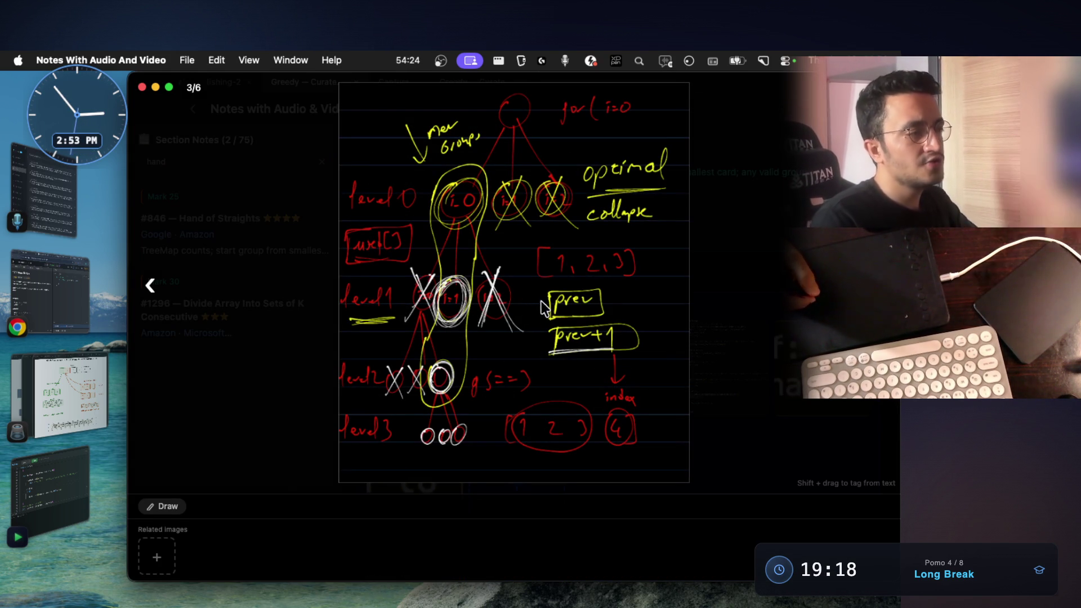
{"action": "scroll", "coordinate": [541, 301], "scroll_direction": "up", "scroll_amount": 2}
{"action": "scroll", "coordinate": [540, 302], "scroll_direction": "up", "scroll_amount": 3}
{"action": "scroll", "coordinate": [541, 301], "scroll_direction": "down", "scroll_amount": 1}
{"action": "scroll", "coordinate": [539, 299], "scroll_direction": "down", "scroll_amount": 2}
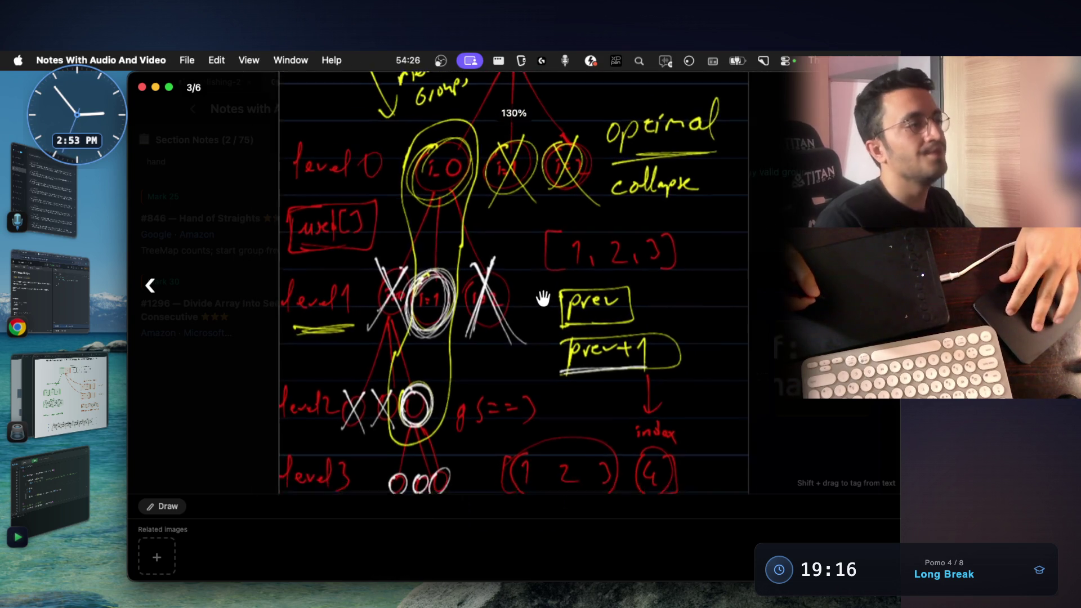
{"action": "scroll", "coordinate": [535, 295], "scroll_direction": "down", "scroll_amount": 1}
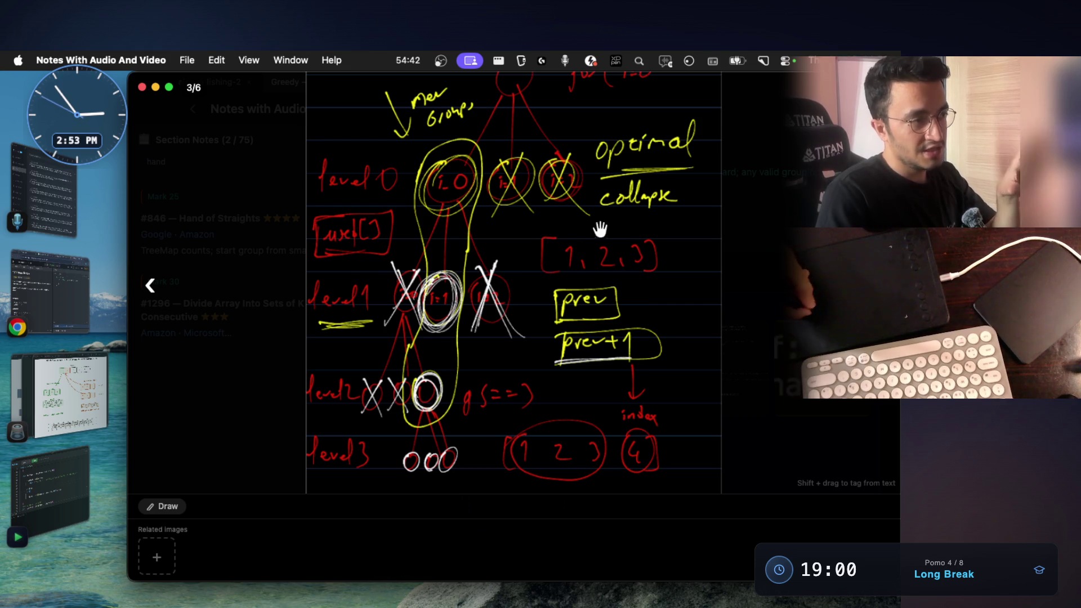
{"action": "scroll", "coordinate": [617, 252], "scroll_direction": "up", "scroll_amount": 3}
{"action": "scroll", "coordinate": [621, 263], "scroll_direction": "down", "scroll_amount": 1}
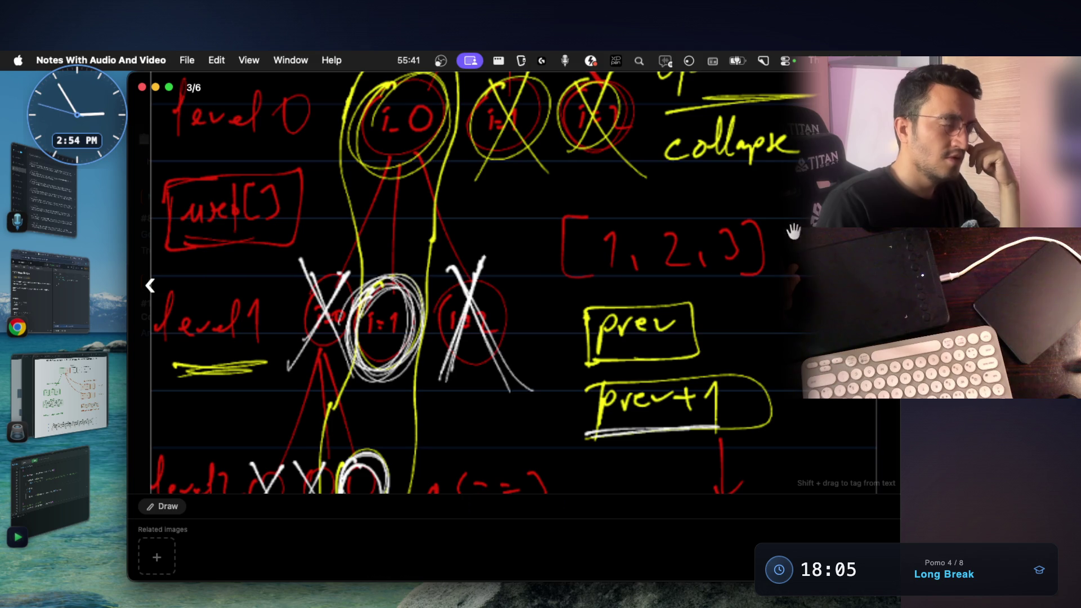
{"action": "key", "text": "super+Tab"}
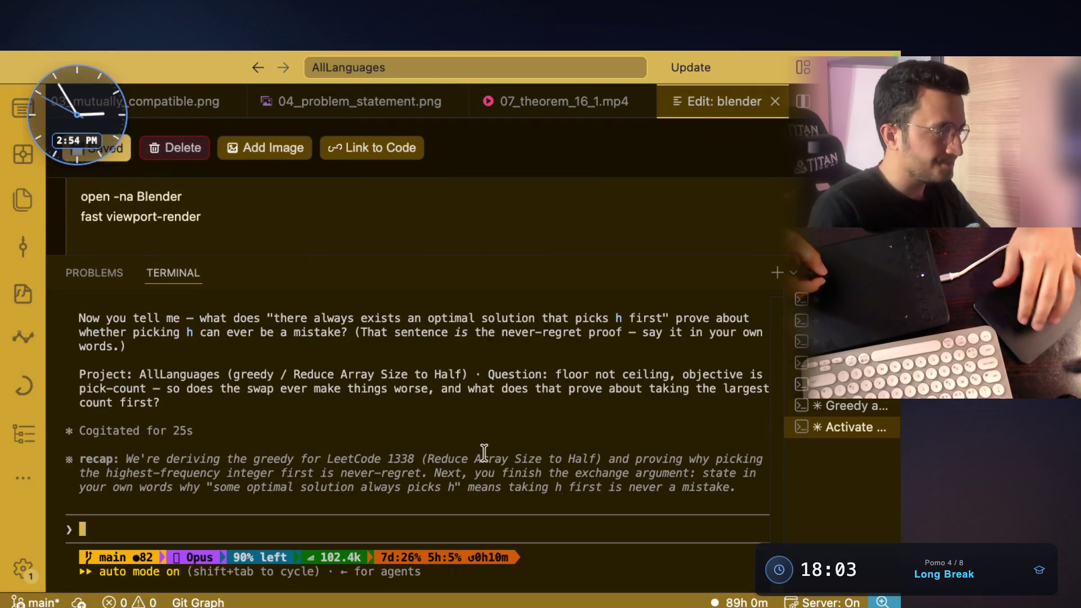
{"action": "scroll", "coordinate": [510, 423], "scroll_direction": "up", "scroll_amount": 2}
{"action": "scroll", "coordinate": [510, 413], "scroll_direction": "up", "scroll_amount": 3}
{"action": "scroll", "coordinate": [511, 422], "scroll_direction": "up", "scroll_amount": 2}
{"action": "scroll", "coordinate": [517, 439], "scroll_direction": "up", "scroll_amount": 1}
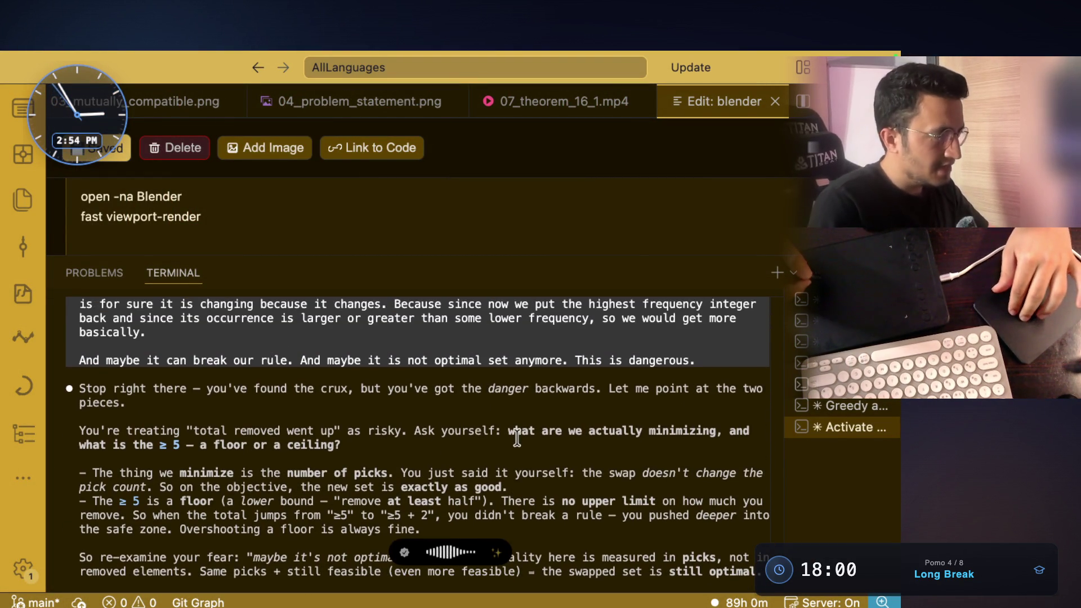
{"action": "left_click_drag", "start_coordinate": [341, 445], "coordinate": [200, 445]}
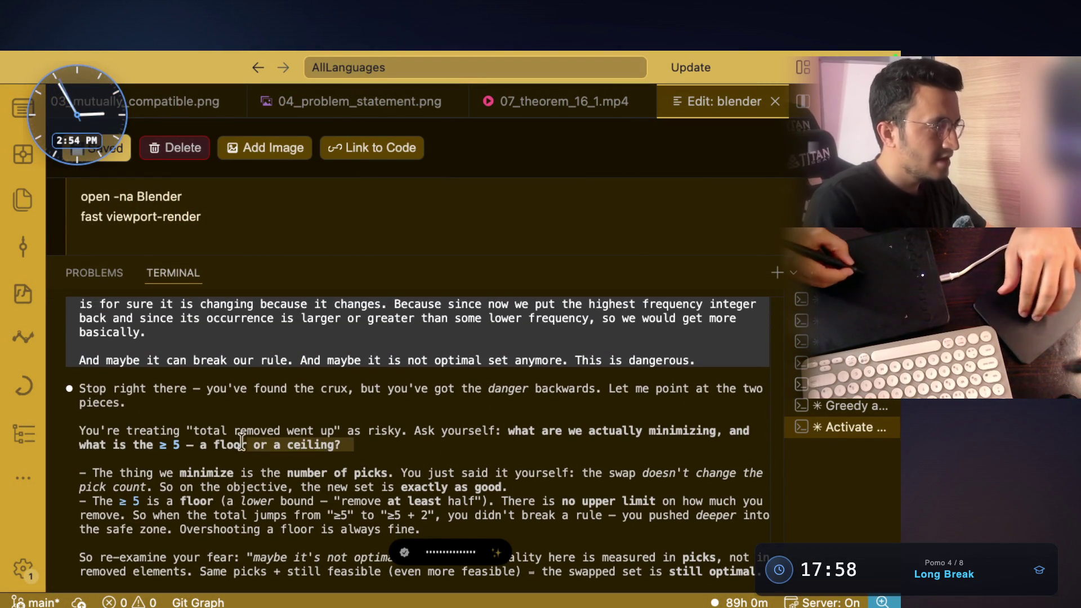
{"action": "key", "text": "super+Tab"}
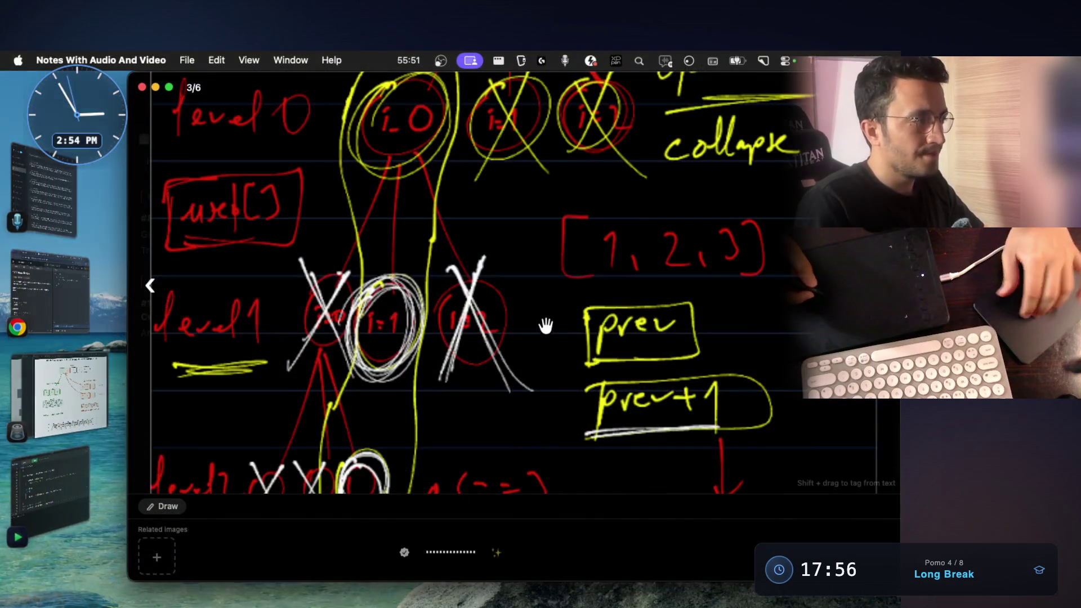
{"action": "scroll", "coordinate": [559, 333], "scroll_direction": "down", "scroll_amount": 3}
{"action": "scroll", "coordinate": [562, 348], "scroll_direction": "down", "scroll_amount": 4}
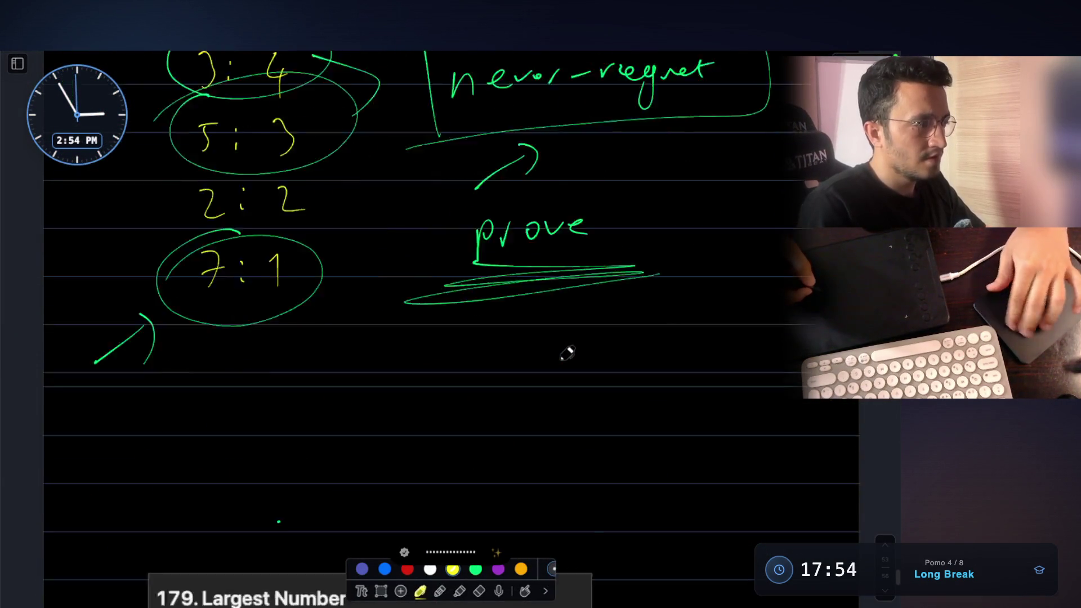
{"action": "scroll", "coordinate": [565, 353], "scroll_direction": "down", "scroll_amount": 5}
{"action": "scroll", "coordinate": [564, 355], "scroll_direction": "down", "scroll_amount": 3}
{"action": "scroll", "coordinate": [564, 355], "scroll_direction": "up", "scroll_amount": 5}
{"action": "scroll", "coordinate": [558, 347], "scroll_direction": "up", "scroll_amount": 2}
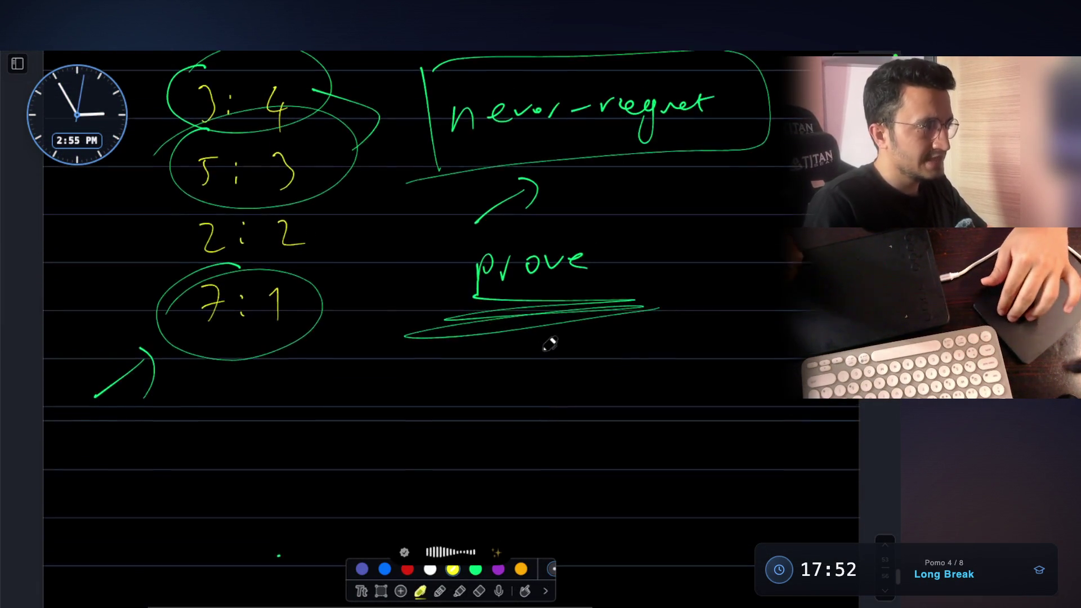
{"action": "scroll", "coordinate": [549, 341], "scroll_direction": "up", "scroll_amount": 1}
{"action": "scroll", "coordinate": [549, 342], "scroll_direction": "down", "scroll_amount": 5}
{"action": "scroll", "coordinate": [549, 342], "scroll_direction": "down", "scroll_amount": 3}
{"action": "scroll", "coordinate": [549, 342], "scroll_direction": "up", "scroll_amount": 1}
{"action": "scroll", "coordinate": [549, 341], "scroll_direction": "up", "scroll_amount": 2}
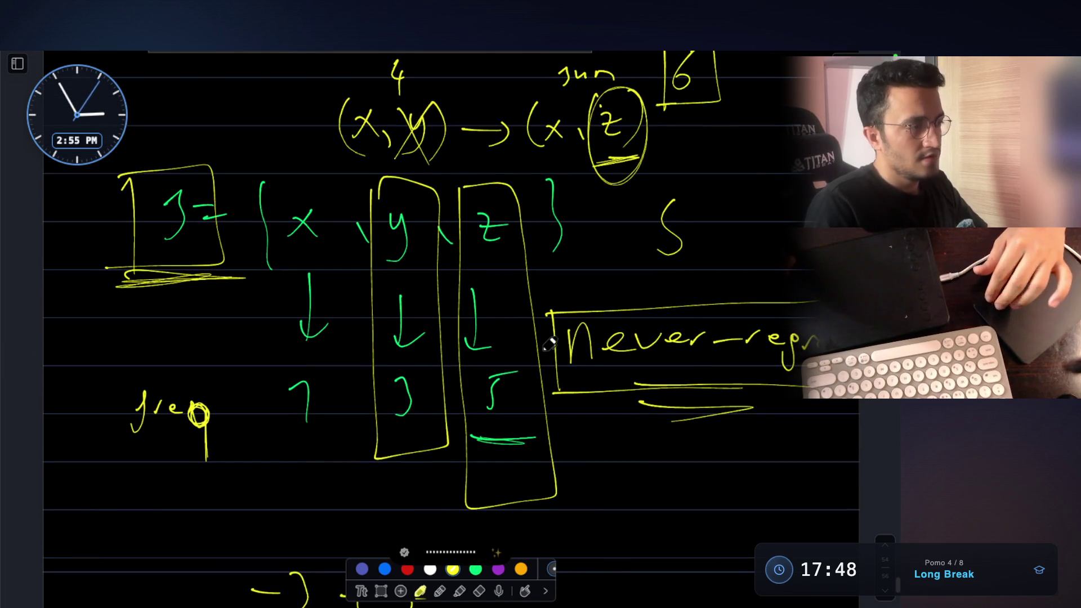
{"action": "scroll", "coordinate": [549, 343], "scroll_direction": "up", "scroll_amount": 2}
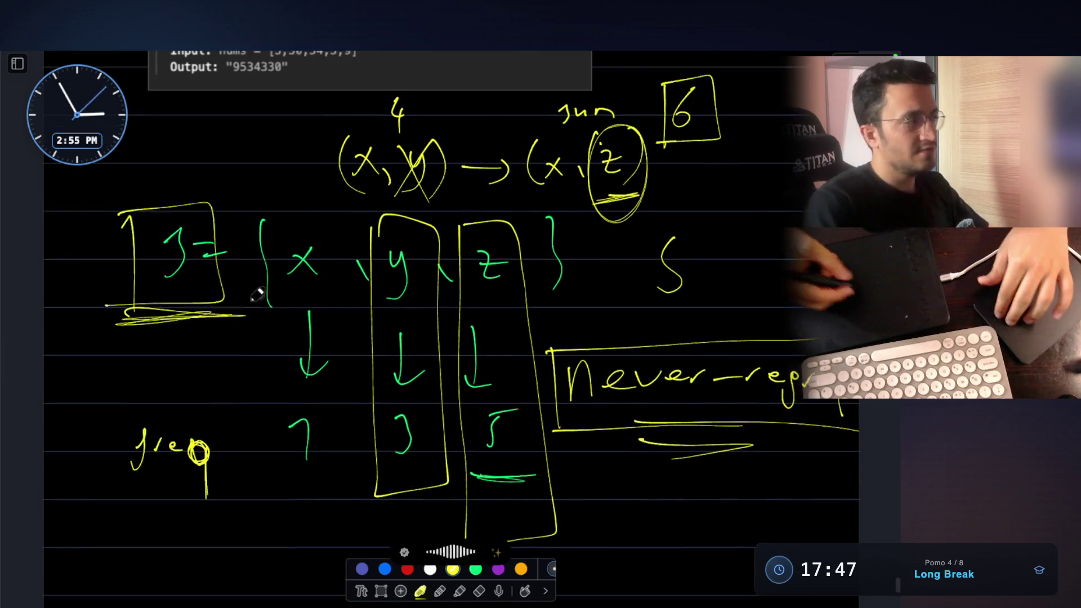
{"action": "scroll", "coordinate": [549, 342], "scroll_direction": "up", "scroll_amount": 1}
{"action": "left_click_drag", "start_coordinate": [93, 196], "coordinate": [127, 188]}
{"action": "mouse_move", "coordinate": [139, 205]}
{"action": "left_mouse_down"}
{"action": "mouse_move", "coordinate": [152, 193]}
{"action": "mouse_move", "coordinate": [202, 211]}
{"action": "left_mouse_up"}
Step: Circle Valid and the word sum, underline the never-regret box, then leave the whiteboard
{"action": "mouse_move", "coordinate": [136, 156]}
{"action": "left_mouse_down"}
{"action": "mouse_move", "coordinate": [203, 238]}
{"action": "mouse_move", "coordinate": [135, 147]}
{"action": "left_mouse_up"}
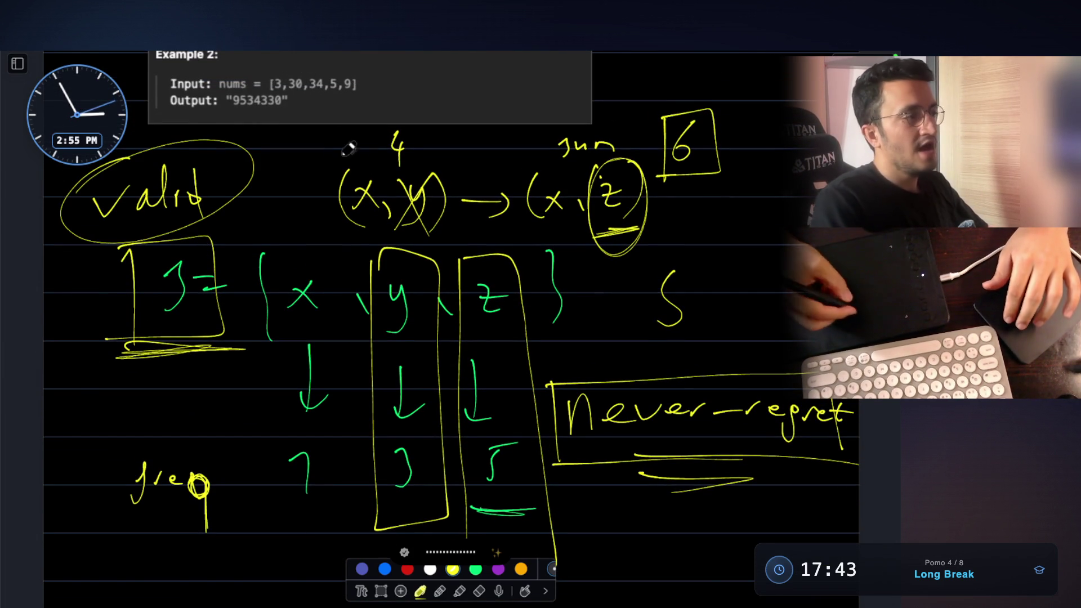
{"action": "scroll", "coordinate": [473, 219], "scroll_direction": "up", "scroll_amount": 3}
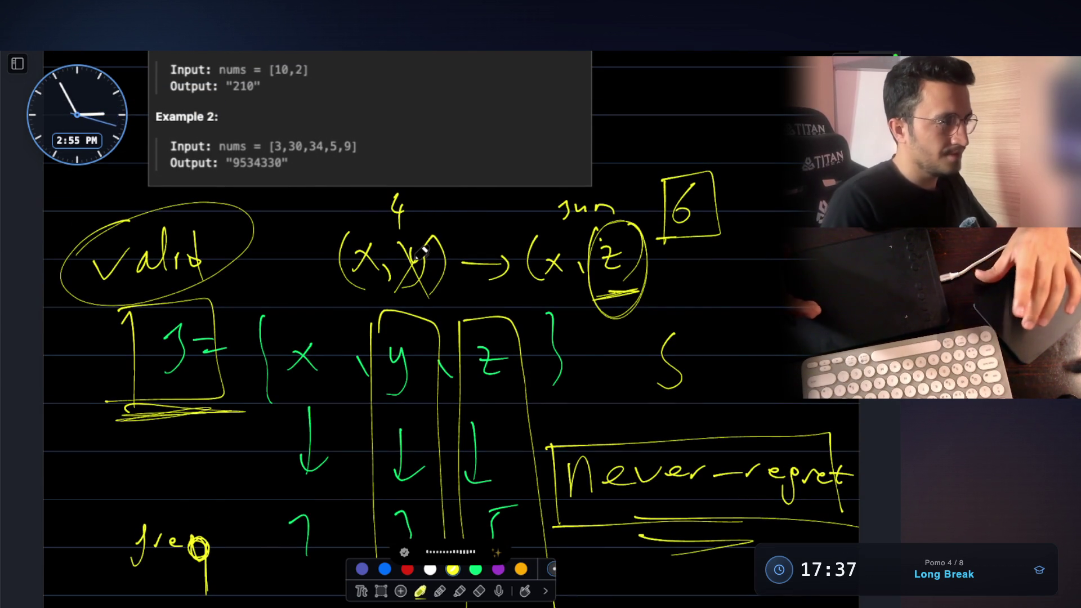
{"action": "scroll", "coordinate": [422, 250], "scroll_direction": "down", "scroll_amount": 4}
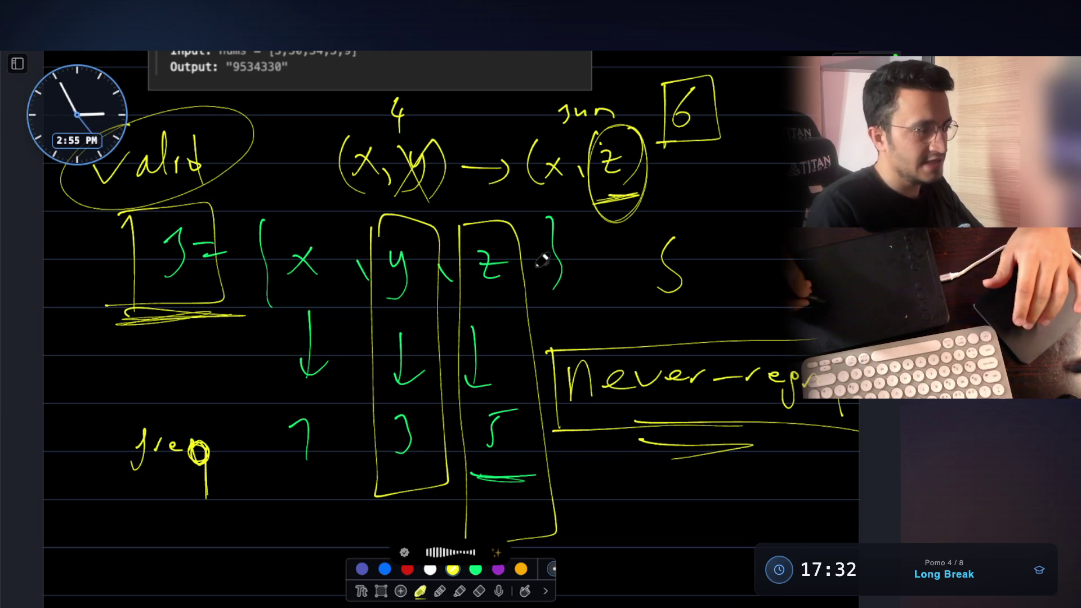
{"action": "scroll", "coordinate": [515, 418], "scroll_direction": "up", "scroll_amount": 1}
{"action": "scroll", "coordinate": [479, 233], "scroll_direction": "up", "scroll_amount": 1}
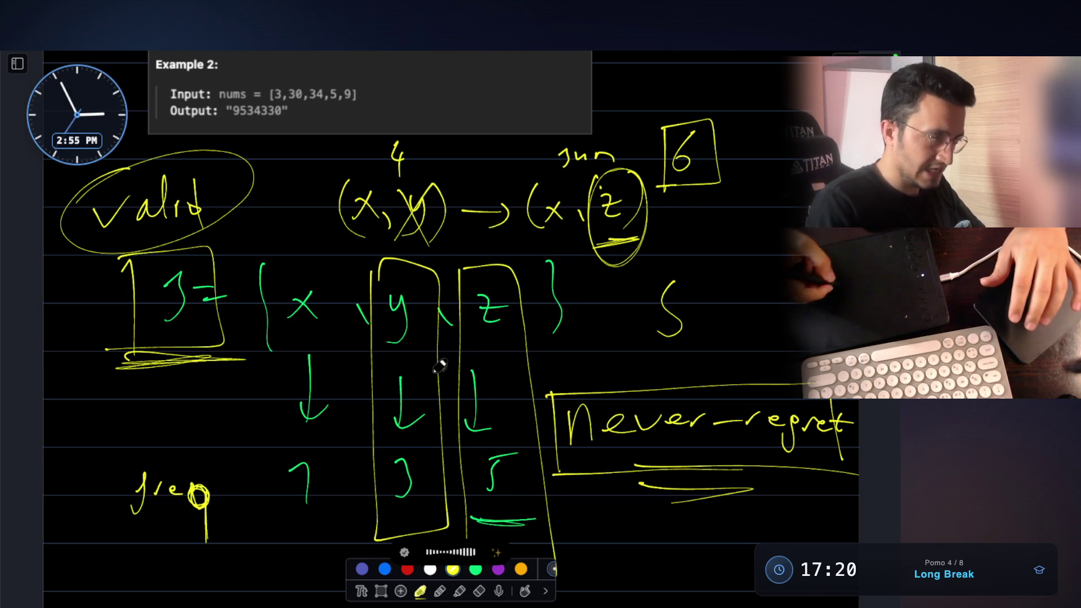
{"action": "scroll", "coordinate": [586, 247], "scroll_direction": "up", "scroll_amount": 2}
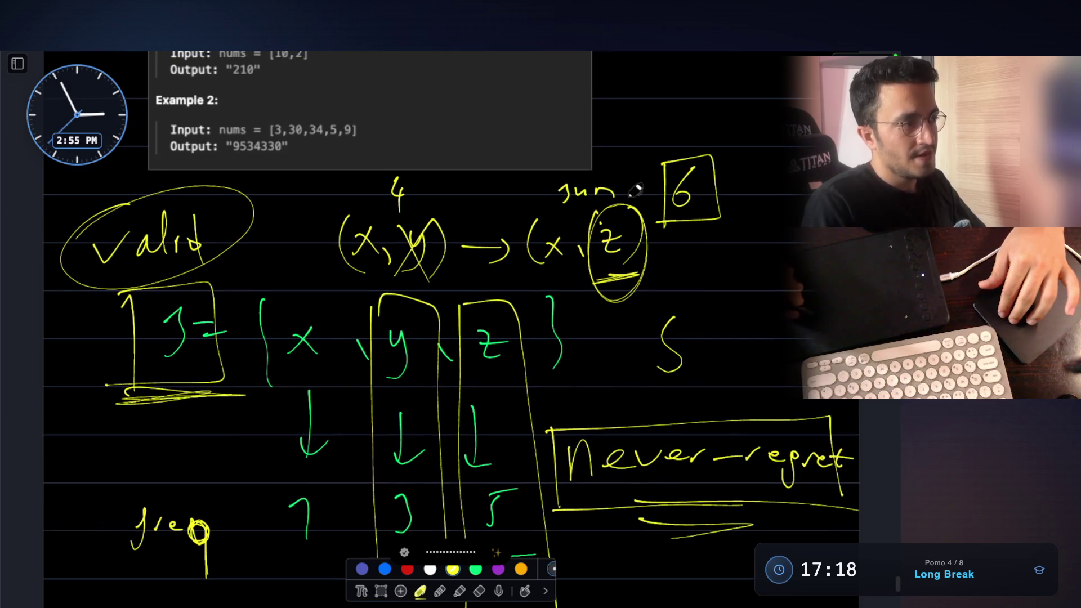
{"action": "left_click_drag", "start_coordinate": [597, 168], "coordinate": [534, 189]}
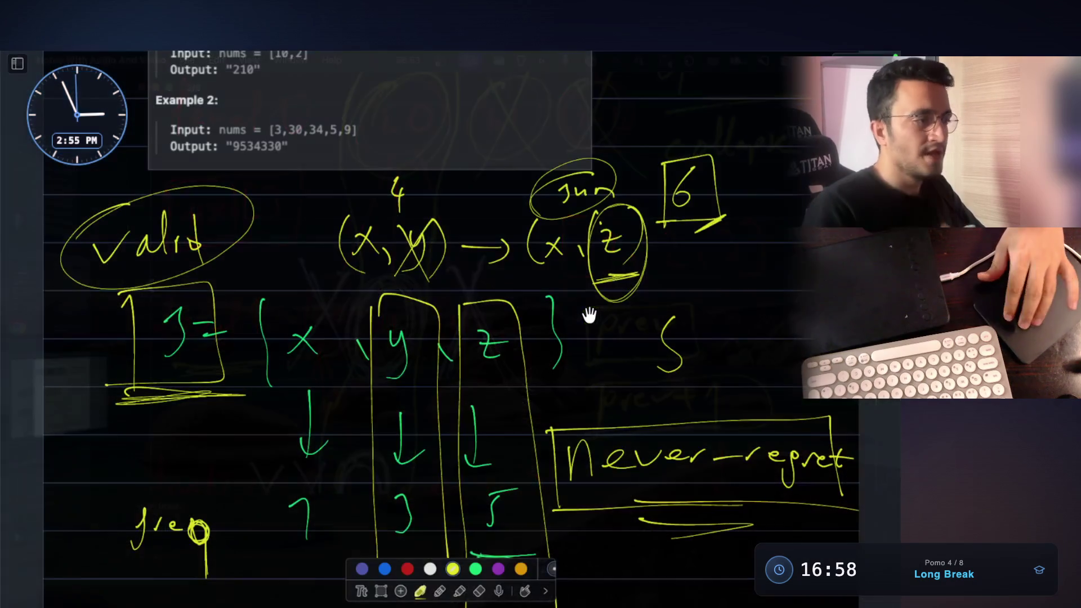
{"action": "scroll", "coordinate": [682, 272], "scroll_direction": "down", "scroll_amount": 3}
{"action": "scroll", "coordinate": [642, 273], "scroll_direction": "down", "scroll_amount": 1}
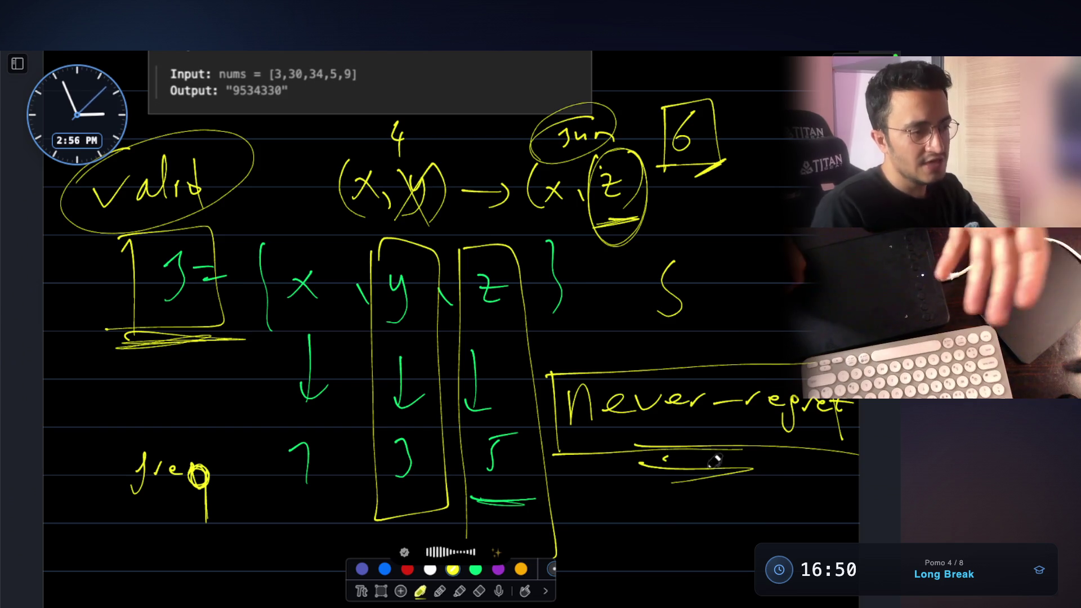
{"action": "left_click_drag", "start_coordinate": [666, 461], "coordinate": [718, 470]}
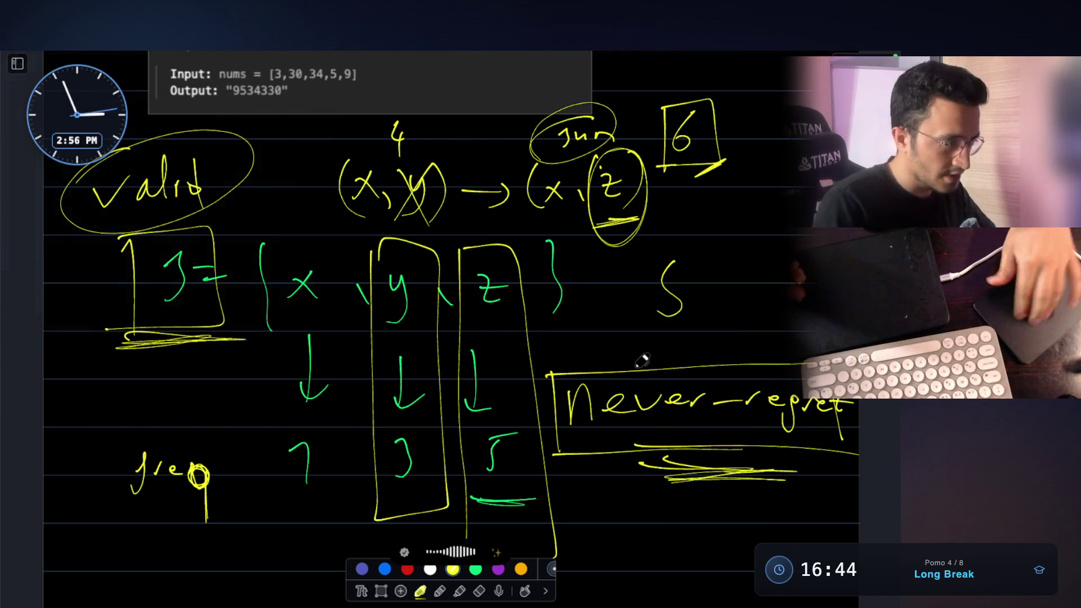
{"action": "key", "text": "Escape"}
{"action": "key", "text": "Escape"}
{"action": "scroll", "coordinate": [476, 504], "scroll_direction": "down", "scroll_amount": 10}
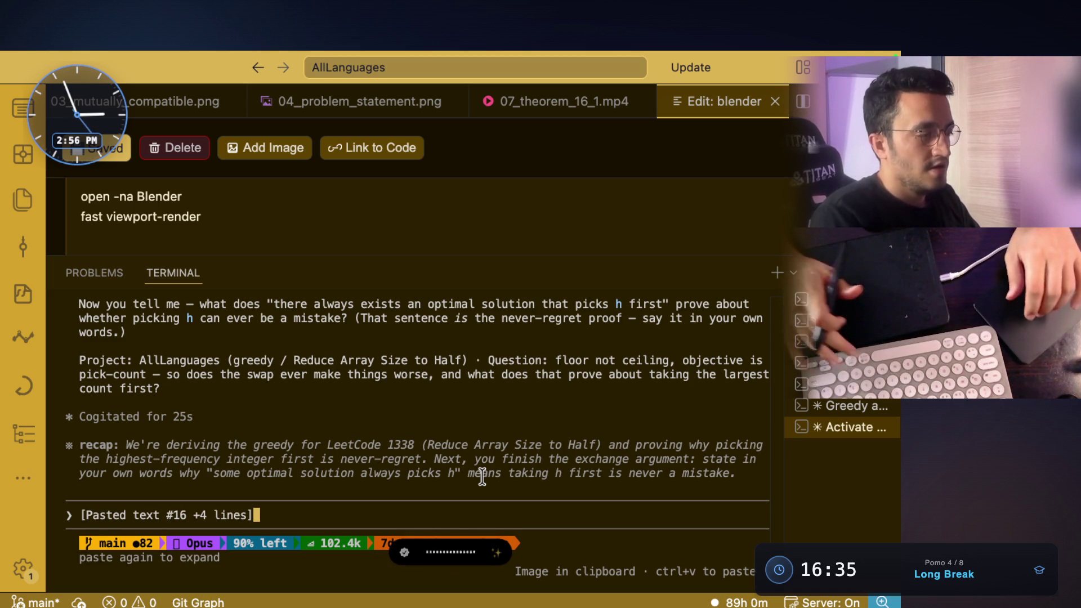
Step: Cycle through the whiteboard back to the notes app's recursion-tree drawing
{"action": "key", "text": "super+Tab"}
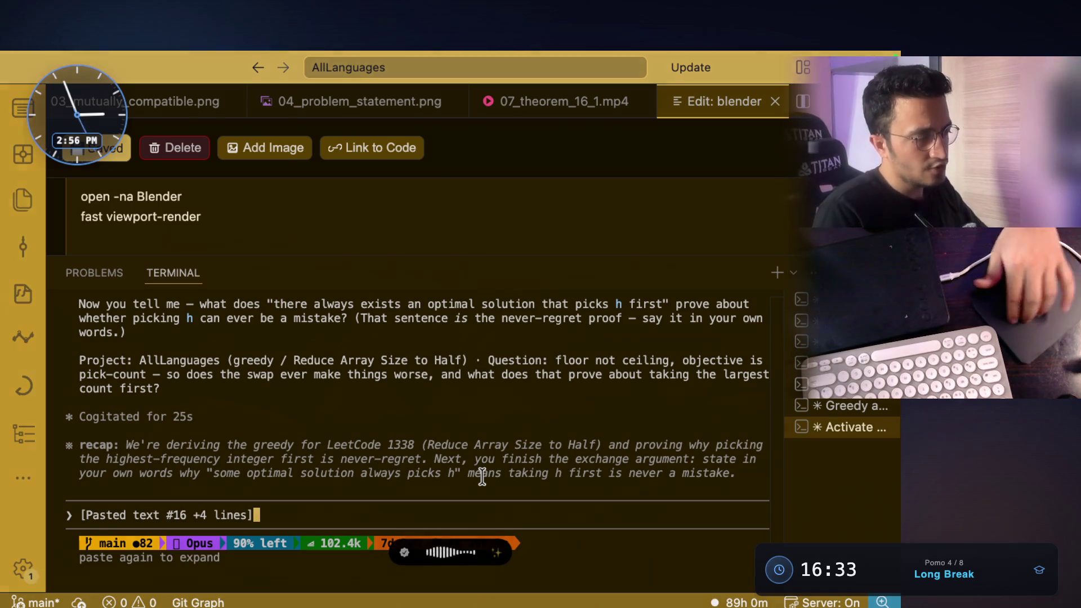
{"action": "key", "text": "super+Tab"}
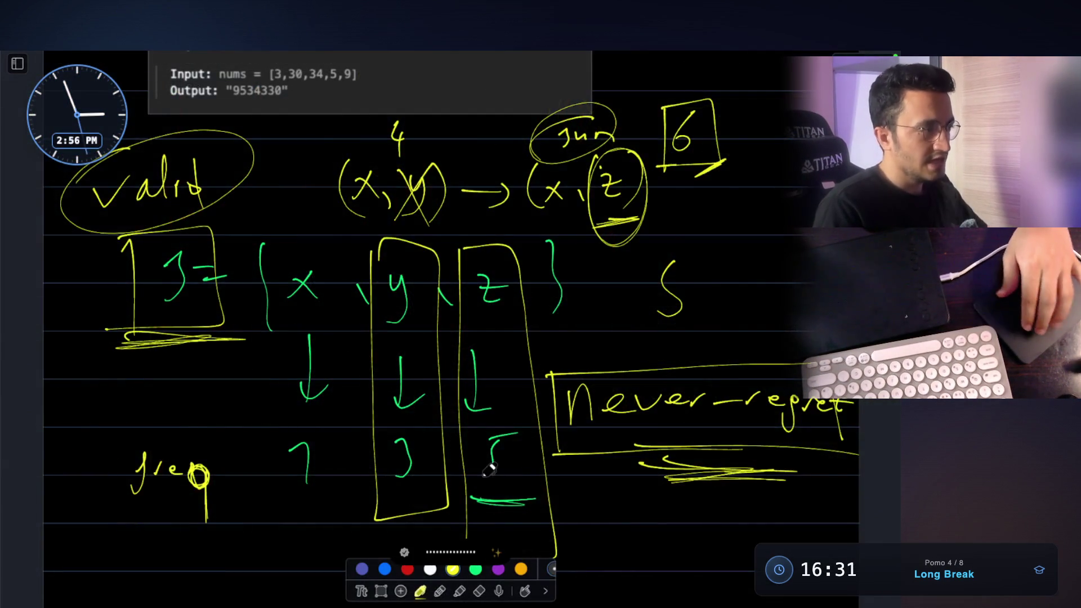
{"action": "scroll", "coordinate": [490, 470], "scroll_direction": "up", "scroll_amount": 2}
{"action": "scroll", "coordinate": [491, 469], "scroll_direction": "up", "scroll_amount": 4}
{"action": "scroll", "coordinate": [490, 470], "scroll_direction": "up", "scroll_amount": 5}
{"action": "scroll", "coordinate": [491, 469], "scroll_direction": "up", "scroll_amount": 1}
{"action": "scroll", "coordinate": [490, 470], "scroll_direction": "up", "scroll_amount": 1}
{"action": "scroll", "coordinate": [490, 470], "scroll_direction": "up", "scroll_amount": 4}
{"action": "scroll", "coordinate": [490, 469], "scroll_direction": "up", "scroll_amount": 4}
{"action": "scroll", "coordinate": [490, 469], "scroll_direction": "up", "scroll_amount": 2}
{"action": "key", "text": "super+Tab"}
{"action": "scroll", "coordinate": [551, 296], "scroll_direction": "up", "scroll_amount": 2}
{"action": "scroll", "coordinate": [550, 282], "scroll_direction": "up", "scroll_amount": 2}
{"action": "scroll", "coordinate": [551, 283], "scroll_direction": "down", "scroll_amount": 2}
{"action": "scroll", "coordinate": [532, 295], "scroll_direction": "down", "scroll_amount": 3}
{"action": "scroll", "coordinate": [537, 306], "scroll_direction": "down", "scroll_amount": 2}
{"action": "scroll", "coordinate": [538, 307], "scroll_direction": "down", "scroll_amount": 2}
{"action": "scroll", "coordinate": [532, 313], "scroll_direction": "down", "scroll_amount": 2}
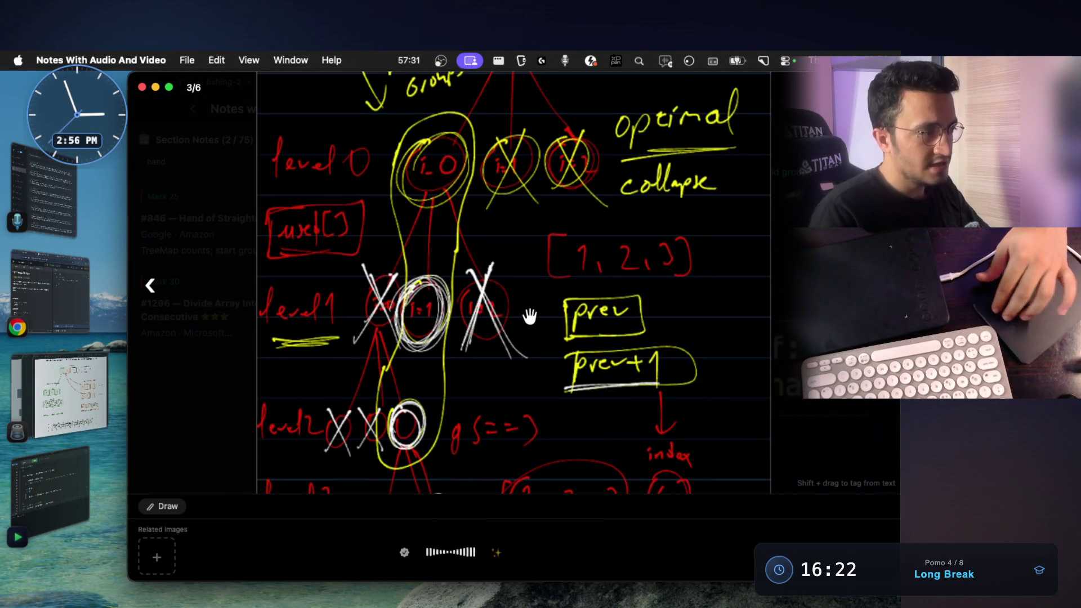
{"action": "scroll", "coordinate": [529, 317], "scroll_direction": "down", "scroll_amount": 2}
{"action": "scroll", "coordinate": [530, 317], "scroll_direction": "up", "scroll_amount": 1}
{"action": "scroll", "coordinate": [530, 317], "scroll_direction": "up", "scroll_amount": 1}
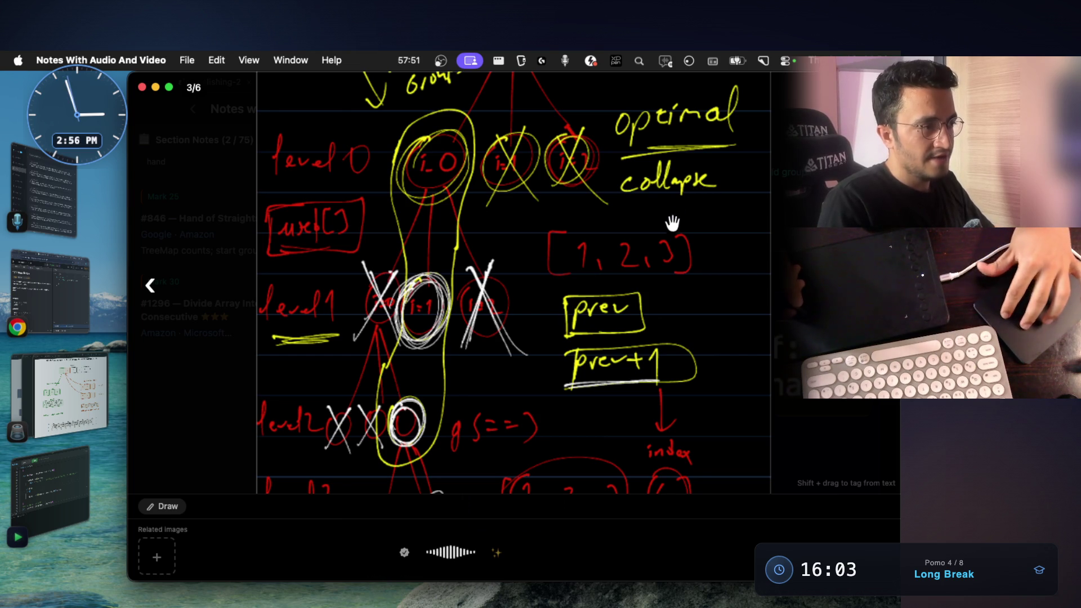
{"action": "scroll", "coordinate": [644, 272], "scroll_direction": "up", "scroll_amount": 3}
{"action": "scroll", "coordinate": [643, 272], "scroll_direction": "up", "scroll_amount": 2}
{"action": "scroll", "coordinate": [643, 273], "scroll_direction": "down", "scroll_amount": 1}
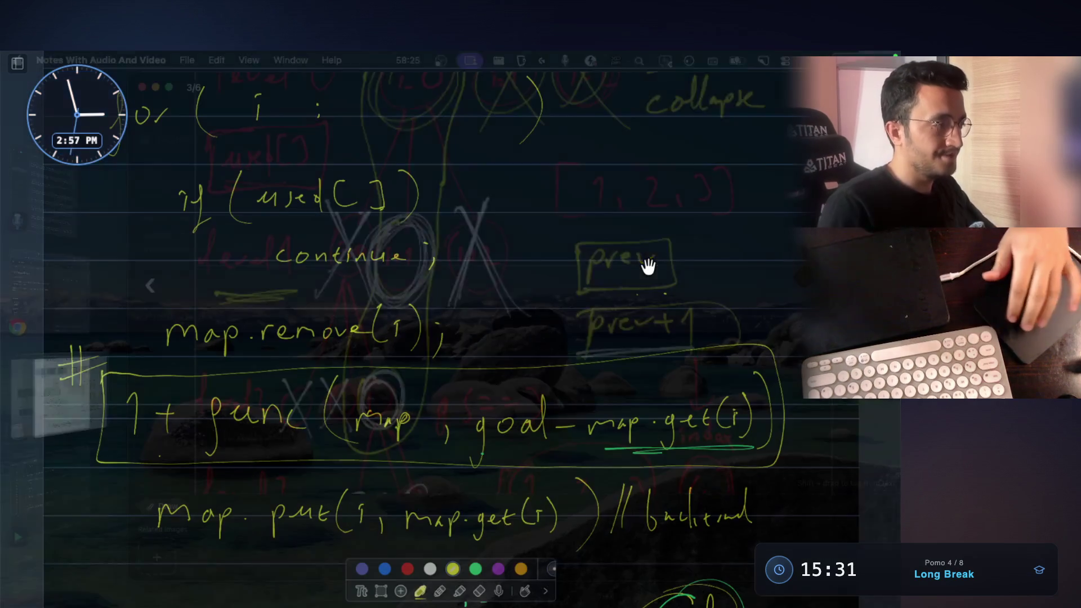
{"action": "scroll", "coordinate": [625, 275], "scroll_direction": "up", "scroll_amount": 2}
{"action": "scroll", "coordinate": [591, 279], "scroll_direction": "up", "scroll_amount": 4}
{"action": "scroll", "coordinate": [559, 286], "scroll_direction": "up", "scroll_amount": 4}
{"action": "scroll", "coordinate": [560, 287], "scroll_direction": "up", "scroll_amount": 5}
{"action": "scroll", "coordinate": [560, 285], "scroll_direction": "up", "scroll_amount": 3}
{"action": "scroll", "coordinate": [560, 284], "scroll_direction": "up", "scroll_amount": 3}
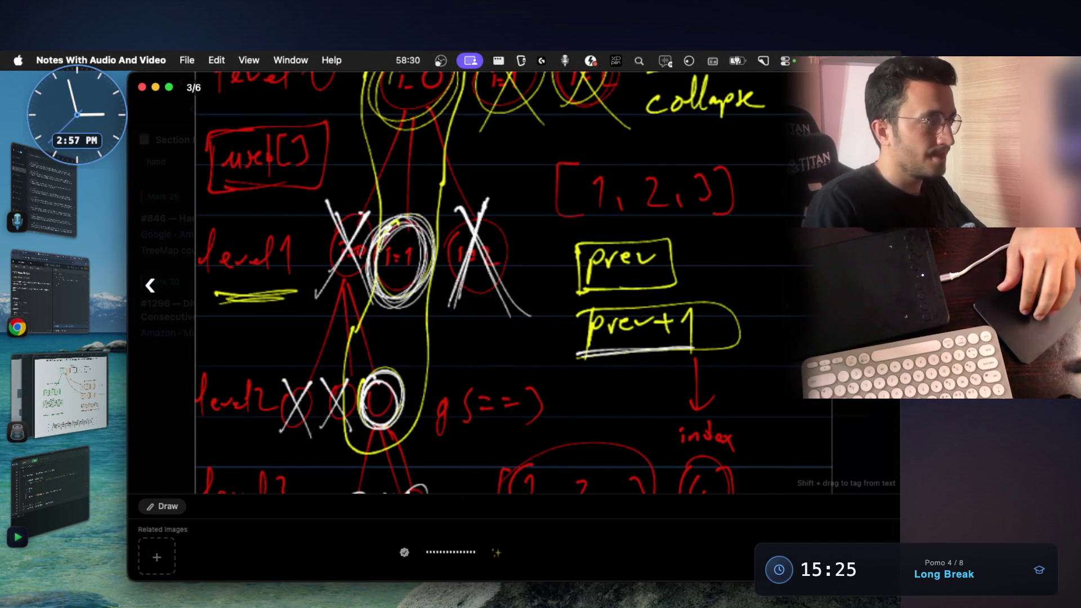
Step: Bring the Chrome window with LeetCode 179 Largest Number to the front
{"action": "left_click", "coordinate": [75, 307]}
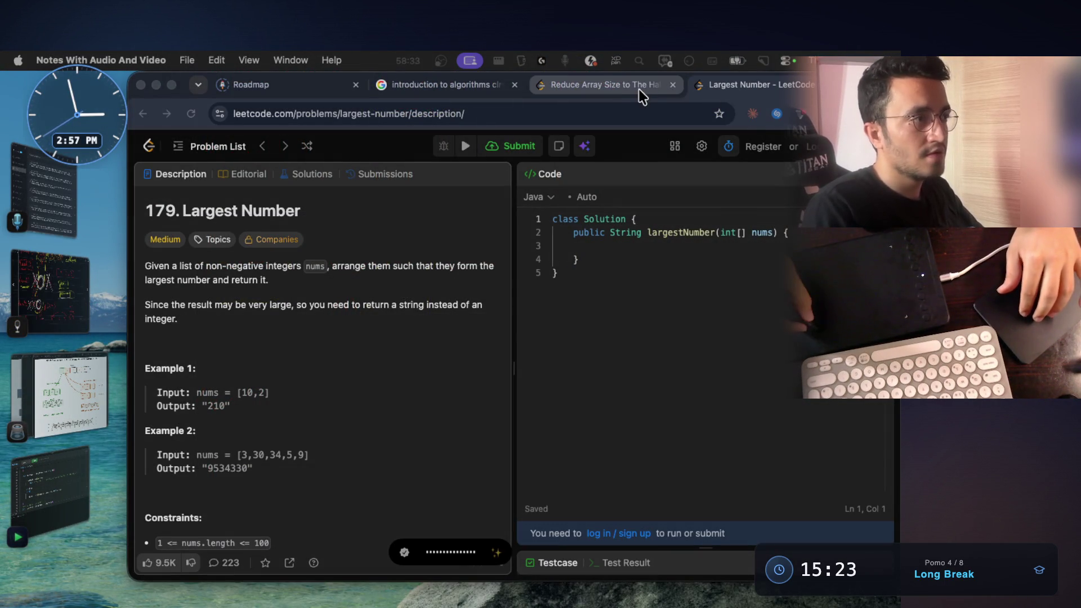
Step: Read the Reduce Array Size to The Half problem, then return to the recursion-tree notes
{"action": "left_click", "coordinate": [640, 88]}
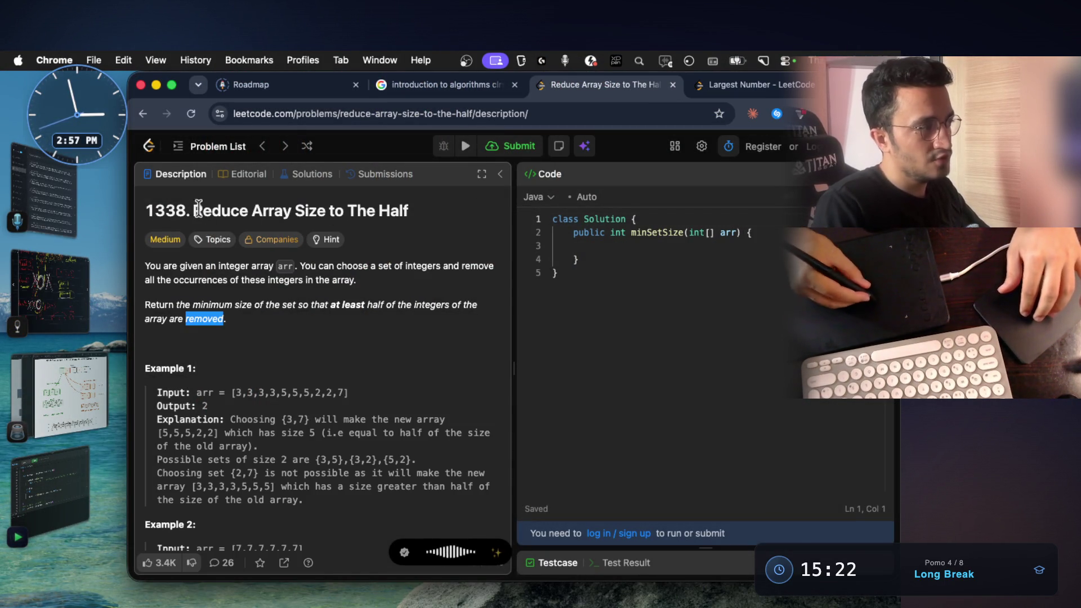
{"action": "scroll", "coordinate": [421, 293], "scroll_direction": "down", "scroll_amount": 2}
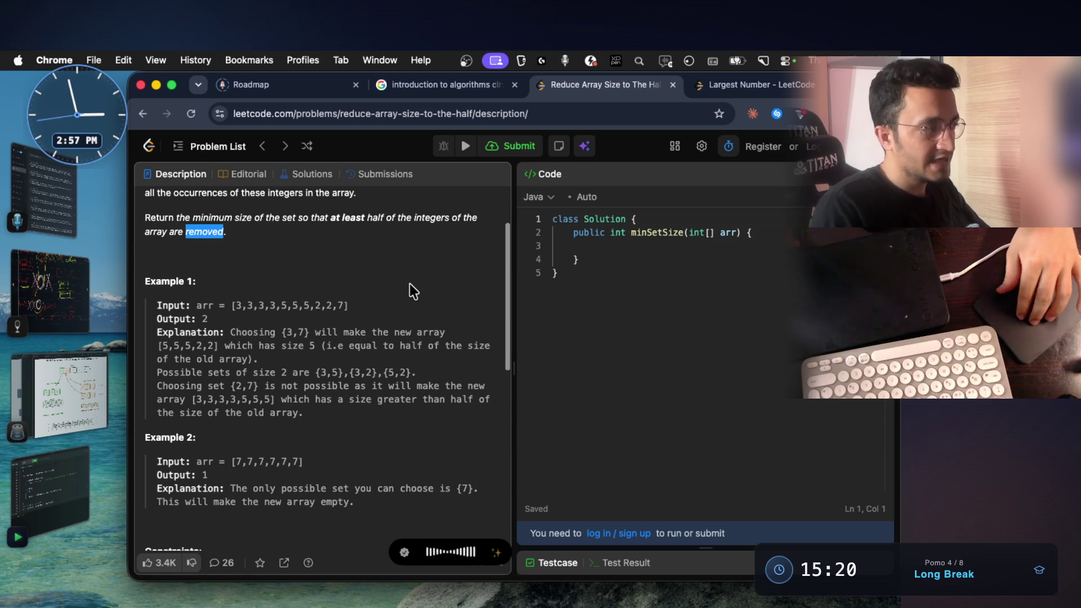
{"action": "scroll", "coordinate": [409, 284], "scroll_direction": "up", "scroll_amount": 1}
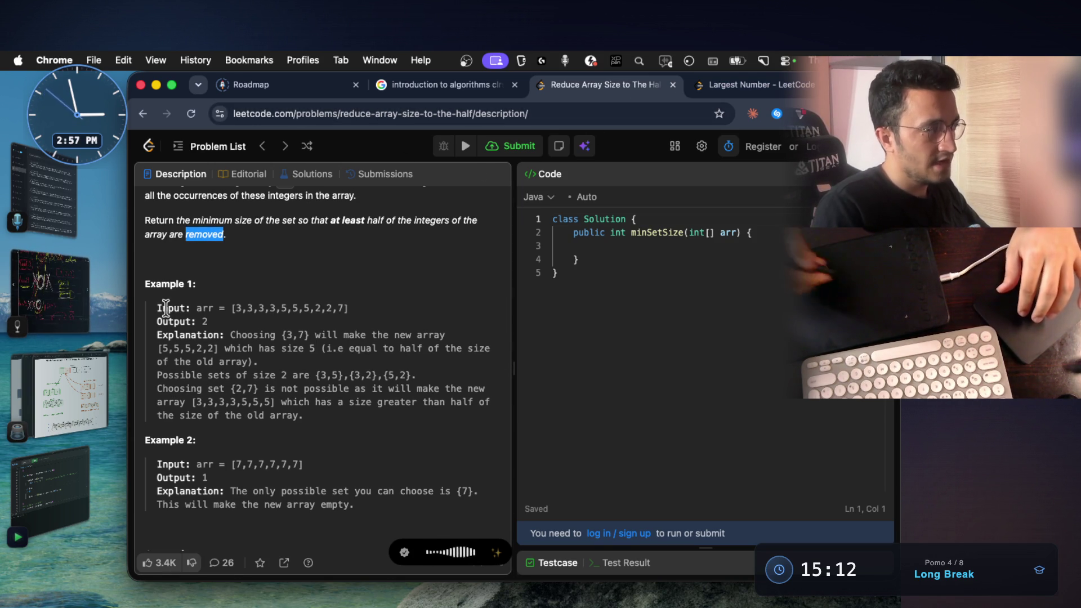
{"action": "left_click", "coordinate": [50, 291]}
{"action": "scroll", "coordinate": [476, 246], "scroll_direction": "down", "scroll_amount": 1}
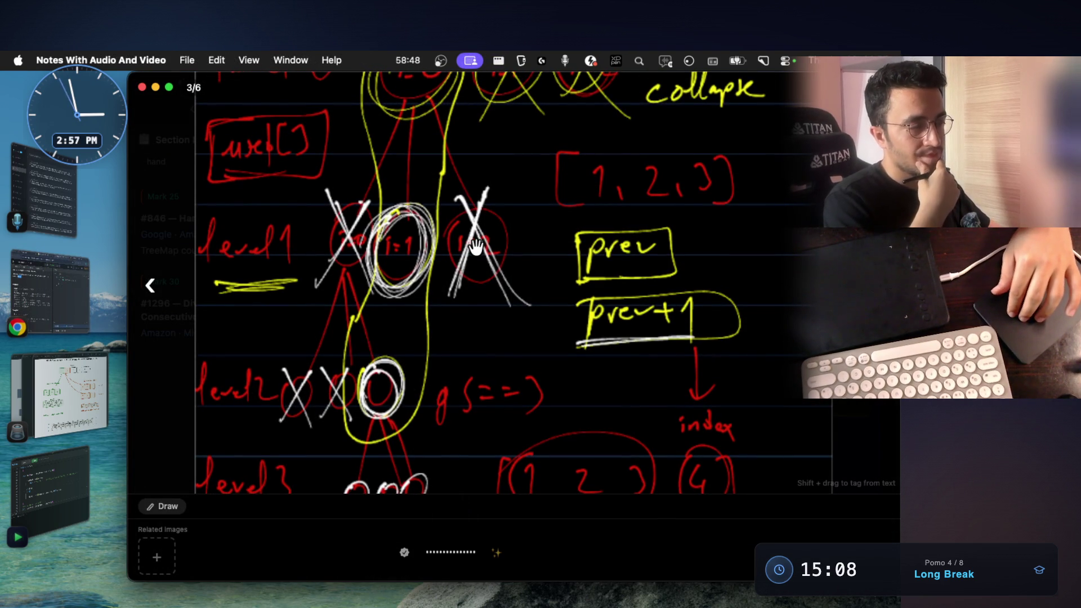
{"action": "scroll", "coordinate": [475, 246], "scroll_direction": "up", "scroll_amount": 1}
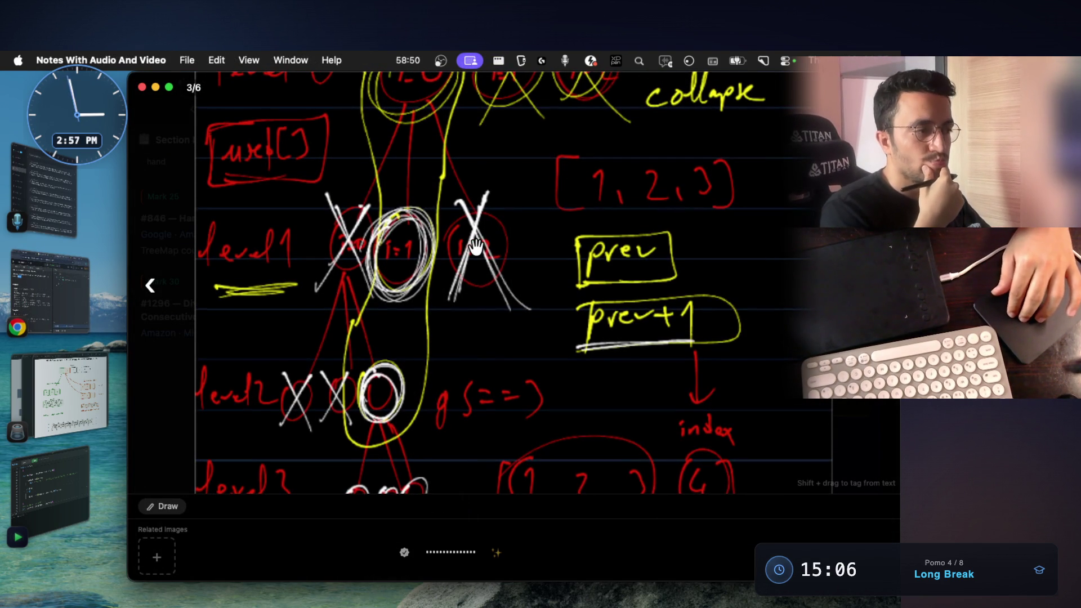
{"action": "scroll", "coordinate": [475, 245], "scroll_direction": "down", "scroll_amount": 3}
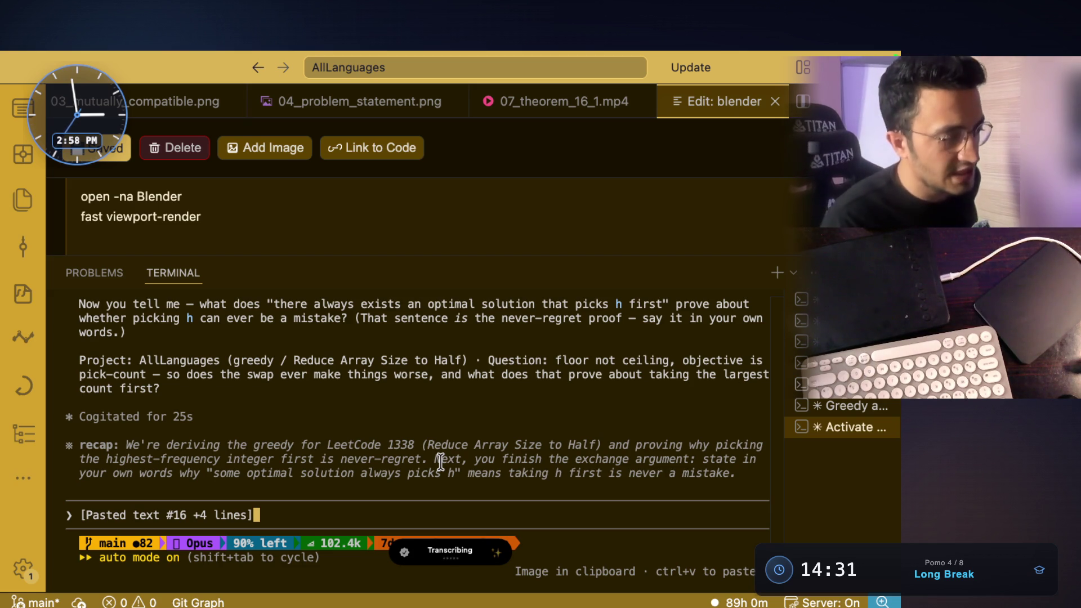
Step: Submit the never-regret greedy question, glance at the tree notes, and return to the terminal
{"action": "key", "text": "Return"}
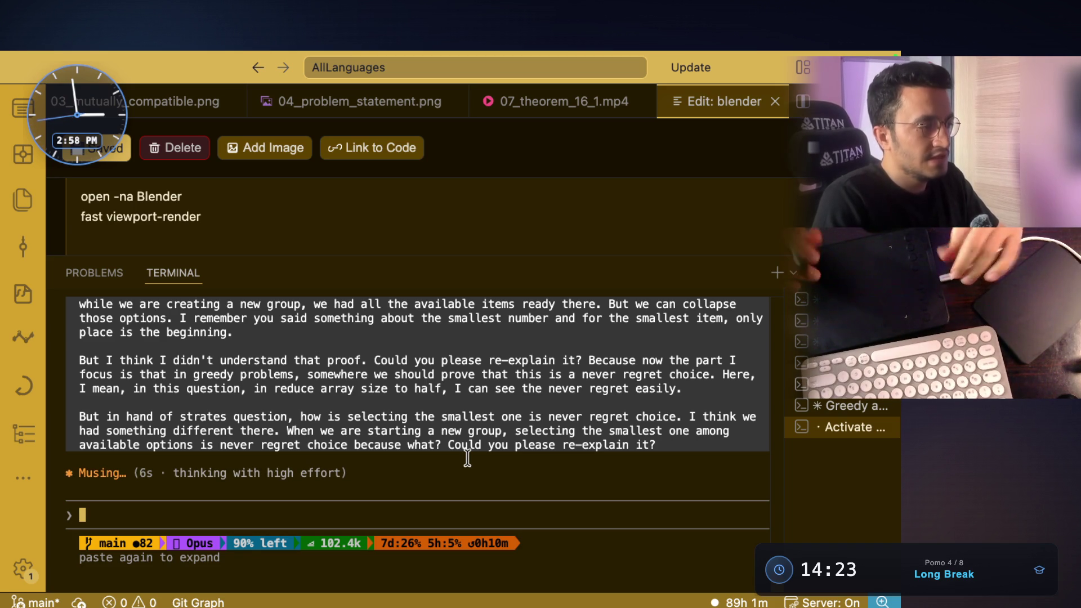
{"action": "key", "text": "ctrl+Left"}
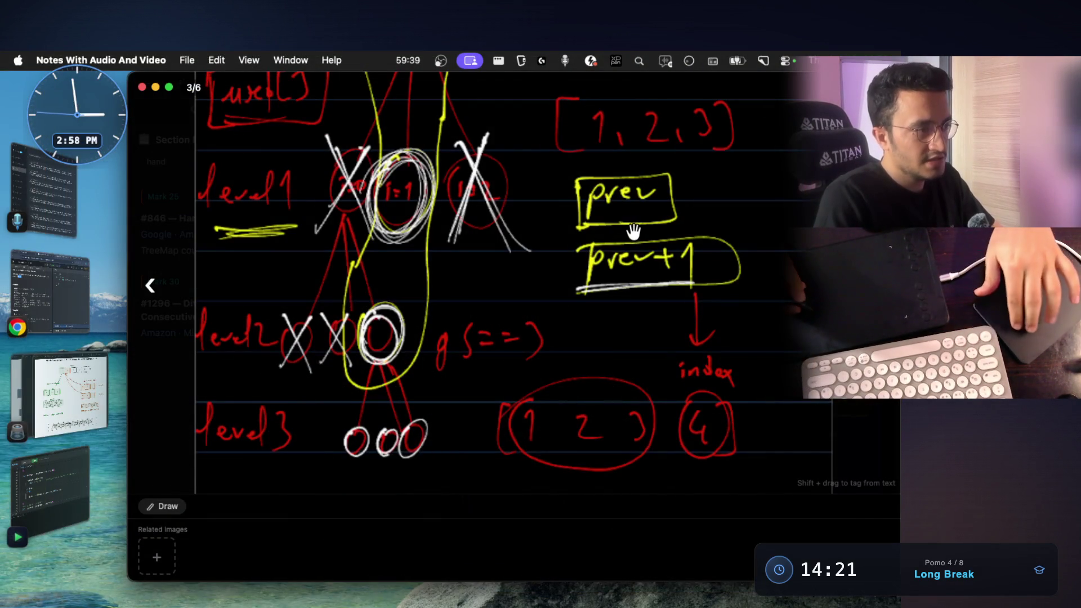
{"action": "scroll", "coordinate": [633, 231], "scroll_direction": "up", "scroll_amount": 1}
{"action": "scroll", "coordinate": [633, 231], "scroll_direction": "up", "scroll_amount": 2}
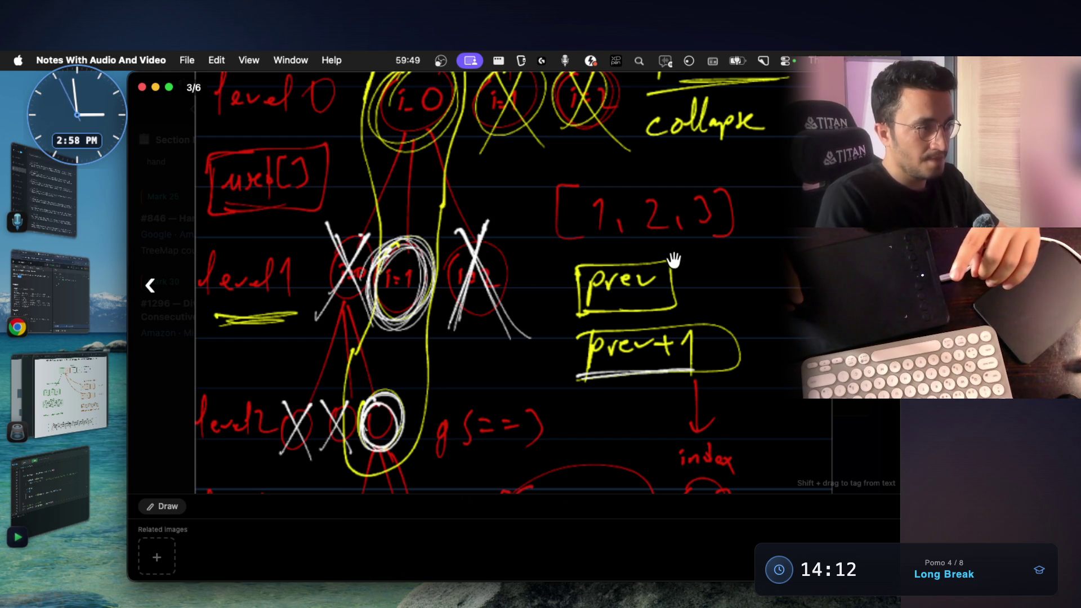
{"action": "key", "text": "super+Tab"}
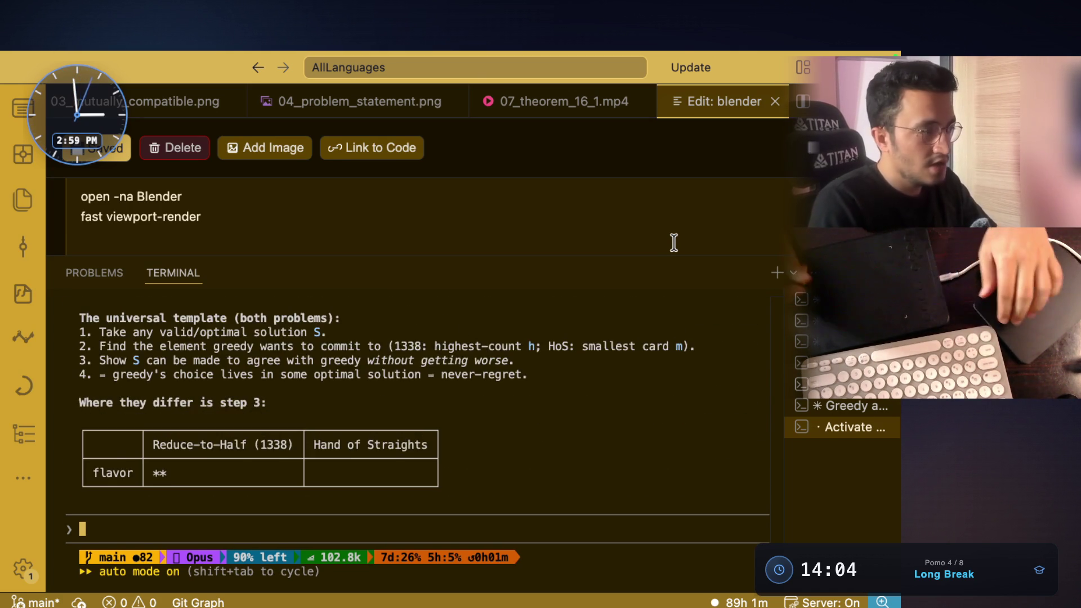
{"action": "scroll", "coordinate": [413, 374], "scroll_direction": "up", "scroll_amount": 5}
{"action": "scroll", "coordinate": [400, 369], "scroll_direction": "up", "scroll_amount": 5}
{"action": "scroll", "coordinate": [405, 372], "scroll_direction": "up", "scroll_amount": 3}
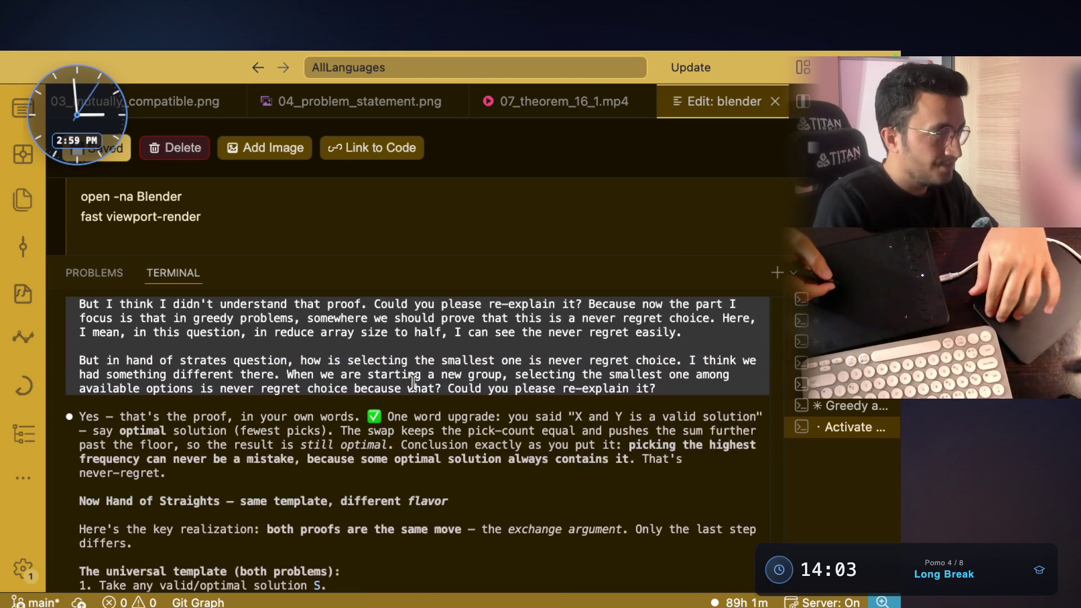
{"action": "scroll", "coordinate": [372, 359], "scroll_direction": "down", "scroll_amount": 1}
{"action": "left_click_drag", "start_coordinate": [167, 403], "coordinate": [250, 398]}
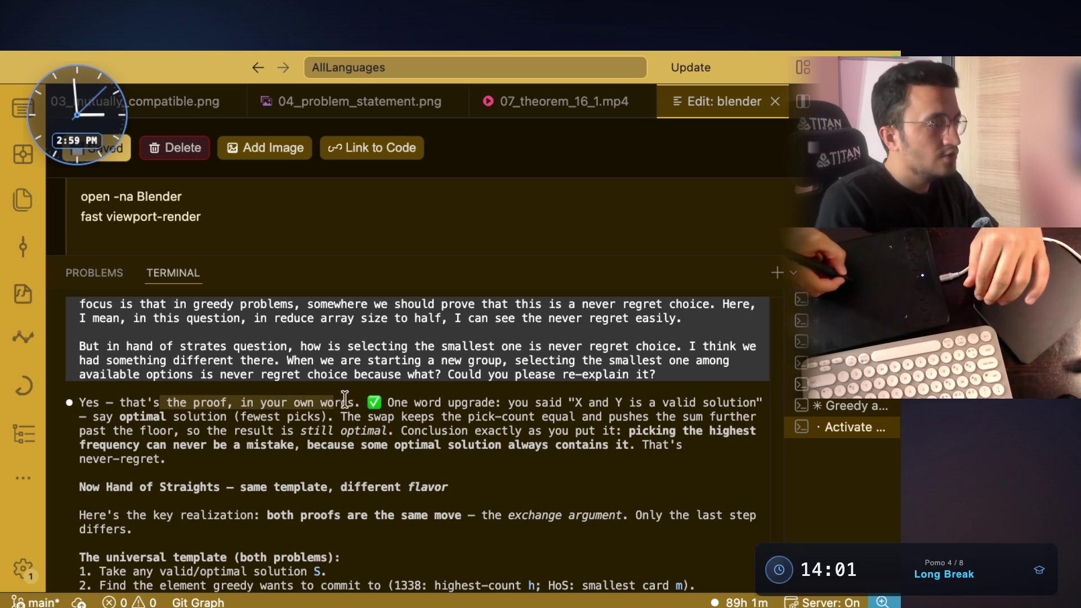
{"action": "left_click_drag", "start_coordinate": [388, 403], "coordinate": [725, 402]}
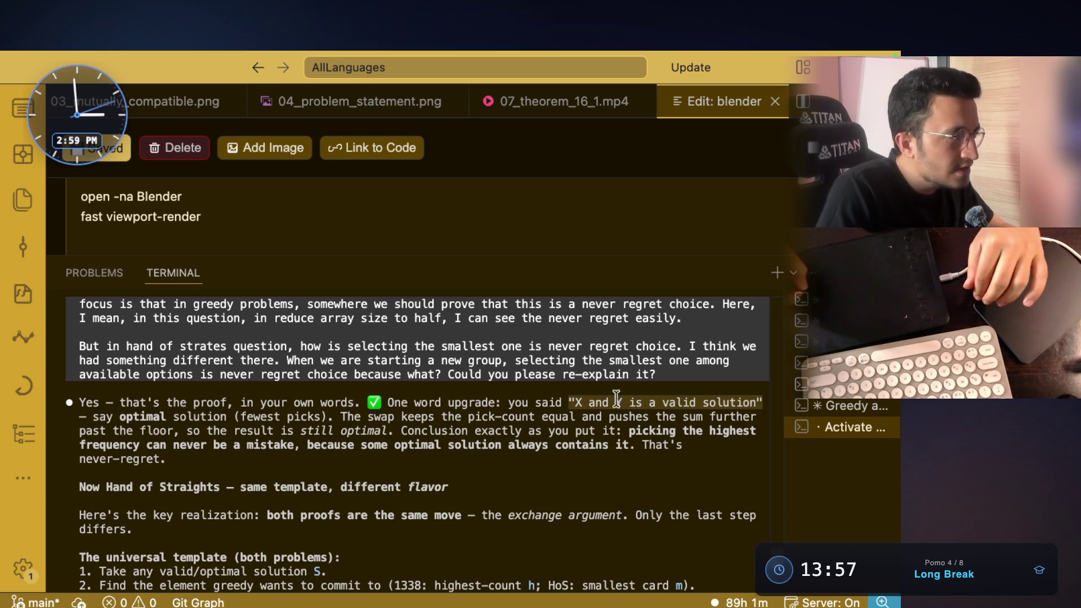
{"action": "left_click", "coordinate": [156, 414]}
{"action": "left_click_drag", "start_coordinate": [239, 416], "coordinate": [306, 420]}
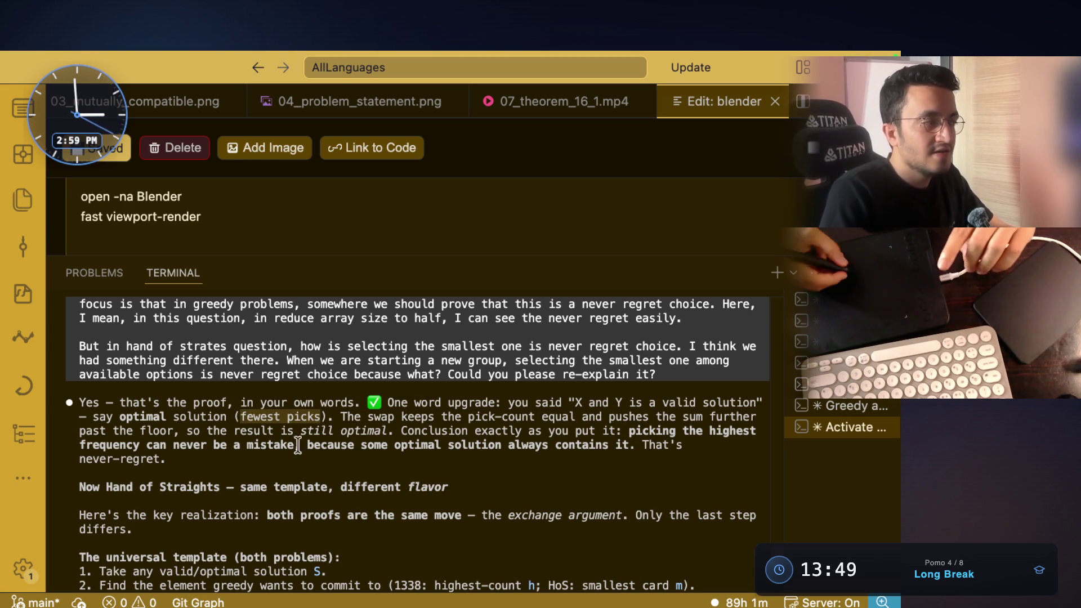
{"action": "left_click", "coordinate": [285, 416]}
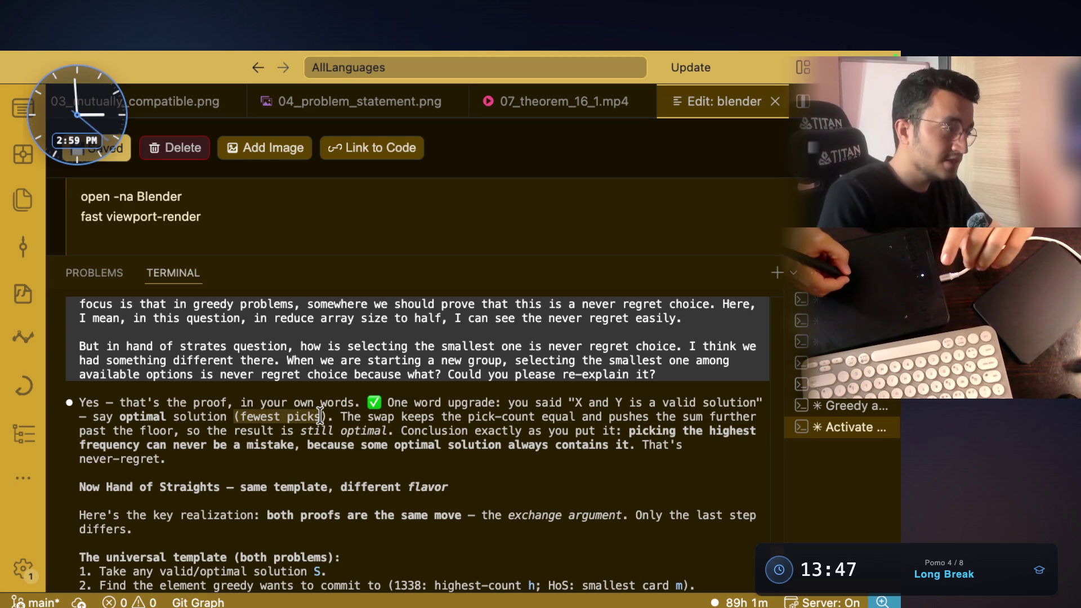
{"action": "left_click", "coordinate": [409, 422]}
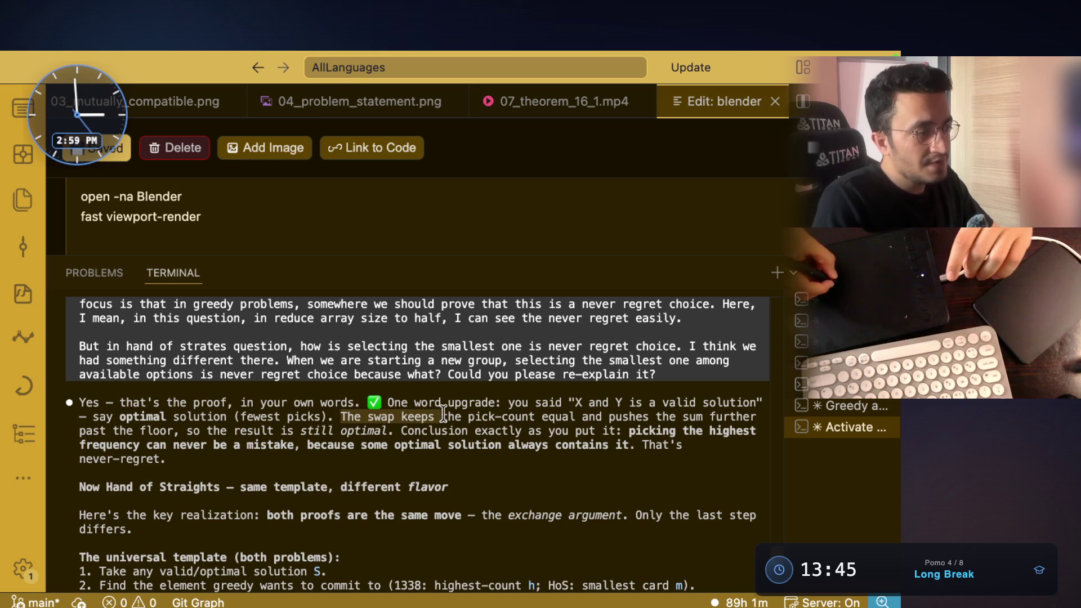
{"action": "double_click", "coordinate": [513, 417]}
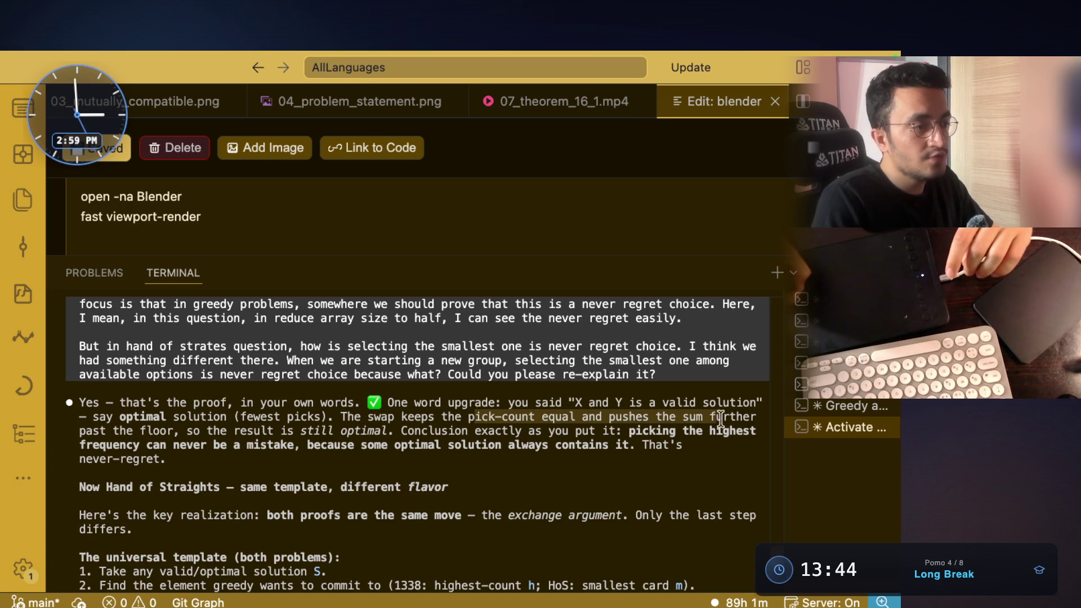
{"action": "left_click_drag", "start_coordinate": [80, 430], "coordinate": [316, 431]}
{"action": "left_click_drag", "start_coordinate": [400, 430], "coordinate": [584, 432]}
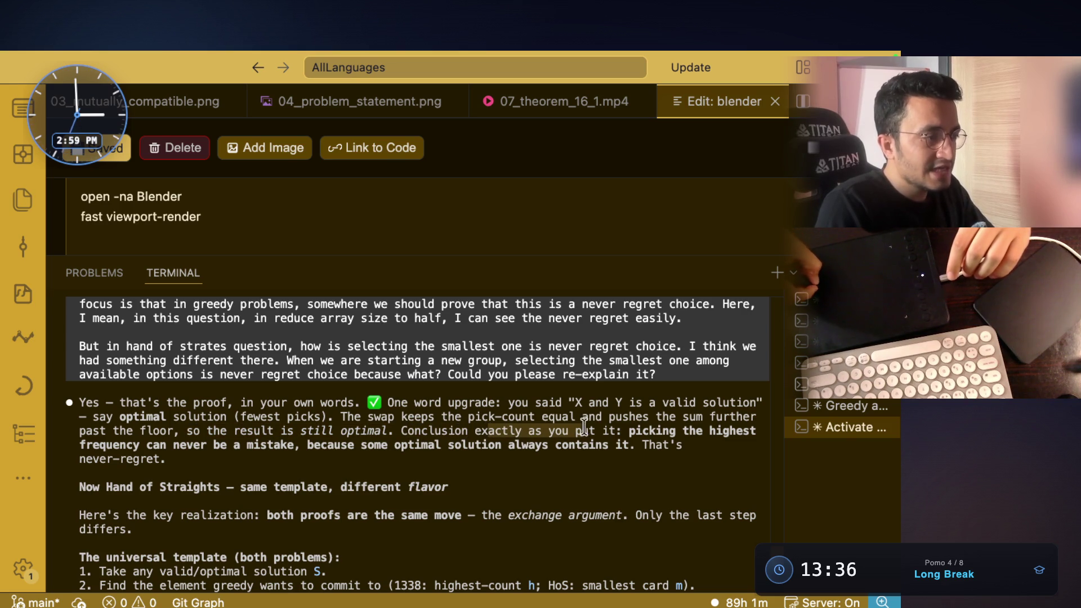
{"action": "left_click_drag", "start_coordinate": [703, 431], "coordinate": [626, 430]}
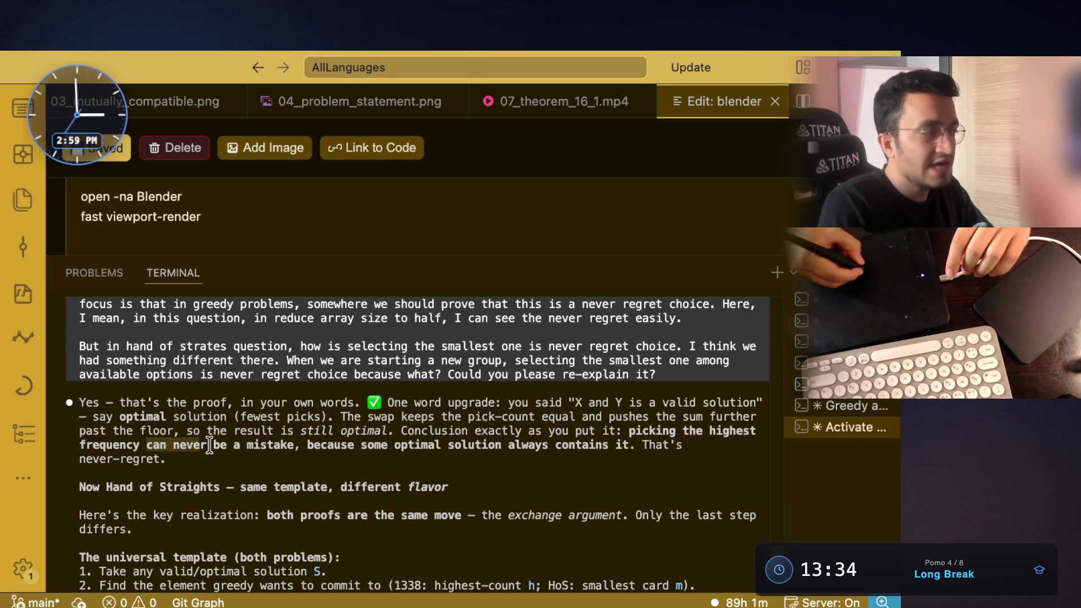
{"action": "left_click_drag", "start_coordinate": [307, 445], "coordinate": [567, 450]}
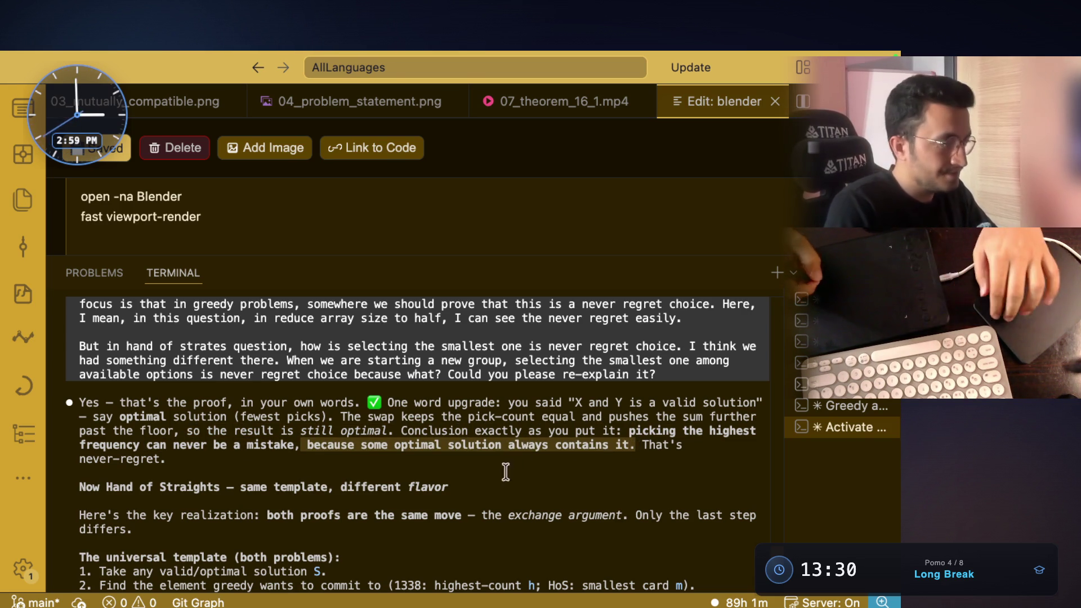
{"action": "scroll", "coordinate": [592, 445], "scroll_direction": "down", "scroll_amount": 2}
{"action": "left_click_drag", "start_coordinate": [106, 431], "coordinate": [250, 431]}
{"action": "scroll", "coordinate": [251, 431], "scroll_direction": "down", "scroll_amount": 3}
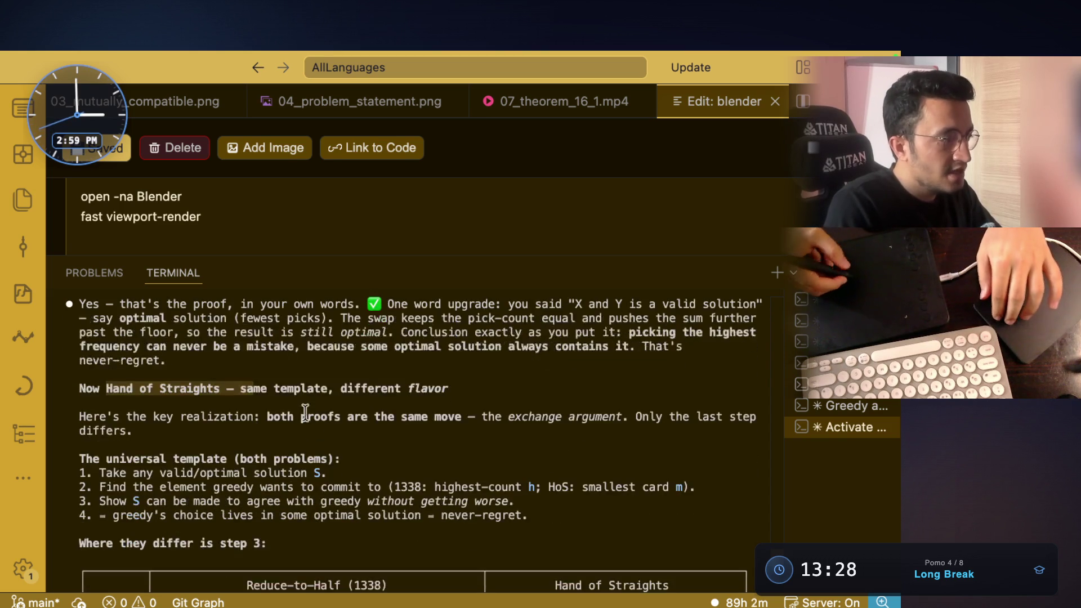
{"action": "left_click_drag", "start_coordinate": [300, 388], "coordinate": [447, 389]}
{"action": "left_click", "coordinate": [430, 395]}
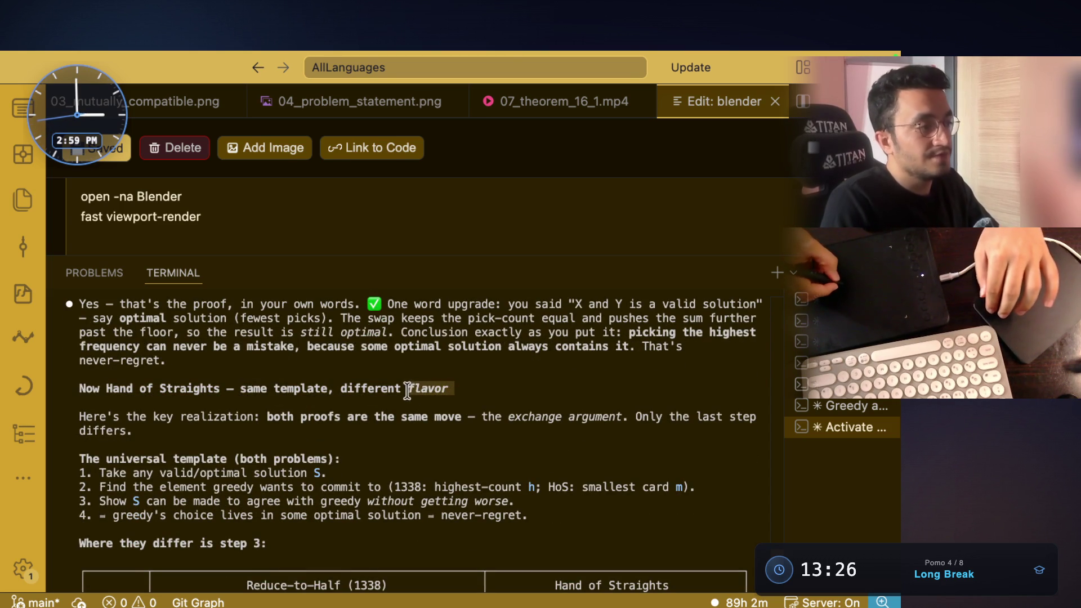
{"action": "scroll", "coordinate": [405, 400], "scroll_direction": "down", "scroll_amount": 3}
{"action": "scroll", "coordinate": [189, 349], "scroll_direction": "down", "scroll_amount": 2}
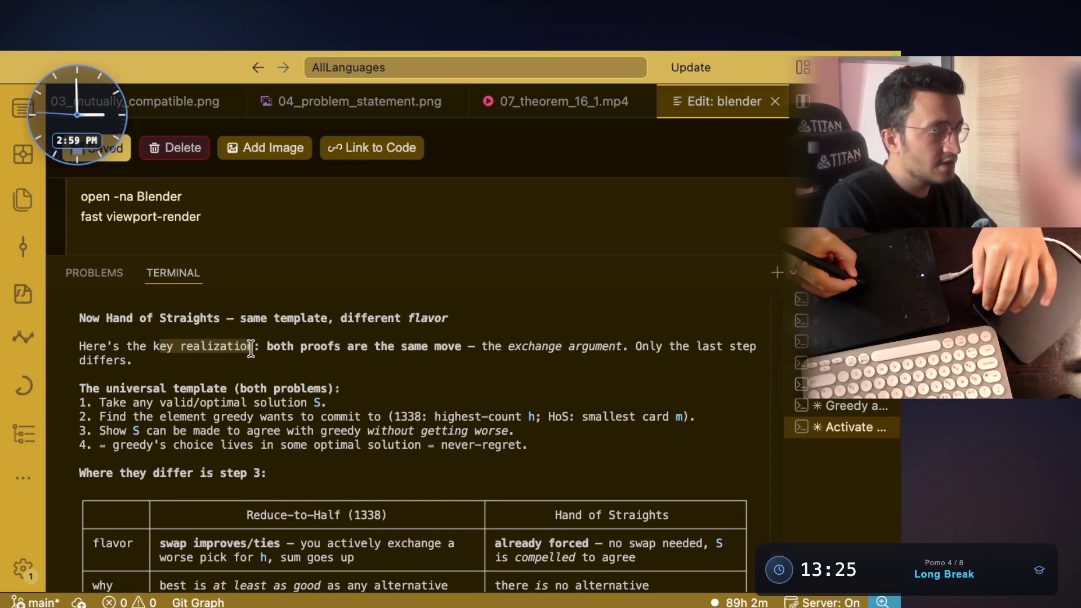
{"action": "double_click", "coordinate": [276, 346]}
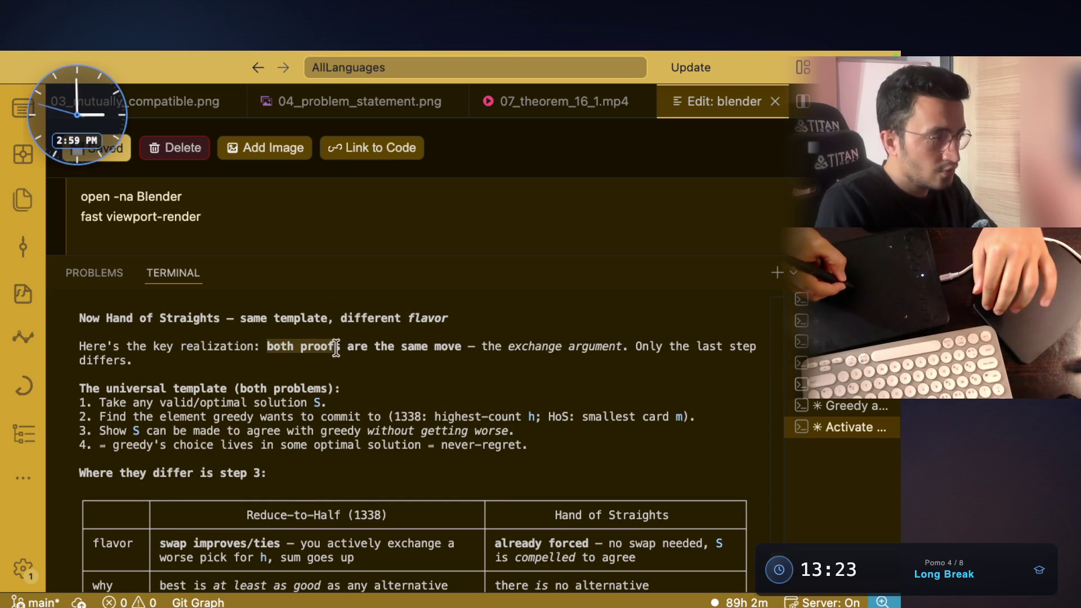
{"action": "left_click_drag", "start_coordinate": [369, 346], "coordinate": [622, 347]}
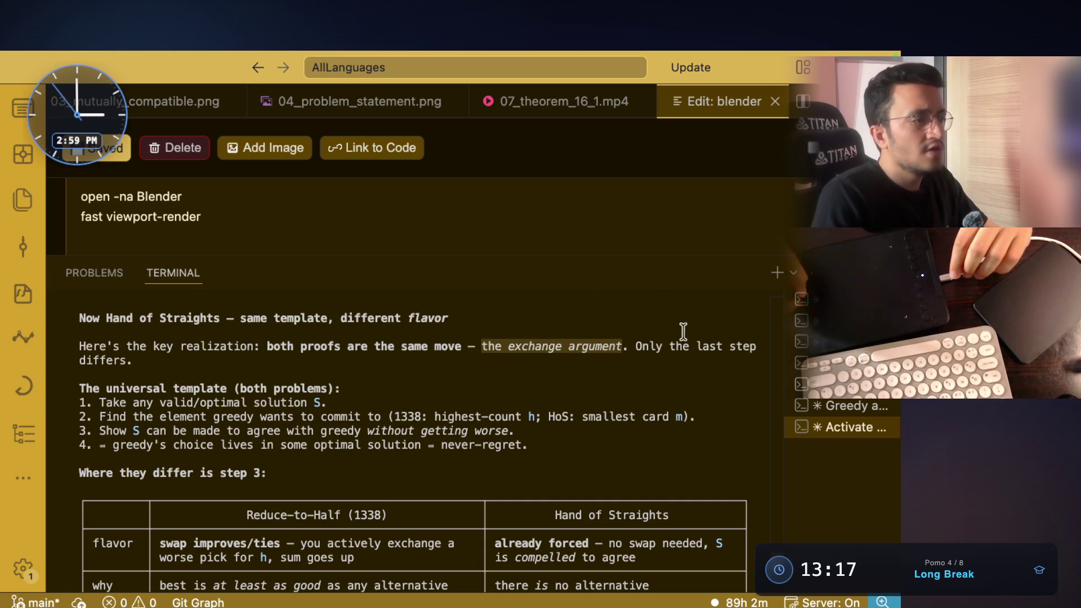
{"action": "left_click_drag", "start_coordinate": [636, 346], "coordinate": [754, 346]}
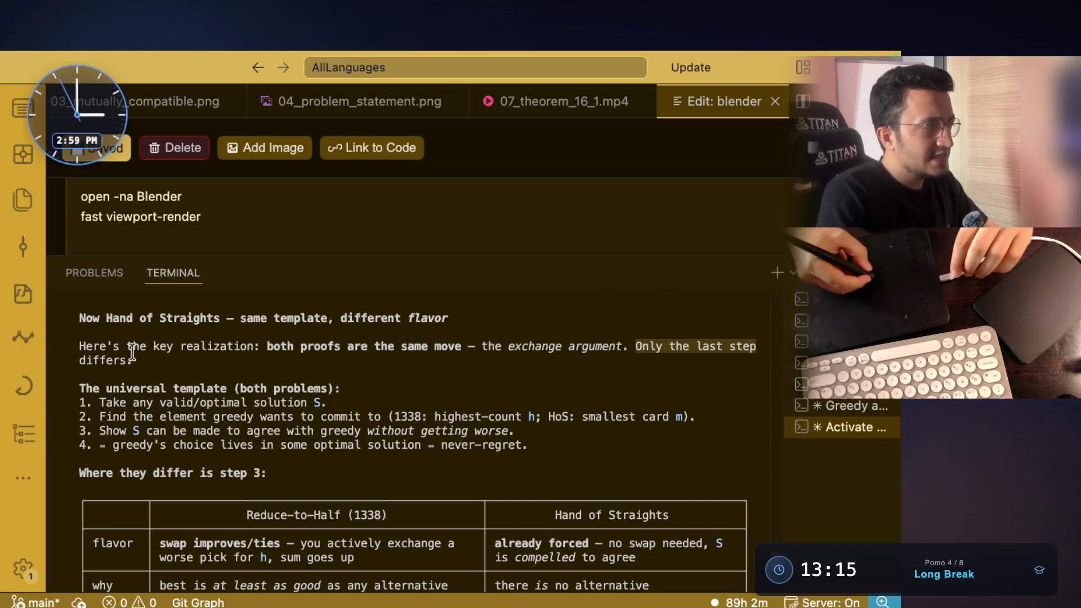
{"action": "left_click_drag", "start_coordinate": [79, 343], "coordinate": [121, 358]}
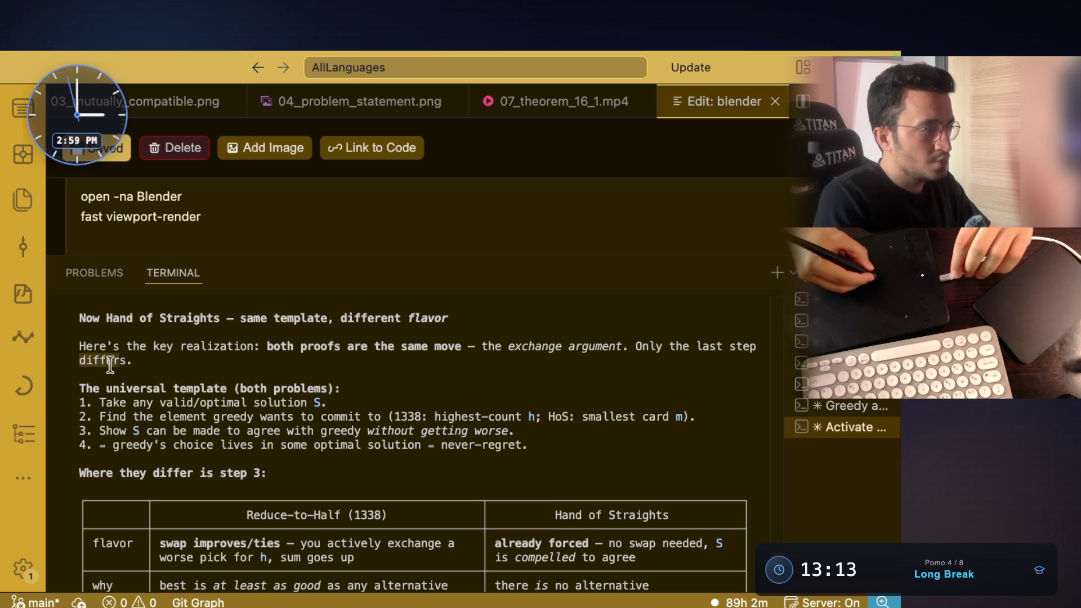
{"action": "left_click_drag", "start_coordinate": [79, 387], "coordinate": [341, 389]}
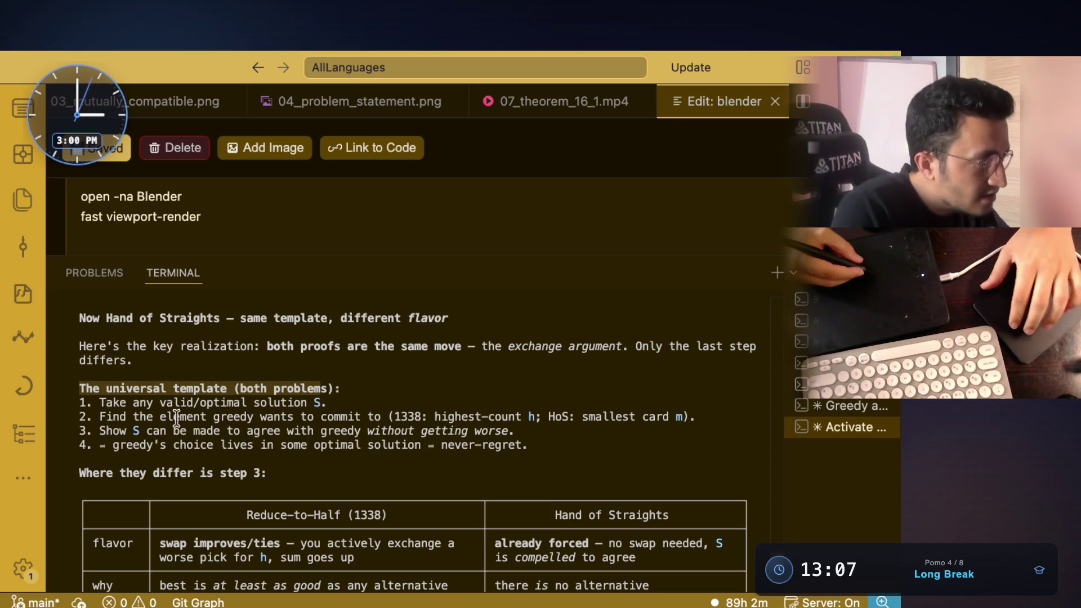
{"action": "left_click_drag", "start_coordinate": [160, 417], "coordinate": [347, 420]}
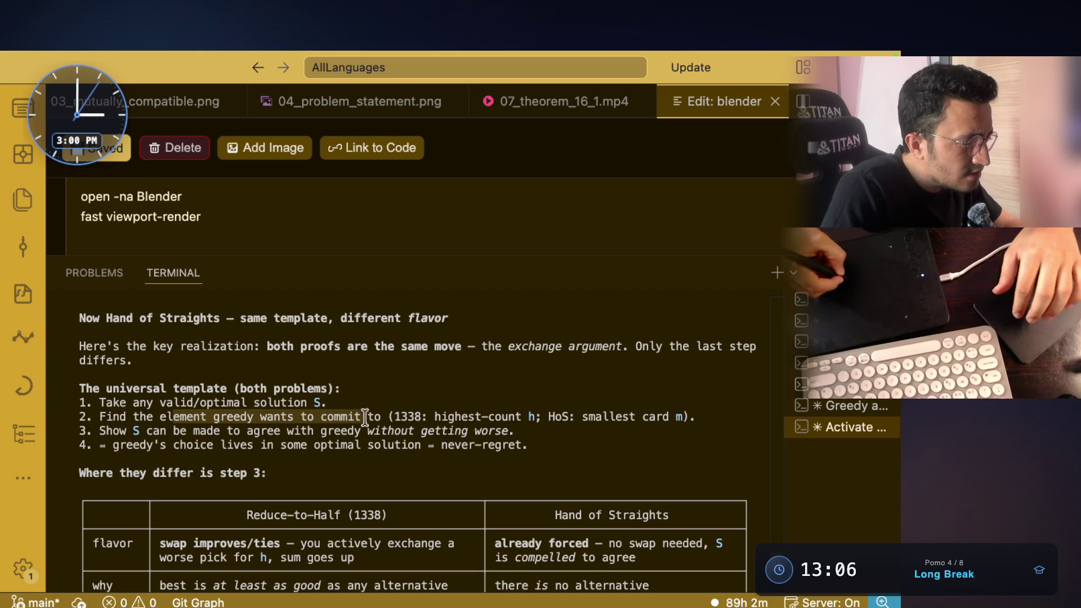
{"action": "left_click_drag", "start_coordinate": [448, 417], "coordinate": [533, 417]}
{"action": "left_click", "coordinate": [667, 413]}
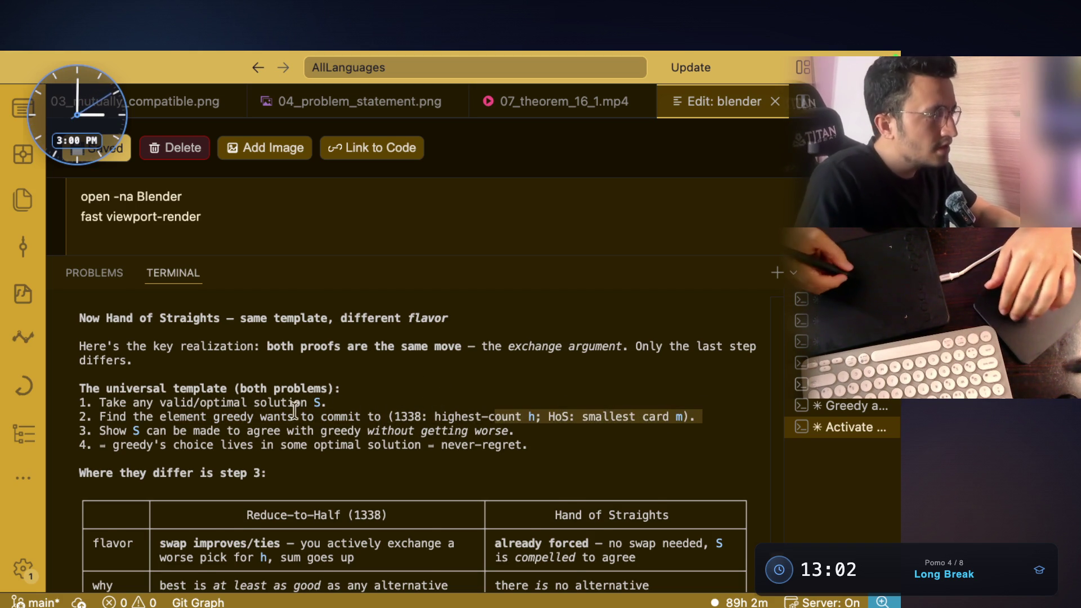
{"action": "left_click_drag", "start_coordinate": [145, 417], "coordinate": [289, 418]}
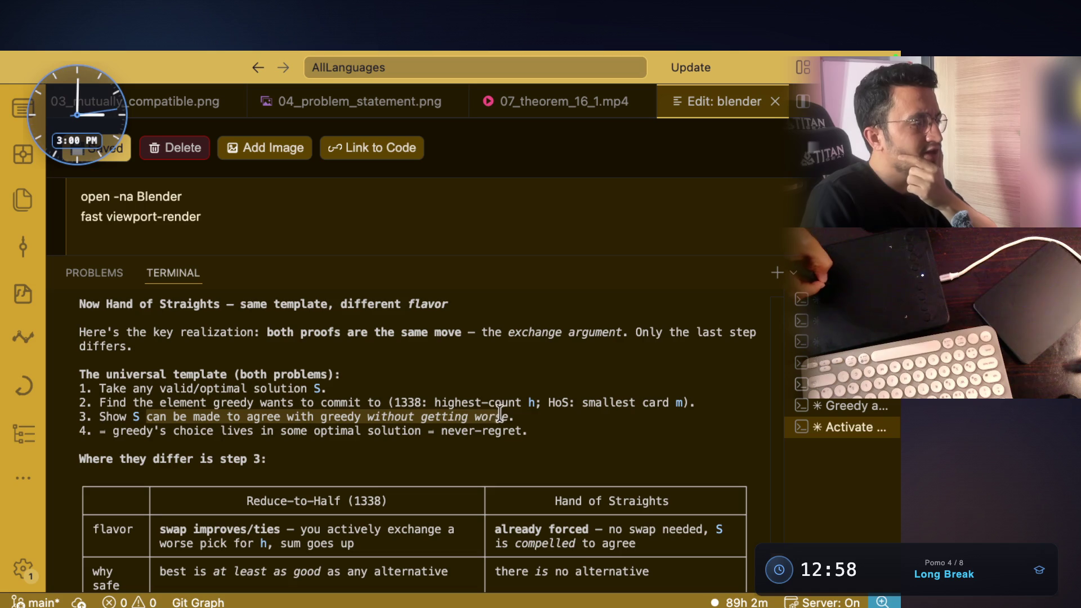
{"action": "left_click_drag", "start_coordinate": [513, 418], "coordinate": [242, 415]}
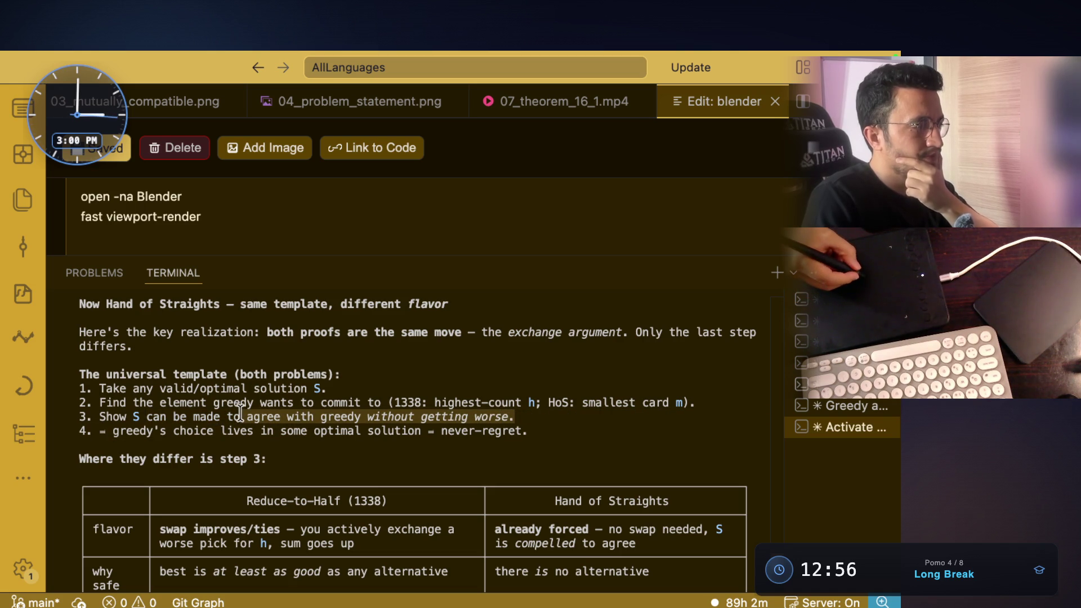
{"action": "left_click", "coordinate": [105, 435]}
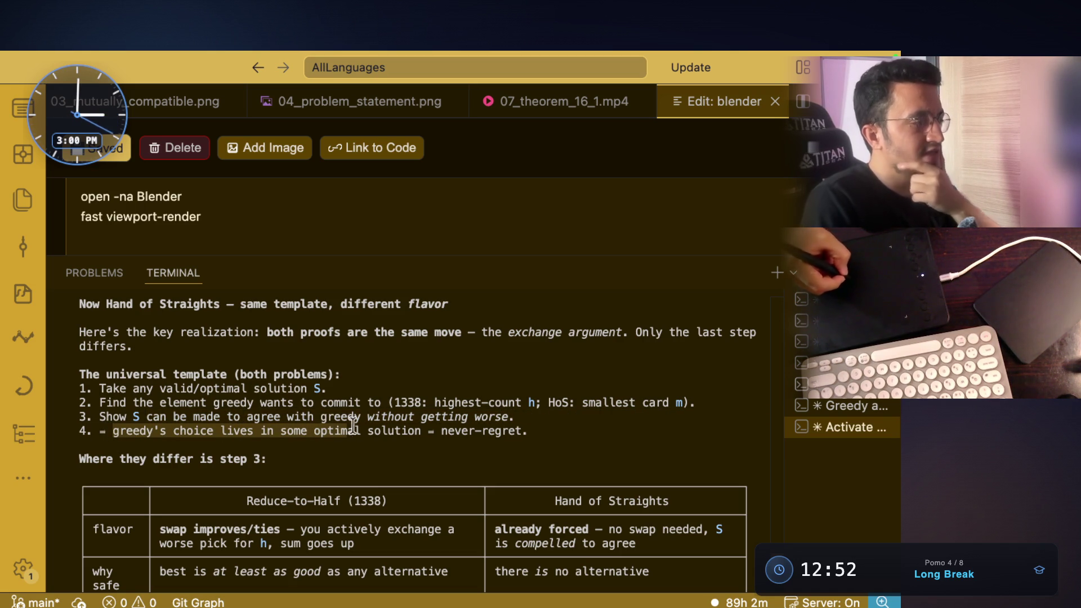
{"action": "left_click_drag", "start_coordinate": [442, 431], "coordinate": [521, 430]}
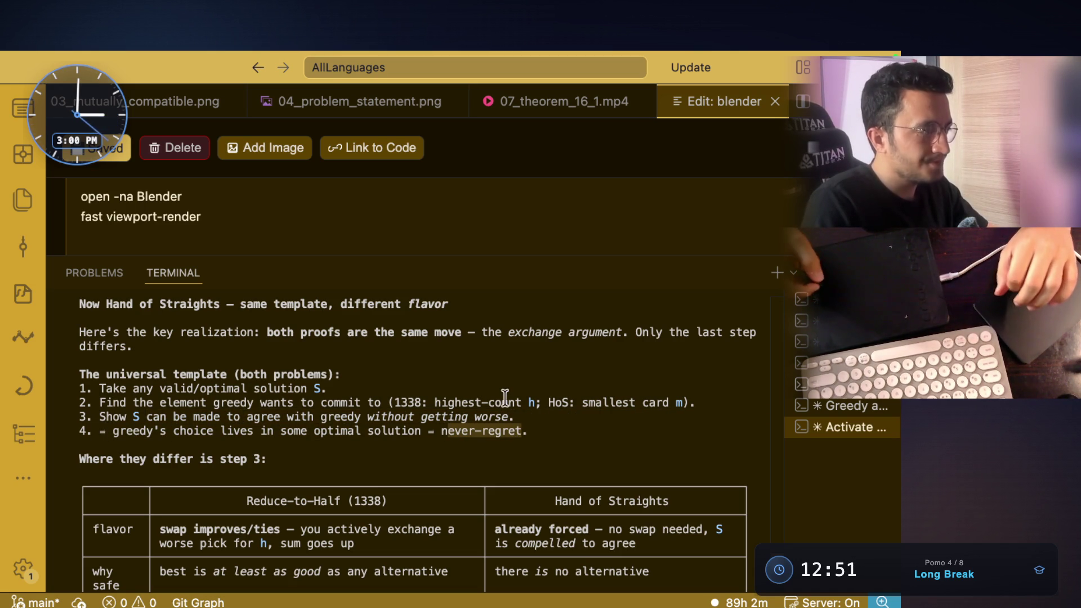
{"action": "mouse_move", "coordinate": [133, 374]}
{"action": "left_mouse_down"}
{"action": "mouse_move", "coordinate": [206, 371]}
{"action": "mouse_move", "coordinate": [106, 374]}
{"action": "mouse_move", "coordinate": [337, 386]}
{"action": "left_mouse_up"}
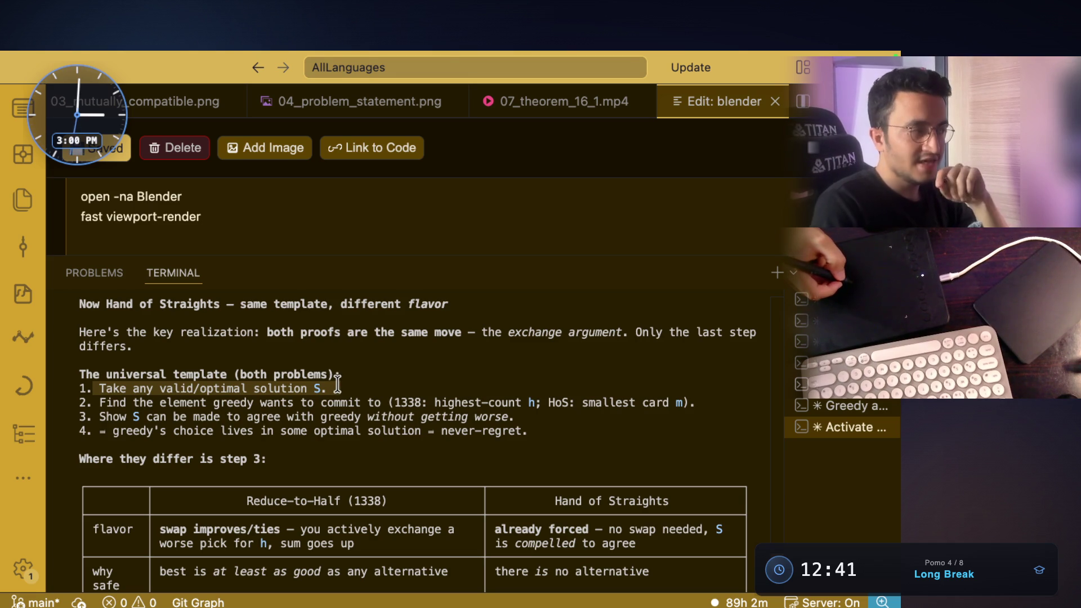
Step: Mark the first template step and capture the template lines as a screenshot
{"action": "left_click", "coordinate": [238, 393]}
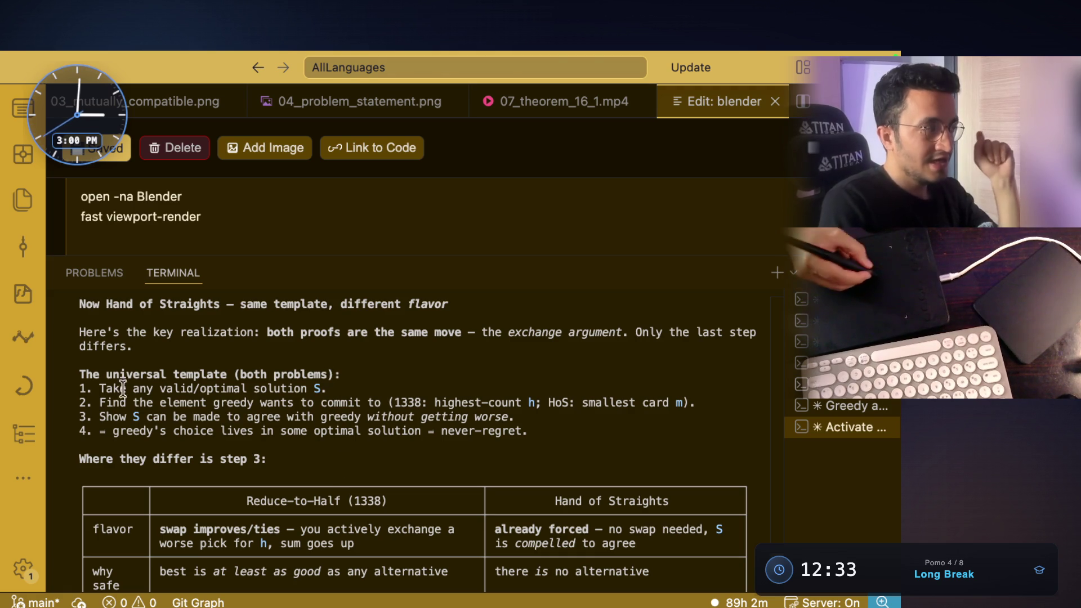
{"action": "left_click_drag", "start_coordinate": [123, 389], "coordinate": [271, 394]}
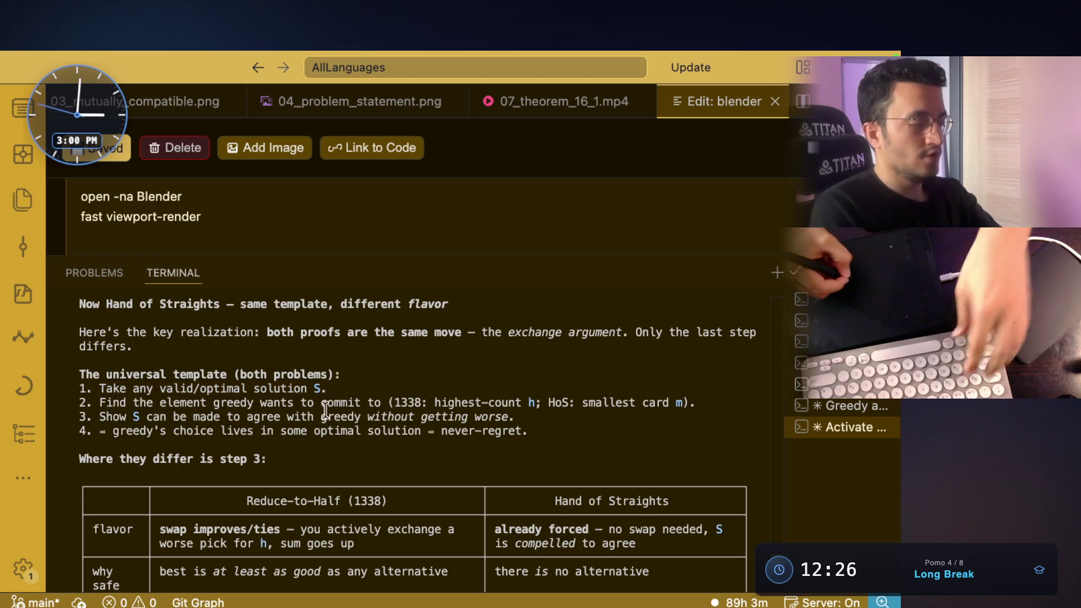
{"action": "mouse_move", "coordinate": [75, 367]}
{"action": "left_mouse_down"}
{"action": "mouse_move", "coordinate": [416, 432]}
{"action": "mouse_move", "coordinate": [723, 461]}
{"action": "left_mouse_up"}
{"action": "left_click", "coordinate": [681, 454]}
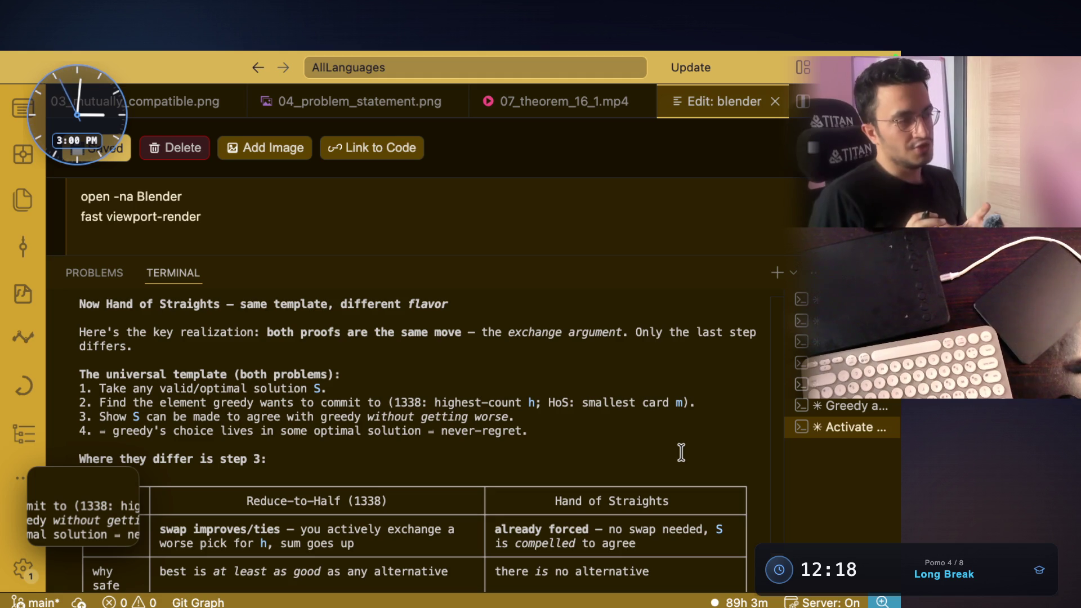
Step: Annotate the step-2 commitment, step-3 claim, highest-count h and differs, then capture the full template block
{"action": "left_click_drag", "start_coordinate": [179, 403], "coordinate": [371, 411]}
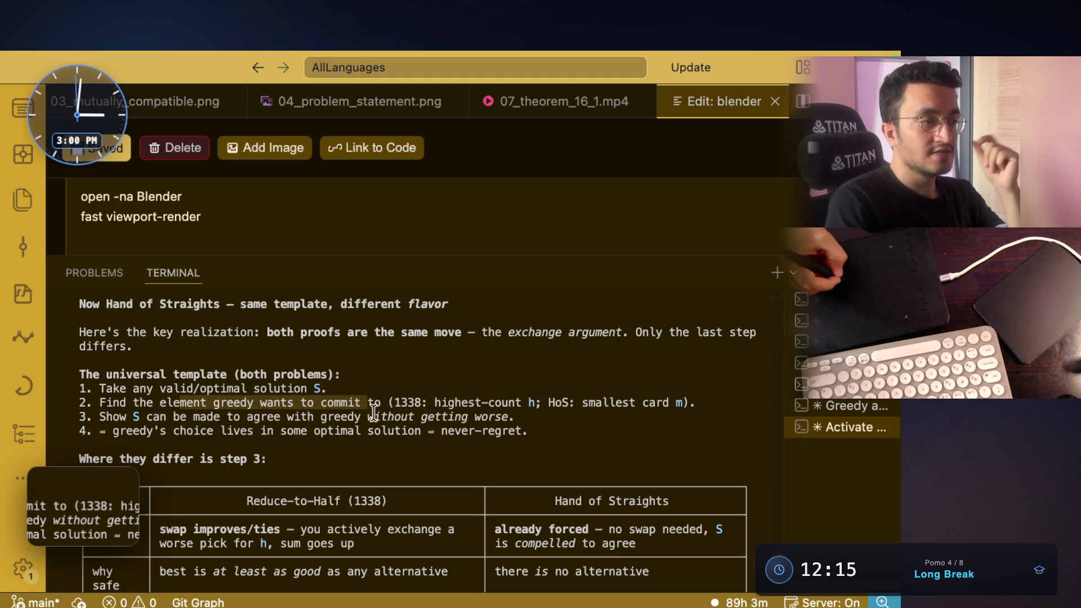
{"action": "left_click_drag", "start_coordinate": [133, 417], "coordinate": [515, 418]}
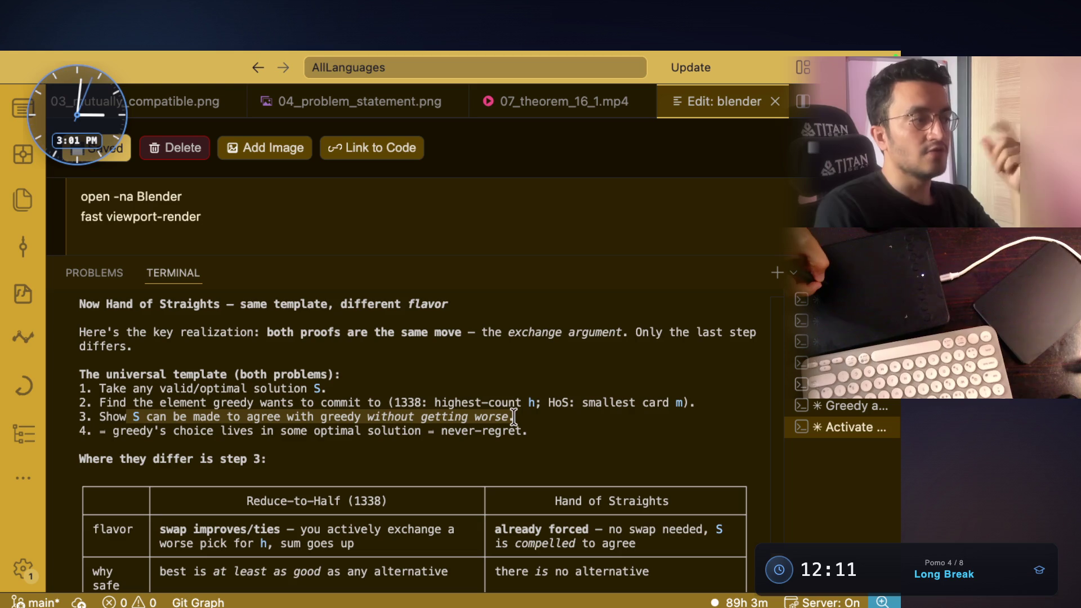
{"action": "left_click_drag", "start_coordinate": [435, 407], "coordinate": [517, 407]}
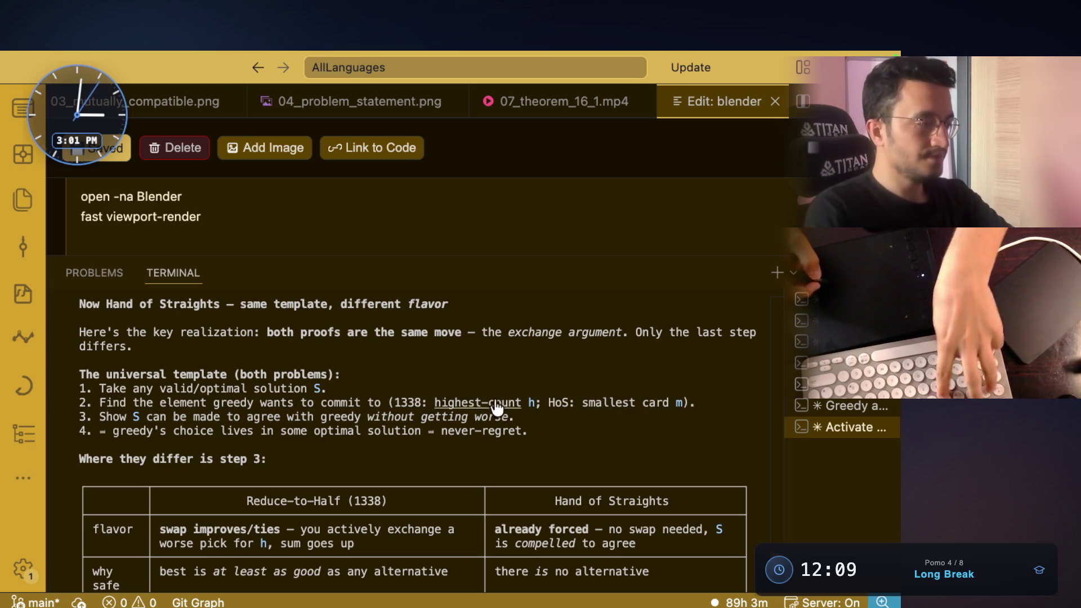
{"action": "left_click_drag", "start_coordinate": [79, 346], "coordinate": [131, 346]}
{"action": "left_click_drag", "start_coordinate": [67, 362], "coordinate": [775, 469]}
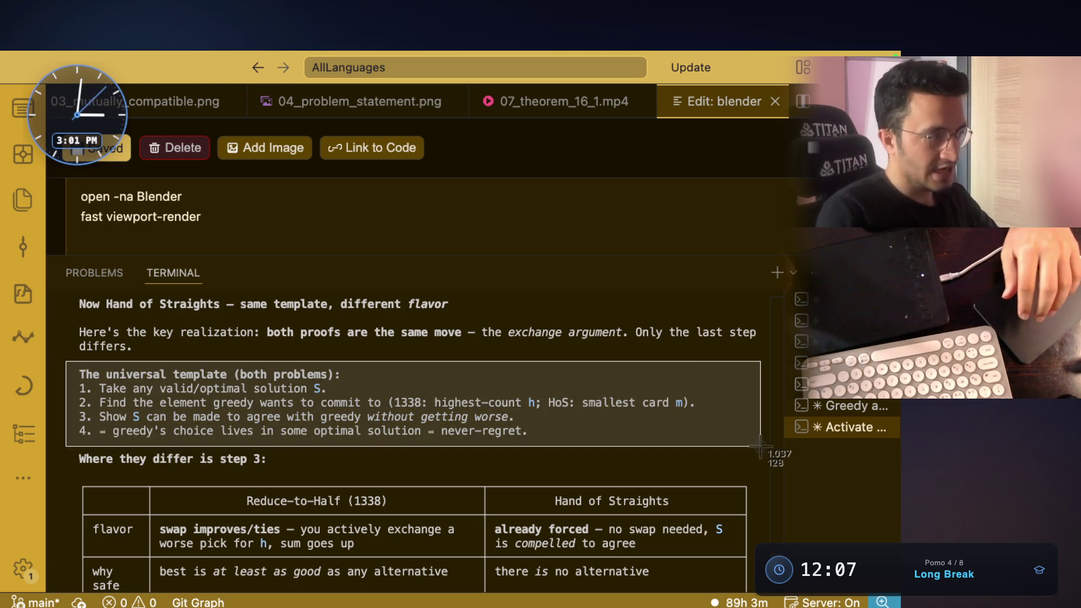
Step: Mark the first template step, then bring the notes app's recursion-tree drawing forward
{"action": "left_click_drag", "start_coordinate": [95, 390], "coordinate": [329, 391]}
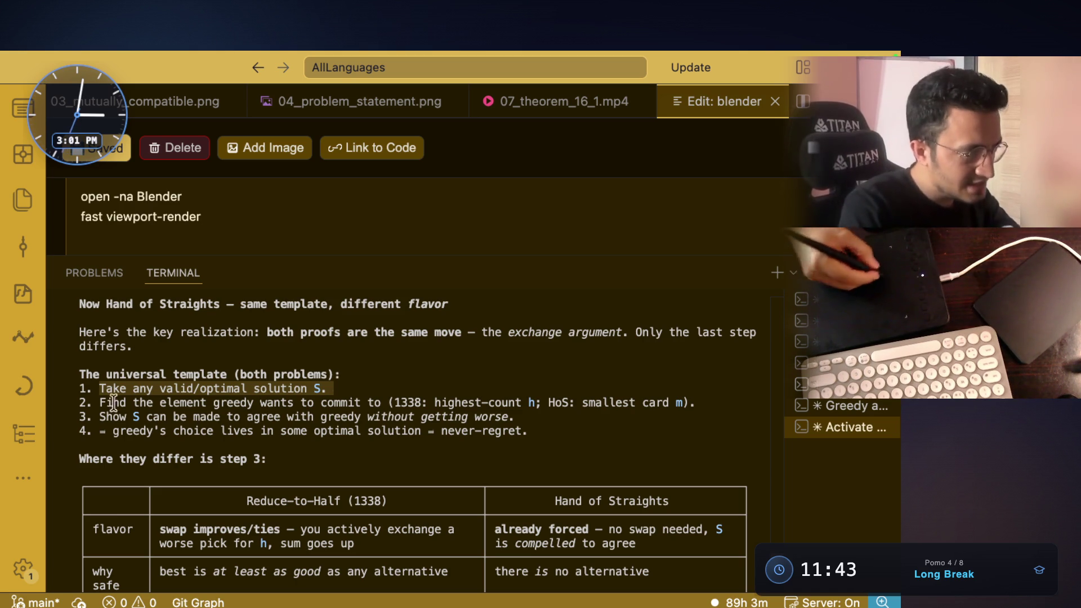
{"action": "key", "text": "super+Tab"}
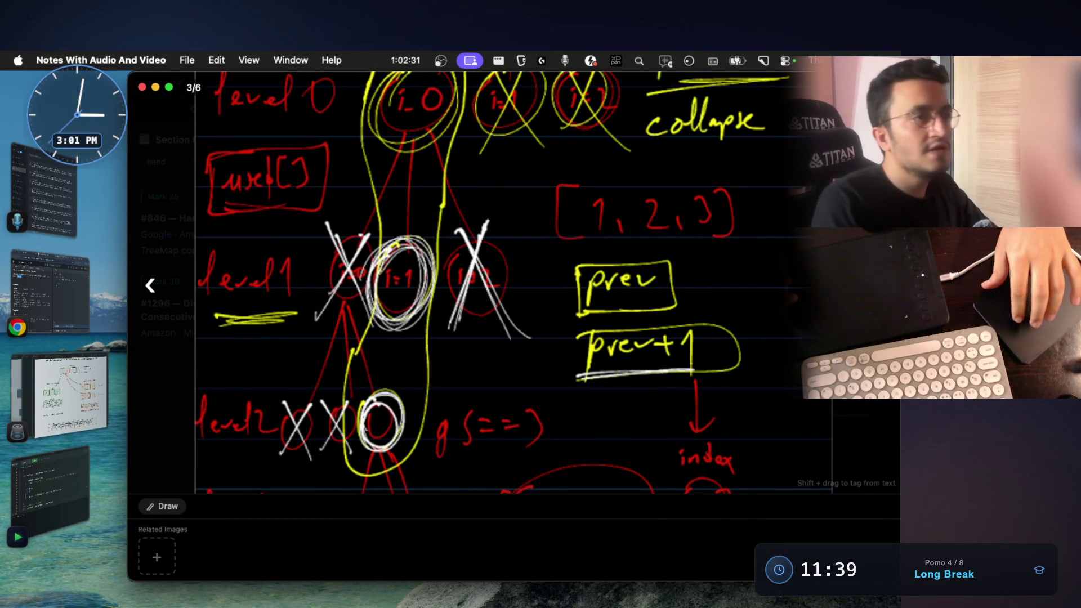
Step: Close the drawing, step to the Reduce Array Size to Half note (Mark 31), and open its second image
{"action": "key", "text": "Escape"}
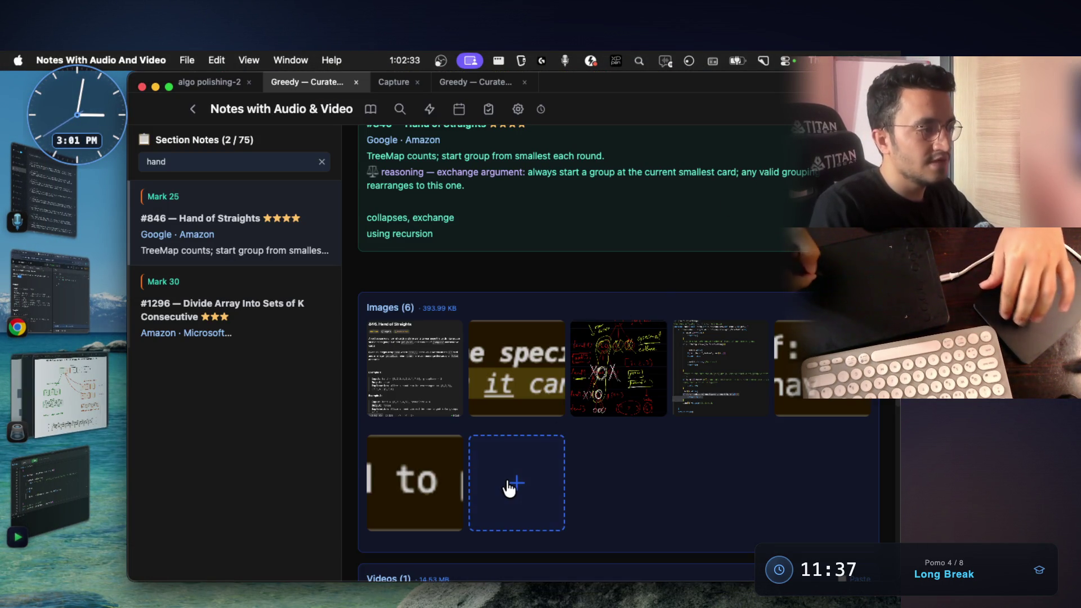
{"action": "scroll", "coordinate": [613, 352], "scroll_direction": "down", "scroll_amount": 3}
{"action": "scroll", "coordinate": [612, 353], "scroll_direction": "down", "scroll_amount": 2}
{"action": "scroll", "coordinate": [715, 392], "scroll_direction": "down", "scroll_amount": 3}
{"action": "scroll", "coordinate": [714, 391], "scroll_direction": "down", "scroll_amount": 5}
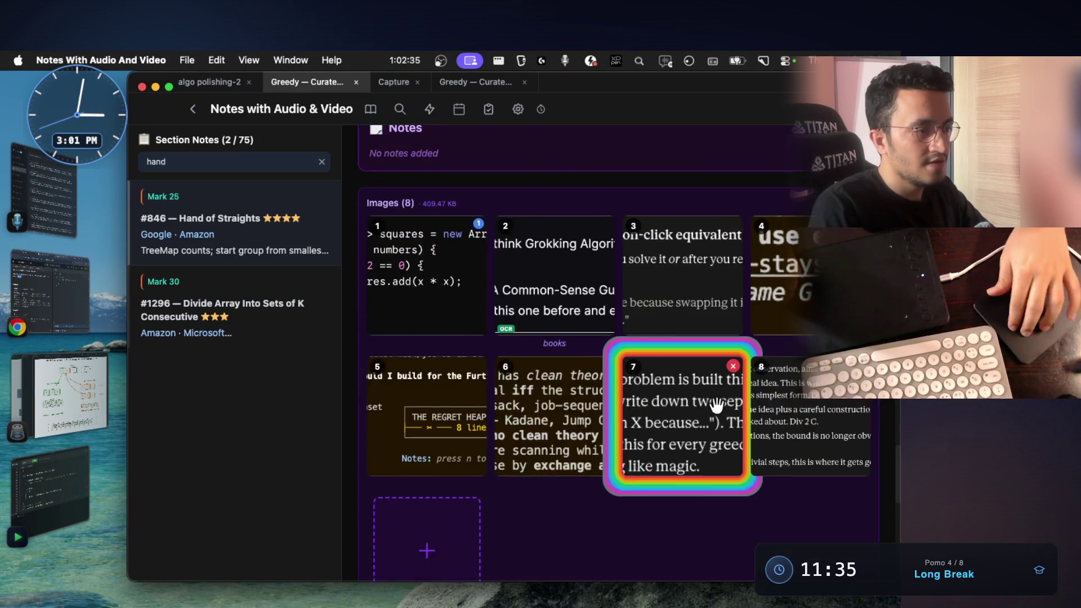
{"action": "scroll", "coordinate": [501, 440], "scroll_direction": "down", "scroll_amount": 3}
{"action": "scroll", "coordinate": [541, 355], "scroll_direction": "up", "scroll_amount": 2}
{"action": "scroll", "coordinate": [673, 306], "scroll_direction": "up", "scroll_amount": 4}
{"action": "scroll", "coordinate": [667, 309], "scroll_direction": "up", "scroll_amount": 3}
{"action": "scroll", "coordinate": [667, 309], "scroll_direction": "up", "scroll_amount": 2}
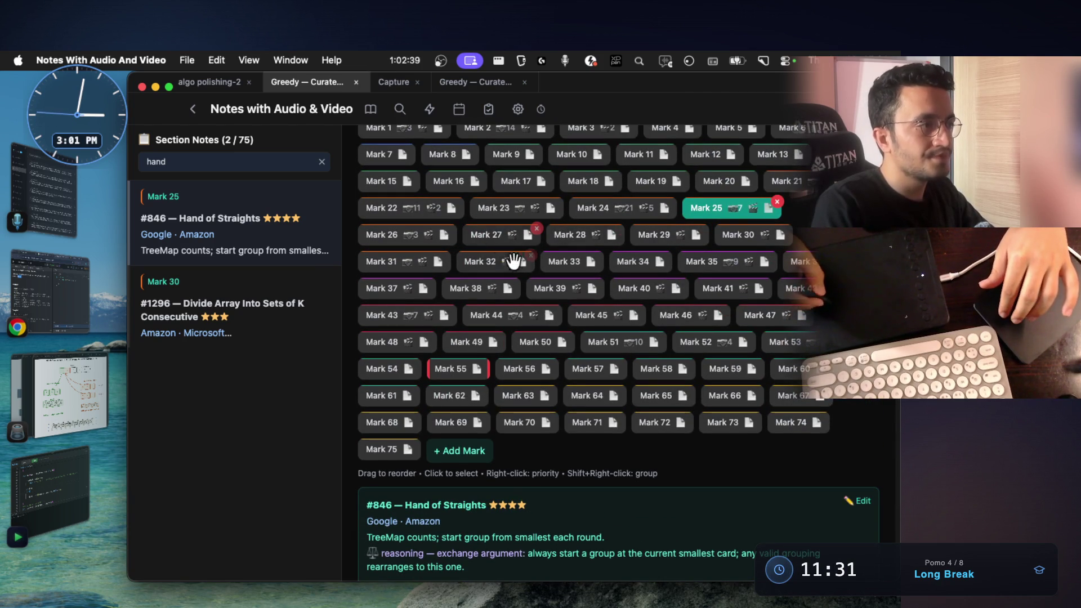
{"action": "key", "text": "Right"}
{"action": "key", "text": "Right"}
{"action": "key", "text": "Right"}
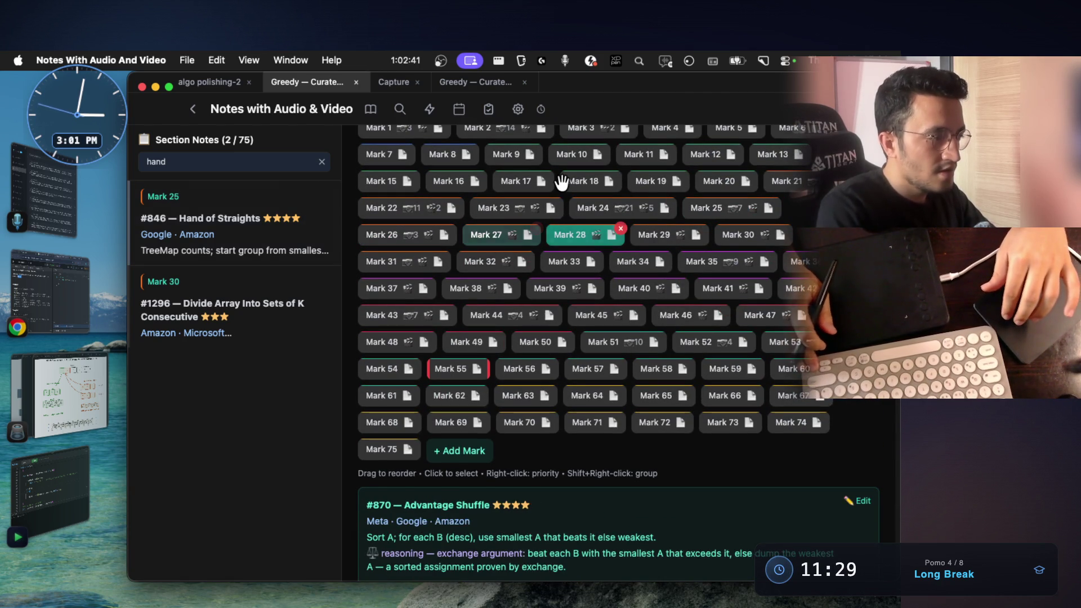
{"action": "key", "text": "Right"}
{"action": "key", "text": "Right"}
{"action": "key", "text": "Right"}
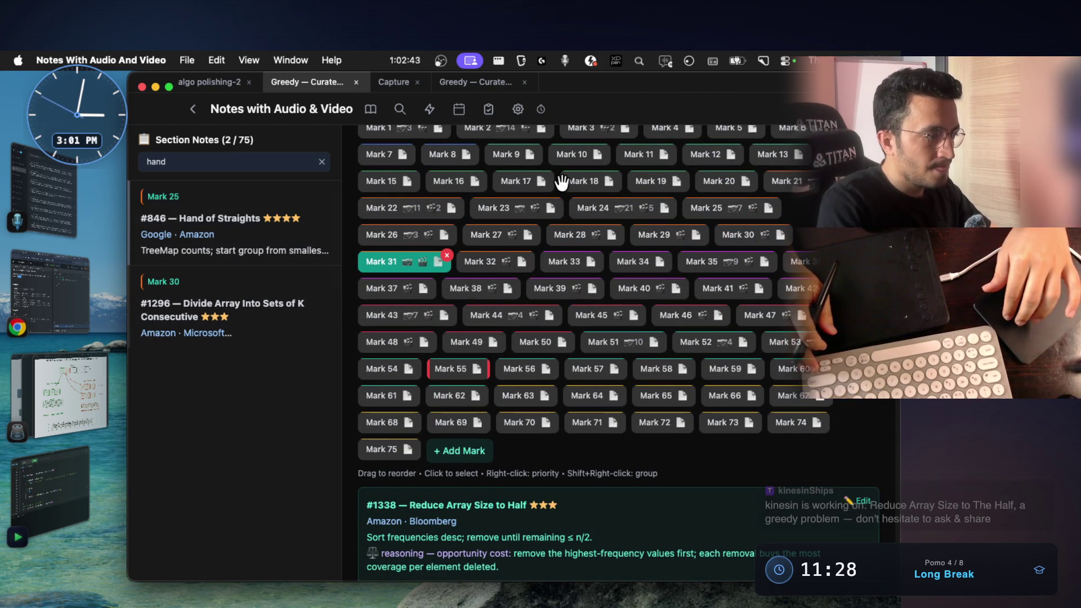
{"action": "scroll", "coordinate": [562, 183], "scroll_direction": "down", "scroll_amount": 5}
{"action": "scroll", "coordinate": [519, 345], "scroll_direction": "down", "scroll_amount": 1}
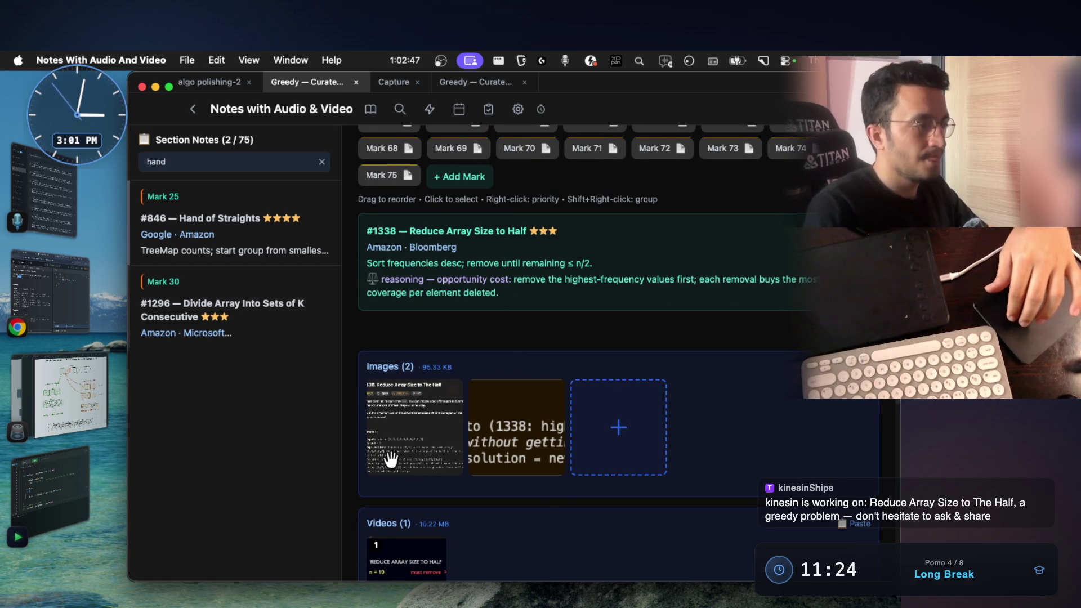
{"action": "left_click", "coordinate": [488, 440]}
Step: Replace that image with the clipboard template screenshot and return to the editor terminal
{"action": "right_click", "coordinate": [514, 284]}
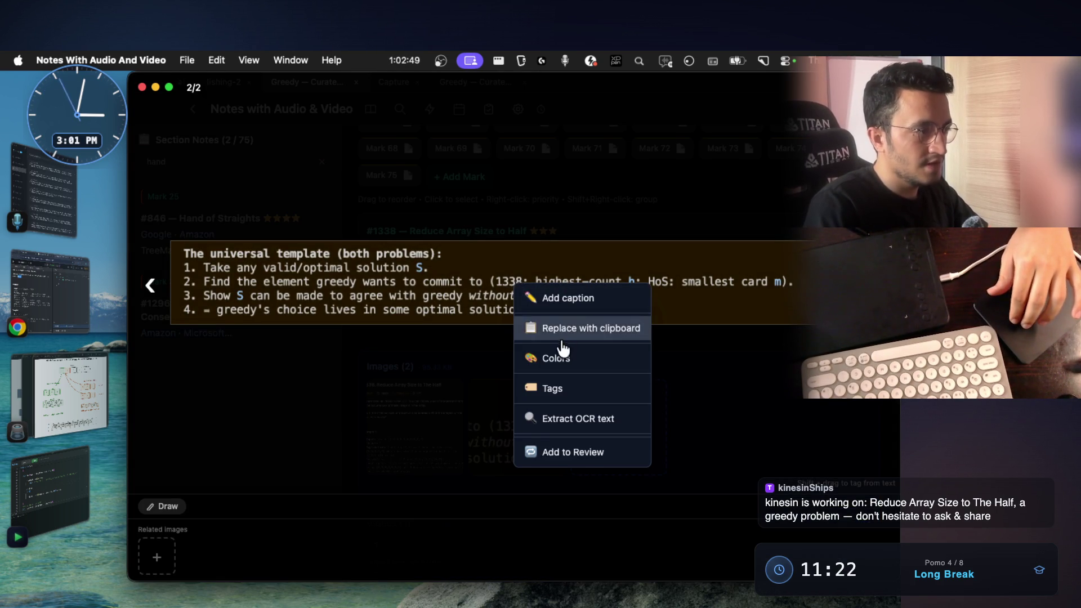
{"action": "left_click", "coordinate": [532, 382]}
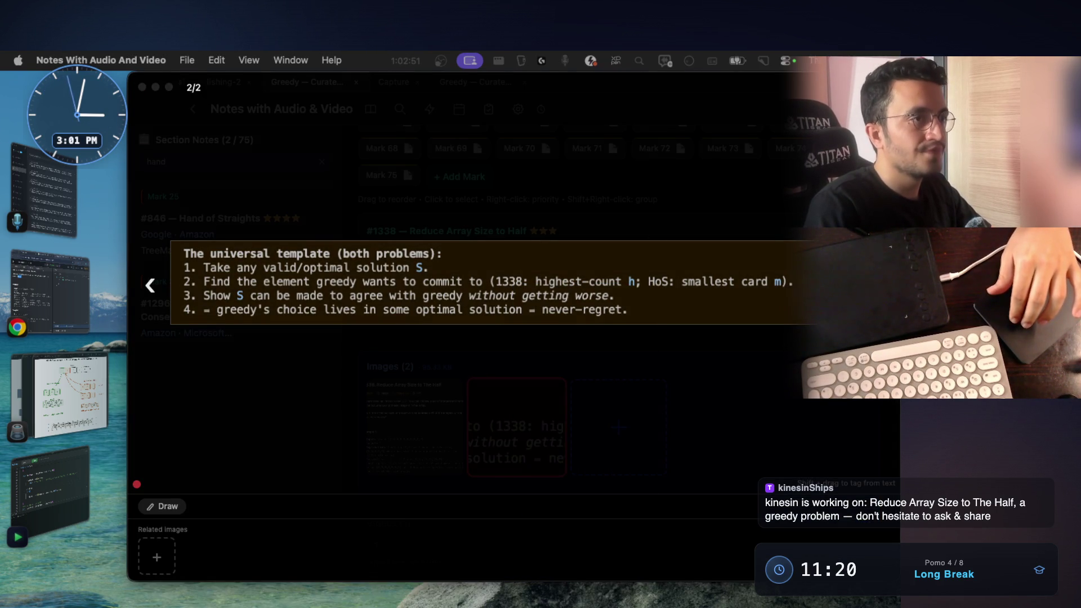
{"action": "key", "text": "Escape"}
{"action": "key", "text": "super+Tab"}
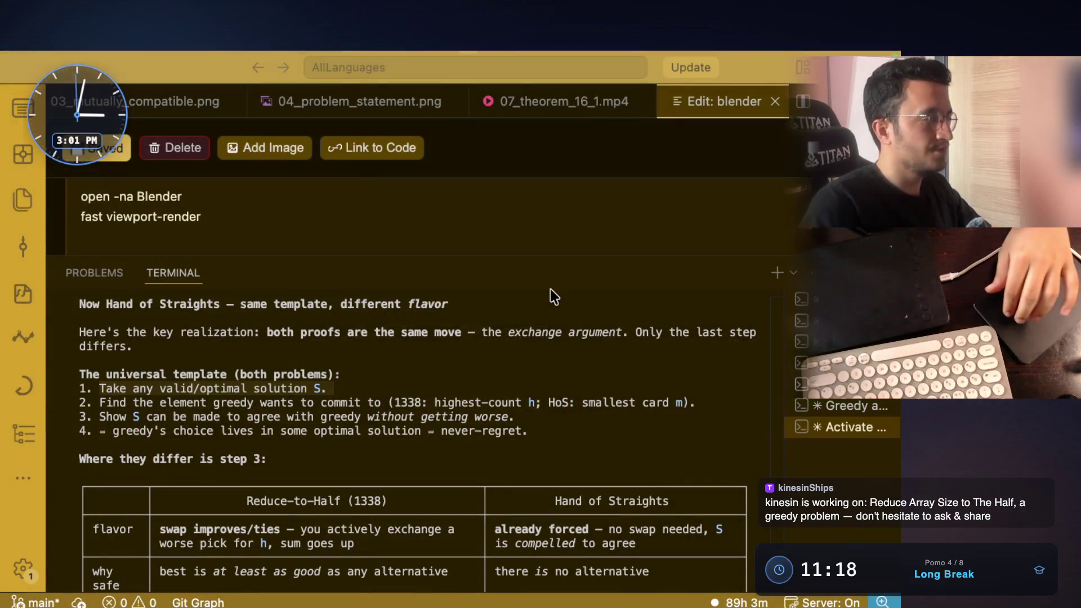
{"action": "scroll", "coordinate": [238, 316], "scroll_direction": "down", "scroll_amount": 4}
{"action": "scroll", "coordinate": [189, 358], "scroll_direction": "down", "scroll_amount": 1}
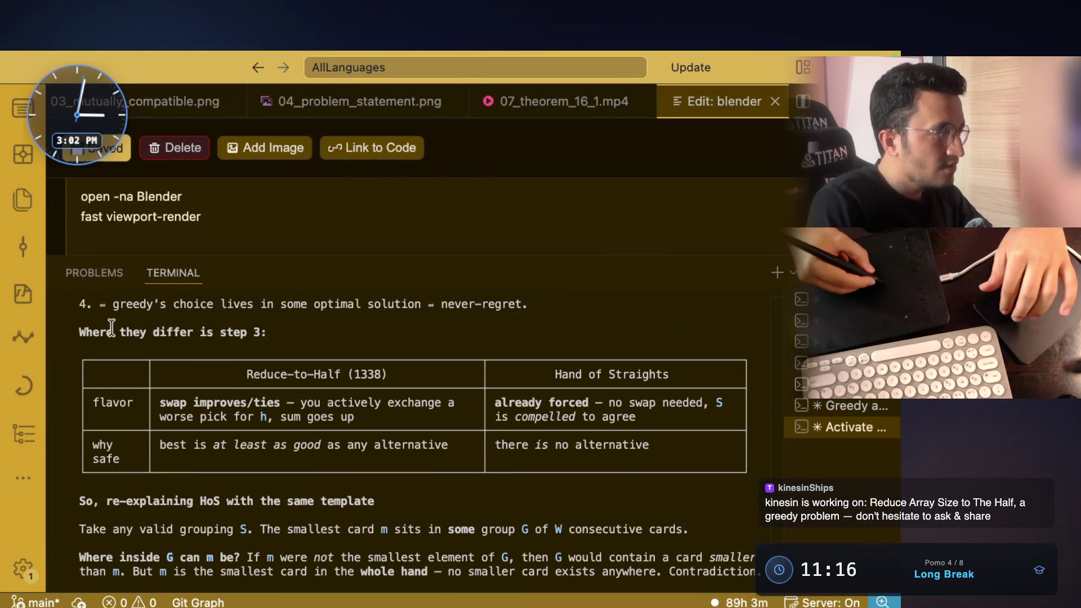
{"action": "scroll", "coordinate": [212, 381], "scroll_direction": "up", "scroll_amount": 4}
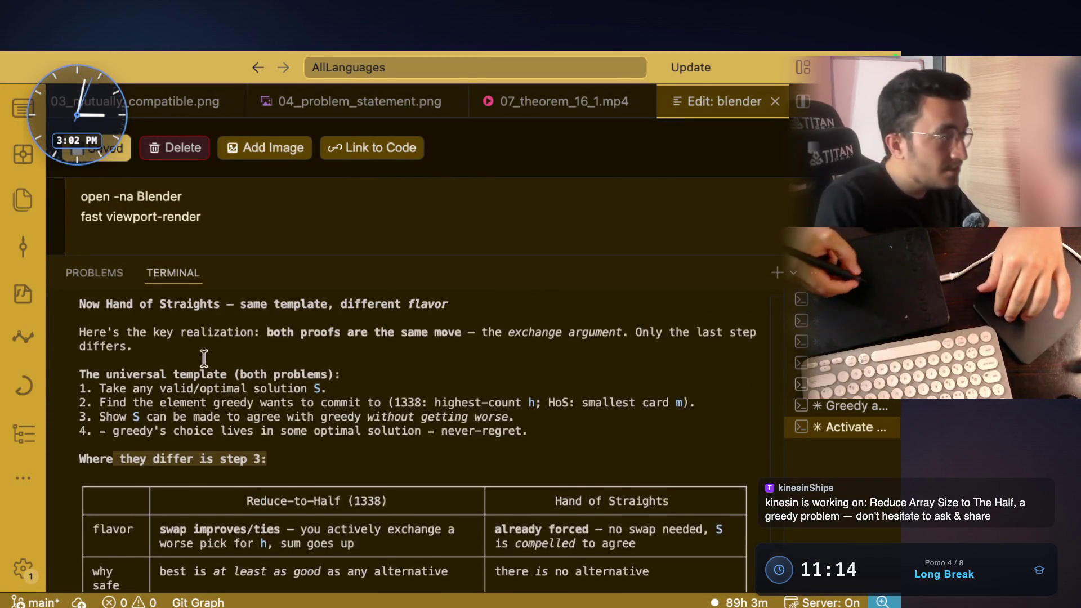
{"action": "scroll", "coordinate": [124, 422], "scroll_direction": "up", "scroll_amount": 1}
{"action": "left_click_drag", "start_coordinate": [99, 430], "coordinate": [230, 431]}
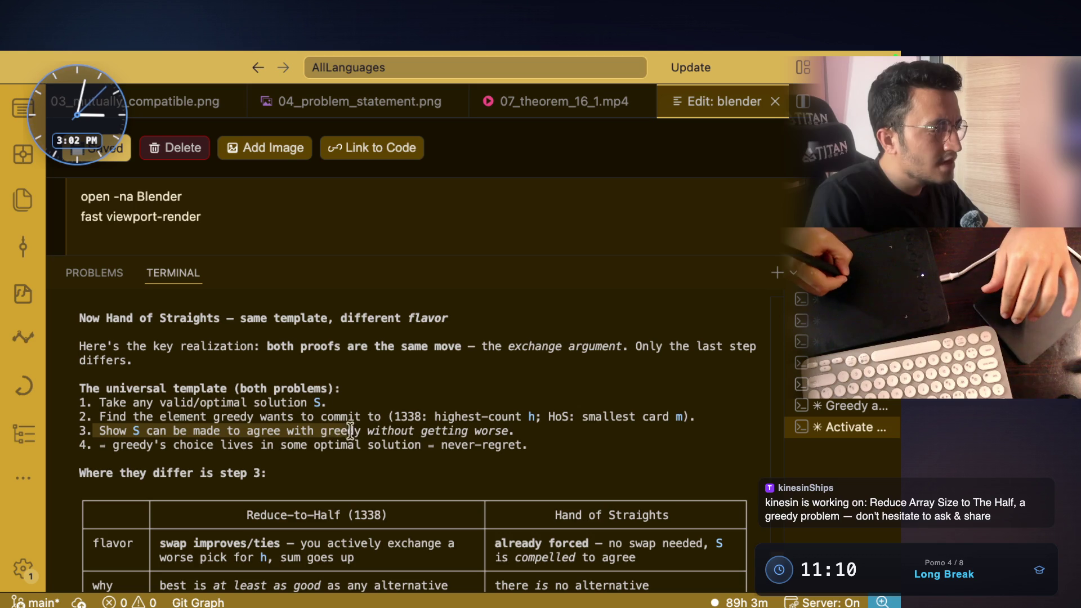
{"action": "left_click_drag", "start_coordinate": [439, 431], "coordinate": [519, 431]}
{"action": "scroll", "coordinate": [375, 375], "scroll_direction": "down", "scroll_amount": 4}
{"action": "scroll", "coordinate": [355, 388], "scroll_direction": "down", "scroll_amount": 1}
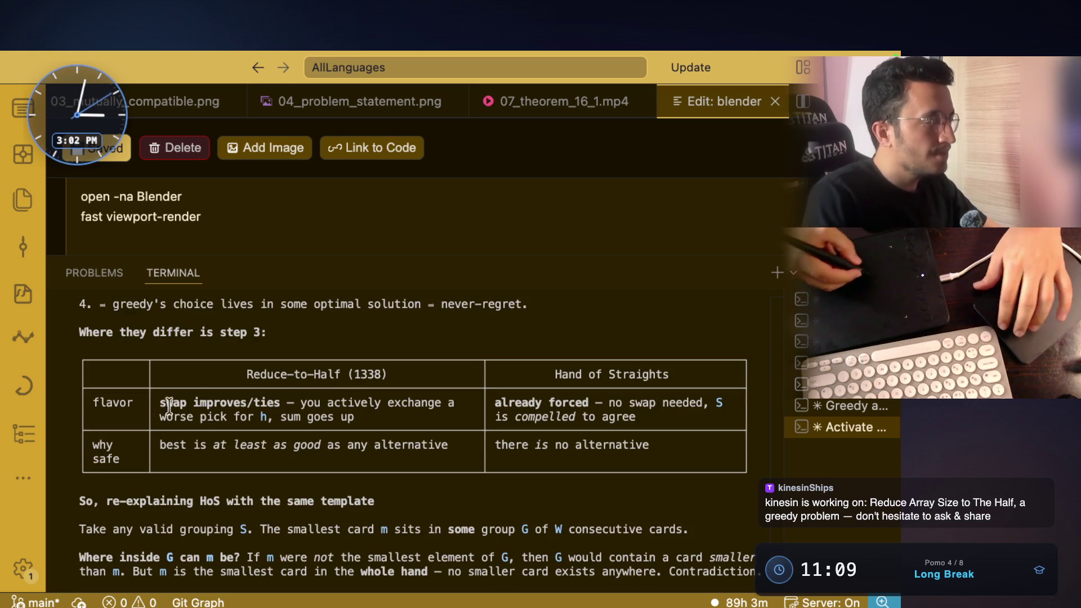
{"action": "left_click_drag", "start_coordinate": [246, 375], "coordinate": [278, 374]}
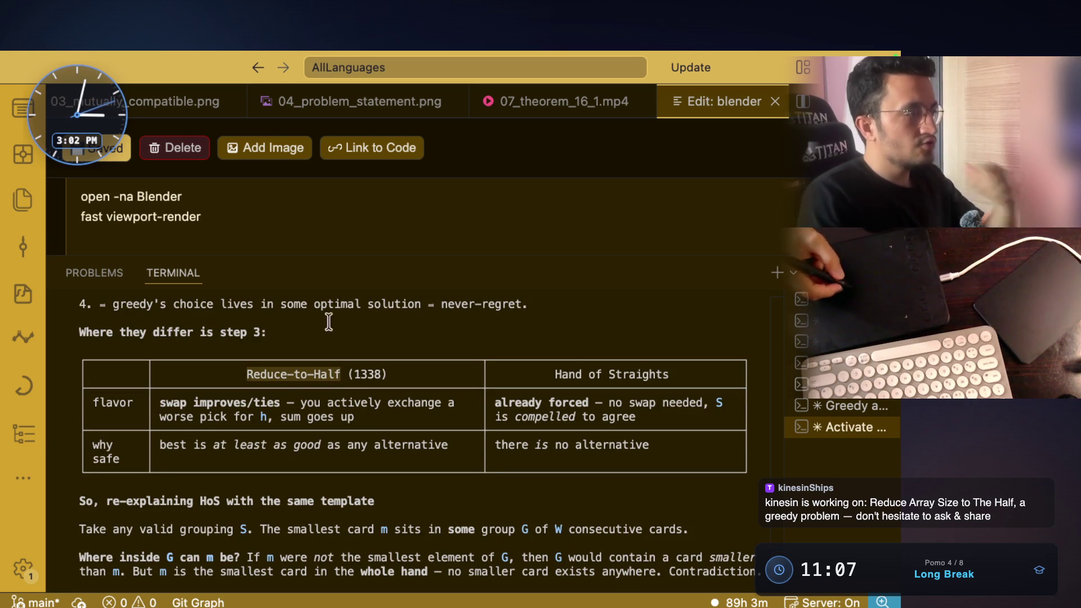
{"action": "left_click_drag", "start_coordinate": [100, 402], "coordinate": [129, 401]}
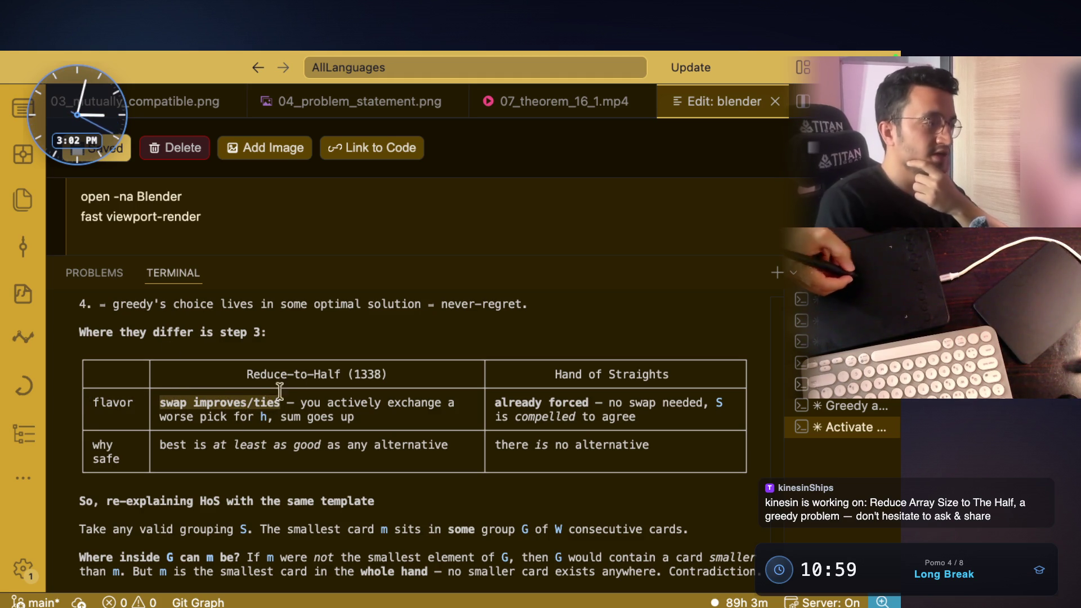
{"action": "left_click_drag", "start_coordinate": [301, 402], "coordinate": [454, 402]}
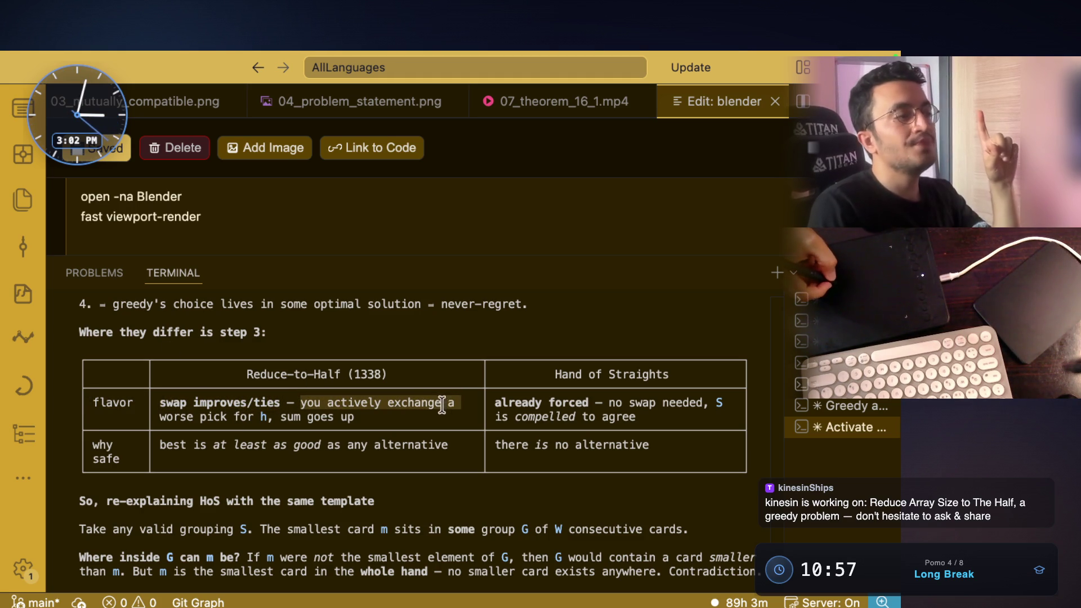
{"action": "left_click", "coordinate": [410, 404]}
{"action": "left_click_drag", "start_coordinate": [279, 402], "coordinate": [160, 402]}
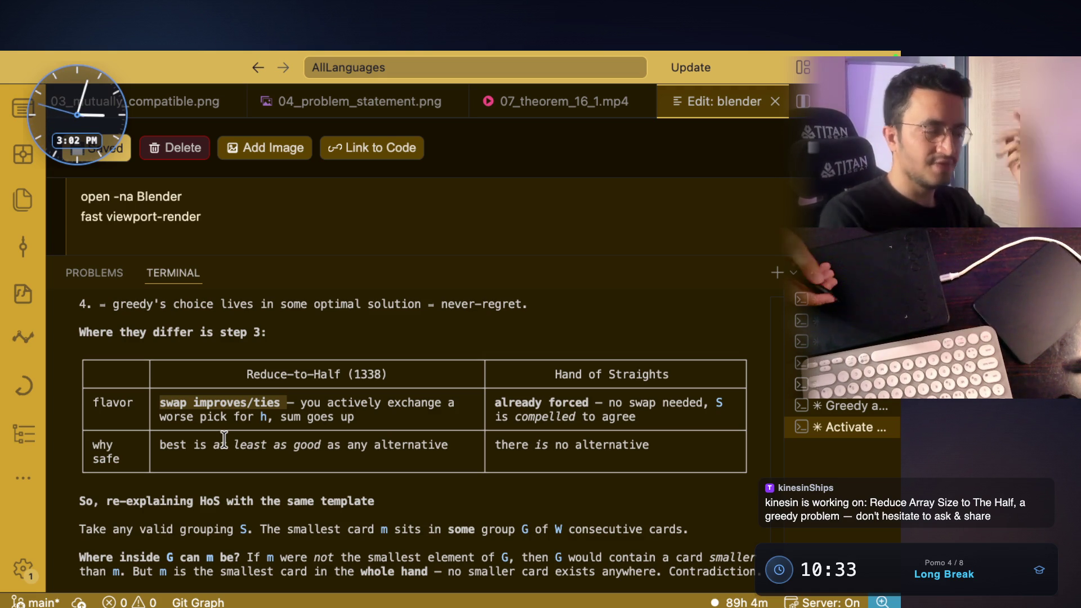
{"action": "double_click", "coordinate": [398, 403]}
{"action": "left_click", "coordinate": [252, 431]}
{"action": "left_click_drag", "start_coordinate": [247, 422], "coordinate": [174, 419]}
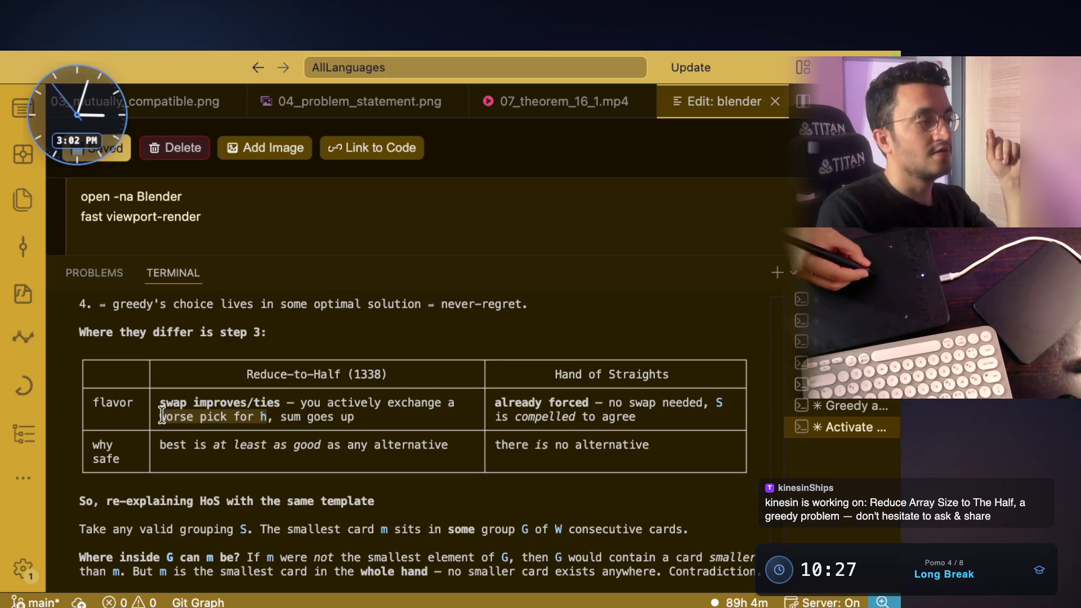
{"action": "left_click_drag", "start_coordinate": [279, 417], "coordinate": [361, 417]}
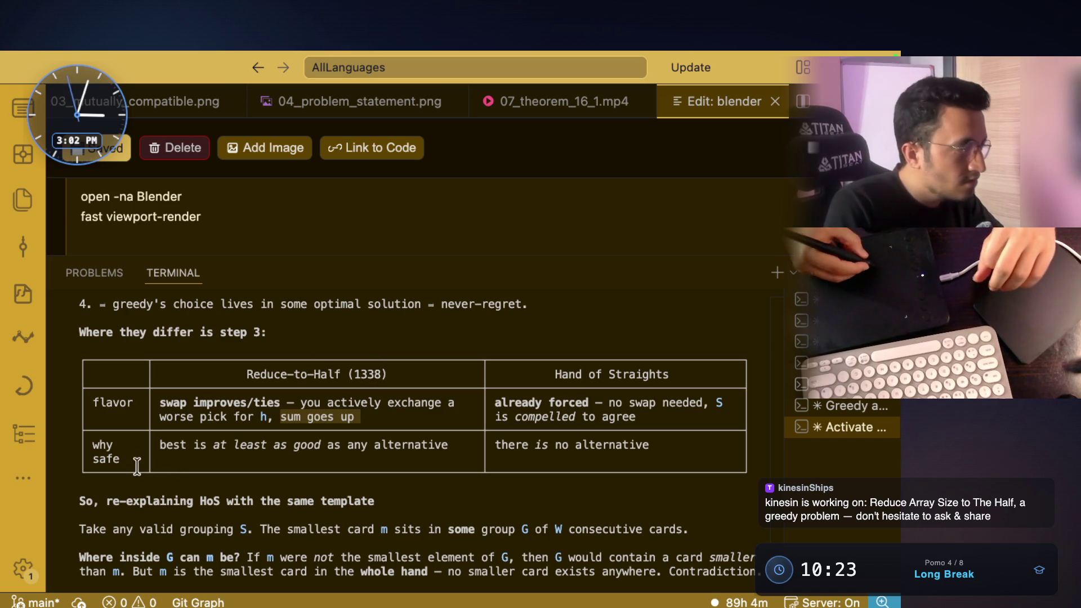
{"action": "left_click_drag", "start_coordinate": [160, 444], "coordinate": [281, 445]}
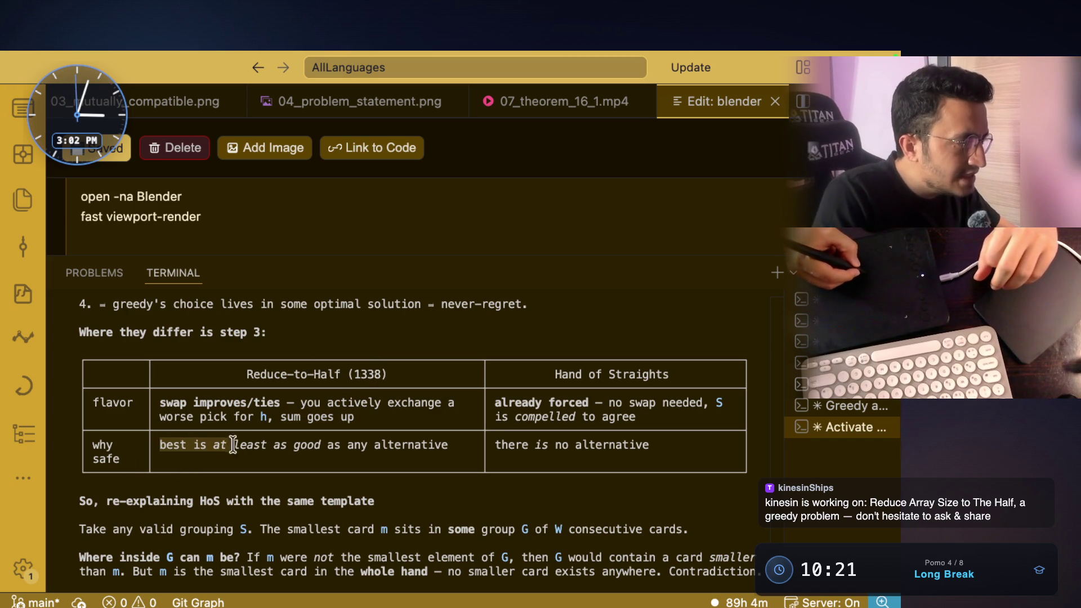
{"action": "mouse_move", "coordinate": [312, 445]}
{"action": "left_mouse_down"}
{"action": "mouse_move", "coordinate": [458, 444]}
{"action": "mouse_move", "coordinate": [247, 458]}
{"action": "left_mouse_up"}
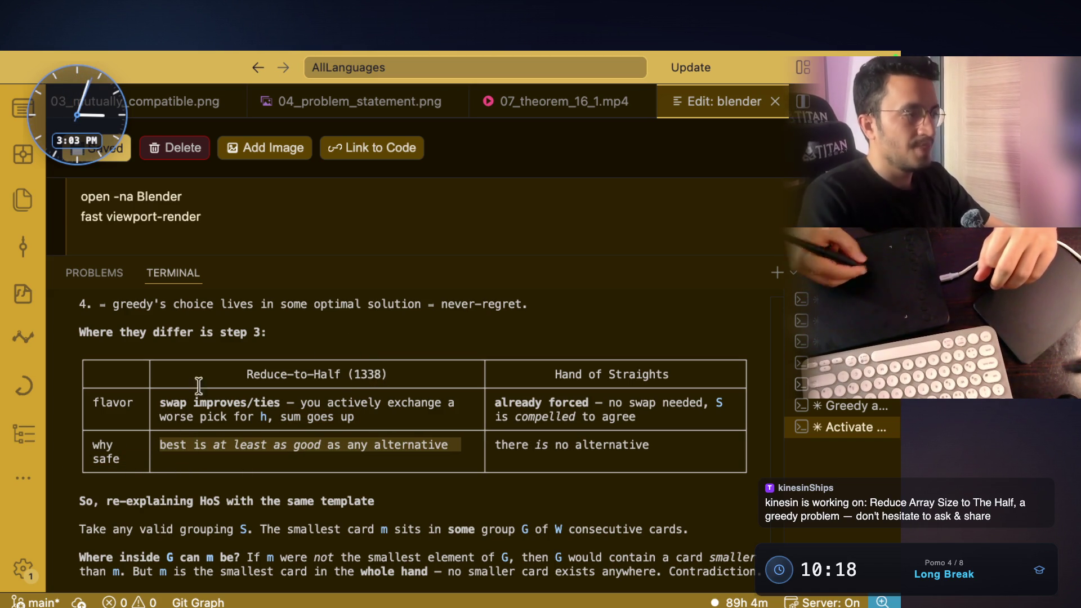
{"action": "left_click_drag", "start_coordinate": [682, 374], "coordinate": [634, 375]}
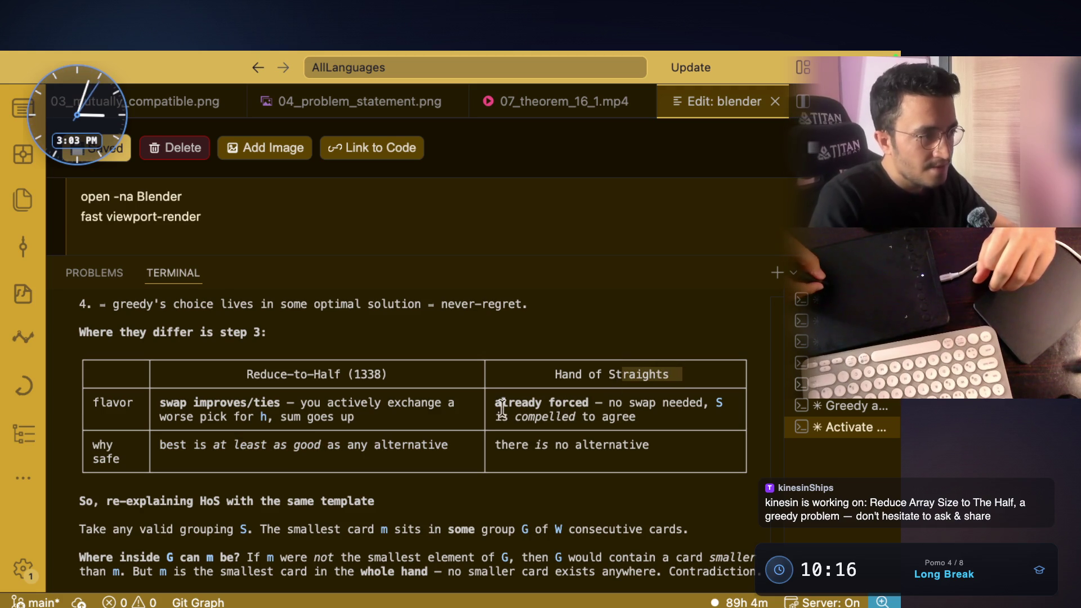
{"action": "left_click_drag", "start_coordinate": [496, 403], "coordinate": [707, 401]}
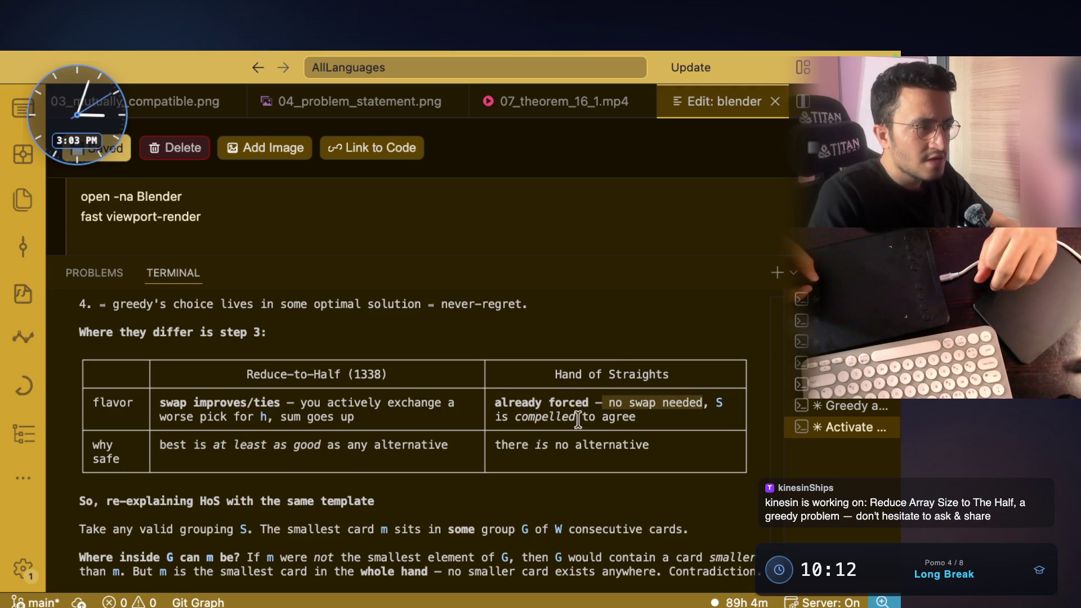
{"action": "left_click", "coordinate": [514, 417]}
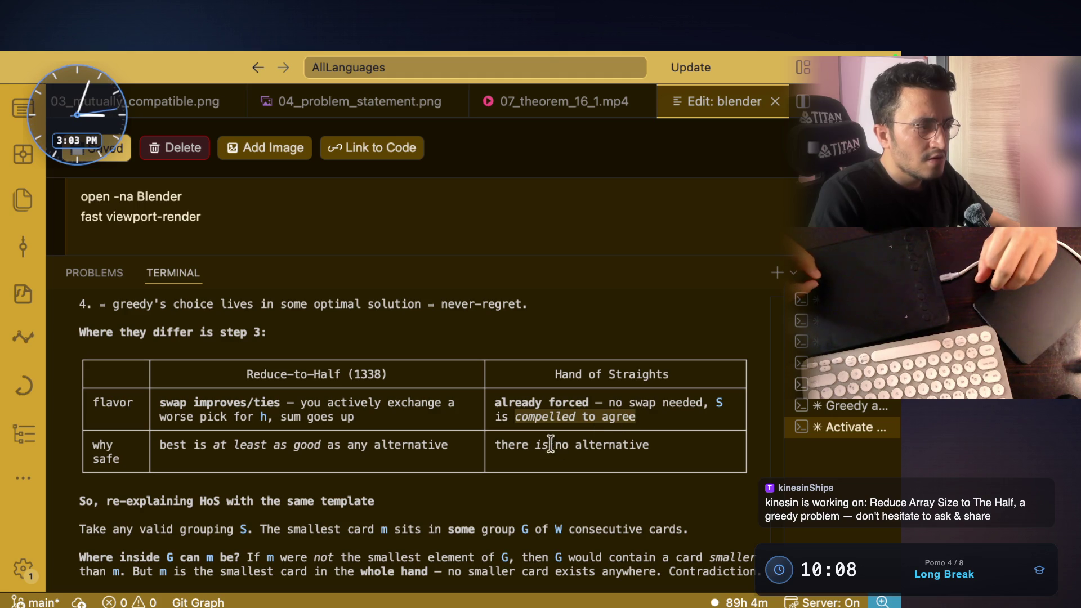
{"action": "left_click", "coordinate": [499, 447]}
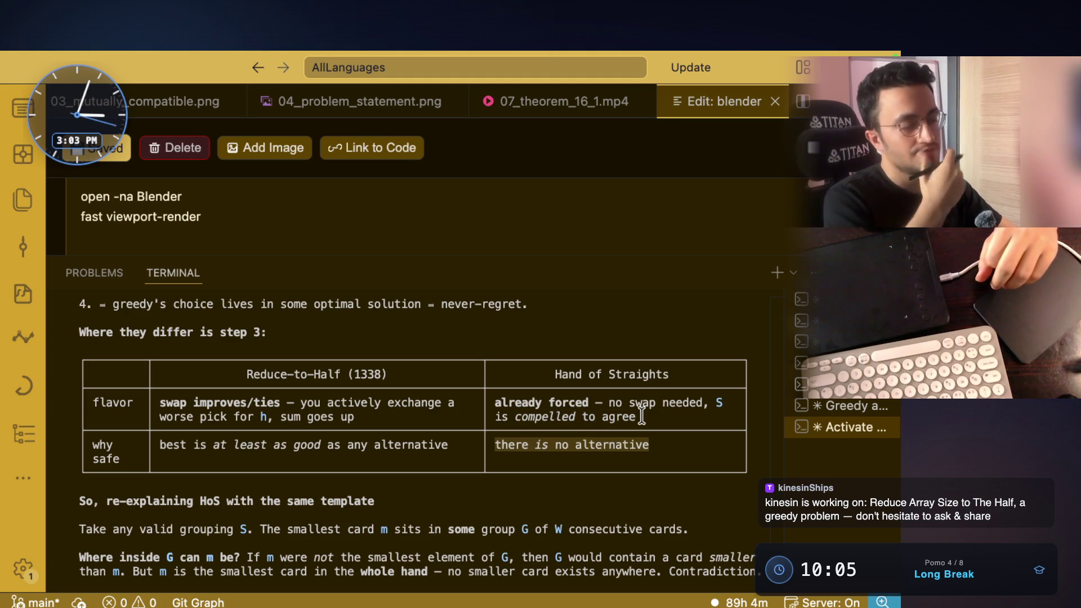
{"action": "scroll", "coordinate": [642, 415], "scroll_direction": "down", "scroll_amount": 1}
{"action": "scroll", "coordinate": [641, 415], "scroll_direction": "down", "scroll_amount": 1}
{"action": "scroll", "coordinate": [642, 415], "scroll_direction": "down", "scroll_amount": 1}
{"action": "scroll", "coordinate": [642, 415], "scroll_direction": "up", "scroll_amount": 3}
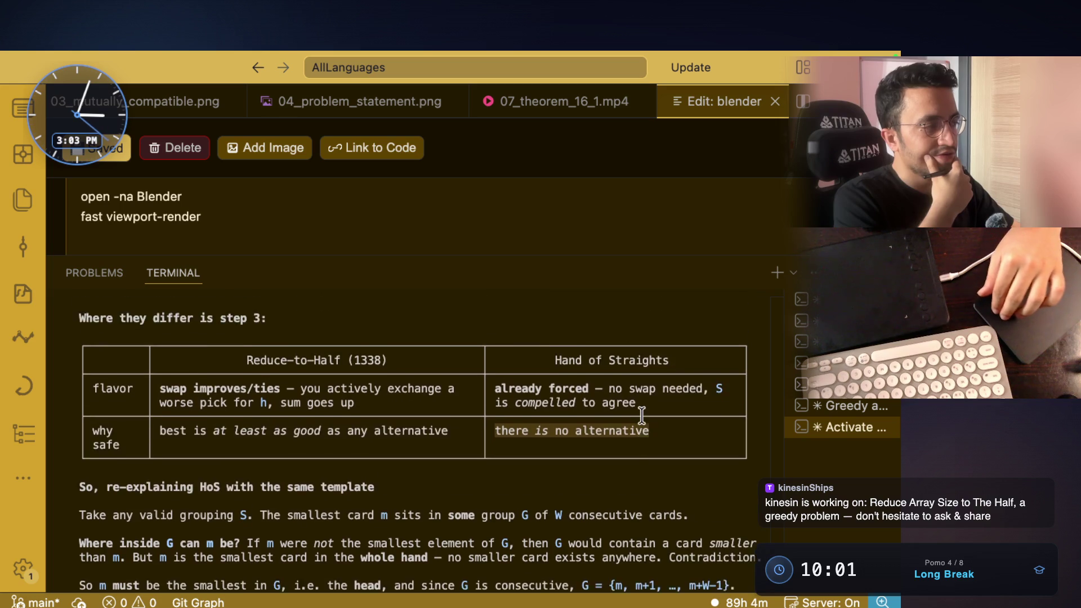
{"action": "scroll", "coordinate": [642, 415], "scroll_direction": "down", "scroll_amount": 1}
{"action": "scroll", "coordinate": [278, 408], "scroll_direction": "down", "scroll_amount": 1}
Step: Read the Hand of Straights re-explanation's claim 'Take any valid grouping S' and 'The smallest card'
{"action": "left_click", "coordinate": [278, 407]}
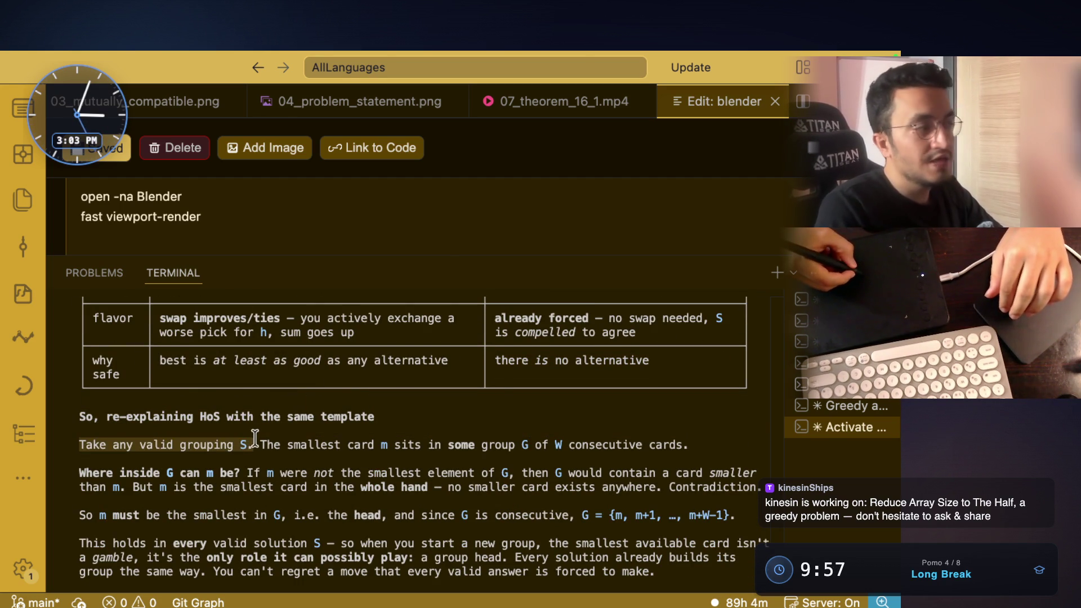
{"action": "left_click_drag", "start_coordinate": [252, 444], "coordinate": [78, 441]}
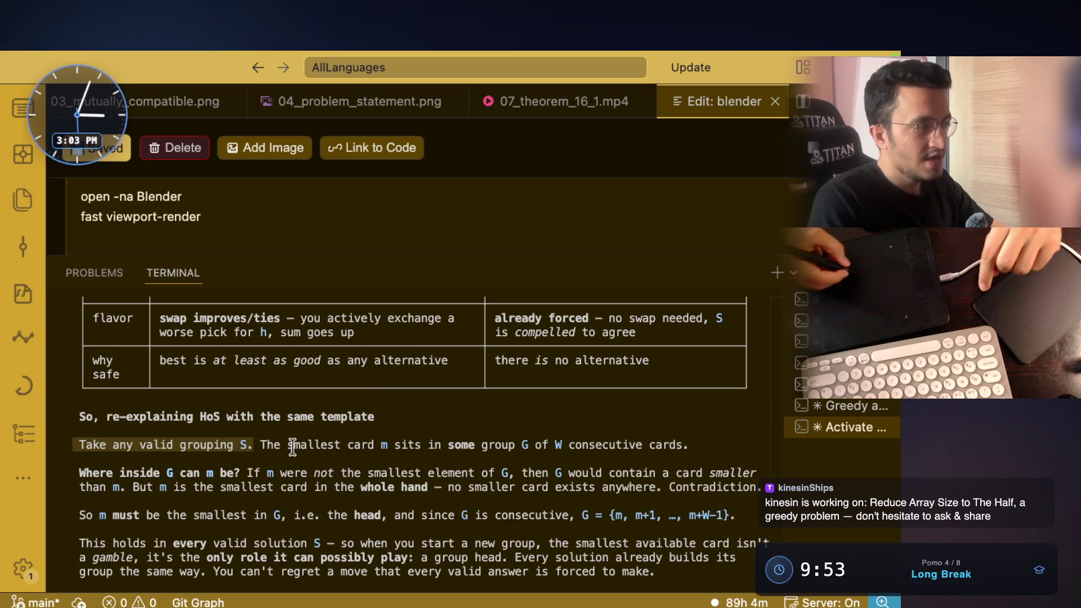
{"action": "left_click_drag", "start_coordinate": [260, 444], "coordinate": [378, 446]}
{"action": "left_click", "coordinate": [387, 444]}
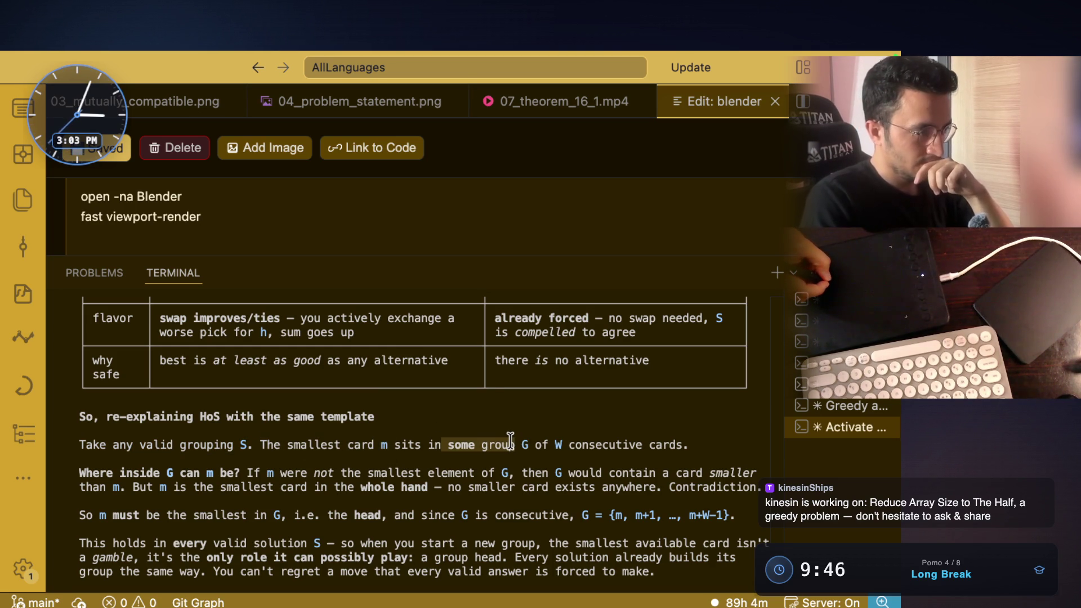
{"action": "key", "text": "super+Tab"}
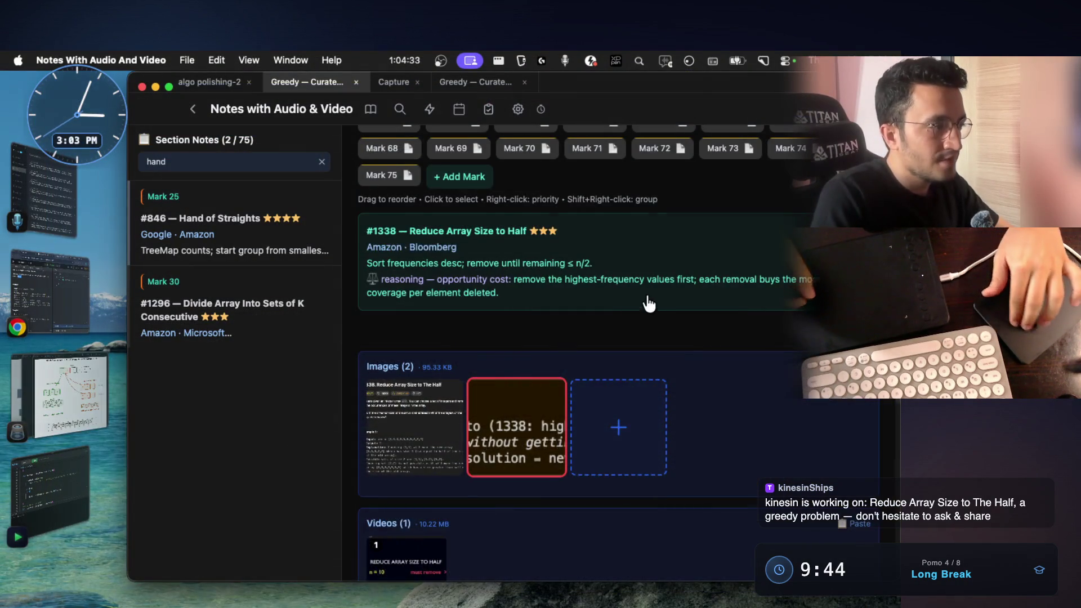
{"action": "scroll", "coordinate": [646, 293], "scroll_direction": "up", "scroll_amount": 3}
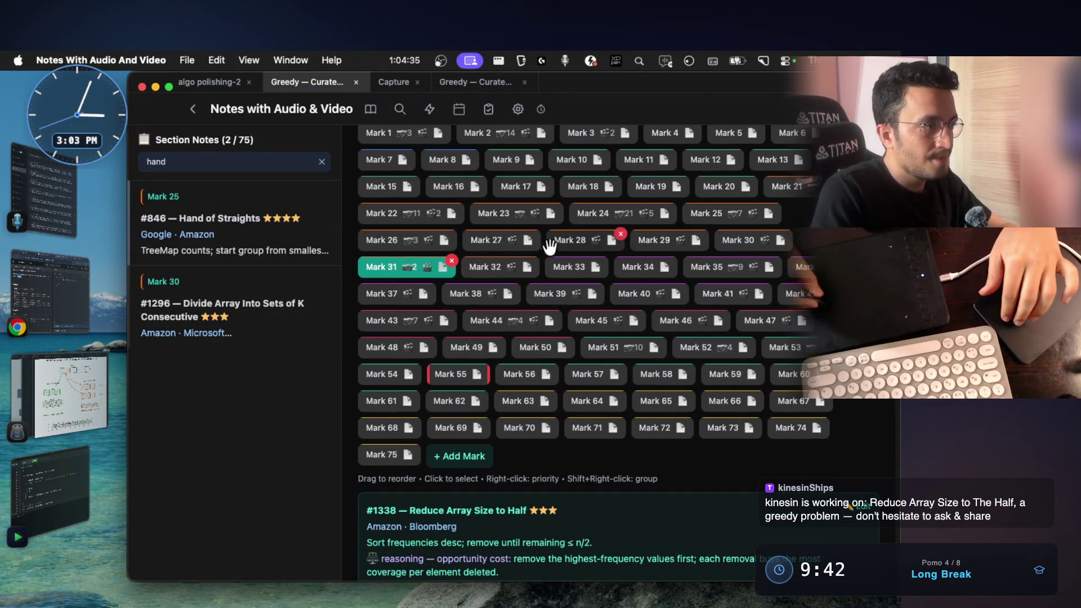
{"action": "left_click", "coordinate": [718, 213]}
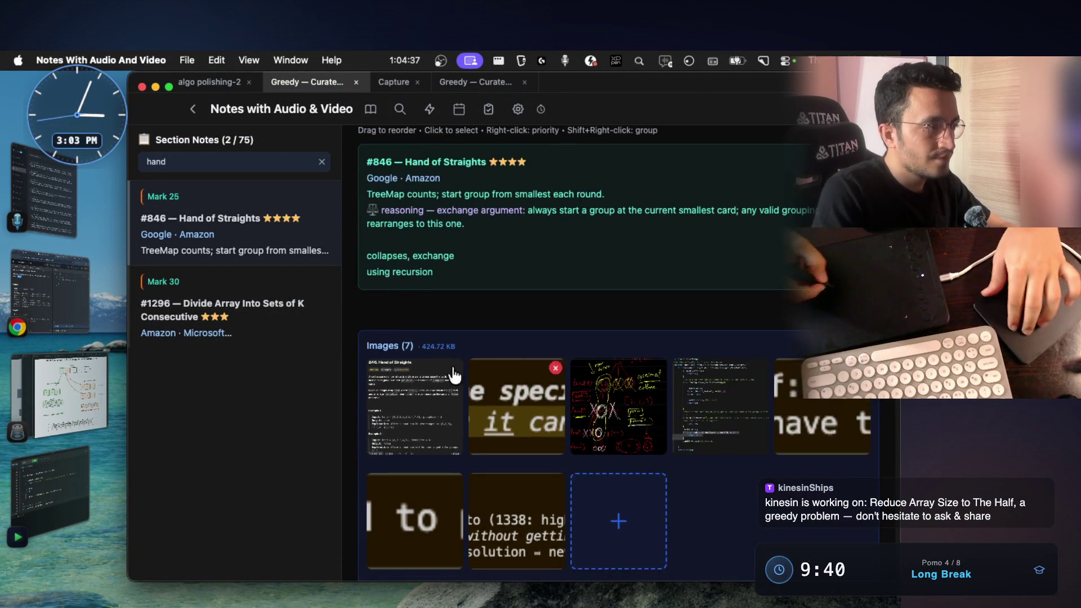
{"action": "left_click", "coordinate": [439, 405]}
{"action": "scroll", "coordinate": [444, 418], "scroll_direction": "down", "scroll_amount": 5}
{"action": "scroll", "coordinate": [448, 405], "scroll_direction": "down", "scroll_amount": 2}
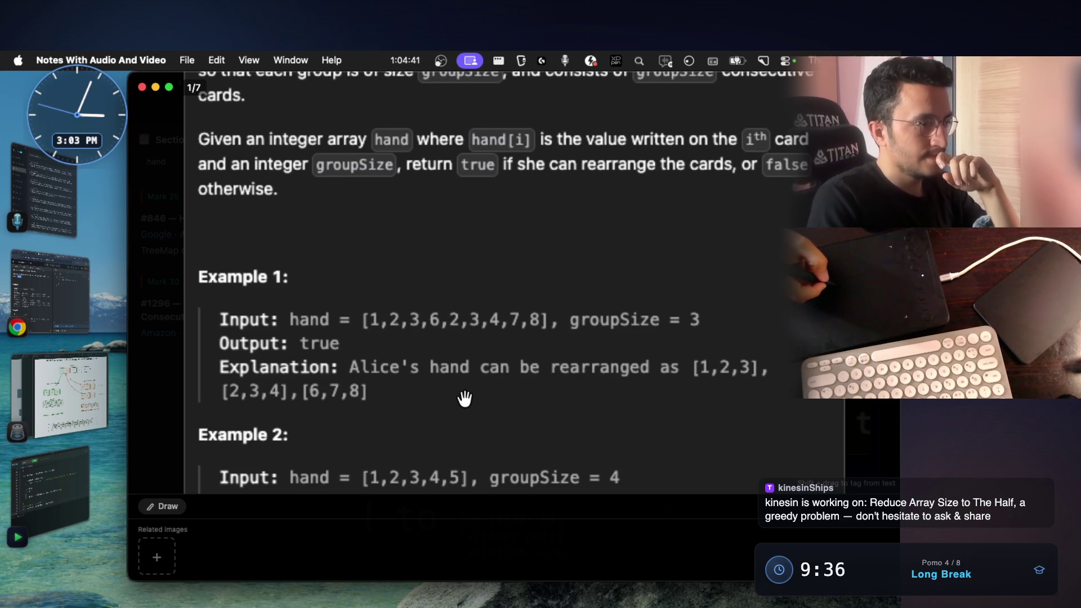
{"action": "key", "text": "super+Tab"}
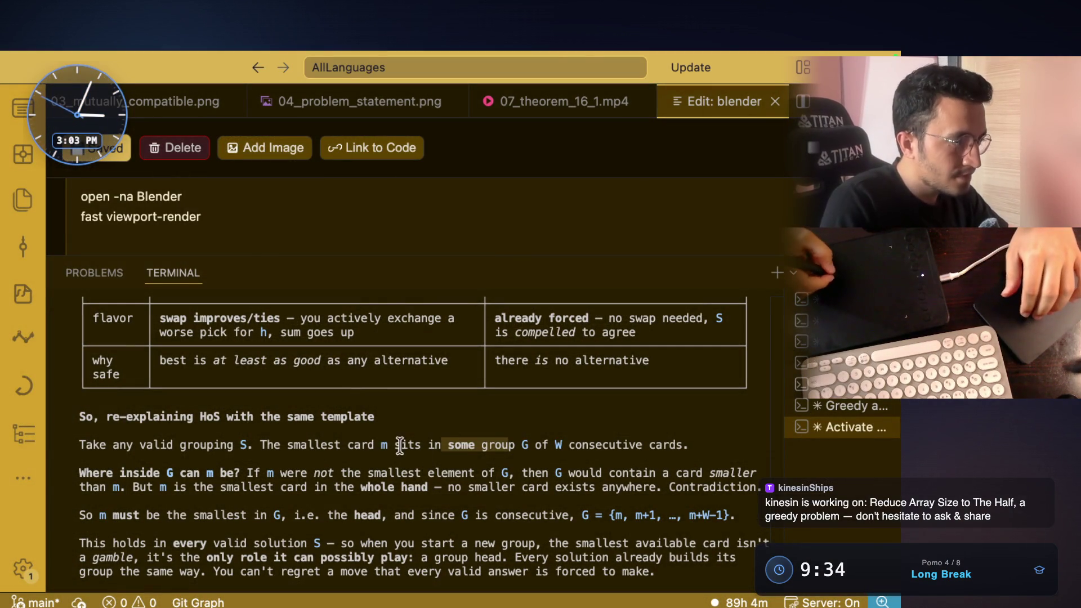
Step: Read the sentence placing the smallest card m in some group G of the grouping
{"action": "left_click_drag", "start_coordinate": [260, 444], "coordinate": [365, 437]}
{"action": "left_click_drag", "start_coordinate": [529, 444], "coordinate": [83, 446]}
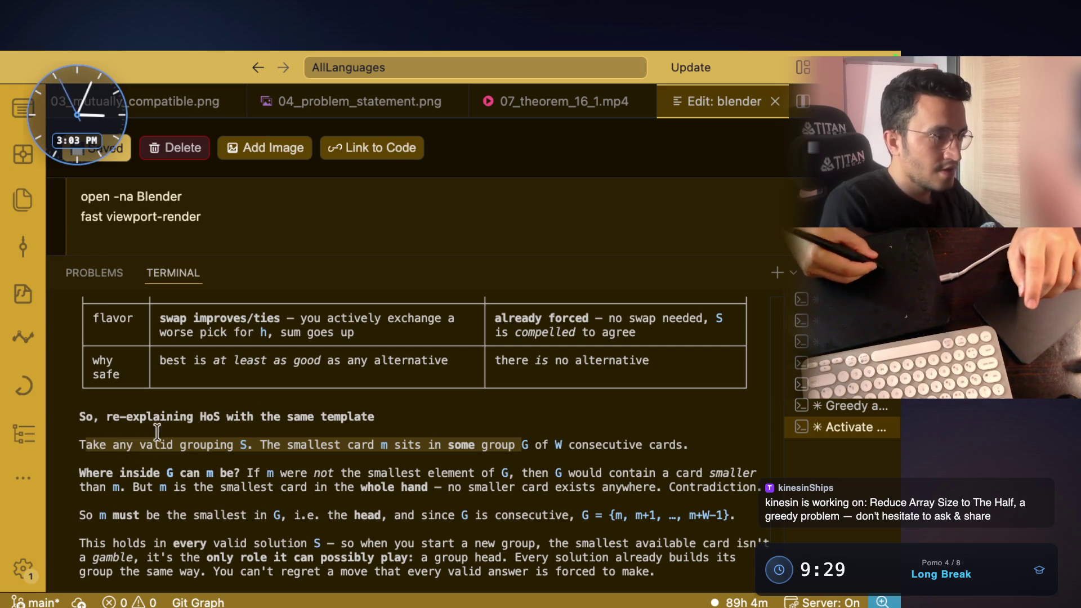
{"action": "left_click", "coordinate": [532, 442]}
{"action": "left_click_drag", "start_coordinate": [481, 444], "coordinate": [689, 445]}
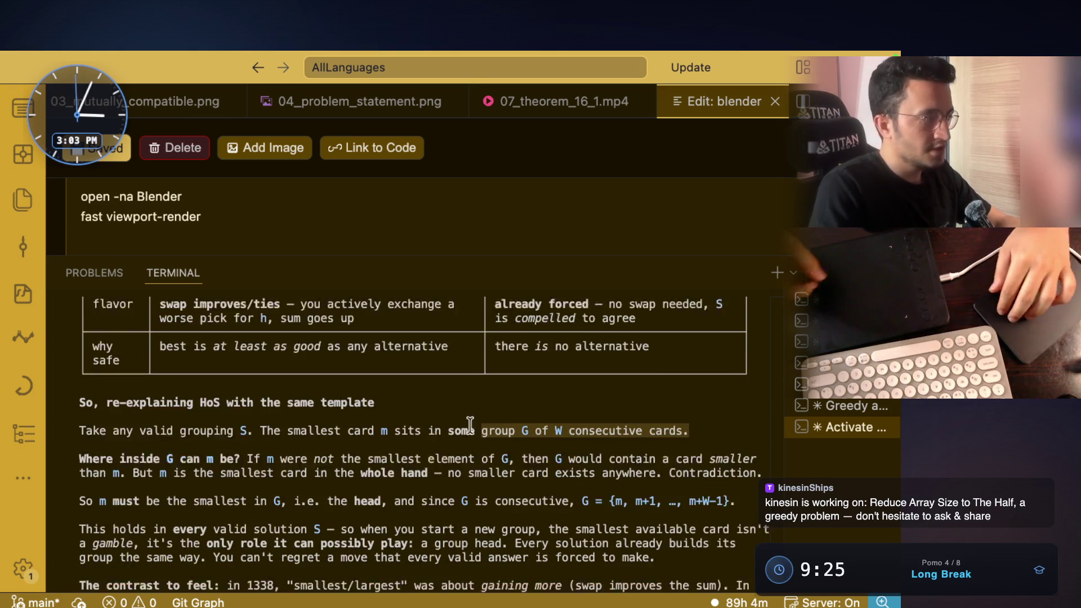
{"action": "left_click", "coordinate": [73, 441]}
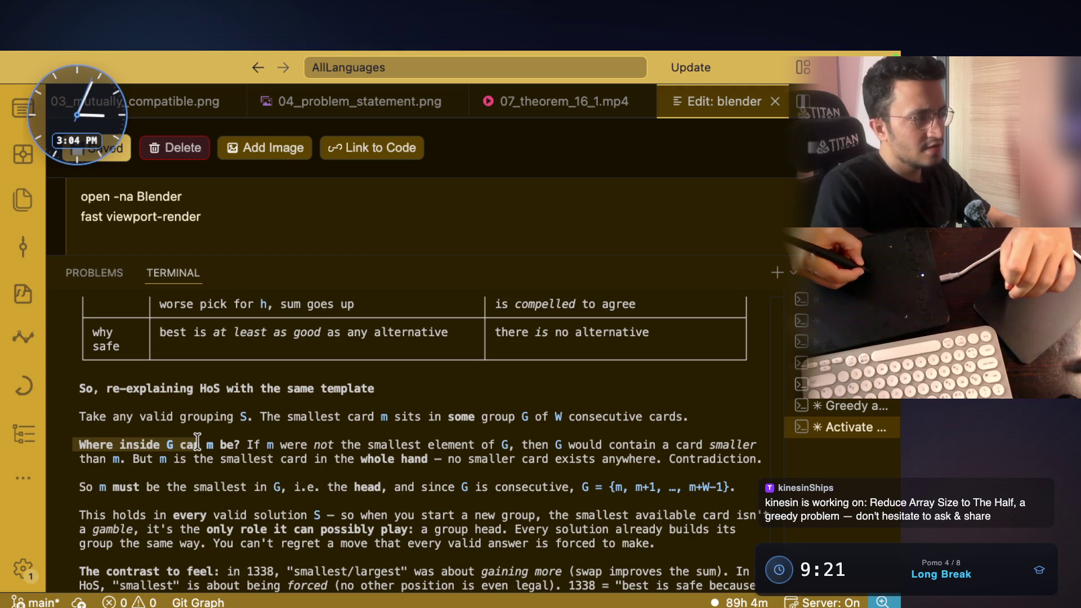
Step: Read the argument that m must be G's smallest element since no smaller card exists anywhere
{"action": "left_click_drag", "start_coordinate": [243, 444], "coordinate": [74, 444]}
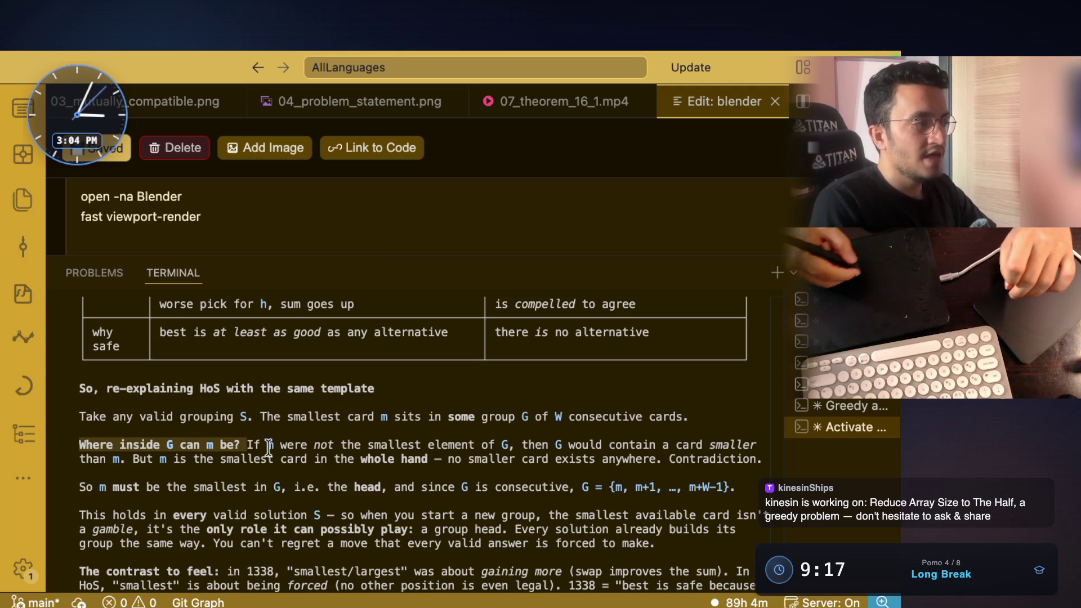
{"action": "left_click_drag", "start_coordinate": [280, 444], "coordinate": [337, 444]}
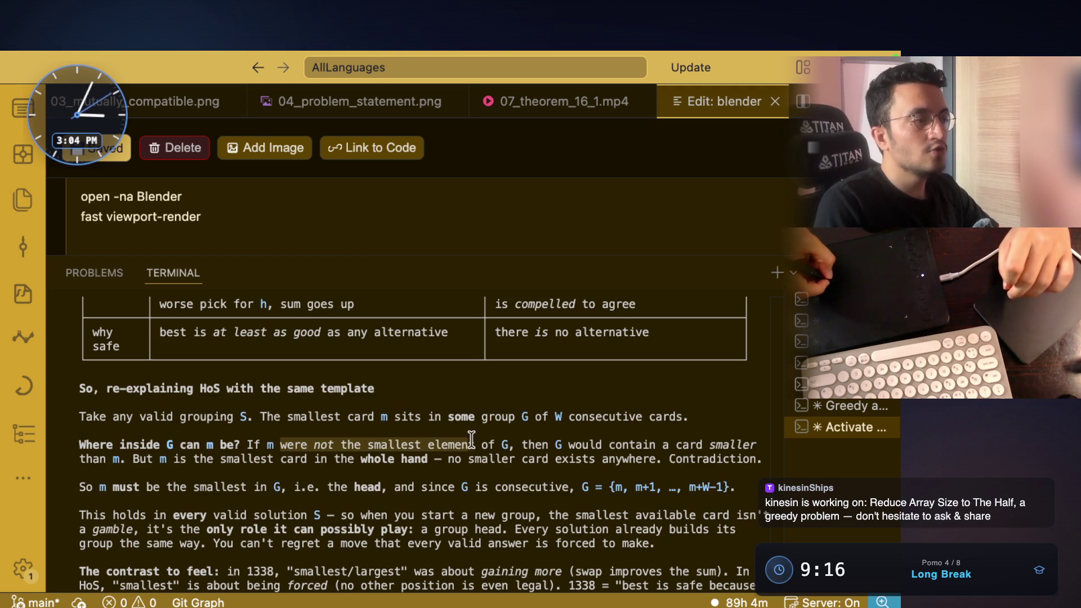
{"action": "left_click_drag", "start_coordinate": [568, 444], "coordinate": [668, 444]}
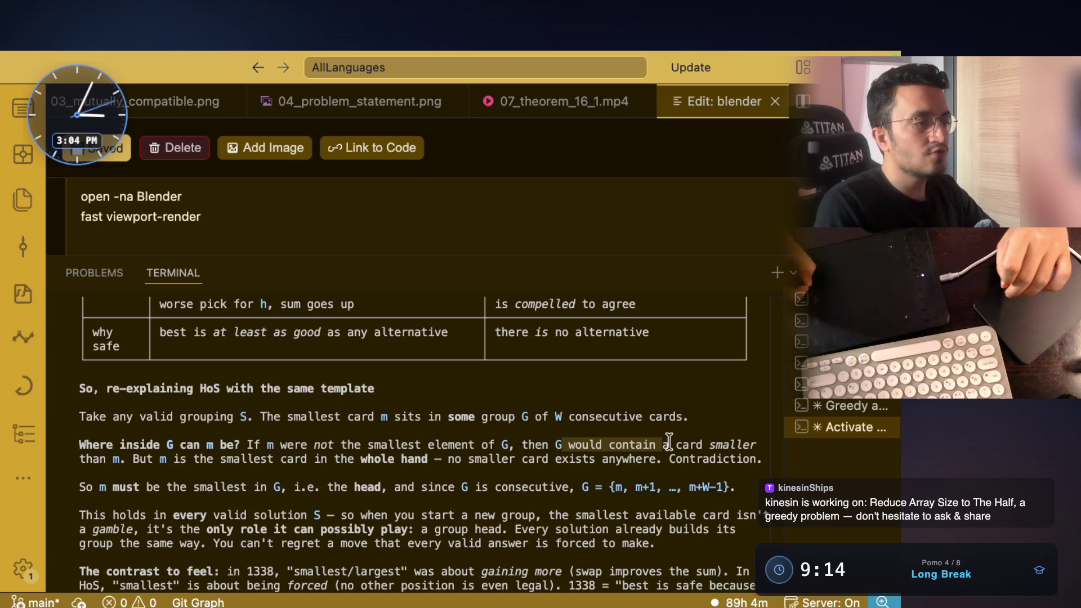
{"action": "left_click_drag", "start_coordinate": [79, 458], "coordinate": [352, 458]}
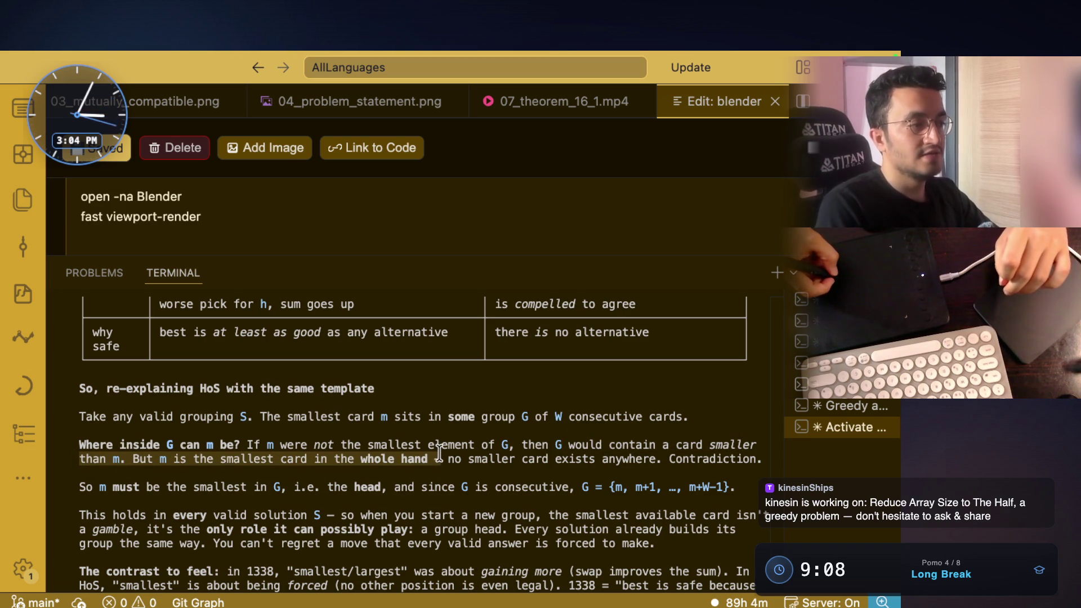
{"action": "left_click", "coordinate": [462, 465]}
{"action": "left_click_drag", "start_coordinate": [448, 459], "coordinate": [635, 458]}
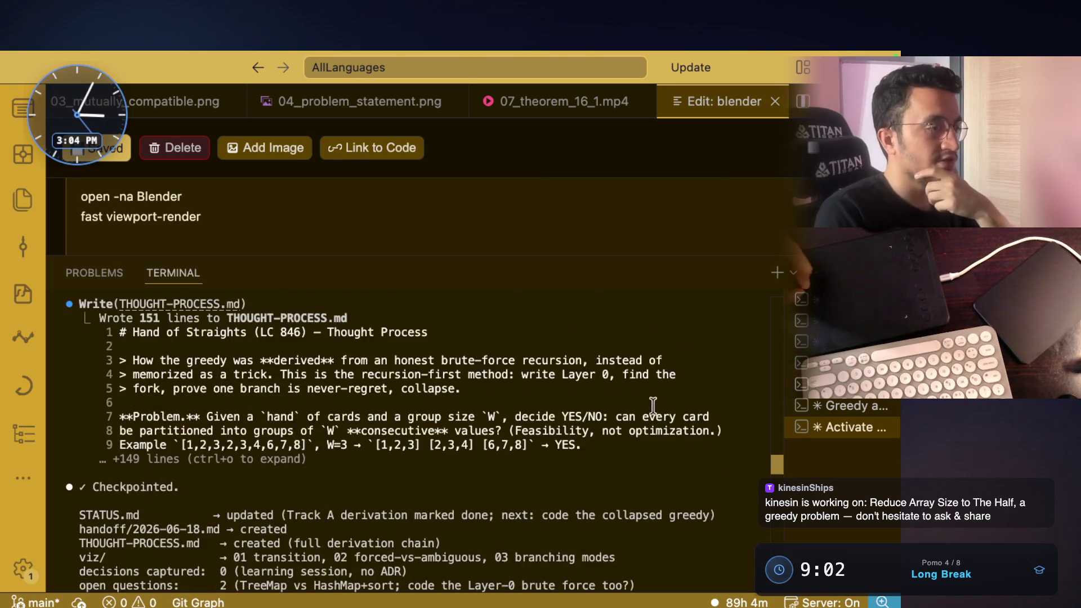
{"action": "scroll", "coordinate": [651, 453], "scroll_direction": "up", "scroll_amount": 1}
{"action": "scroll", "coordinate": [650, 447], "scroll_direction": "up", "scroll_amount": 5}
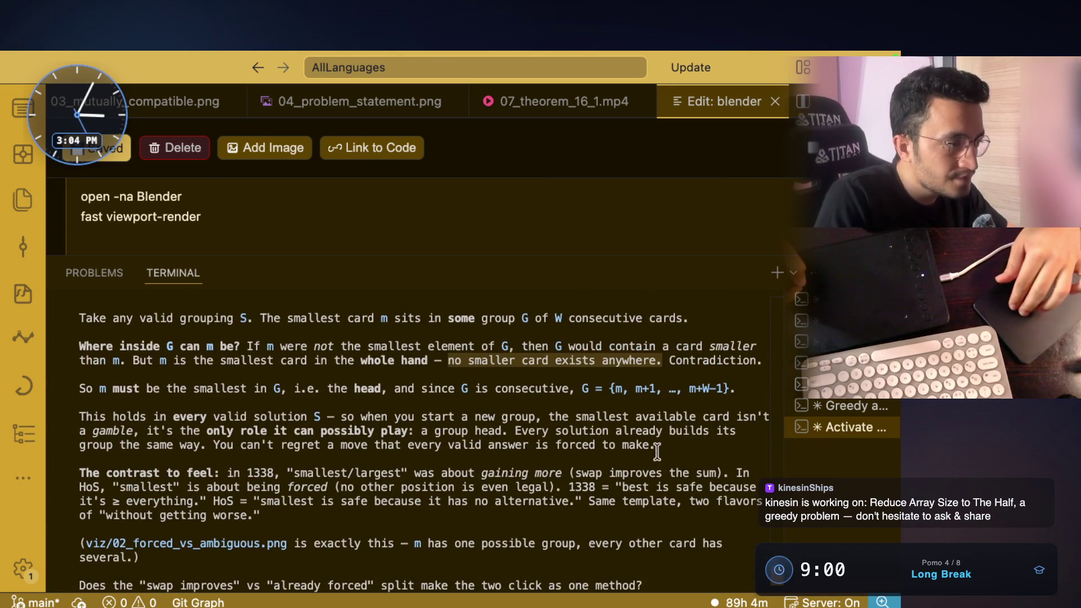
{"action": "scroll", "coordinate": [701, 425], "scroll_direction": "up", "scroll_amount": 2}
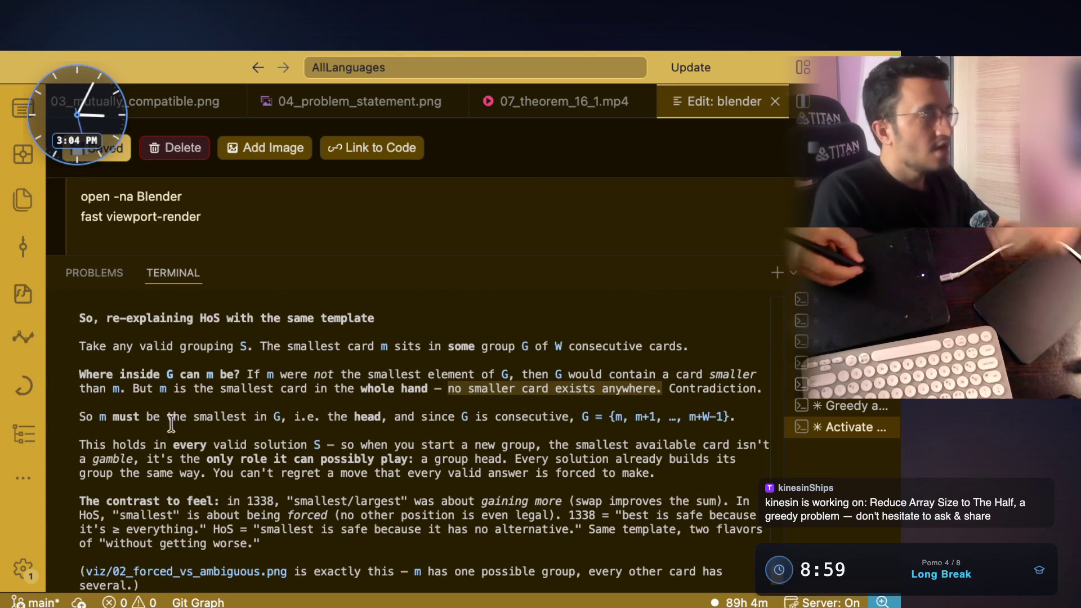
{"action": "left_click_drag", "start_coordinate": [73, 416], "coordinate": [325, 416]}
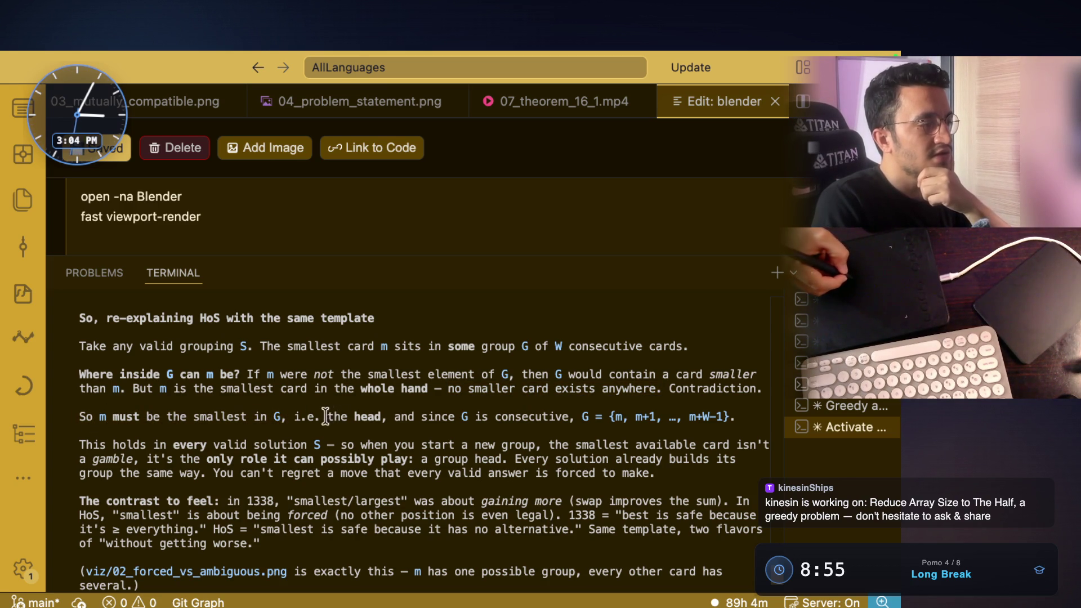
{"action": "mouse_move", "coordinate": [393, 420]}
{"action": "left_mouse_down"}
{"action": "mouse_move", "coordinate": [559, 409]}
{"action": "mouse_move", "coordinate": [733, 417]}
{"action": "left_mouse_up"}
{"action": "left_click_drag", "start_coordinate": [112, 446], "coordinate": [202, 445]}
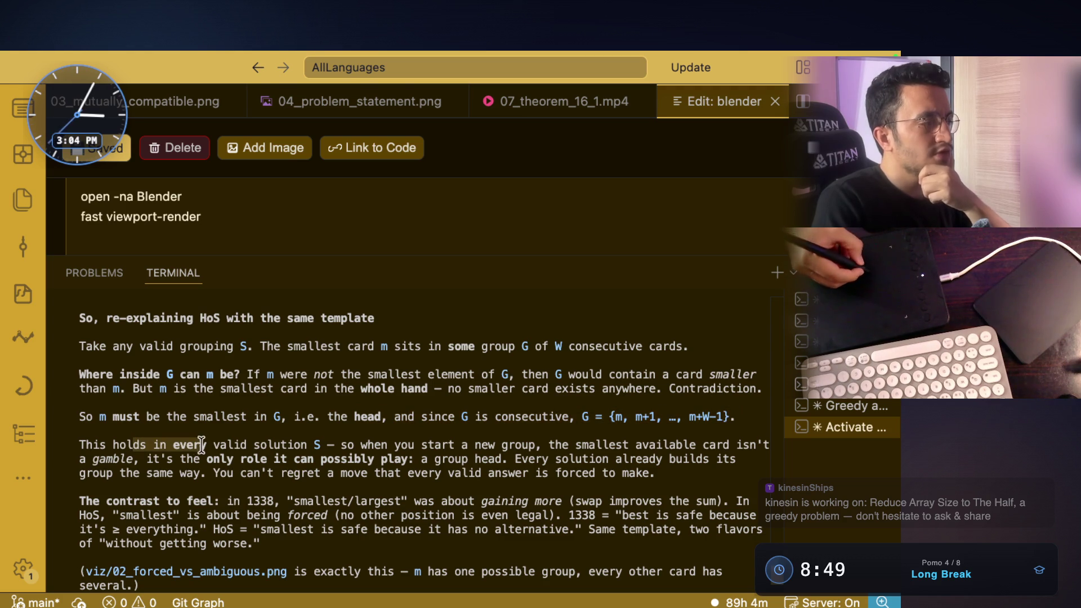
{"action": "left_click", "coordinate": [326, 445]}
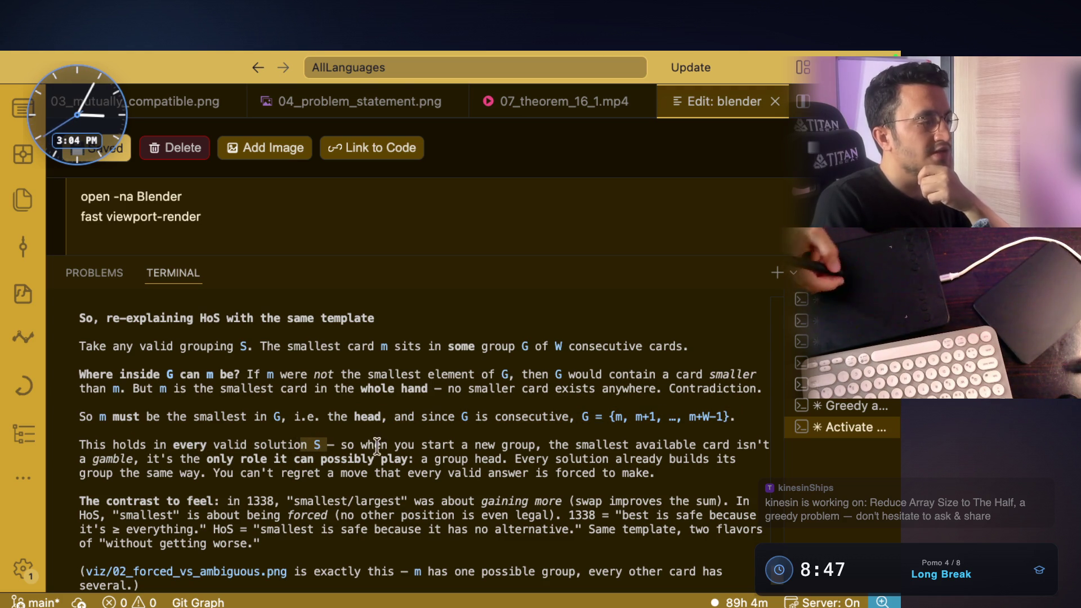
{"action": "left_click_drag", "start_coordinate": [543, 446], "coordinate": [735, 444]}
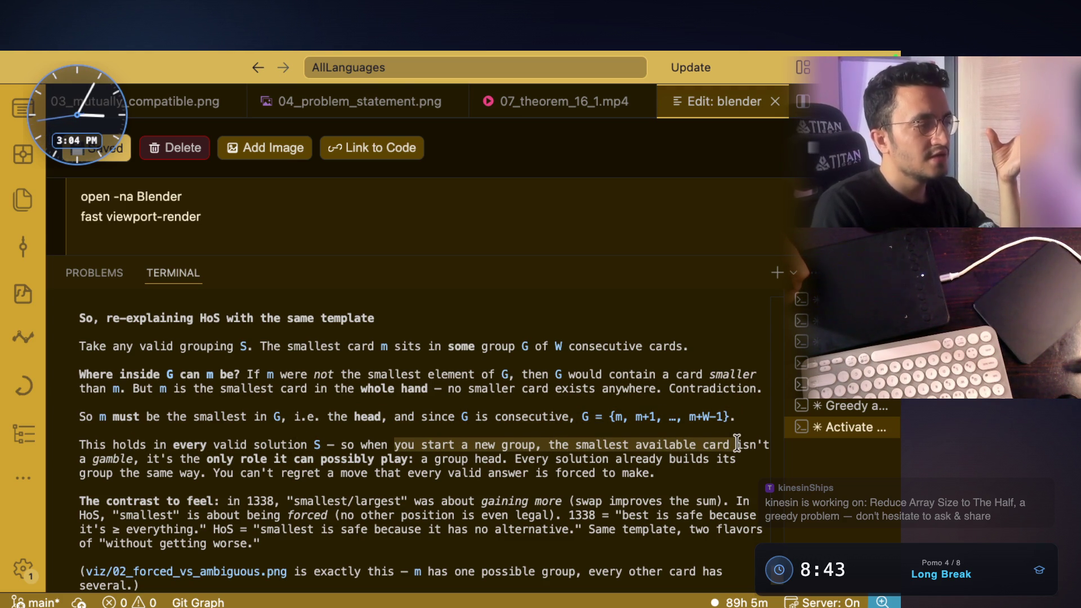
{"action": "left_click", "coordinate": [147, 465]}
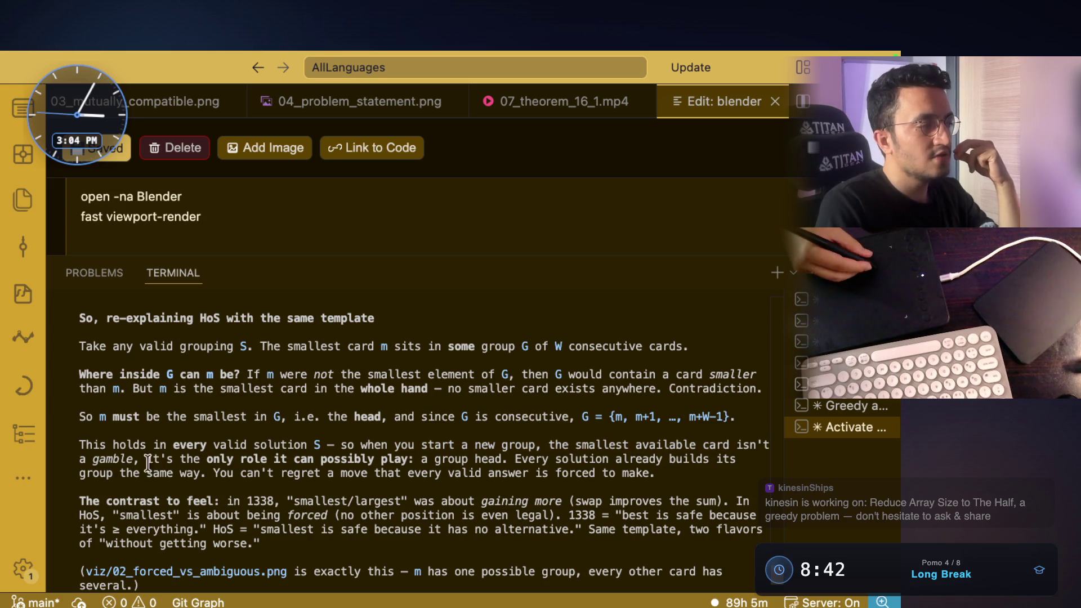
{"action": "left_click_drag", "start_coordinate": [154, 460], "coordinate": [409, 457]}
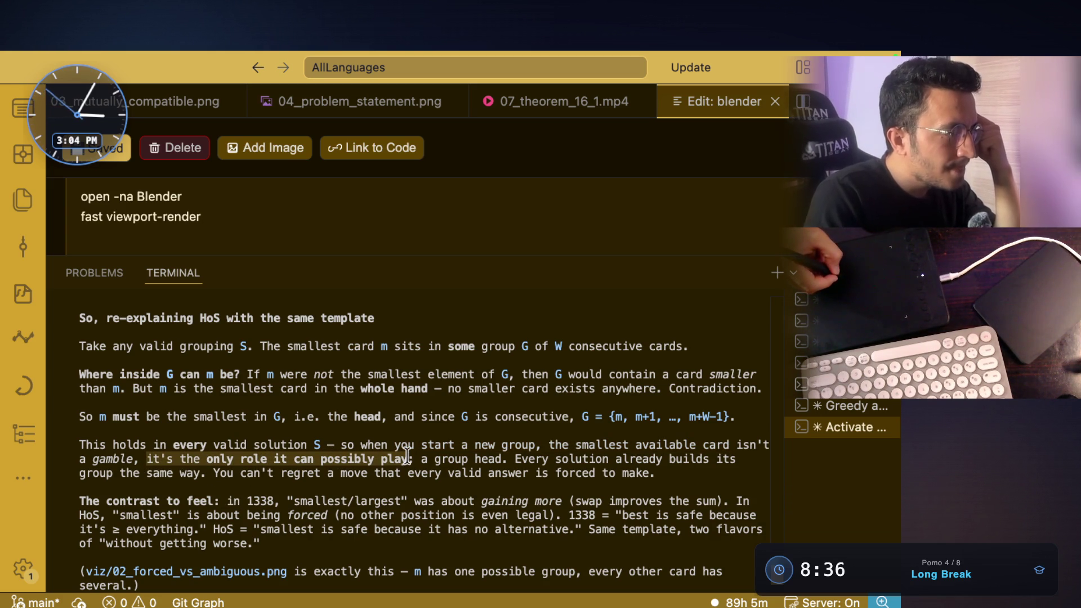
{"action": "left_click_drag", "start_coordinate": [409, 456], "coordinate": [510, 458]}
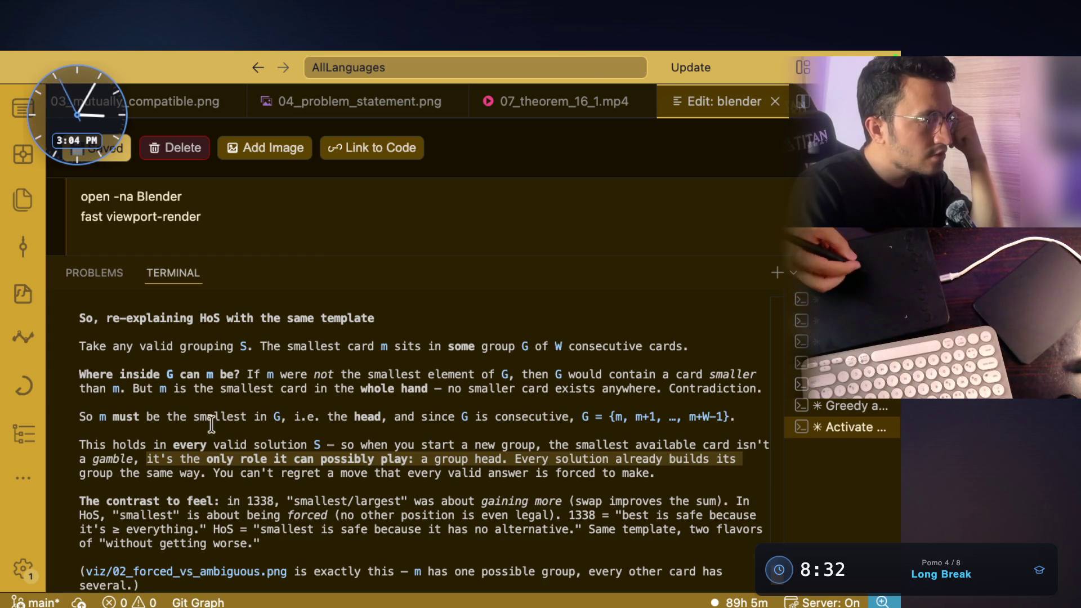
{"action": "left_click_drag", "start_coordinate": [82, 475], "coordinate": [132, 466]}
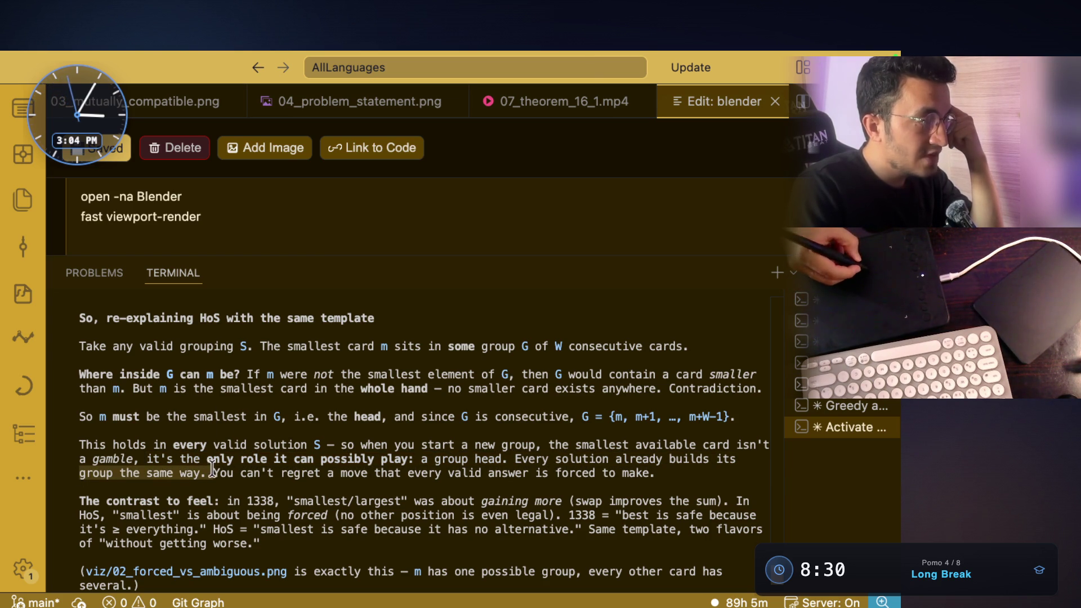
{"action": "mouse_move", "coordinate": [351, 475]}
{"action": "left_mouse_down"}
{"action": "mouse_move", "coordinate": [625, 474]}
{"action": "mouse_move", "coordinate": [222, 474]}
{"action": "left_mouse_up"}
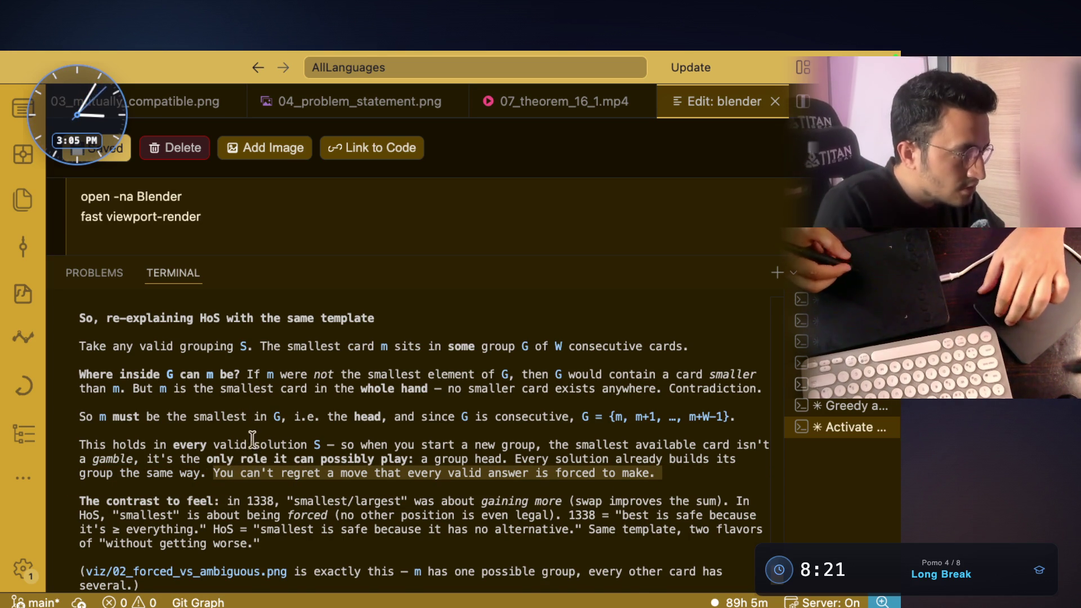
{"action": "scroll", "coordinate": [233, 441], "scroll_direction": "down", "scroll_amount": 3}
{"action": "scroll", "coordinate": [233, 440], "scroll_direction": "down", "scroll_amount": 1}
{"action": "left_click_drag", "start_coordinate": [229, 445], "coordinate": [667, 445]}
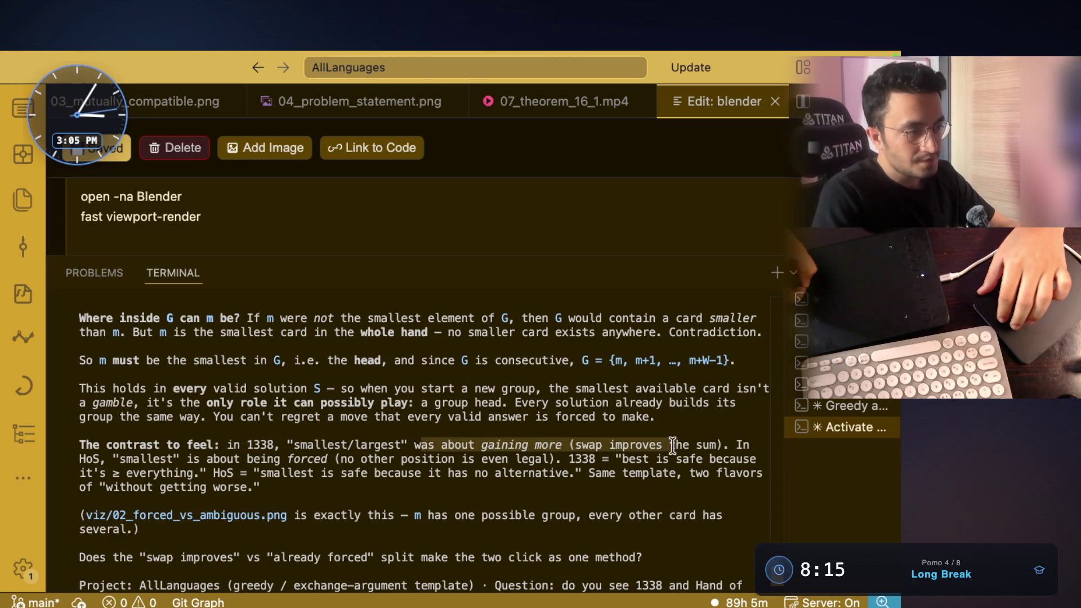
{"action": "left_click", "coordinate": [580, 441]}
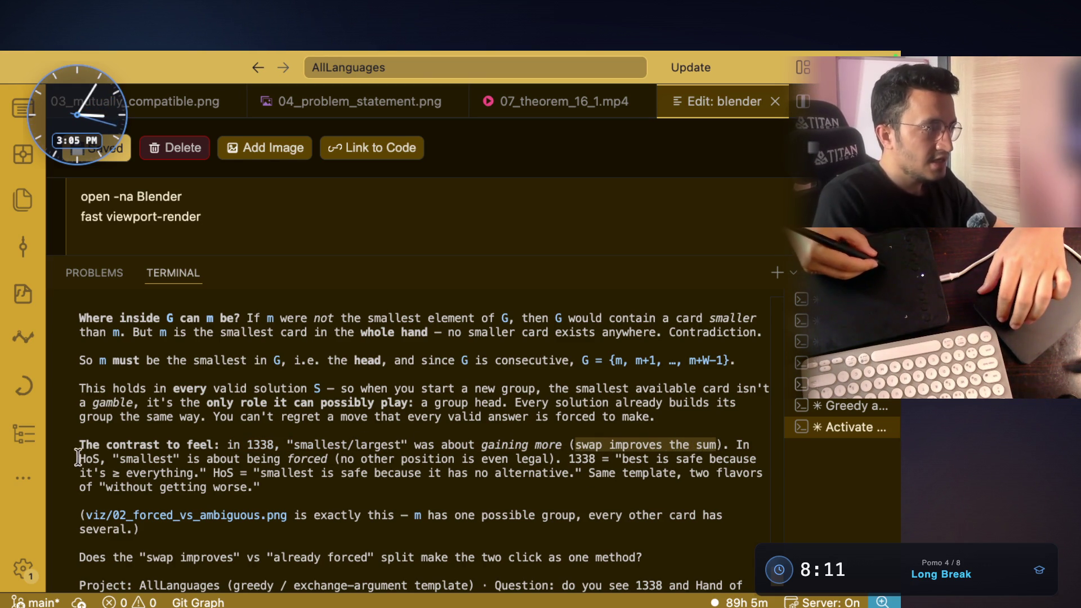
{"action": "left_click_drag", "start_coordinate": [76, 458], "coordinate": [92, 453]}
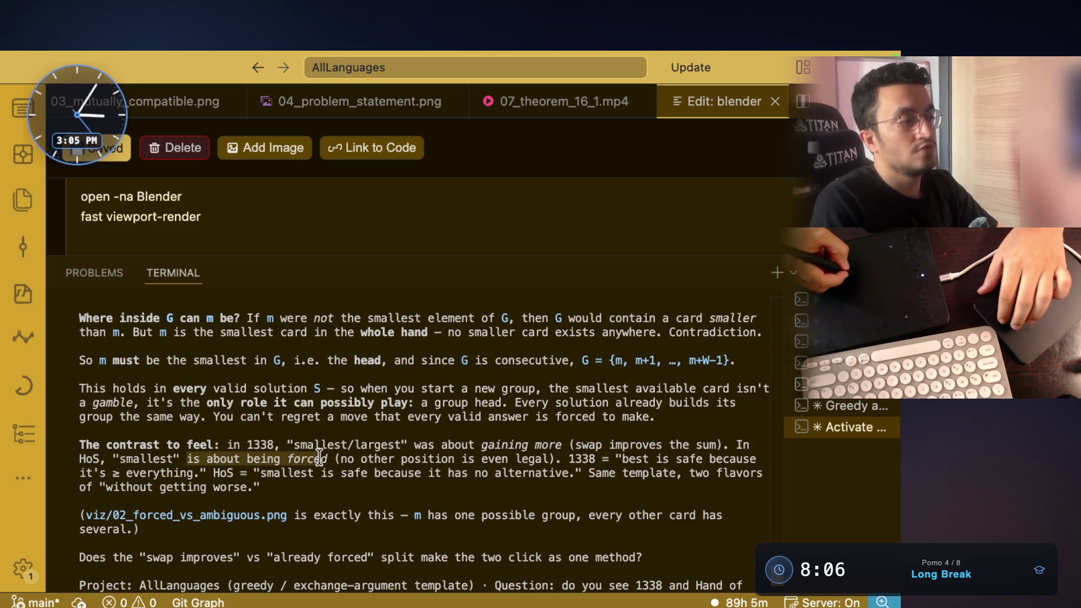
{"action": "left_click_drag", "start_coordinate": [562, 458], "coordinate": [331, 459]}
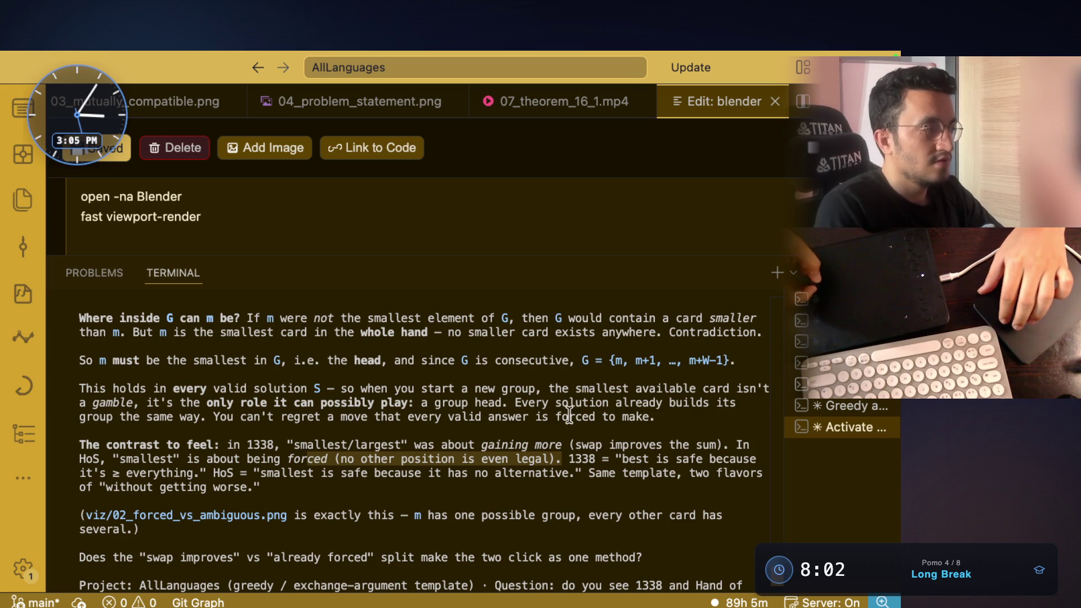
{"action": "left_click_drag", "start_coordinate": [598, 464], "coordinate": [79, 461]}
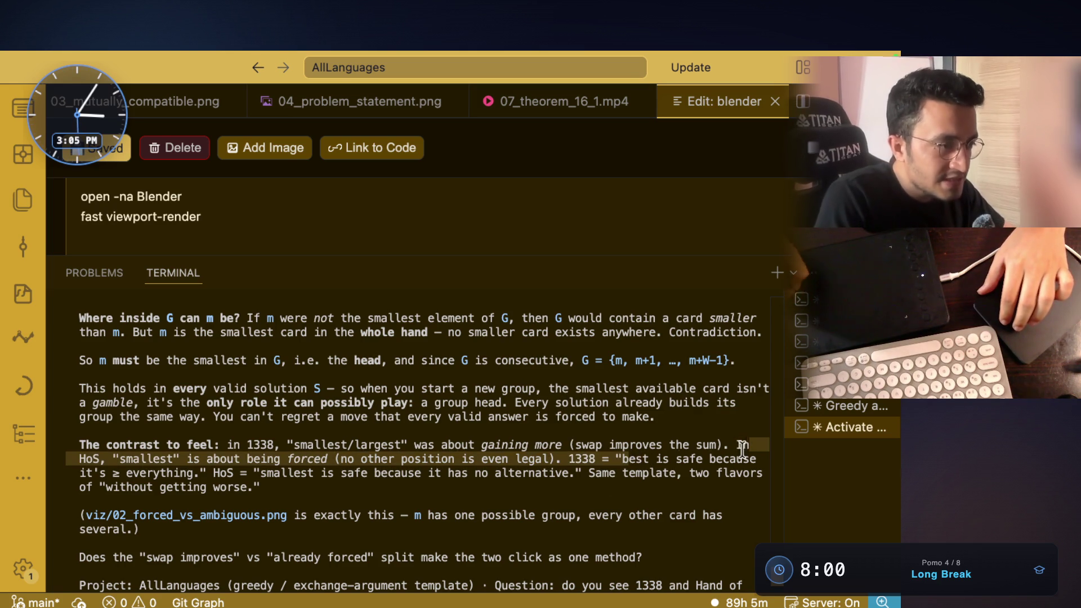
{"action": "left_click", "coordinate": [125, 474]}
{"action": "mouse_move", "coordinate": [262, 473]}
{"action": "left_mouse_down"}
{"action": "mouse_move", "coordinate": [574, 481]}
{"action": "mouse_move", "coordinate": [435, 473]}
{"action": "left_mouse_up"}
{"action": "left_click_drag", "start_coordinate": [643, 460], "coordinate": [725, 466]}
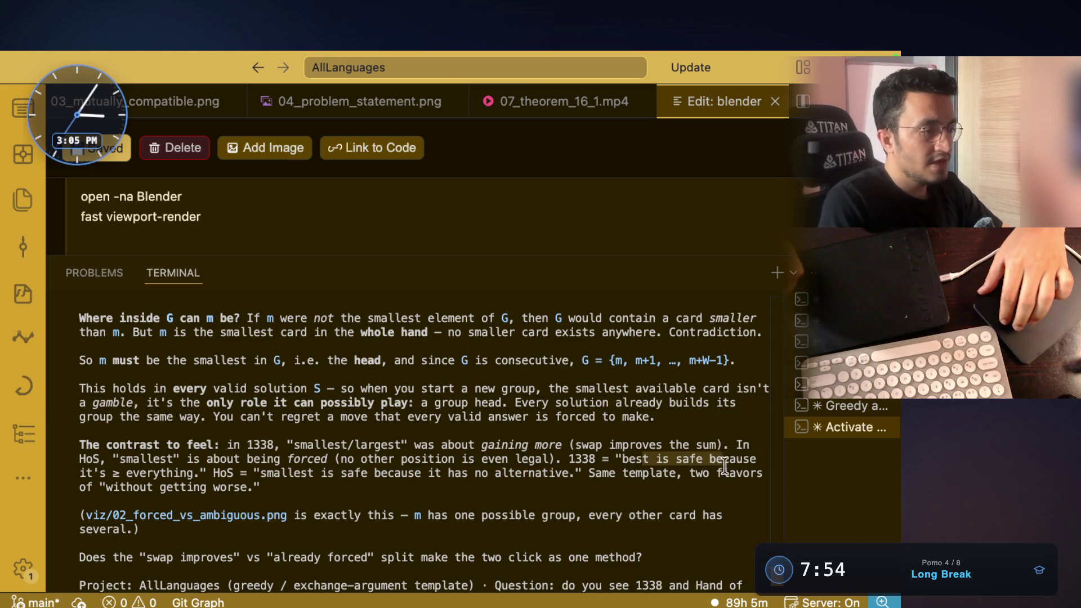
{"action": "scroll", "coordinate": [523, 468], "scroll_direction": "down", "scroll_amount": 1}
{"action": "scroll", "coordinate": [523, 469], "scroll_direction": "down", "scroll_amount": 1}
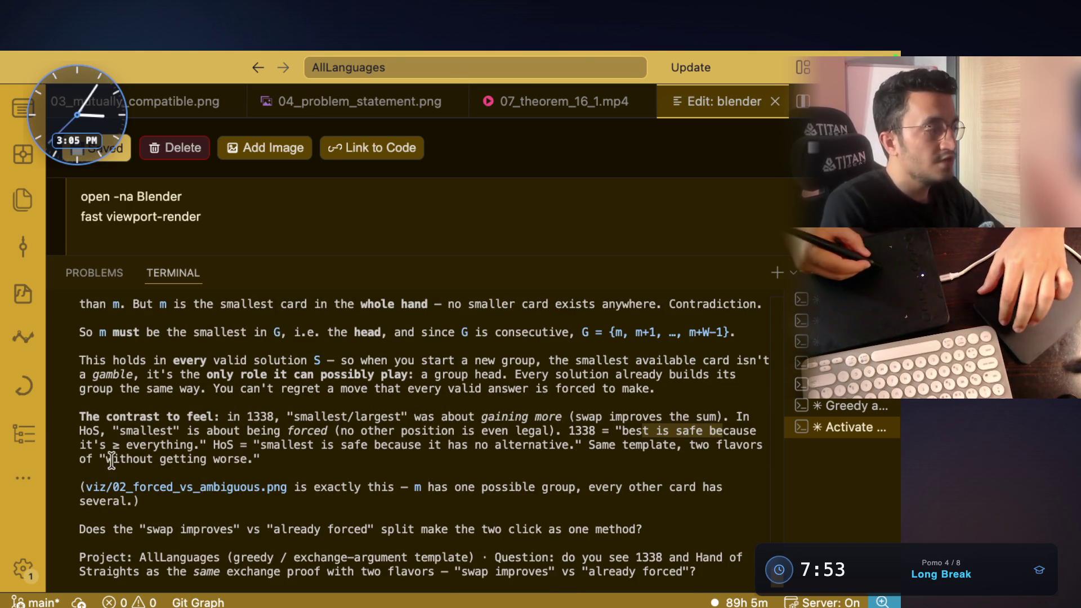
{"action": "left_click_drag", "start_coordinate": [106, 461], "coordinate": [223, 464]}
Step: Screenshot the 1338-versus-HoS contrast paragraph and add it to the Hand of Straights note
{"action": "key", "text": "super+shift+4"}
{"action": "left_click_drag", "start_coordinate": [76, 407], "coordinate": [786, 485]}
{"action": "key", "text": "super+Tab"}
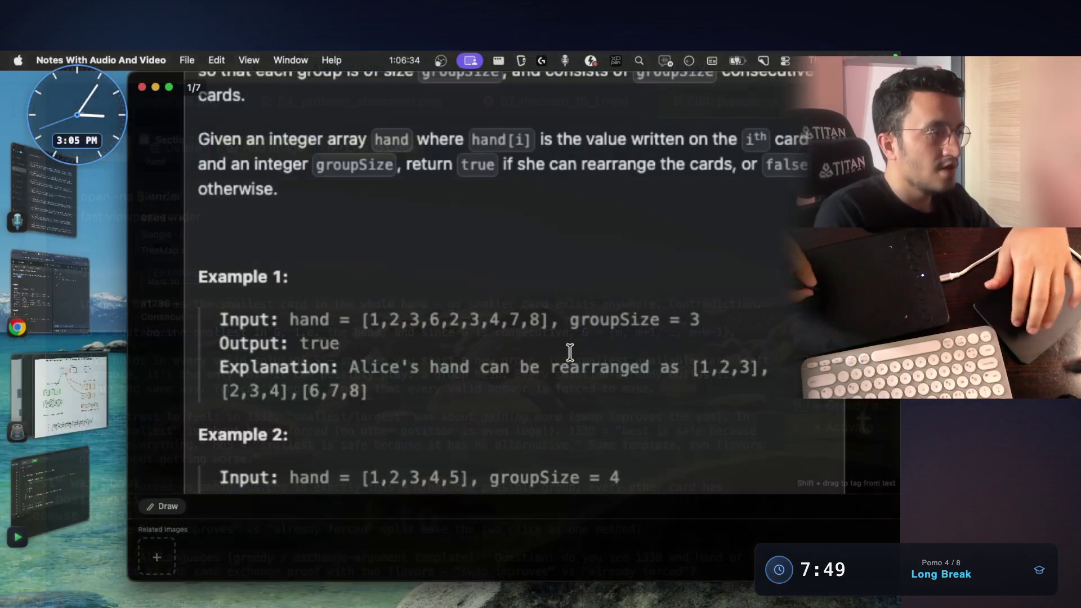
{"action": "scroll", "coordinate": [767, 206], "scroll_direction": "up", "scroll_amount": 4}
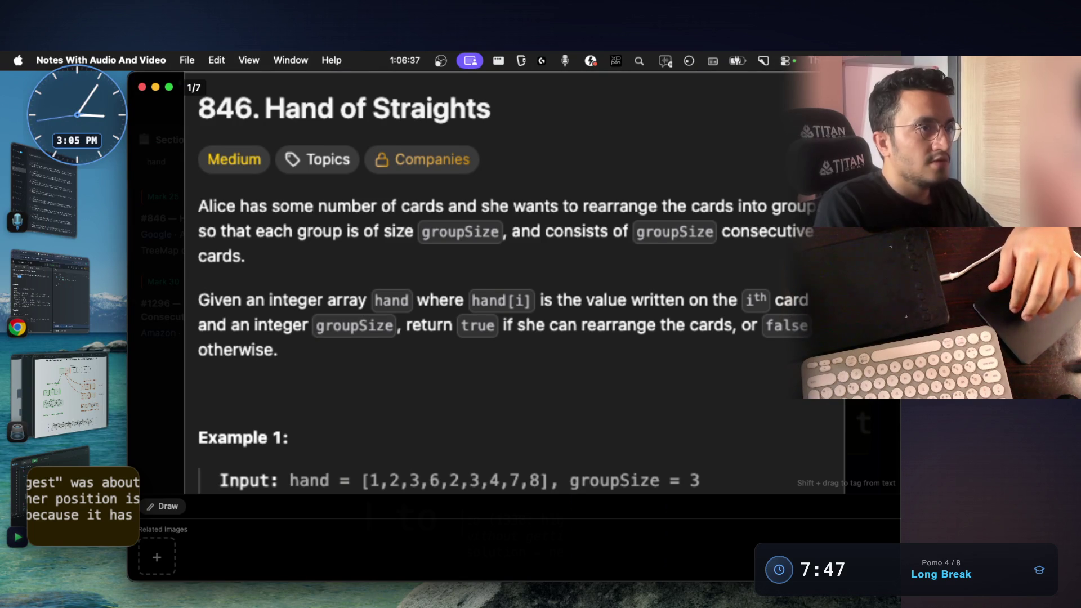
{"action": "key", "text": "Escape"}
{"action": "key", "text": "super+v"}
Step: Return to the terminal, start voice dictation, and bring the notes app back up
{"action": "key", "text": "super+Tab"}
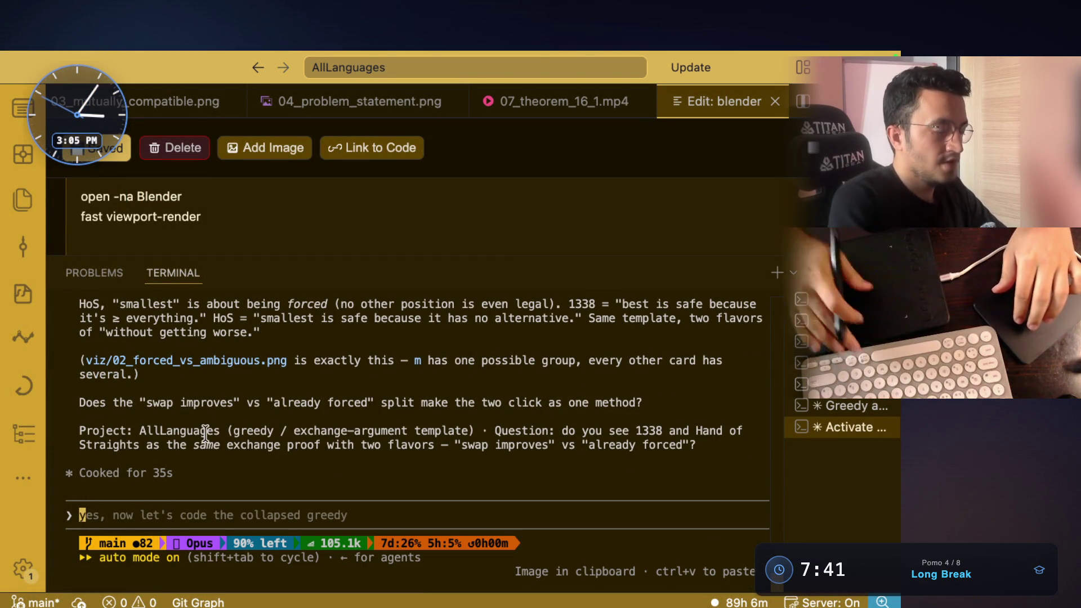
{"action": "key", "text": "fn"}
{"action": "key", "text": "super+Tab"}
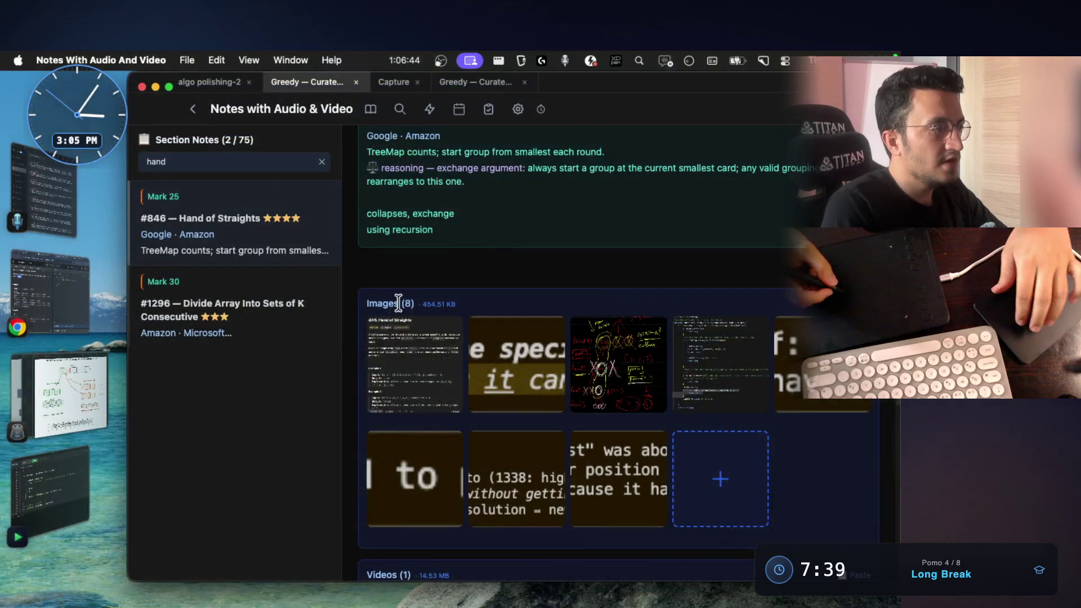
{"action": "scroll", "coordinate": [506, 245], "scroll_direction": "up", "scroll_amount": 2}
{"action": "scroll", "coordinate": [505, 246], "scroll_direction": "up", "scroll_amount": 5}
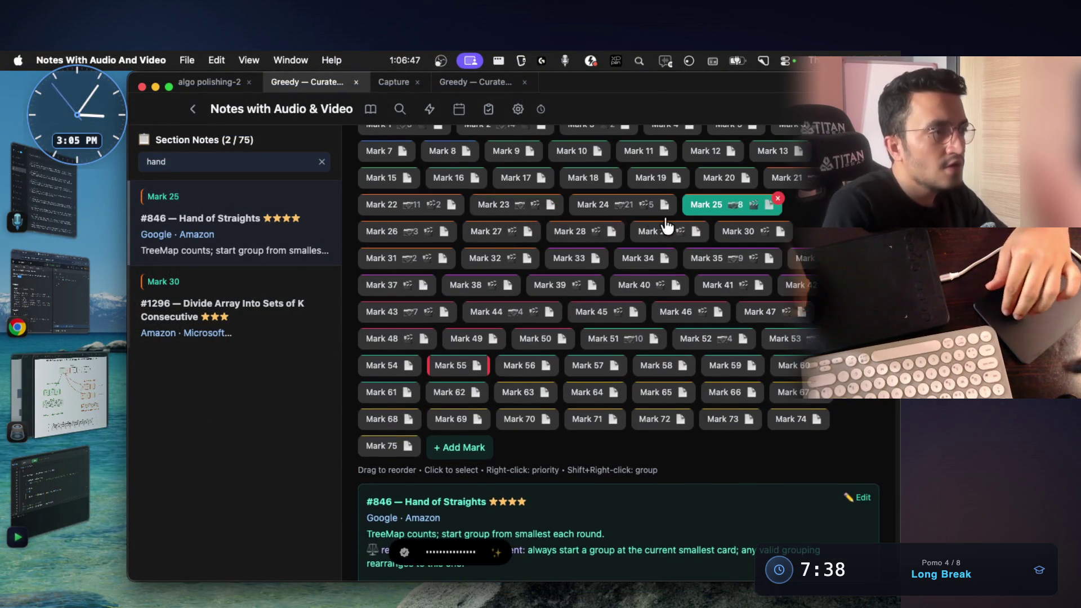
Step: Review the Mark 28 and following notes, returning to the #1338 Reduce Array Size note
{"action": "left_click", "coordinate": [579, 231]}
{"action": "key", "text": "Right"}
{"action": "key", "text": "Right"}
{"action": "key", "text": "Right"}
{"action": "key", "text": "Right"}
{"action": "key", "text": "Left"}
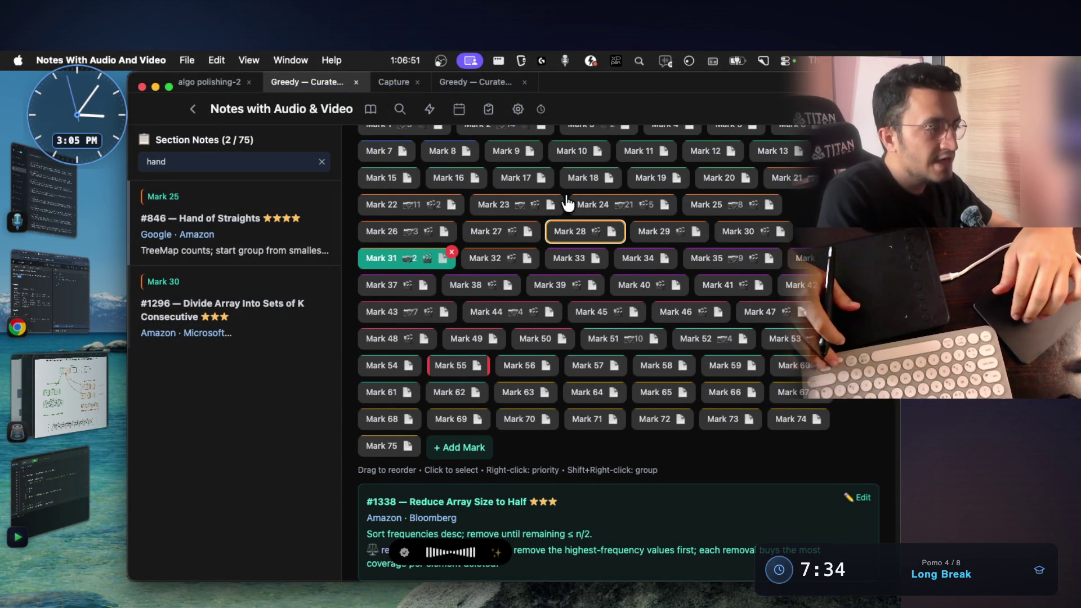
{"action": "scroll", "coordinate": [566, 203], "scroll_direction": "down", "scroll_amount": 1}
{"action": "scroll", "coordinate": [565, 204], "scroll_direction": "down", "scroll_amount": 3}
{"action": "scroll", "coordinate": [566, 204], "scroll_direction": "down", "scroll_amount": 1}
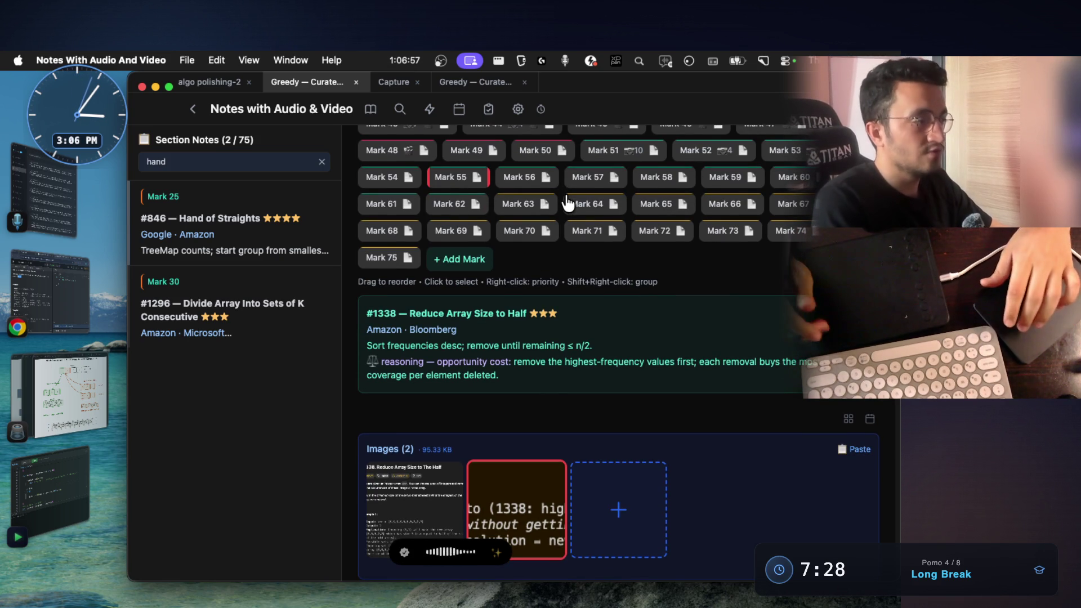
{"action": "key", "text": "super+Tab"}
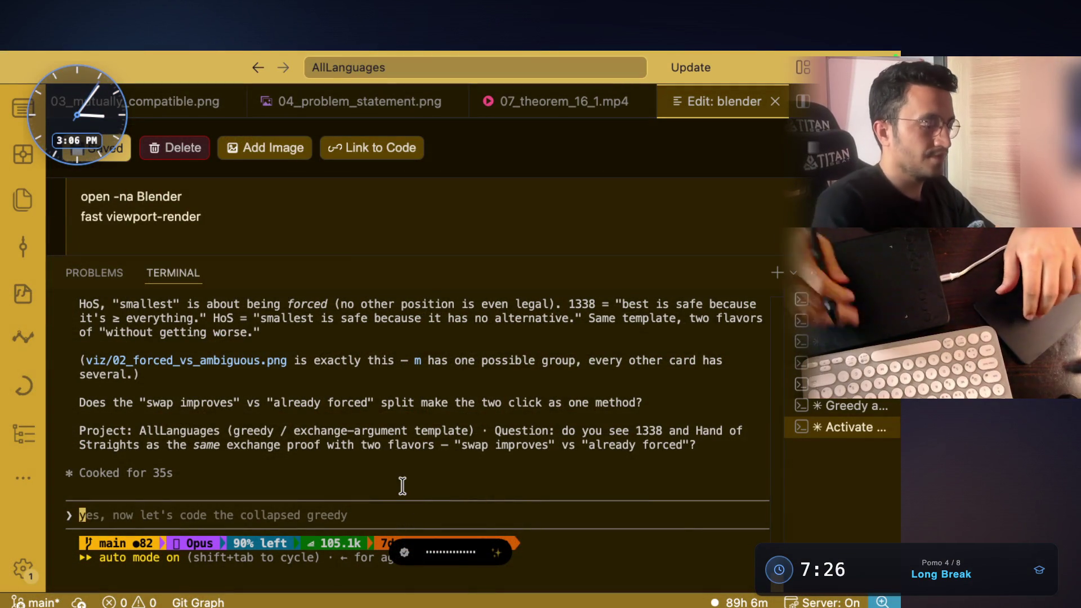
{"action": "key", "text": "super+Tab"}
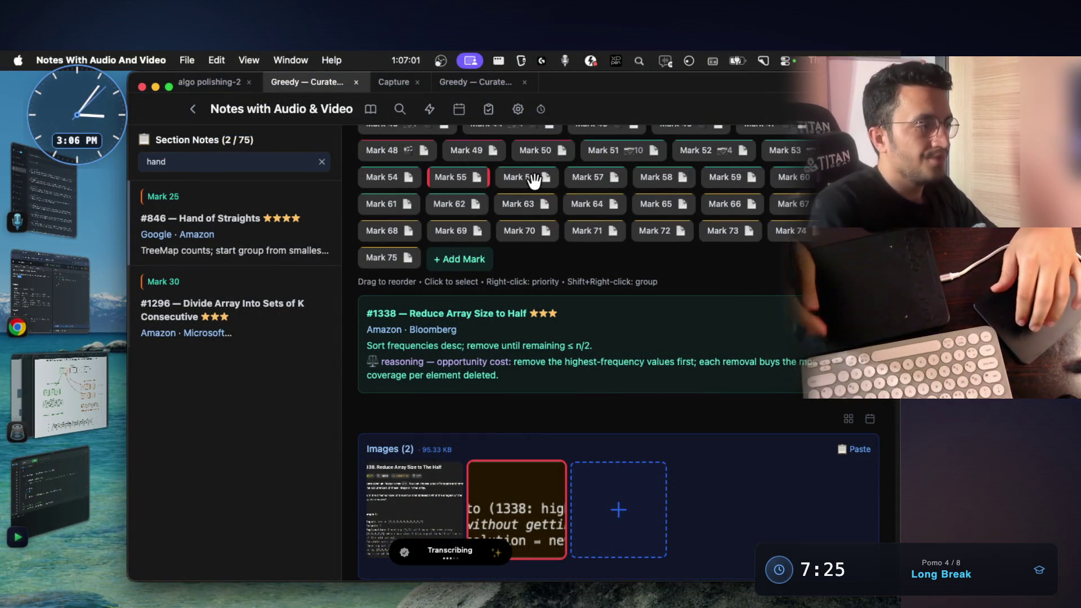
Step: Open the #179 Largest Number note and bring up its LeetCode problem in the browser
{"action": "left_click", "coordinate": [532, 180]}
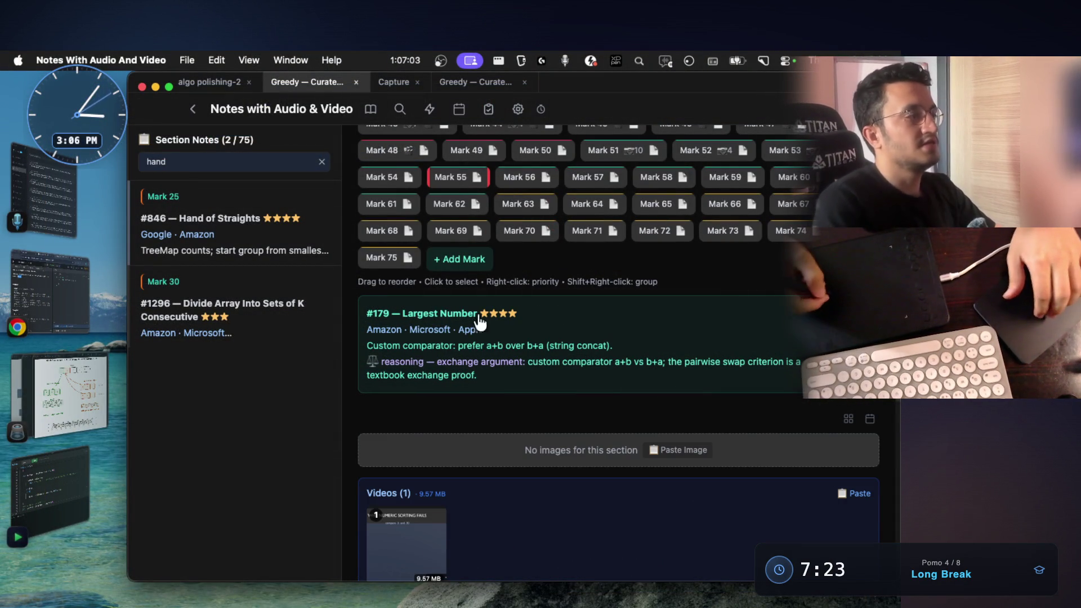
{"action": "left_click", "coordinate": [51, 296]}
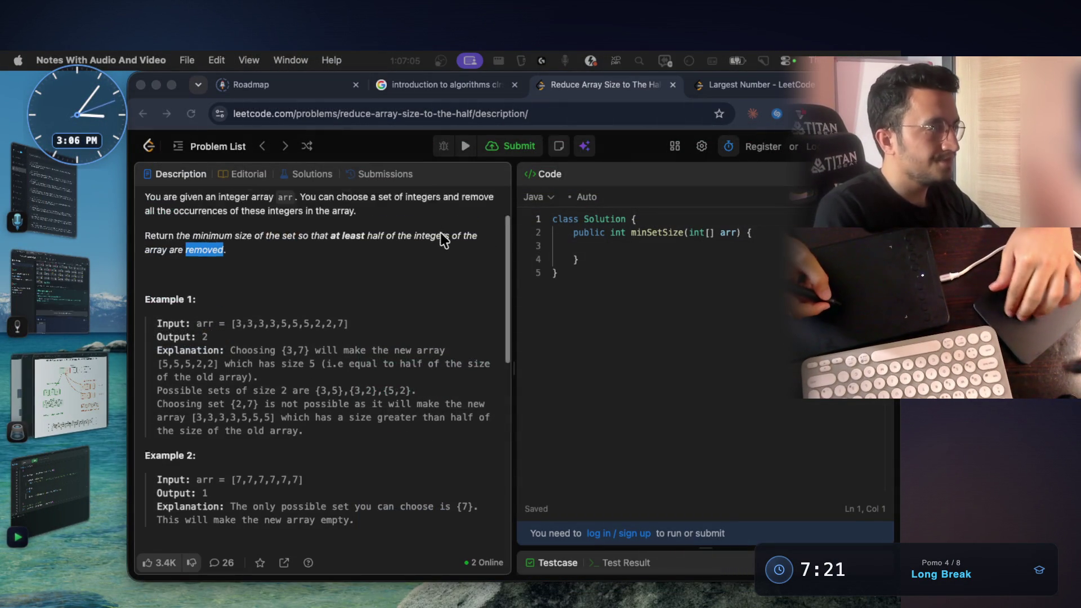
Step: Read the Largest Number statement: arrange non-negative integers into the largest number, returned as a string
{"action": "left_click", "coordinate": [730, 86]}
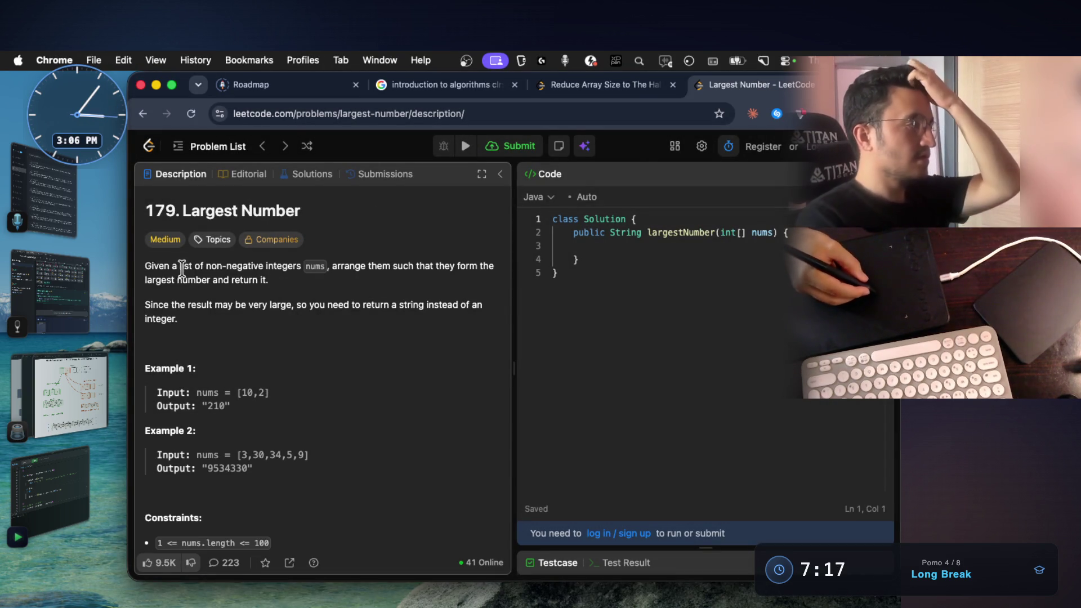
{"action": "left_click_drag", "start_coordinate": [197, 267], "coordinate": [288, 267]}
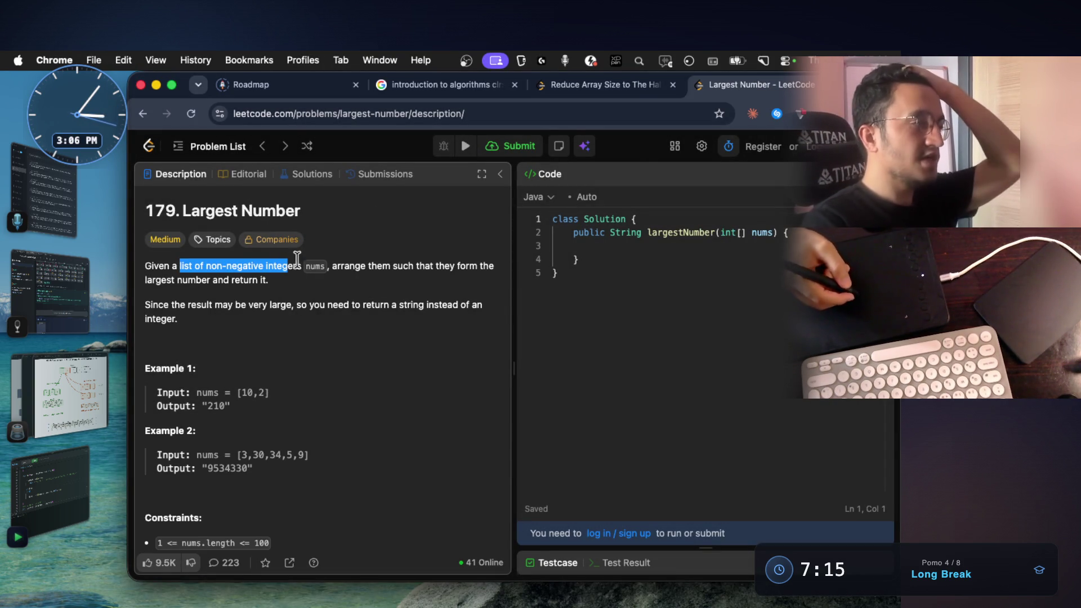
{"action": "left_click_drag", "start_coordinate": [200, 267], "coordinate": [288, 268]}
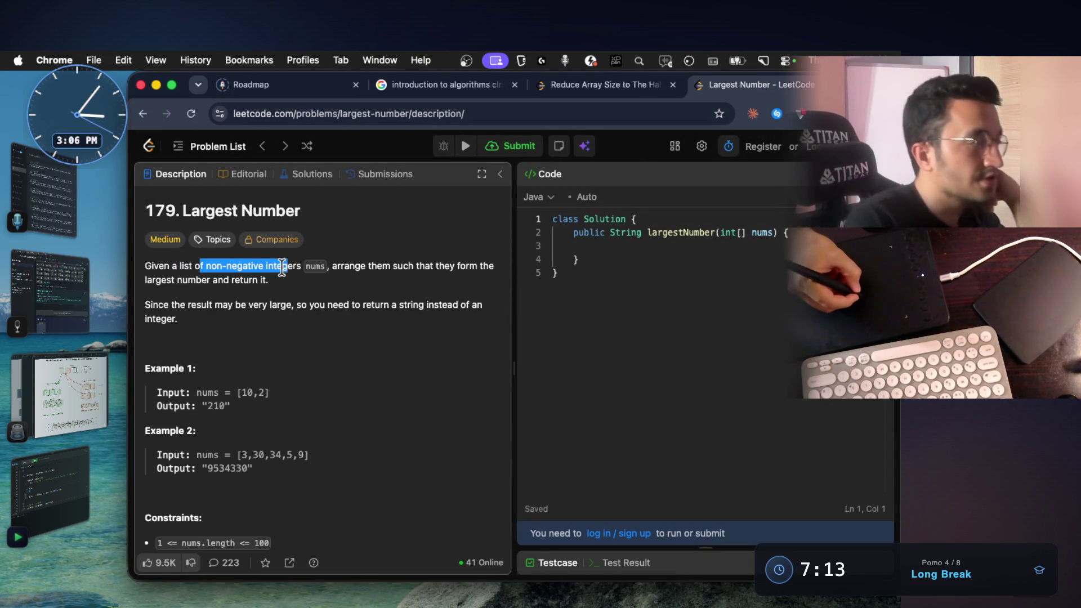
{"action": "left_click_drag", "start_coordinate": [368, 268], "coordinate": [488, 257]}
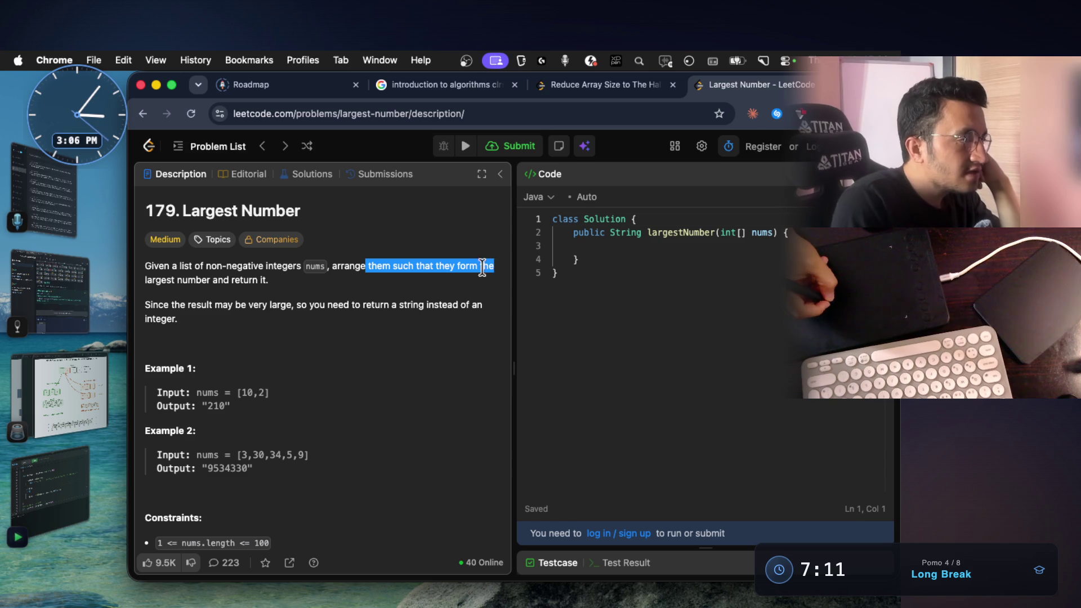
{"action": "left_click", "coordinate": [174, 281]}
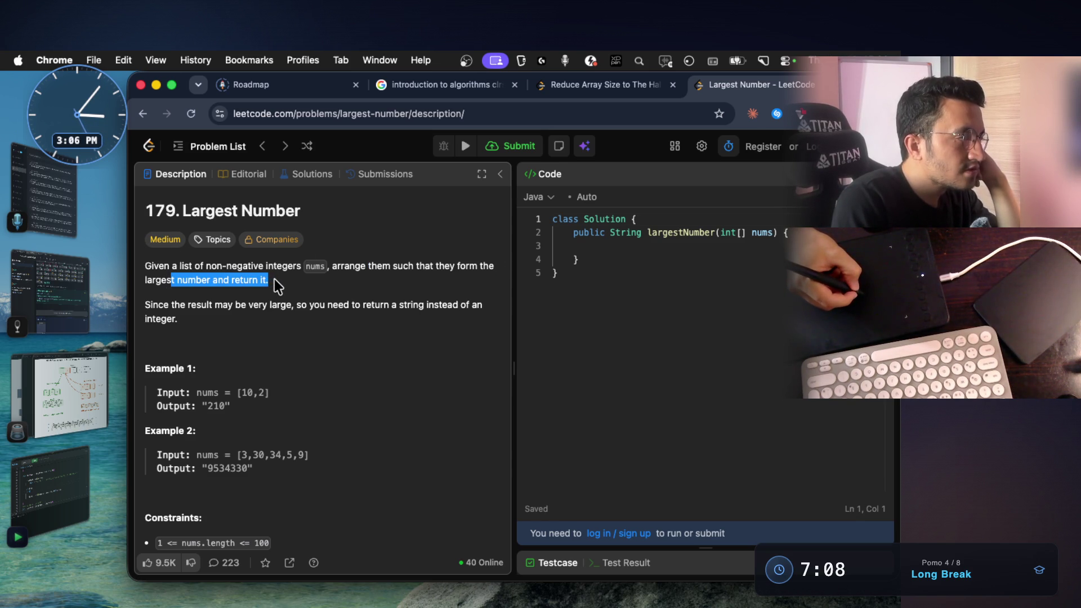
{"action": "left_click_drag", "start_coordinate": [180, 304], "coordinate": [409, 304]}
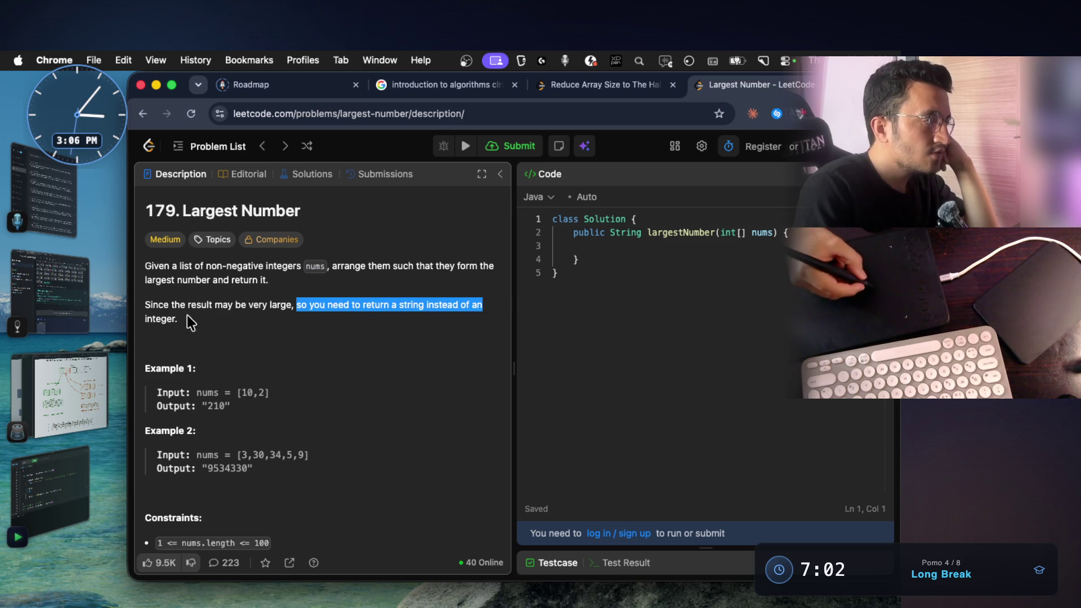
{"action": "double_click", "coordinate": [170, 319]}
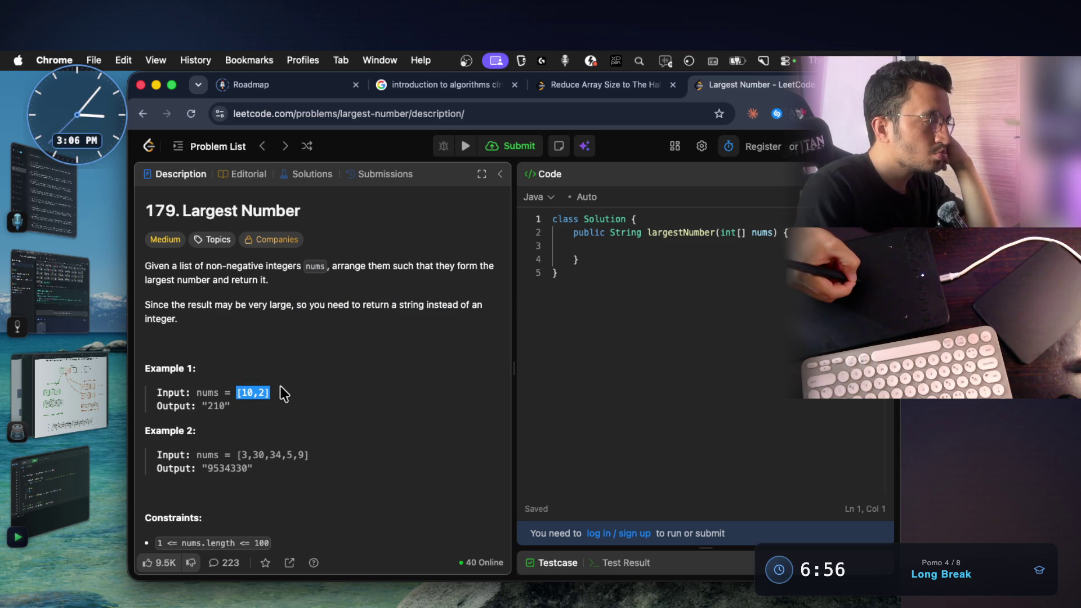
Step: Read the examples, noting expected output 210 and the second example's numbers
{"action": "left_click", "coordinate": [253, 415]}
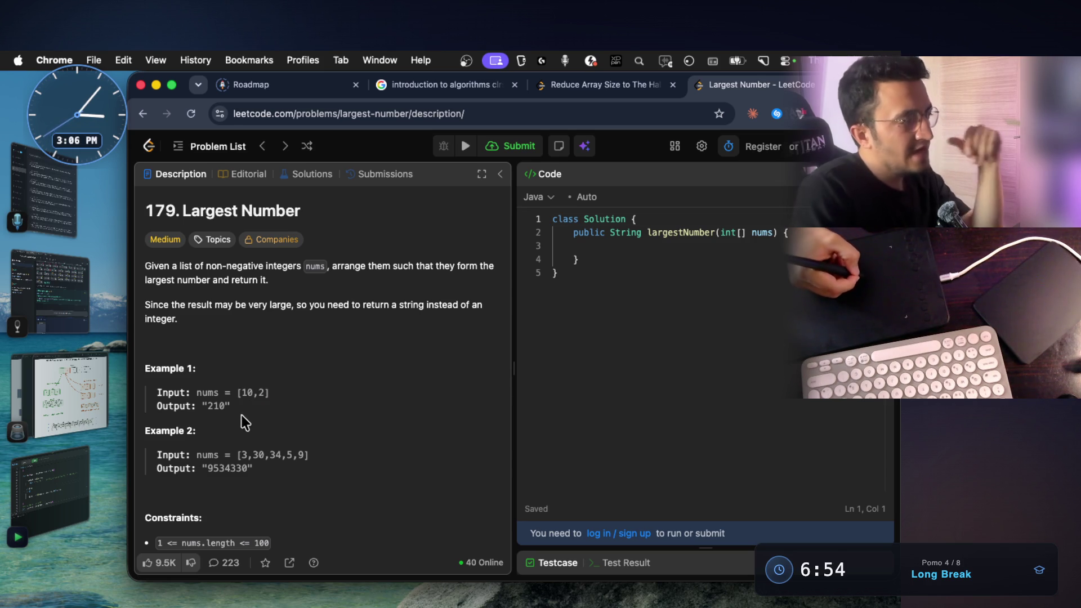
{"action": "double_click", "coordinate": [219, 406]}
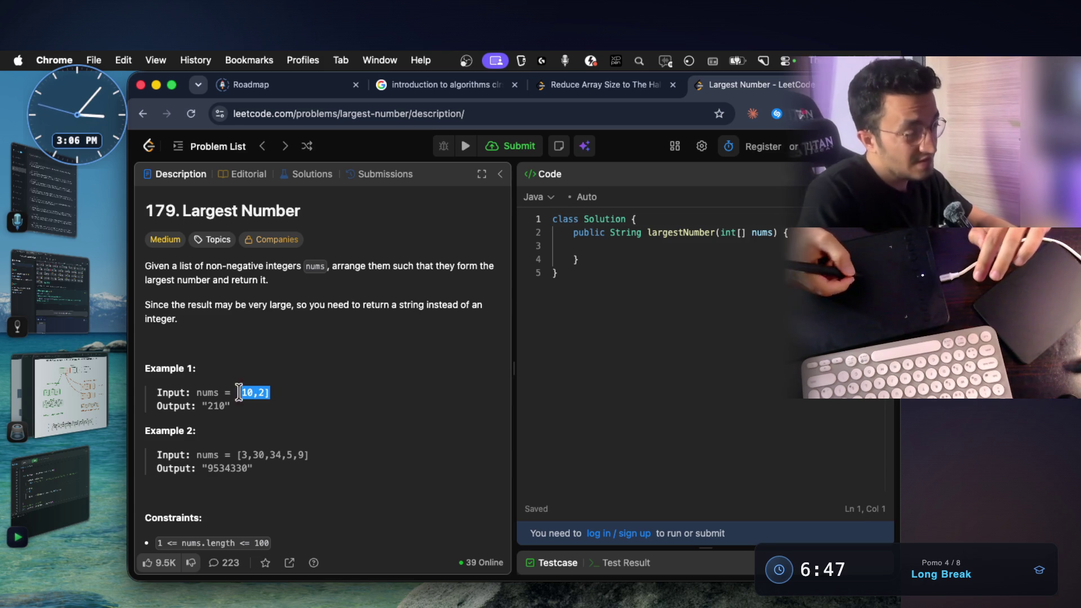
{"action": "left_click", "coordinate": [224, 468]}
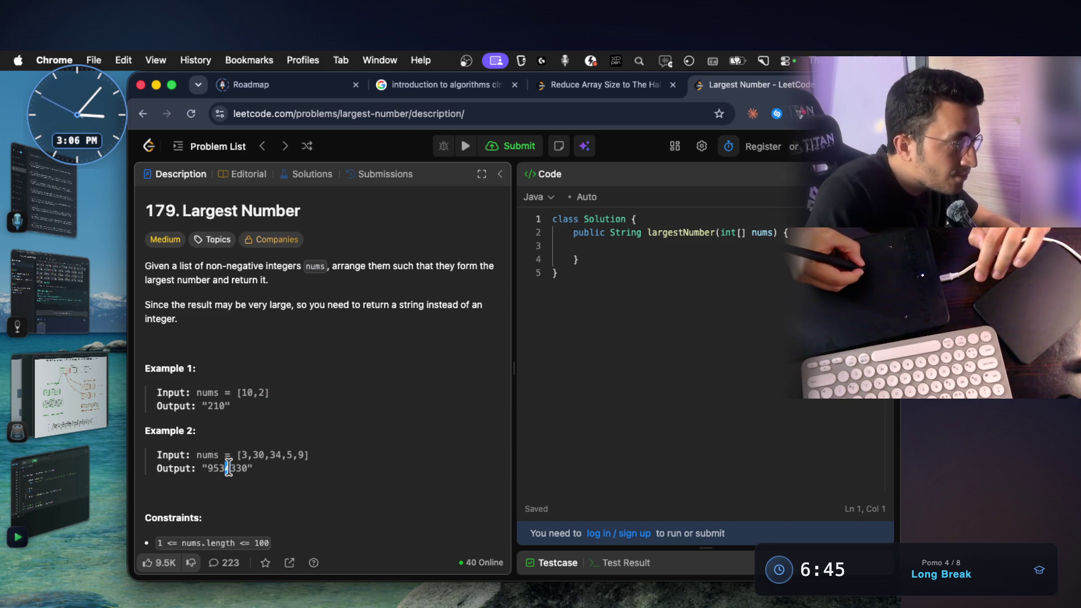
{"action": "left_click_drag", "start_coordinate": [221, 468], "coordinate": [230, 471]}
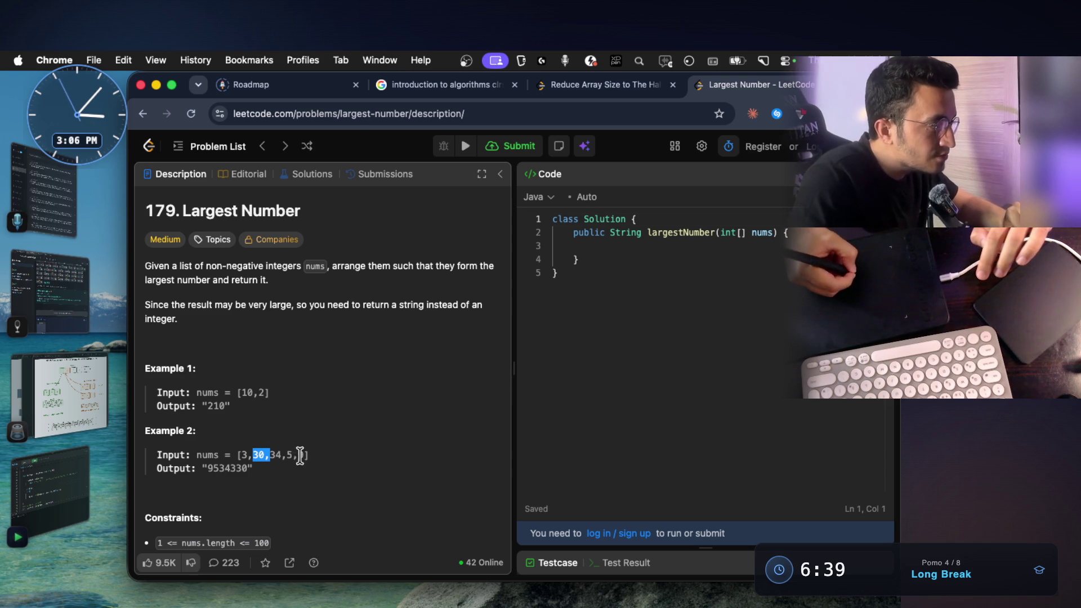
{"action": "left_click_drag", "start_coordinate": [256, 468], "coordinate": [144, 372]}
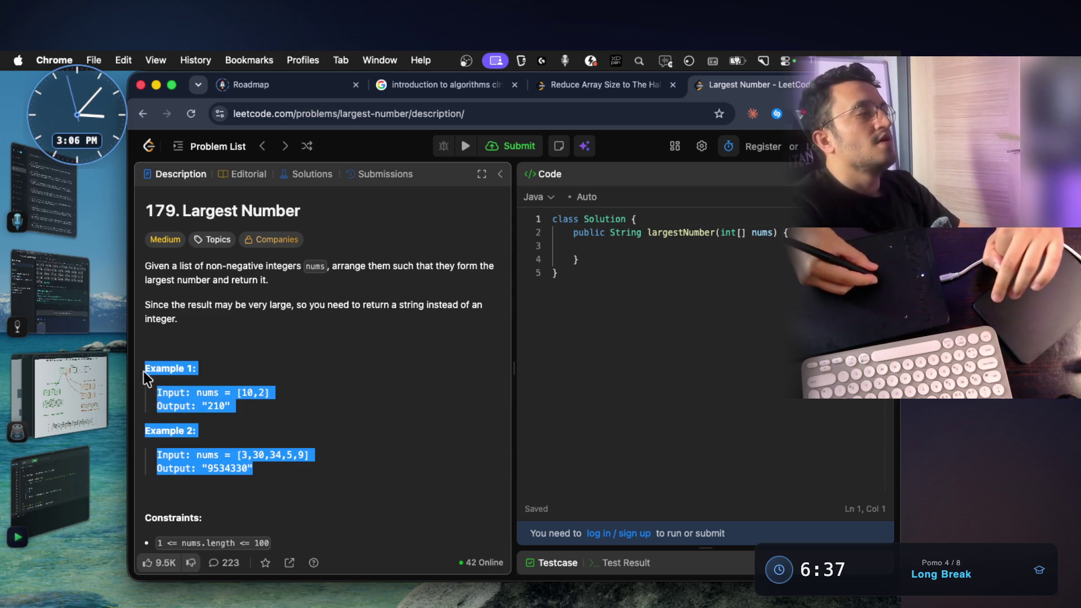
{"action": "left_click", "coordinate": [246, 432]}
Step: Screenshot the Example 1 and Example 2 area and switch to the whiteboard
{"action": "left_click_drag", "start_coordinate": [127, 348], "coordinate": [388, 498]}
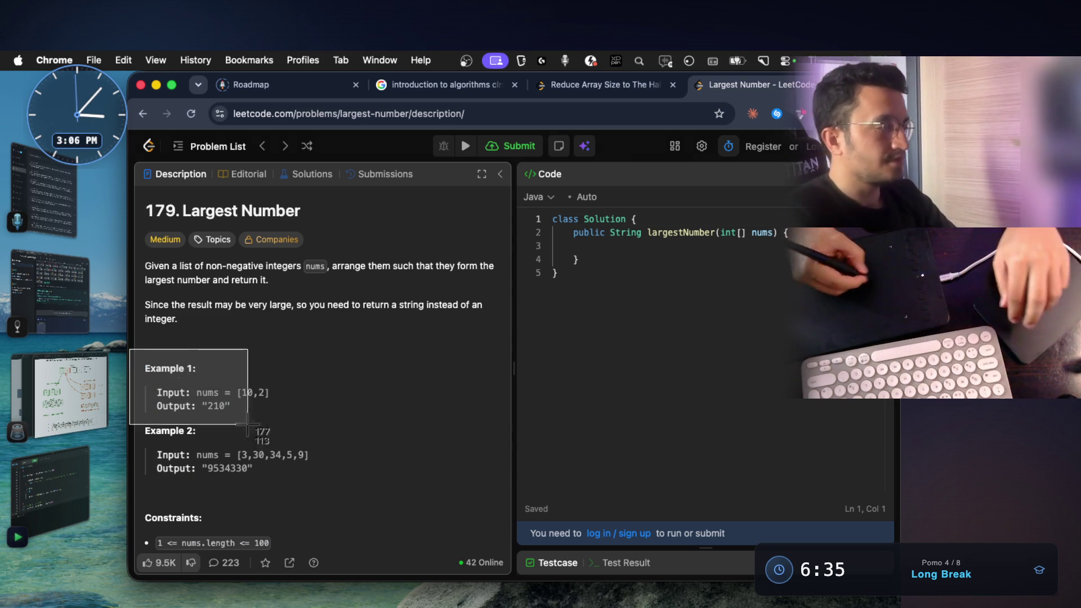
{"action": "left_click", "coordinate": [379, 437]}
{"action": "key", "text": "super+Tab"}
{"action": "scroll", "coordinate": [474, 350], "scroll_direction": "down", "scroll_amount": 5}
{"action": "scroll", "coordinate": [473, 350], "scroll_direction": "down", "scroll_amount": 5}
{"action": "scroll", "coordinate": [474, 350], "scroll_direction": "down", "scroll_amount": 5}
{"action": "scroll", "coordinate": [474, 351], "scroll_direction": "down", "scroll_amount": 5}
{"action": "scroll", "coordinate": [474, 349], "scroll_direction": "down", "scroll_amount": 5}
{"action": "scroll", "coordinate": [469, 352], "scroll_direction": "down", "scroll_amount": 3}
{"action": "scroll", "coordinate": [466, 354], "scroll_direction": "down", "scroll_amount": 2}
{"action": "scroll", "coordinate": [461, 355], "scroll_direction": "down", "scroll_amount": 5}
{"action": "scroll", "coordinate": [422, 282], "scroll_direction": "up", "scroll_amount": 3}
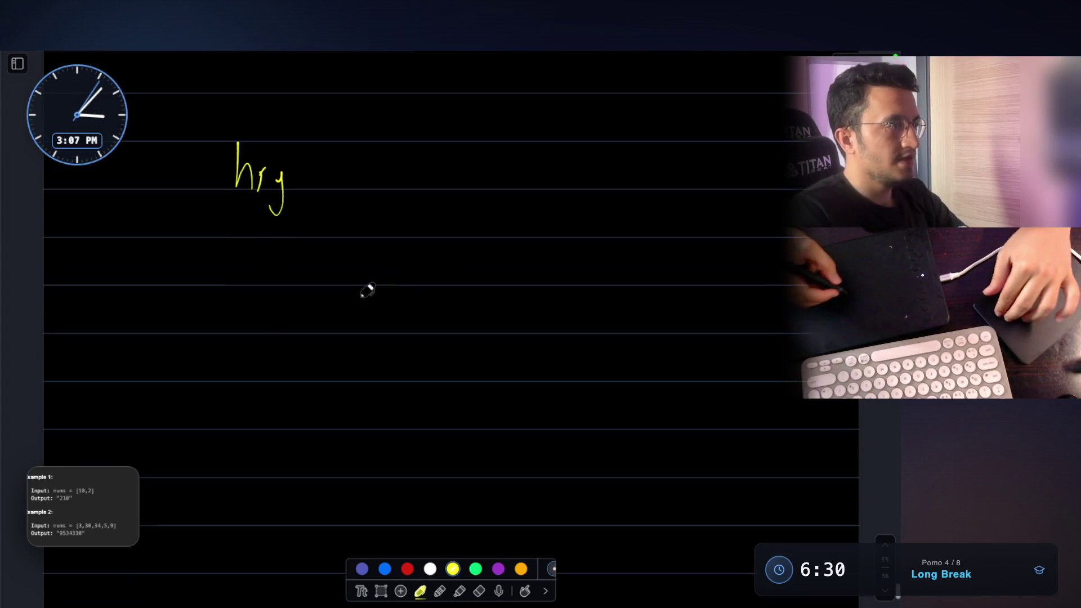
Step: Paste the examples, circle the 2 in the input, and draw a left child node containing 10
{"action": "key", "text": "ctrl+v"}
{"action": "left_click_drag", "start_coordinate": [482, 282], "coordinate": [411, 518]}
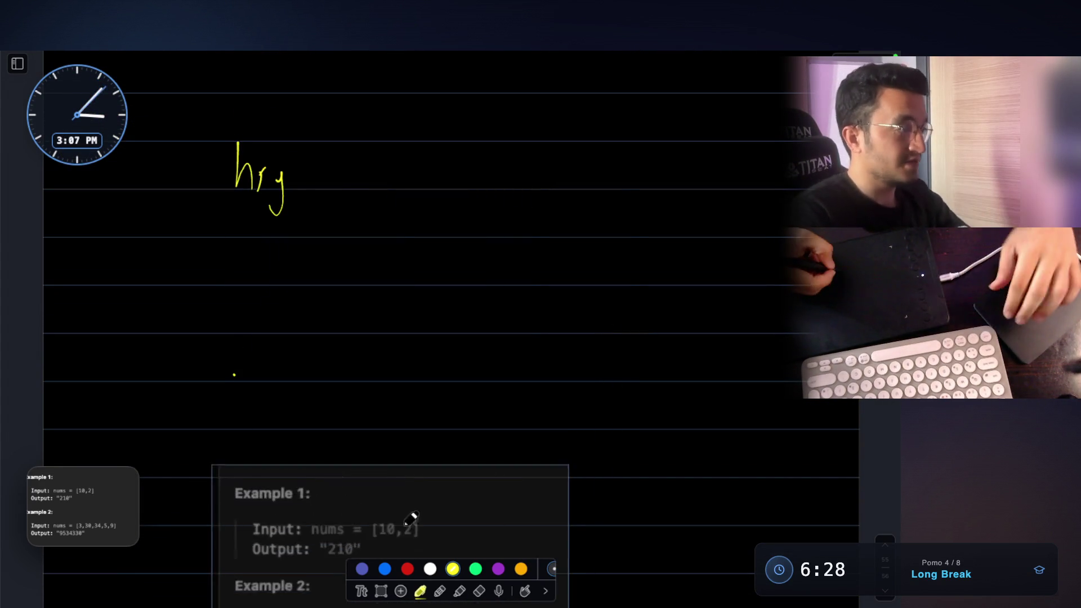
{"action": "scroll", "coordinate": [477, 406], "scroll_direction": "down", "scroll_amount": 2}
{"action": "scroll", "coordinate": [478, 405], "scroll_direction": "down", "scroll_amount": 2}
{"action": "scroll", "coordinate": [603, 313], "scroll_direction": "down", "scroll_amount": 2}
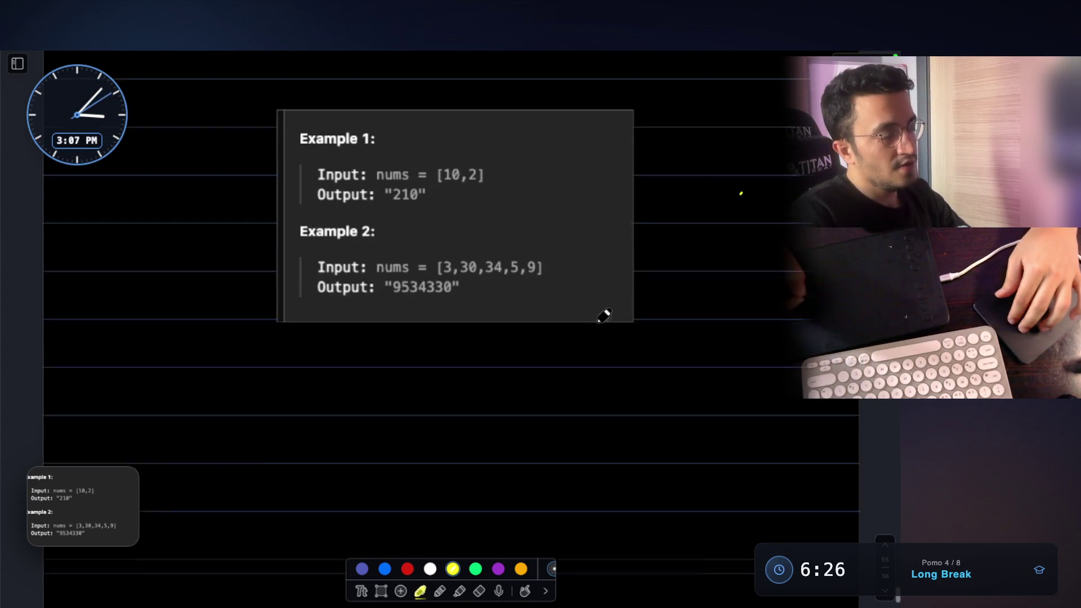
{"action": "scroll", "coordinate": [521, 260], "scroll_direction": "down", "scroll_amount": 2}
{"action": "scroll", "coordinate": [456, 181], "scroll_direction": "up", "scroll_amount": 2}
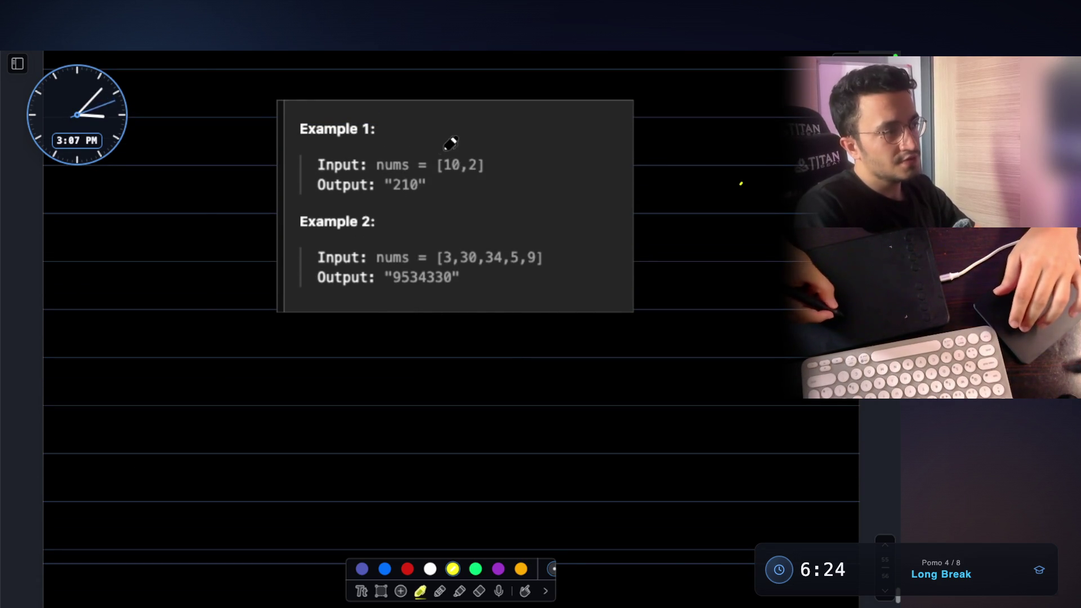
{"action": "left_click_drag", "start_coordinate": [467, 155], "coordinate": [465, 157]}
{"action": "left_click_drag", "start_coordinate": [449, 389], "coordinate": [432, 409]}
{"action": "scroll", "coordinate": [436, 345], "scroll_direction": "down", "scroll_amount": 3}
{"action": "left_click_drag", "start_coordinate": [421, 250], "coordinate": [418, 265]}
{"action": "scroll", "coordinate": [537, 383], "scroll_direction": "up", "scroll_amount": 5}
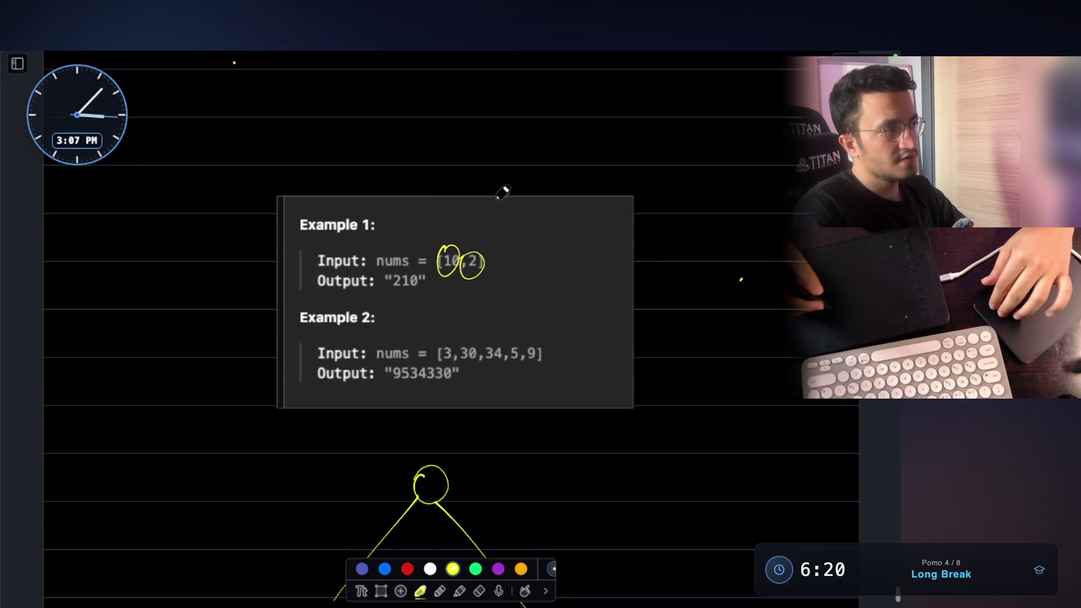
{"action": "left_click_drag", "start_coordinate": [382, 267], "coordinate": [390, 251]}
{"action": "scroll", "coordinate": [420, 239], "scroll_direction": "down", "scroll_amount": 4}
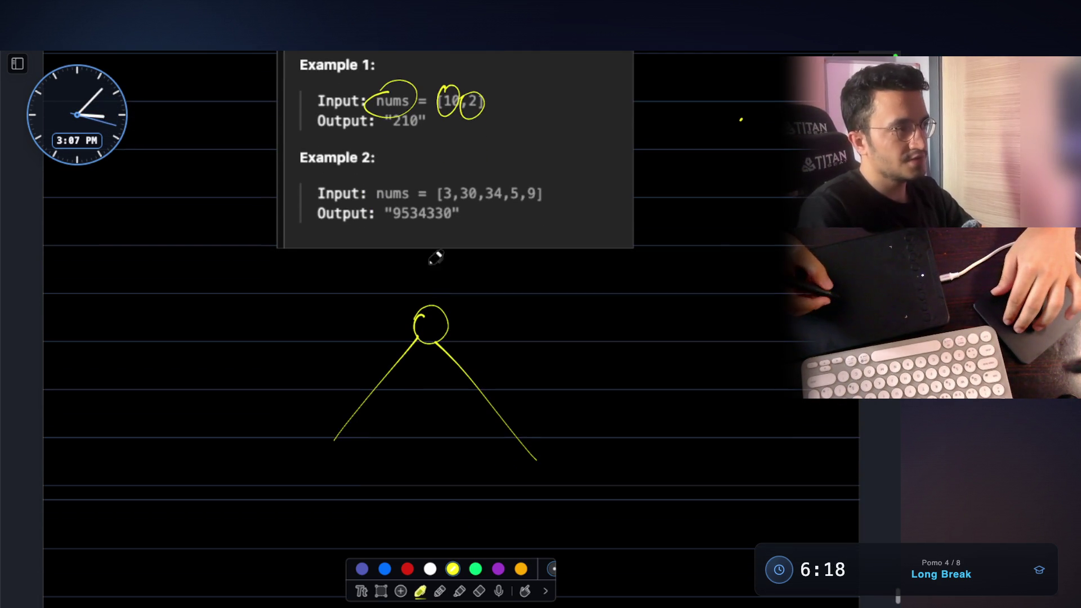
{"action": "mouse_move", "coordinate": [336, 483]}
{"action": "left_mouse_down"}
{"action": "mouse_move", "coordinate": [336, 438]}
{"action": "mouse_move", "coordinate": [319, 469]}
{"action": "left_mouse_up"}
{"action": "left_click_drag", "start_coordinate": [334, 448], "coordinate": [333, 449]}
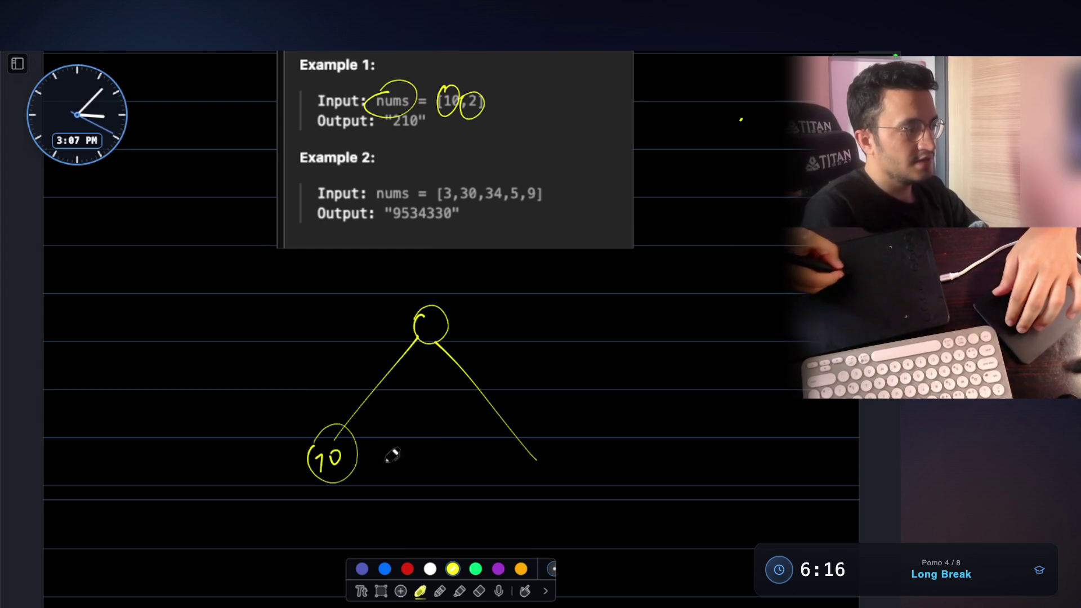
{"action": "left_click_drag", "start_coordinate": [526, 443], "coordinate": [550, 456]}
{"action": "scroll", "coordinate": [562, 423], "scroll_direction": "down", "scroll_amount": 2}
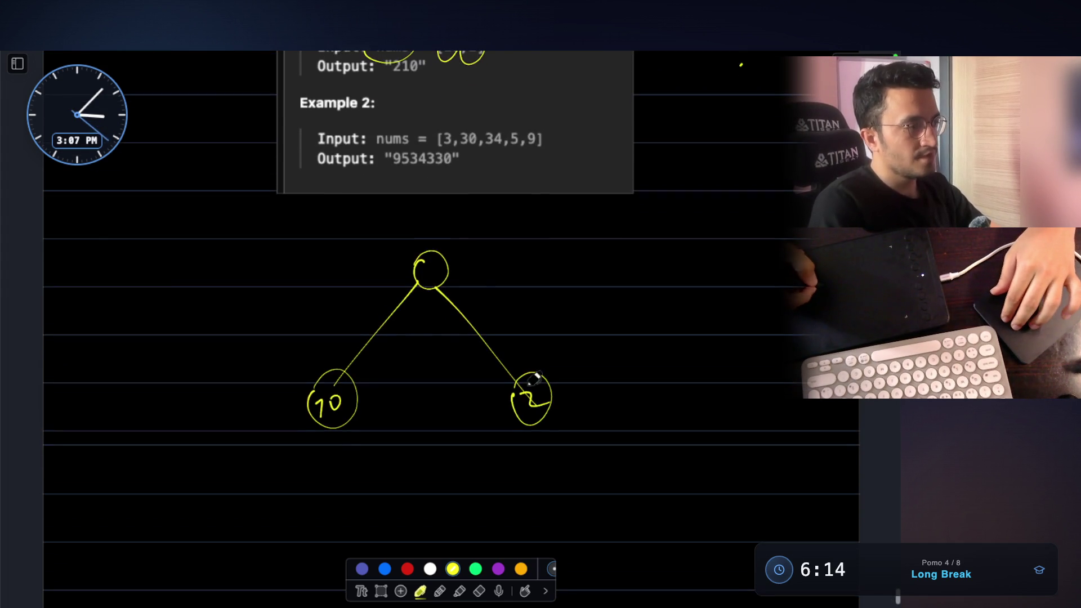
{"action": "scroll", "coordinate": [572, 294], "scroll_direction": "up", "scroll_amount": 1}
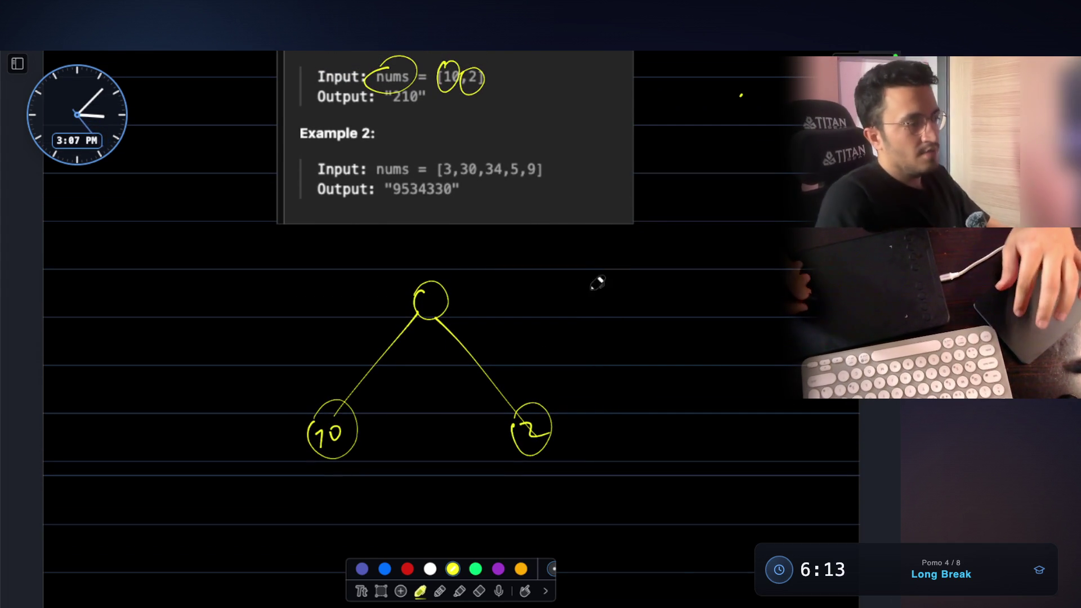
{"action": "scroll", "coordinate": [591, 250], "scroll_direction": "up", "scroll_amount": 1}
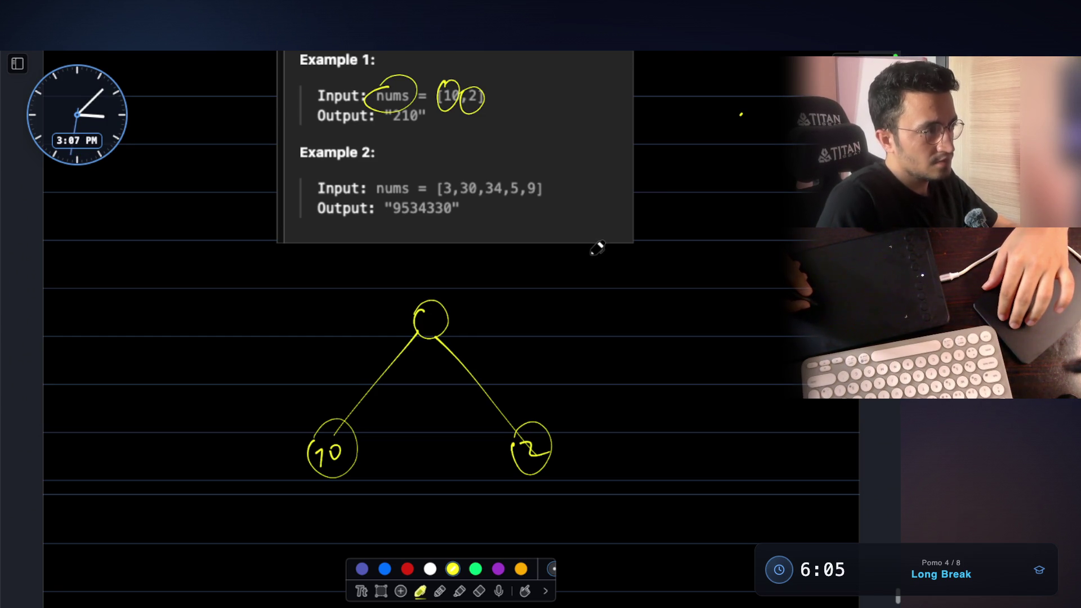
{"action": "scroll", "coordinate": [597, 246], "scroll_direction": "down", "scroll_amount": 3}
{"action": "mouse_move", "coordinate": [155, 364]}
{"action": "left_mouse_down"}
{"action": "mouse_move", "coordinate": [144, 404]}
{"action": "mouse_move", "coordinate": [184, 390]}
{"action": "left_mouse_up"}
Step: Label level-0 and level-1, branch down from node 10, and write the quoted result '102'
{"action": "left_click_drag", "start_coordinate": [256, 391], "coordinate": [253, 377]}
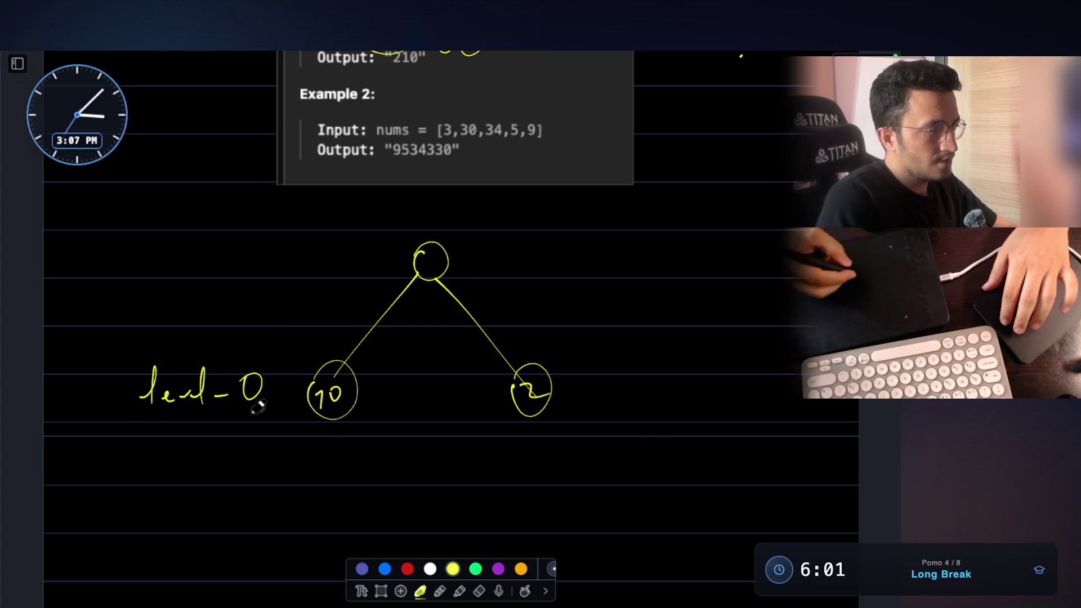
{"action": "left_click_drag", "start_coordinate": [320, 419], "coordinate": [287, 509]}
{"action": "scroll", "coordinate": [345, 425], "scroll_direction": "down", "scroll_amount": 3}
{"action": "left_click_drag", "start_coordinate": [278, 444], "coordinate": [286, 432]}
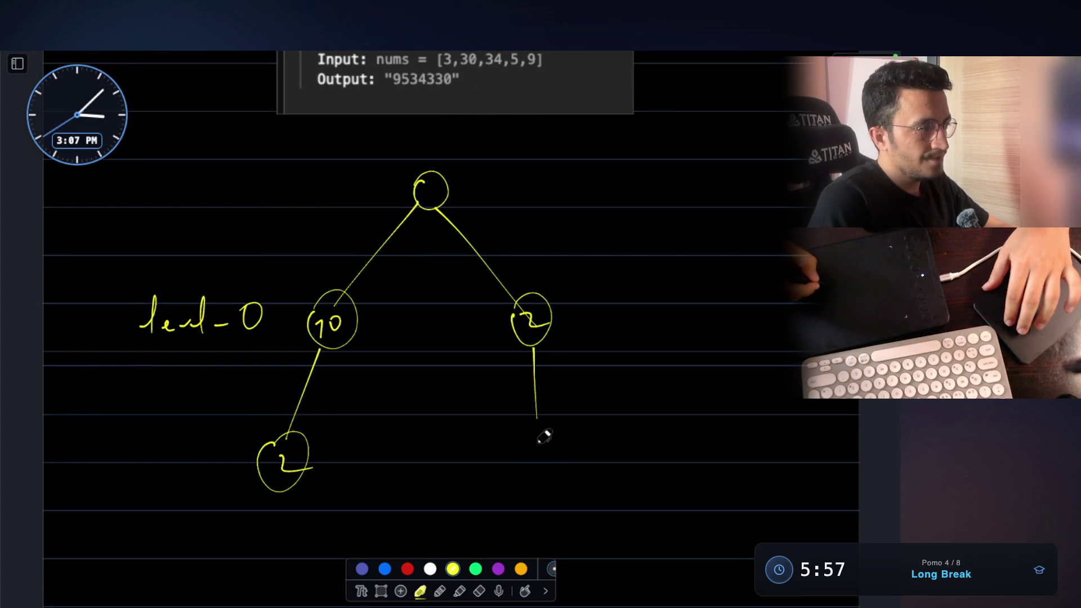
{"action": "scroll", "coordinate": [547, 433], "scroll_direction": "down", "scroll_amount": 2}
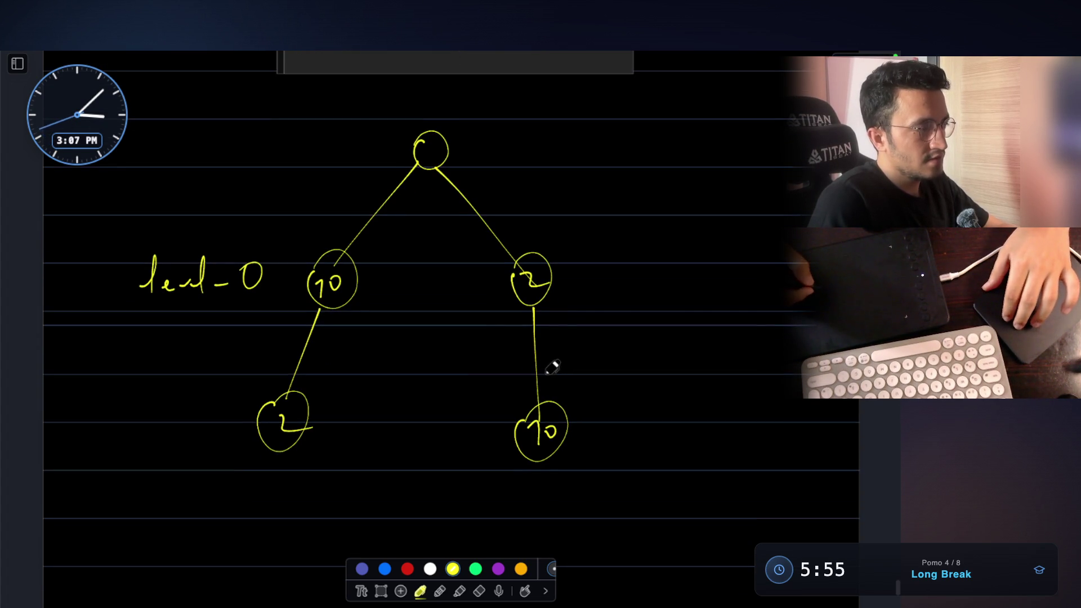
{"action": "scroll", "coordinate": [531, 338], "scroll_direction": "down", "scroll_amount": 2}
{"action": "mouse_move", "coordinate": [136, 336]}
{"action": "left_mouse_down"}
{"action": "mouse_move", "coordinate": [164, 372]}
{"action": "mouse_move", "coordinate": [208, 362]}
{"action": "left_mouse_up"}
{"action": "scroll", "coordinate": [232, 337], "scroll_direction": "down", "scroll_amount": 1}
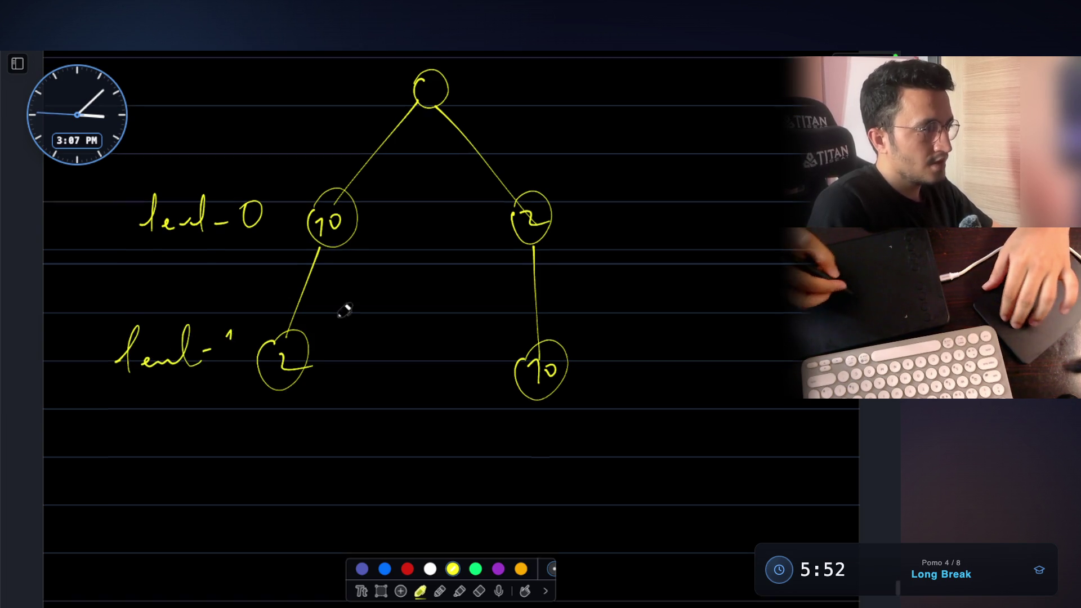
{"action": "scroll", "coordinate": [233, 338], "scroll_direction": "down", "scroll_amount": 1}
{"action": "left_click_drag", "start_coordinate": [222, 313], "coordinate": [234, 344]}
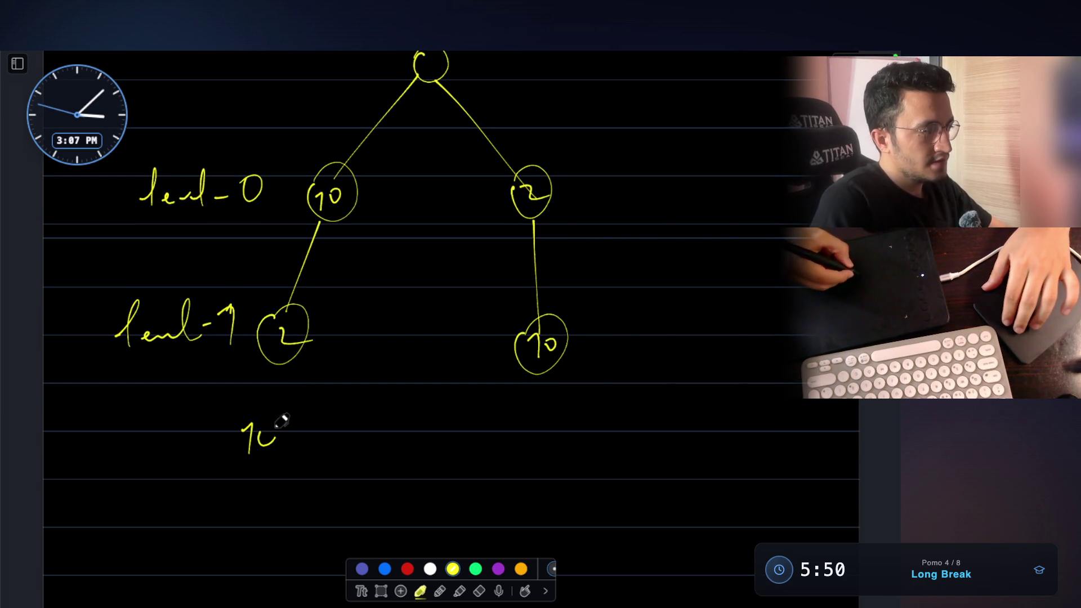
{"action": "left_click_drag", "start_coordinate": [321, 410], "coordinate": [317, 425]}
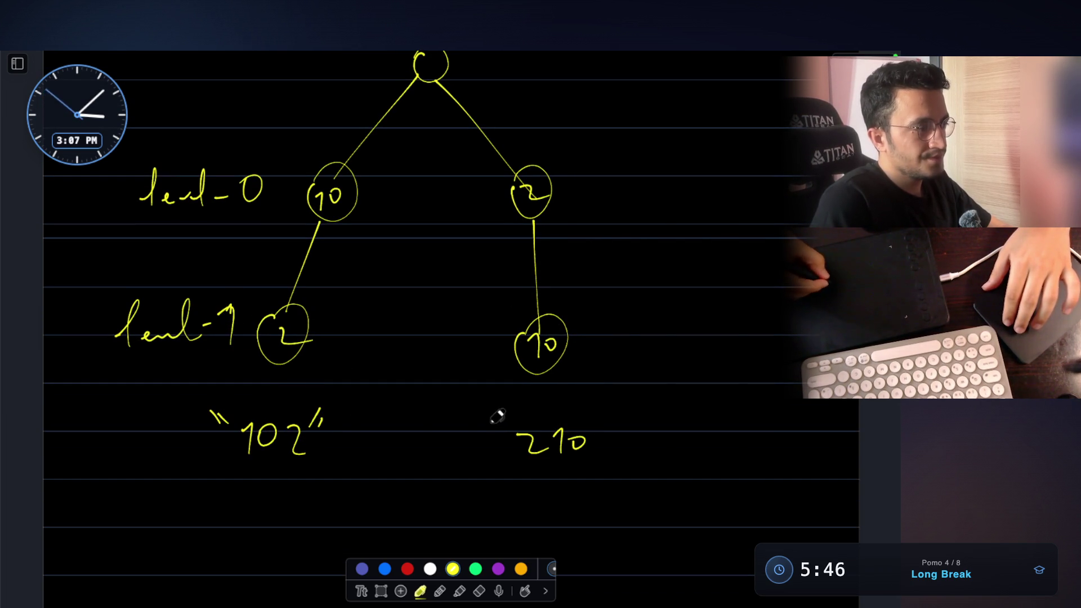
{"action": "scroll", "coordinate": [394, 234], "scroll_direction": "up", "scroll_amount": 3}
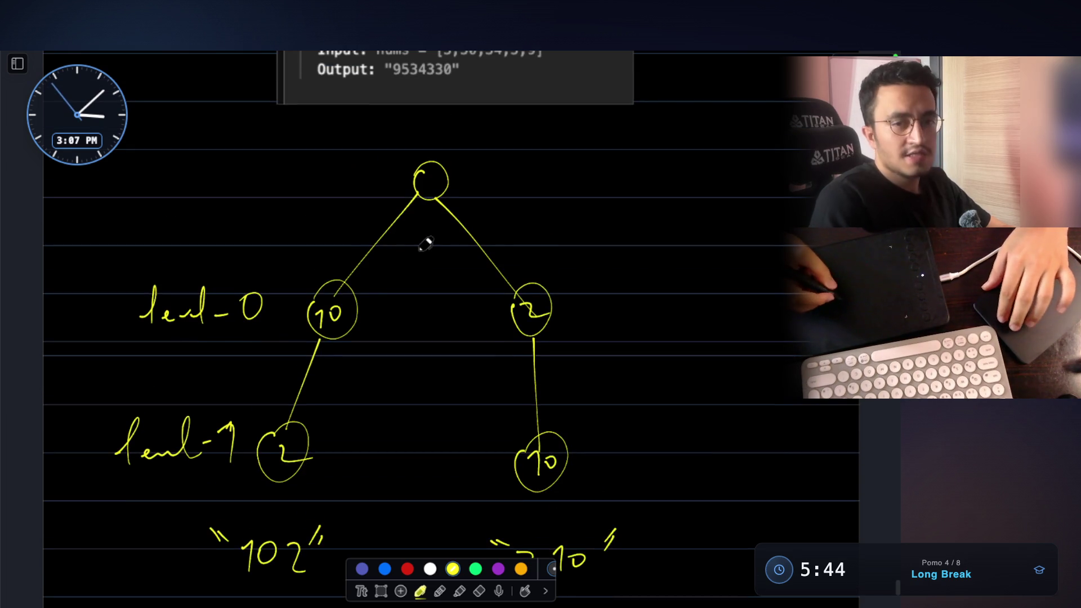
{"action": "scroll", "coordinate": [408, 290], "scroll_direction": "up", "scroll_amount": 2}
Step: Draw arrows from nodes 10 and 2 up to the root and label it with an underlined Max
{"action": "left_click_drag", "start_coordinate": [313, 329], "coordinate": [364, 266]}
{"action": "left_click_drag", "start_coordinate": [528, 327], "coordinate": [500, 273]}
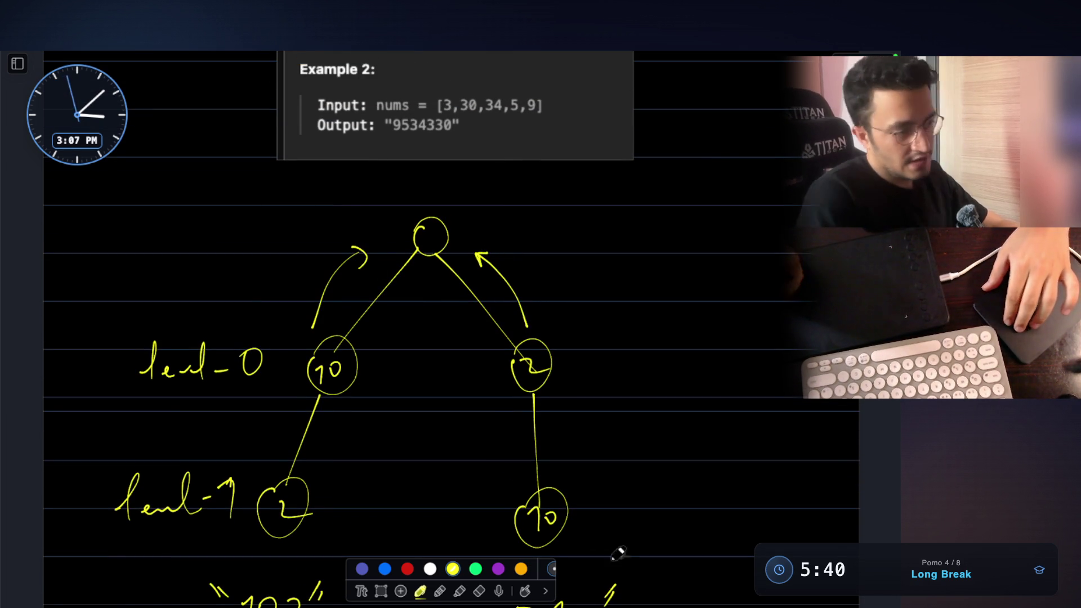
{"action": "scroll", "coordinate": [586, 564], "scroll_direction": "down", "scroll_amount": 3}
{"action": "scroll", "coordinate": [572, 290], "scroll_direction": "up", "scroll_amount": 4}
{"action": "scroll", "coordinate": [489, 311], "scroll_direction": "up", "scroll_amount": 1}
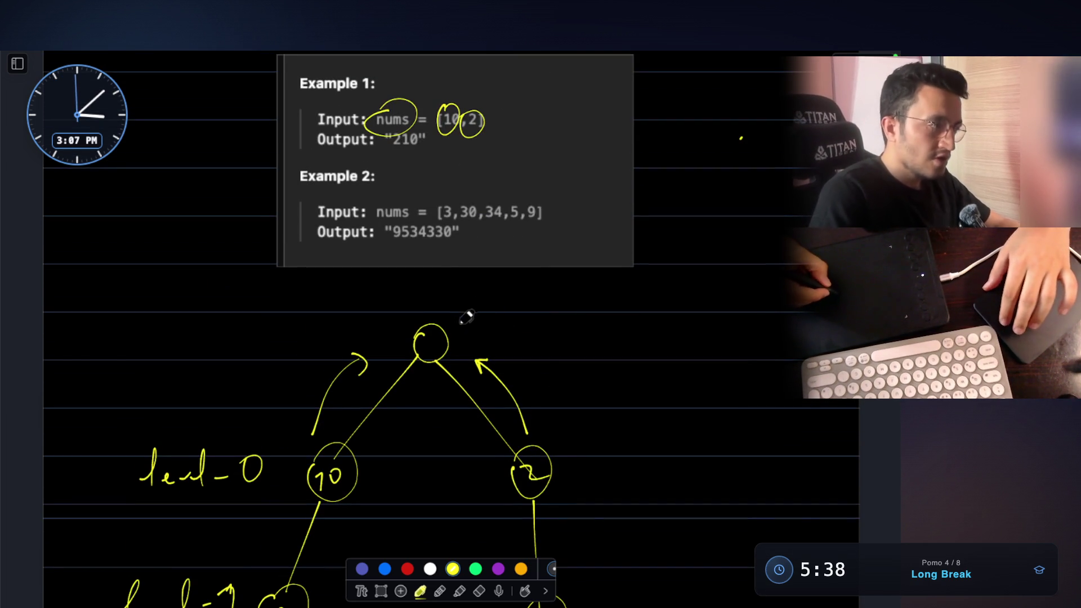
{"action": "left_click_drag", "start_coordinate": [459, 325], "coordinate": [578, 276]}
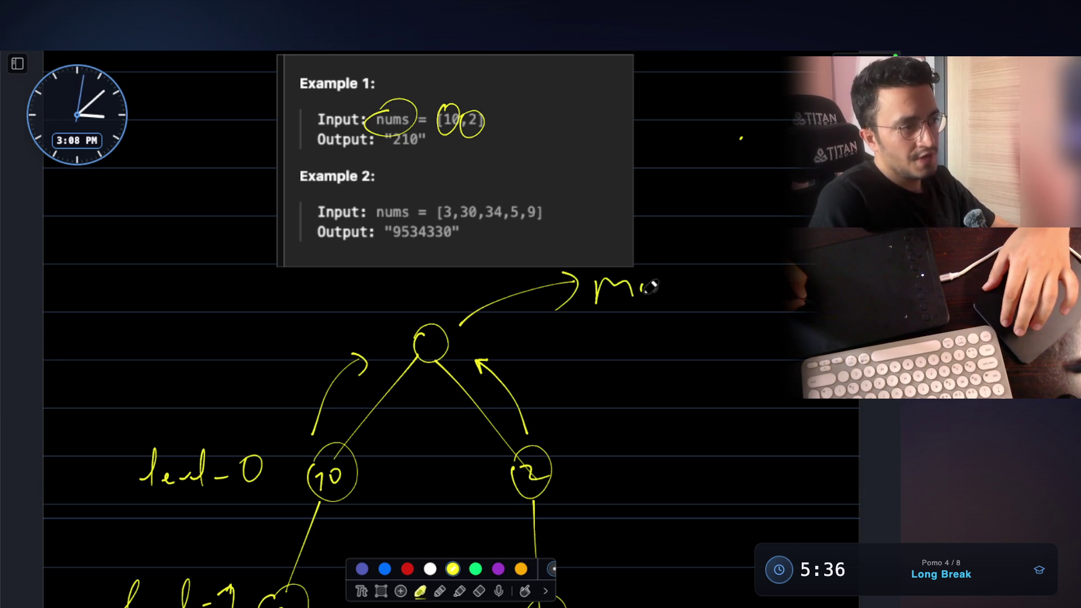
{"action": "left_click_drag", "start_coordinate": [658, 274], "coordinate": [679, 305]}
{"action": "left_click_drag", "start_coordinate": [581, 327], "coordinate": [710, 331]}
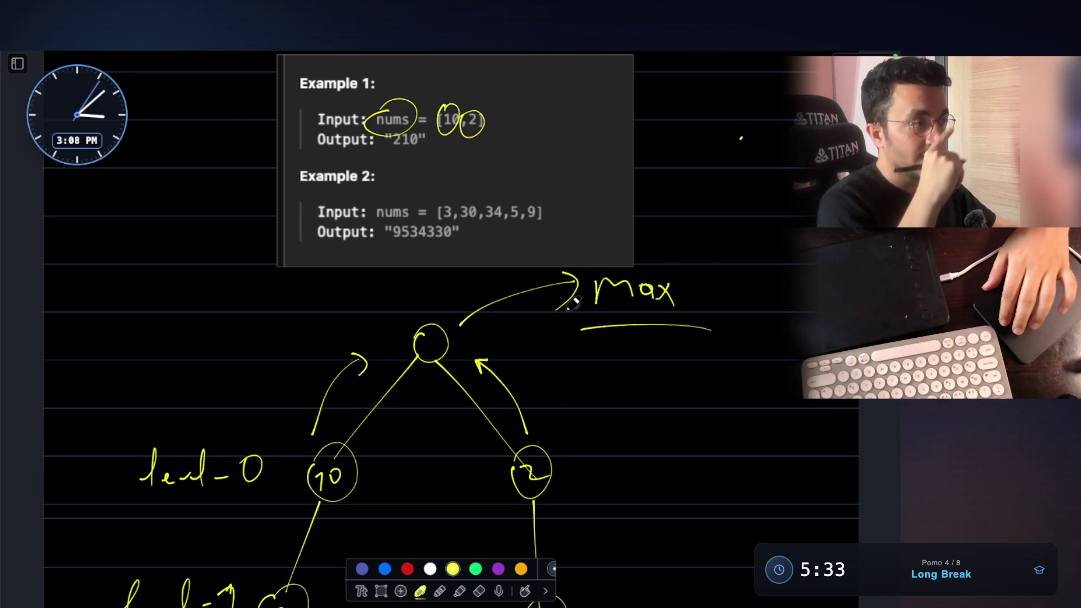
{"action": "scroll", "coordinate": [573, 305], "scroll_direction": "down", "scroll_amount": 1}
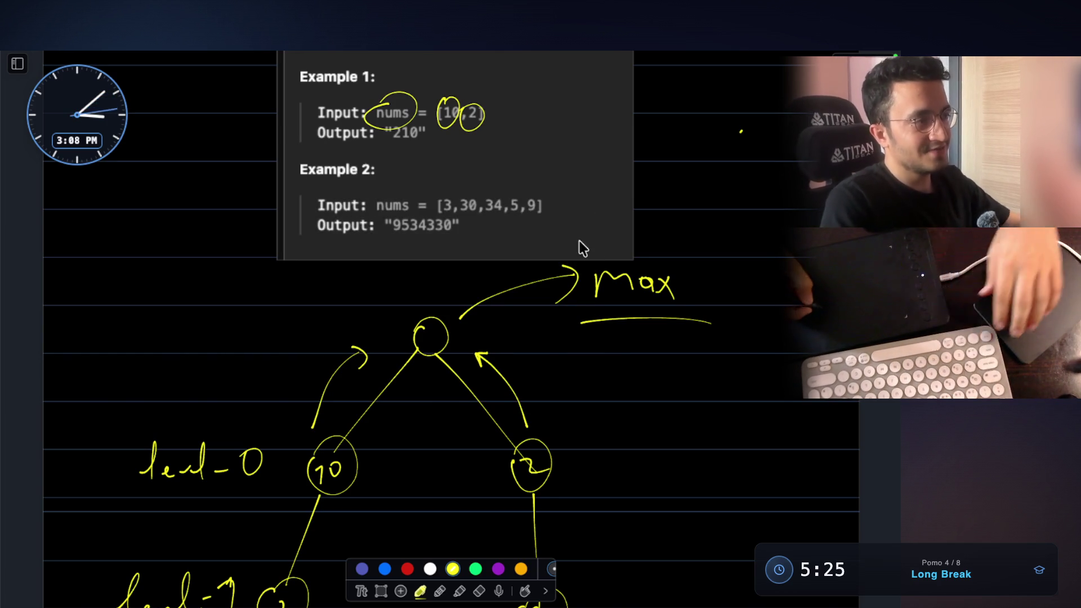
{"action": "scroll", "coordinate": [583, 206], "scroll_direction": "down", "scroll_amount": 5}
{"action": "scroll", "coordinate": [583, 202], "scroll_direction": "down", "scroll_amount": 10}
{"action": "scroll", "coordinate": [308, 382], "scroll_direction": "down", "scroll_amount": 5}
Step: Paste the Example 2 screenshot below the results and enlarge it
{"action": "key", "text": "ctrl+v"}
{"action": "left_click_drag", "start_coordinate": [472, 364], "coordinate": [449, 476]}
{"action": "scroll", "coordinate": [448, 475], "scroll_direction": "down", "scroll_amount": 10}
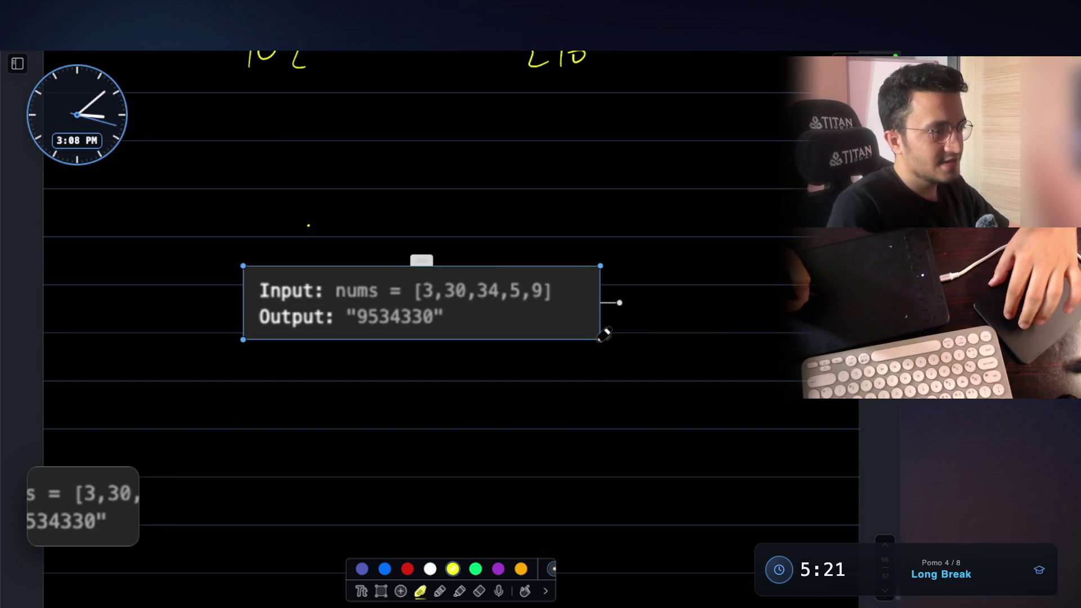
{"action": "left_click_drag", "start_coordinate": [602, 337], "coordinate": [698, 414]}
{"action": "left_click_drag", "start_coordinate": [623, 352], "coordinate": [611, 367]}
{"action": "left_click", "coordinate": [729, 346]}
{"action": "scroll", "coordinate": [729, 347], "scroll_direction": "down", "scroll_amount": 3}
{"action": "left_click_drag", "start_coordinate": [545, 245], "coordinate": [557, 232]}
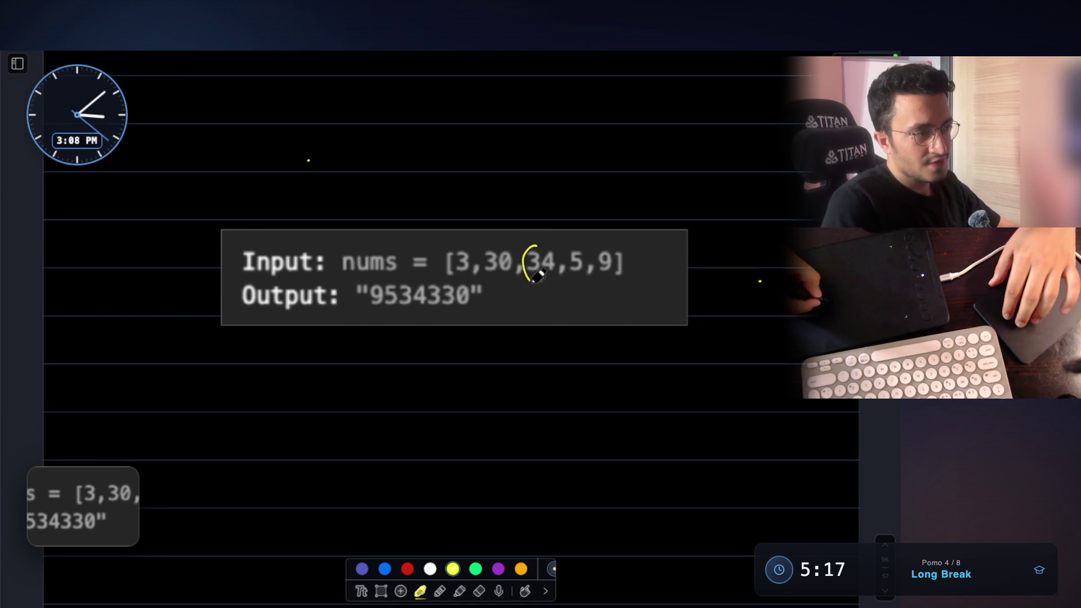
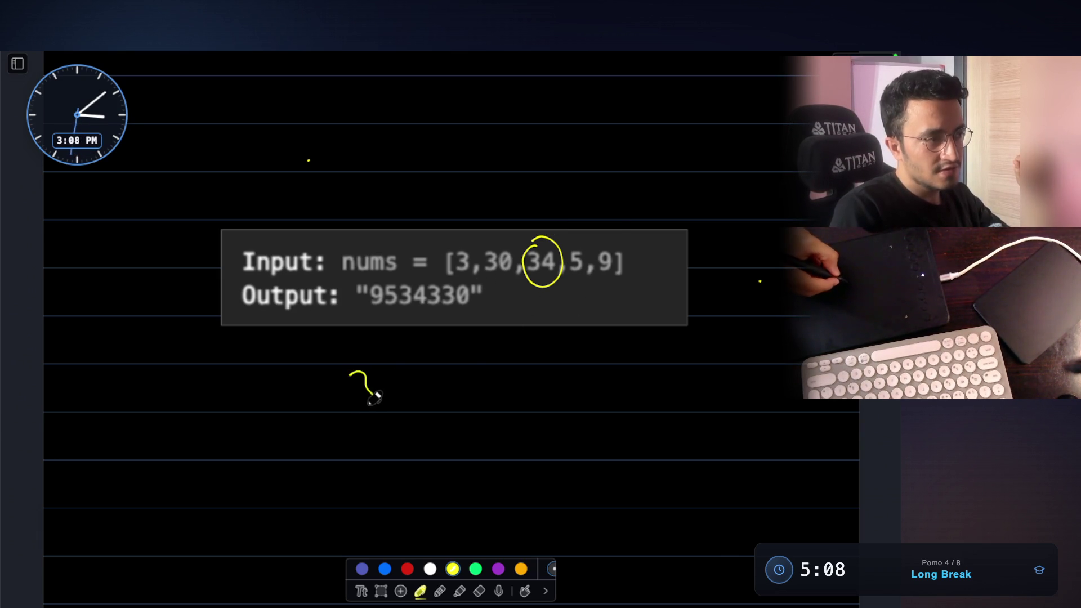
Step: Handwrite the sorted row 3 5 9 30 34 in yellow and underline the 34
{"action": "left_click_drag", "start_coordinate": [374, 397], "coordinate": [356, 407]}
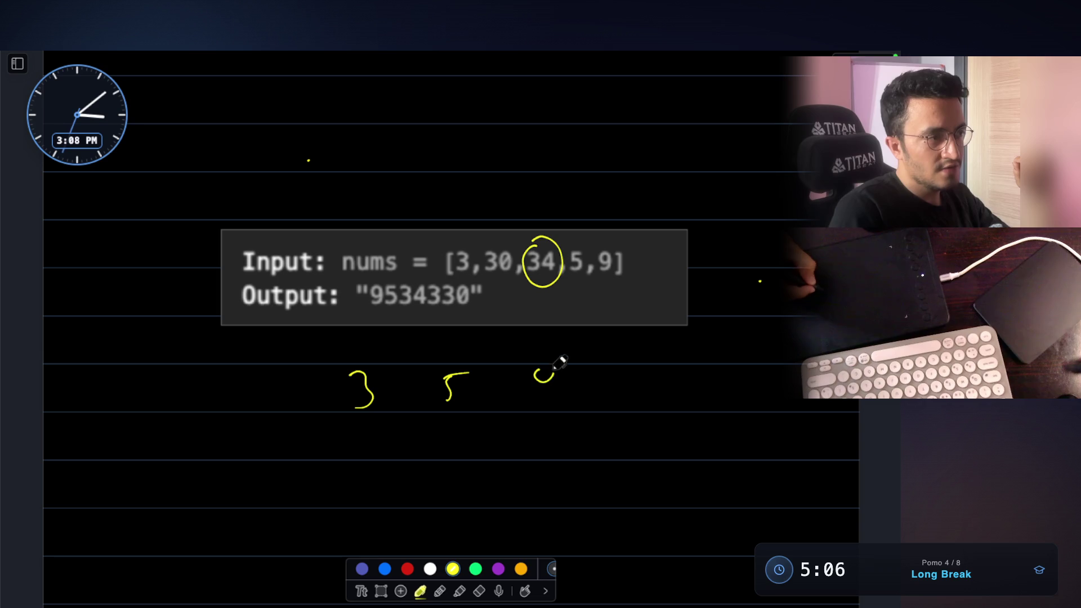
{"action": "left_click_drag", "start_coordinate": [563, 362], "coordinate": [539, 416]}
{"action": "mouse_move", "coordinate": [620, 370]}
{"action": "left_mouse_down"}
{"action": "mouse_move", "coordinate": [648, 386]}
{"action": "mouse_move", "coordinate": [667, 372]}
{"action": "left_mouse_up"}
{"action": "left_click_drag", "start_coordinate": [748, 373], "coordinate": [771, 397]}
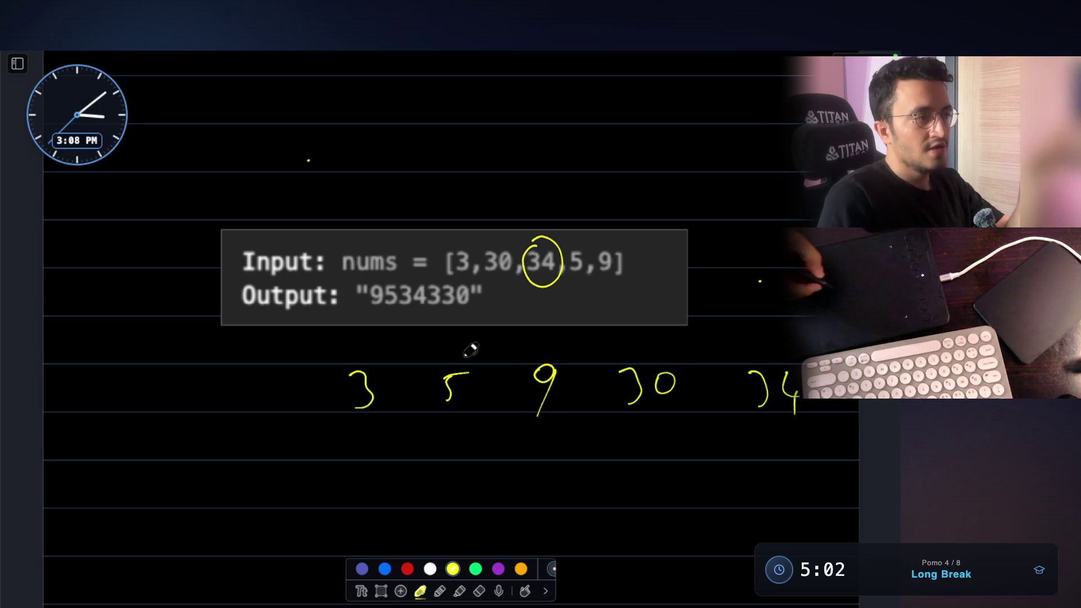
{"action": "left_click_drag", "start_coordinate": [749, 459], "coordinate": [758, 449]}
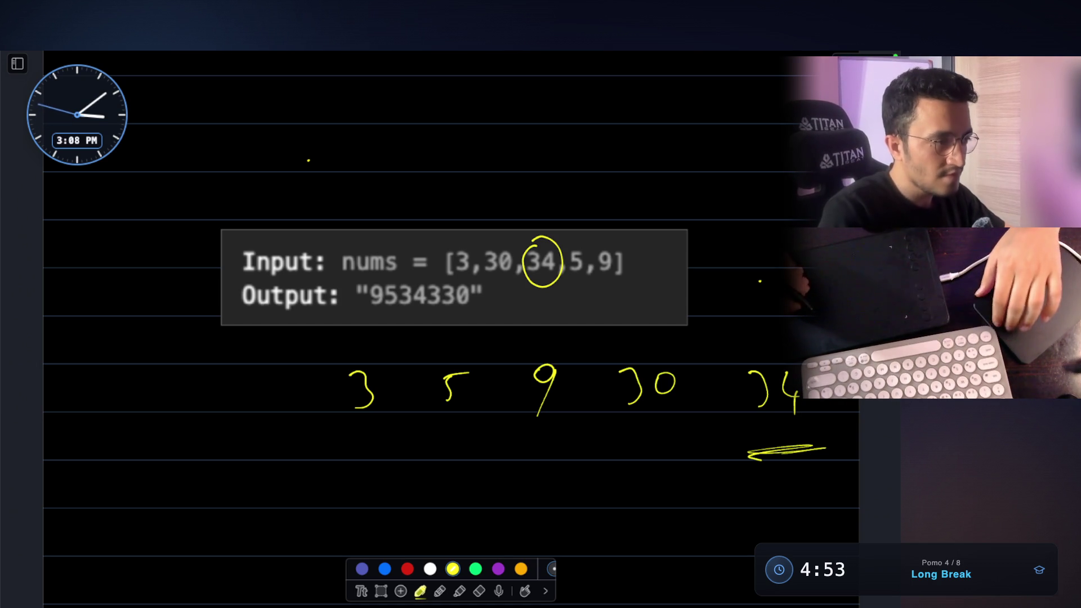
{"action": "scroll", "coordinate": [568, 301], "scroll_direction": "down", "scroll_amount": 2}
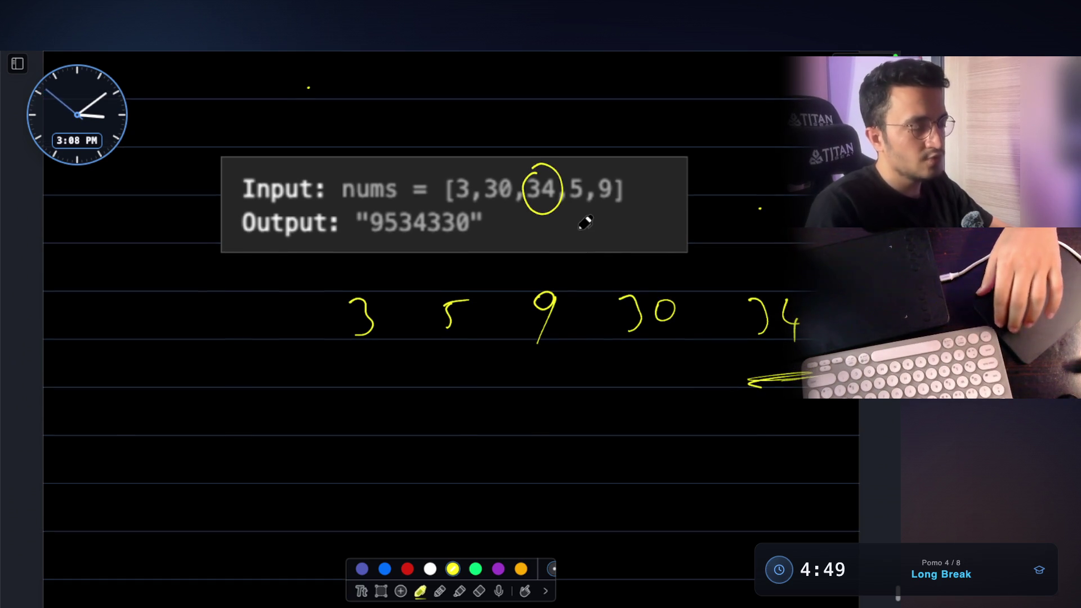
{"action": "scroll", "coordinate": [584, 222], "scroll_direction": "down", "scroll_amount": 1}
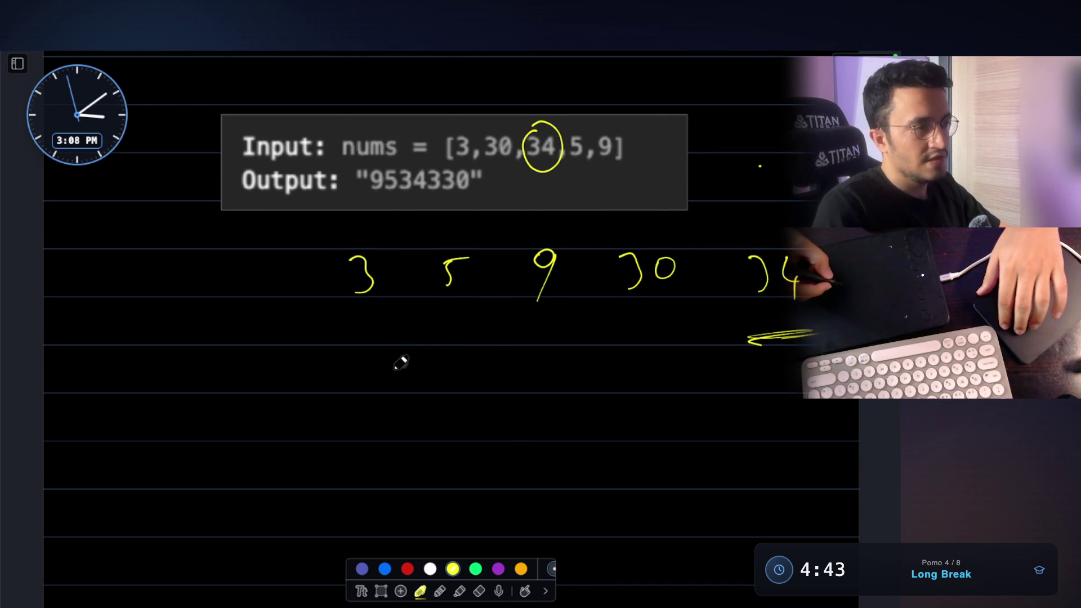
Step: Handwrite a lower yellow row 3 30 34 5 9 and draw an arrow pointing at it
{"action": "left_click_drag", "start_coordinate": [361, 398], "coordinate": [340, 445]}
{"action": "mouse_move", "coordinate": [433, 408]}
{"action": "left_mouse_down"}
{"action": "mouse_move", "coordinate": [439, 440]}
{"action": "mouse_move", "coordinate": [473, 411]}
{"action": "left_mouse_up"}
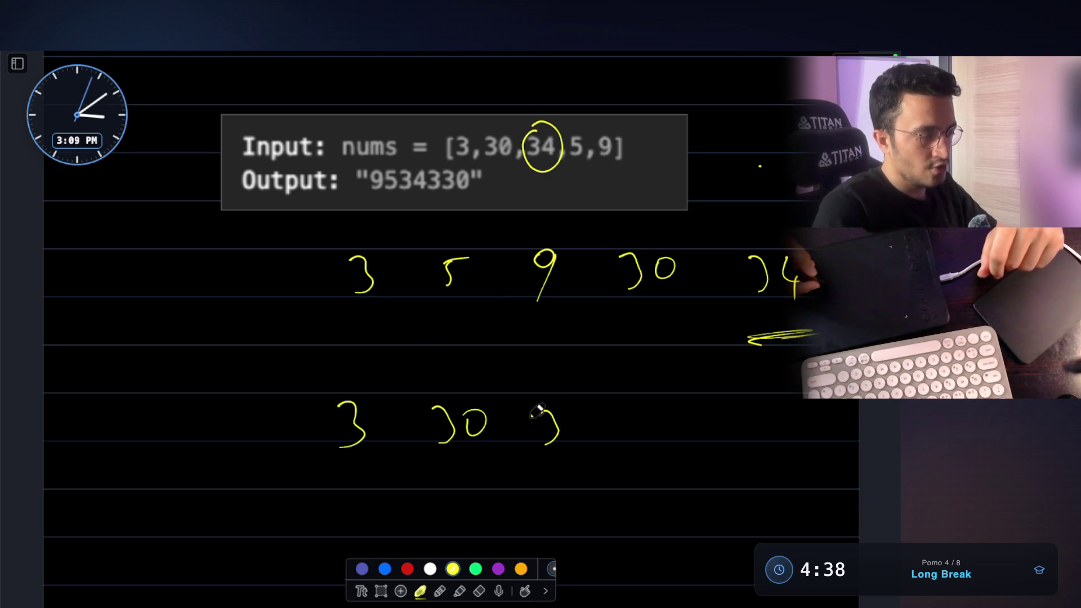
{"action": "left_click_drag", "start_coordinate": [678, 412], "coordinate": [707, 408]}
{"action": "left_click_drag", "start_coordinate": [792, 408], "coordinate": [786, 458]}
{"action": "mouse_move", "coordinate": [183, 426]}
{"action": "left_mouse_down"}
{"action": "mouse_move", "coordinate": [265, 426]}
{"action": "mouse_move", "coordinate": [258, 458]}
{"action": "left_mouse_up"}
{"action": "scroll", "coordinate": [393, 386], "scroll_direction": "up", "scroll_amount": 1}
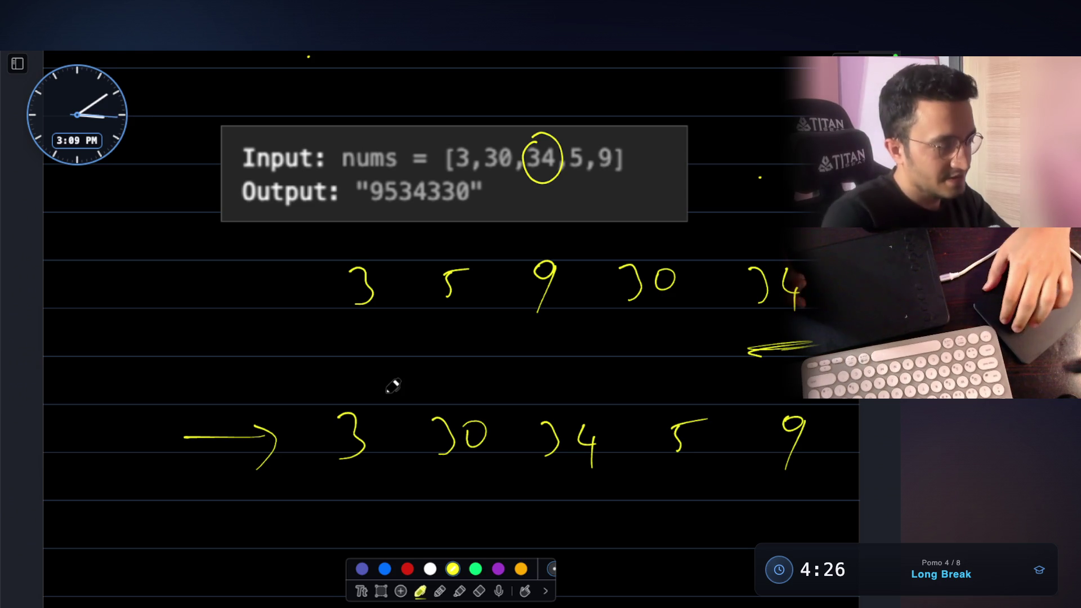
{"action": "scroll", "coordinate": [393, 387], "scroll_direction": "down", "scroll_amount": 1}
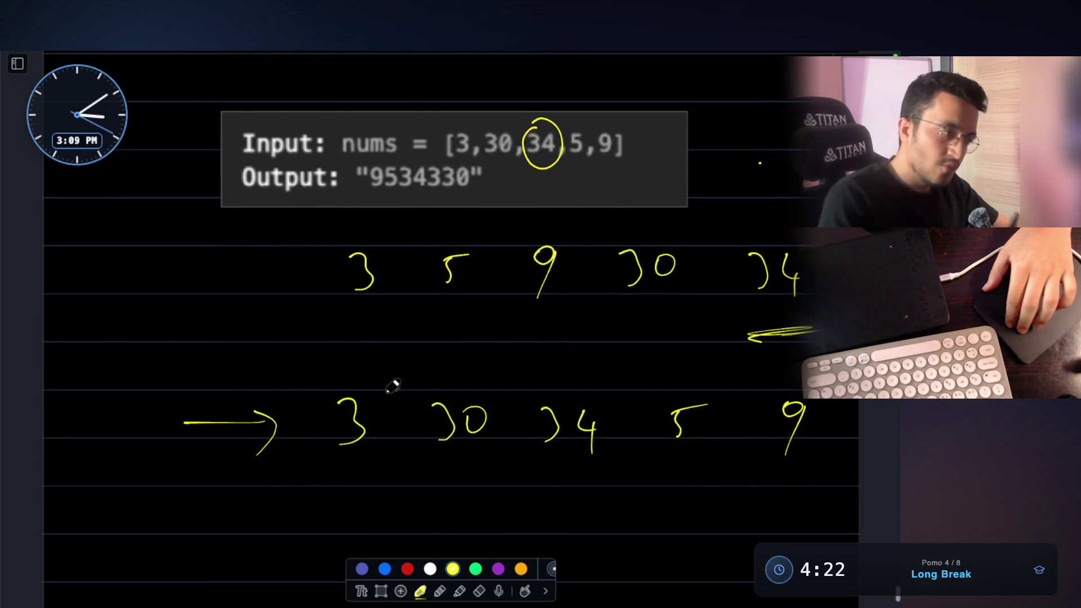
{"action": "scroll", "coordinate": [393, 386], "scroll_direction": "down", "scroll_amount": 1}
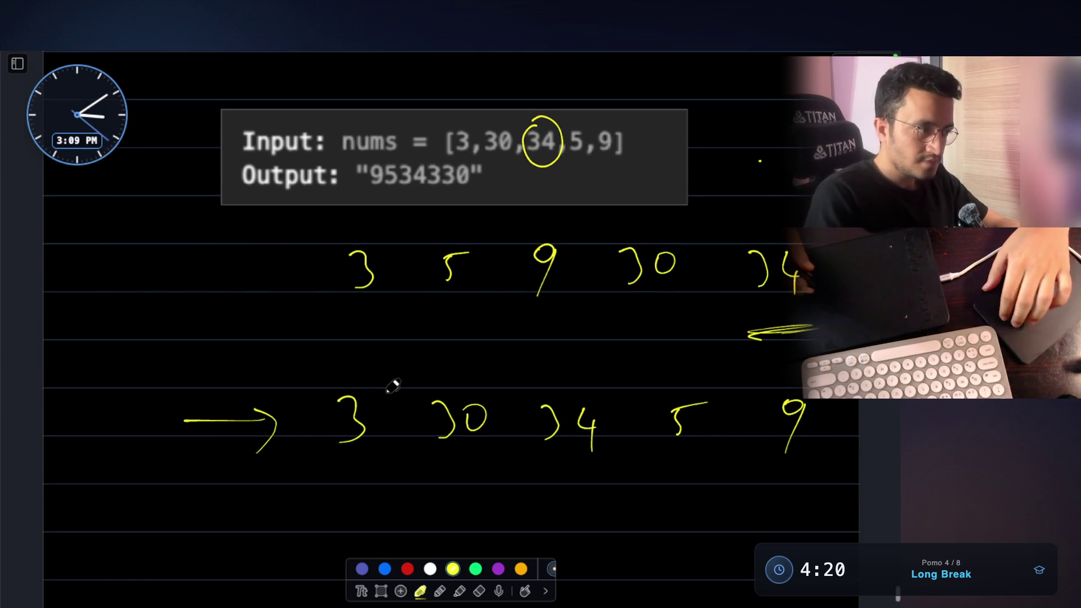
{"action": "scroll", "coordinate": [393, 387], "scroll_direction": "down", "scroll_amount": 2}
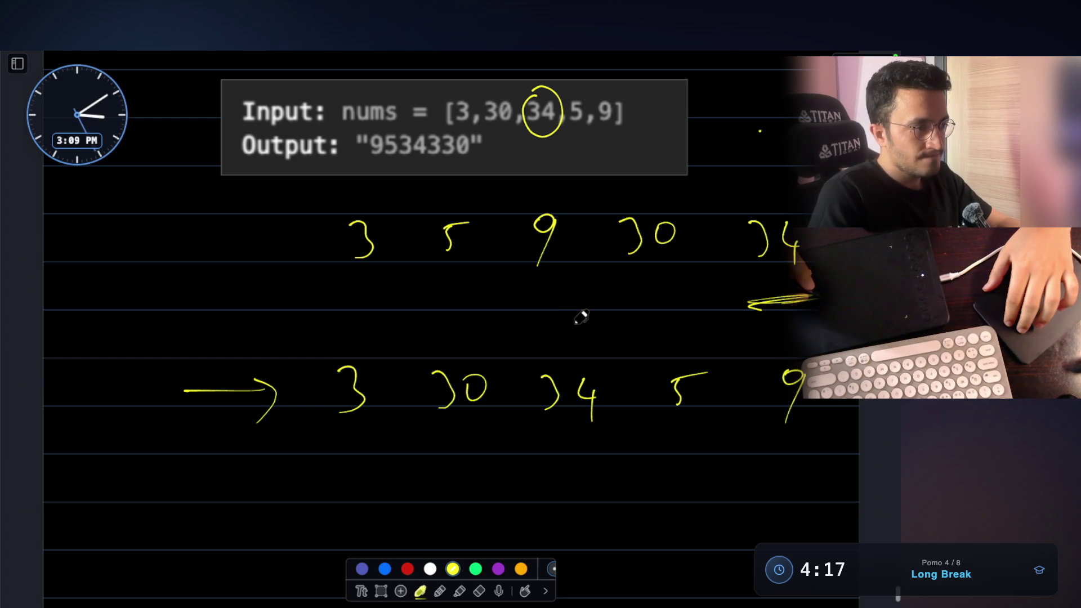
{"action": "scroll", "coordinate": [562, 287], "scroll_direction": "down", "scroll_amount": 2}
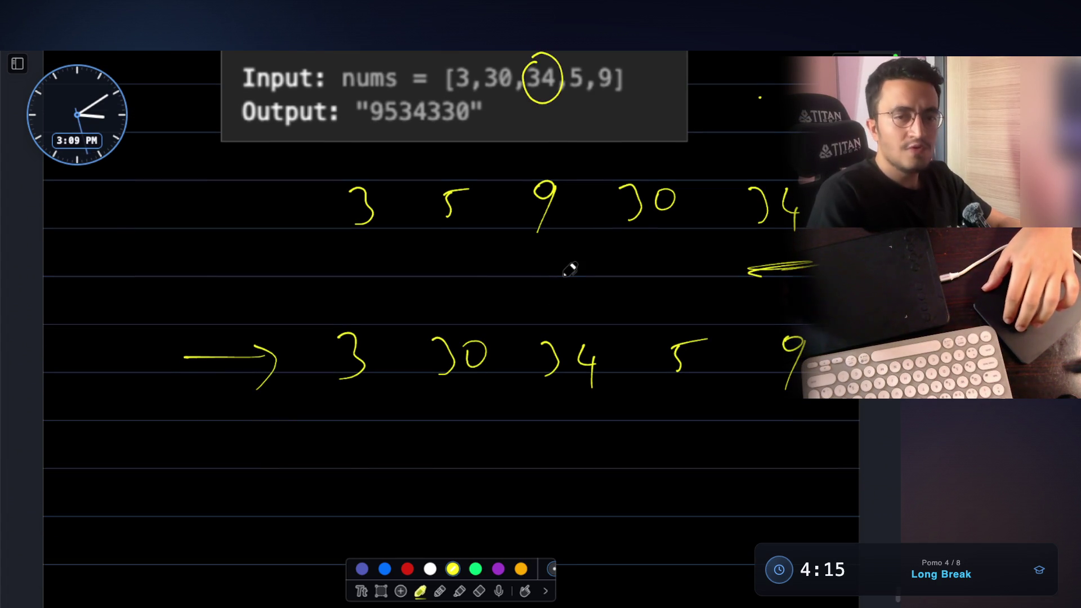
Step: Box the lower 30 and 34, circle the Output label, and draw a green leftward arrow under the row
{"action": "left_click_drag", "start_coordinate": [483, 313], "coordinate": [429, 397]}
{"action": "left_click_drag", "start_coordinate": [529, 316], "coordinate": [530, 329]}
{"action": "left_click_drag", "start_coordinate": [621, 312], "coordinate": [549, 395]}
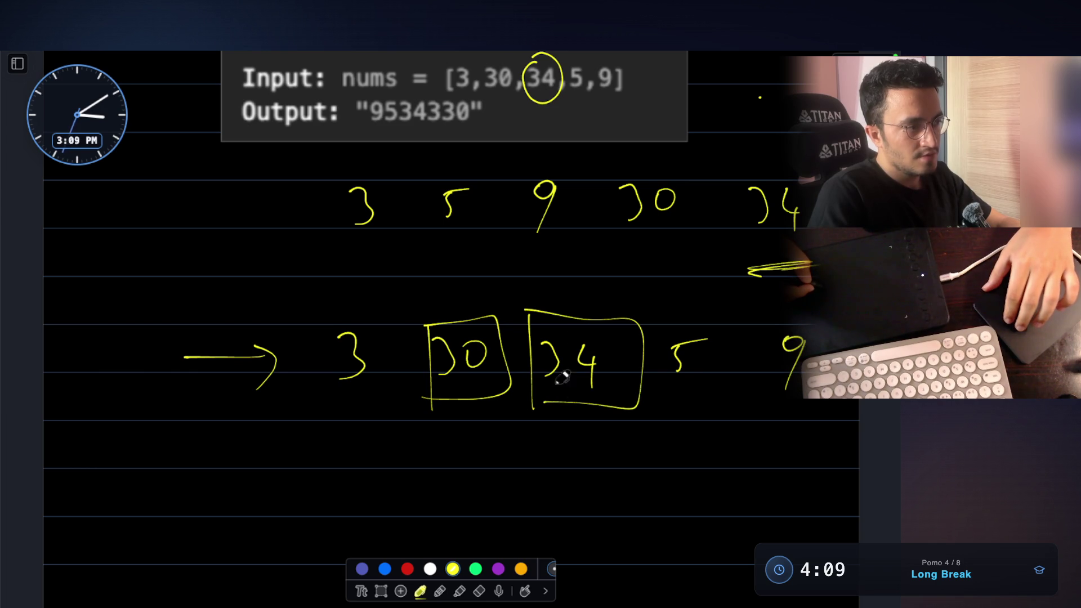
{"action": "scroll", "coordinate": [611, 359], "scroll_direction": "down", "scroll_amount": 1}
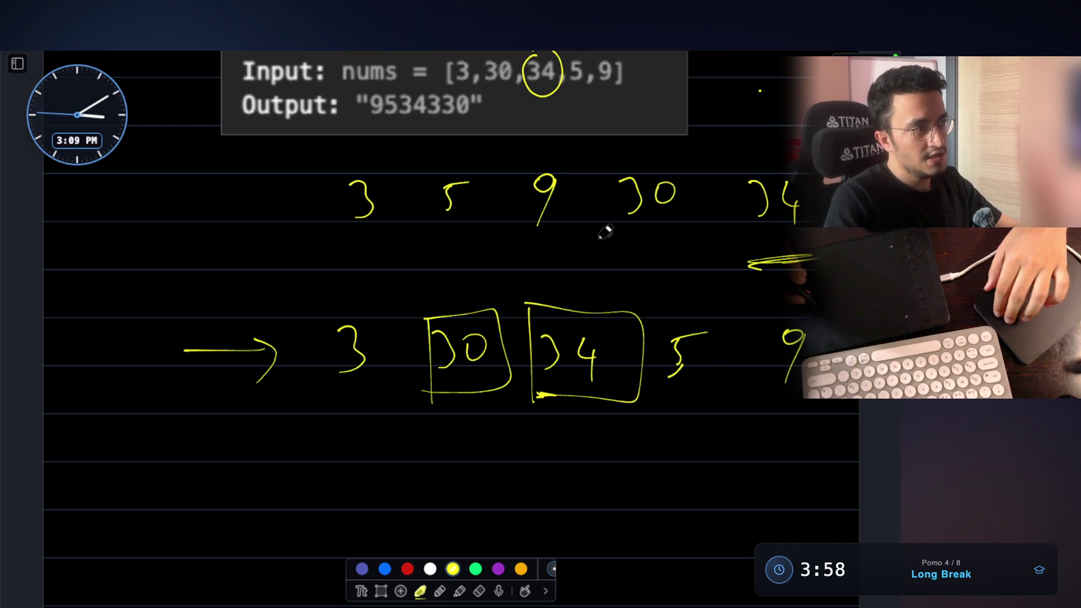
{"action": "scroll", "coordinate": [575, 211], "scroll_direction": "up", "scroll_amount": 3}
{"action": "scroll", "coordinate": [575, 212], "scroll_direction": "up", "scroll_amount": 2}
{"action": "mouse_move", "coordinate": [282, 225]}
{"action": "left_mouse_down"}
{"action": "mouse_move", "coordinate": [370, 229]}
{"action": "mouse_move", "coordinate": [245, 221]}
{"action": "left_mouse_up"}
{"action": "scroll", "coordinate": [731, 286], "scroll_direction": "down", "scroll_amount": 4}
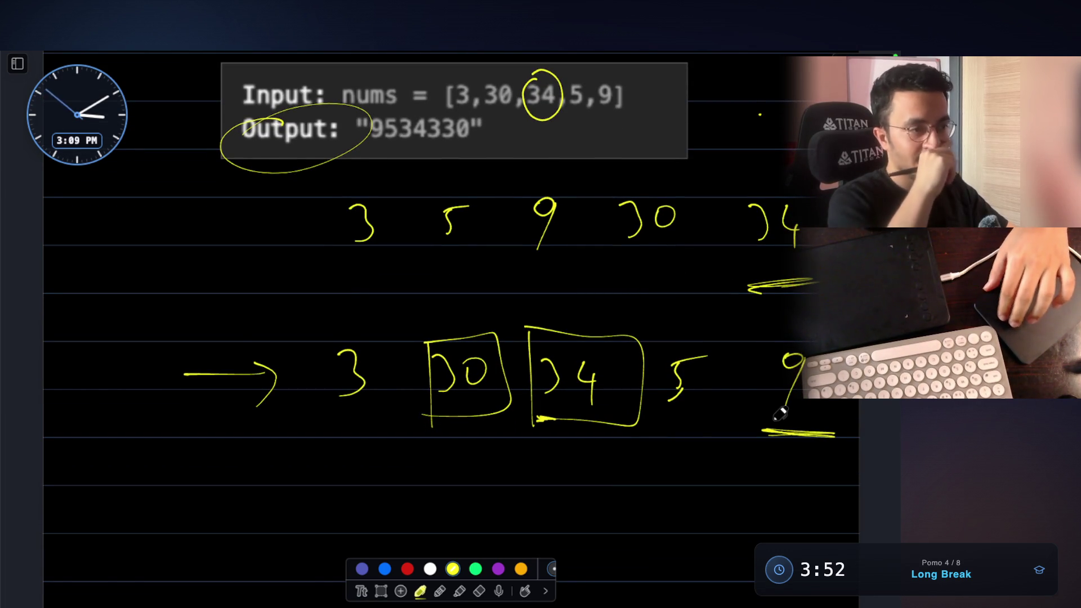
{"action": "scroll", "coordinate": [781, 414], "scroll_direction": "down", "scroll_amount": 3}
{"action": "left_click_drag", "start_coordinate": [319, 429], "coordinate": [290, 493]}
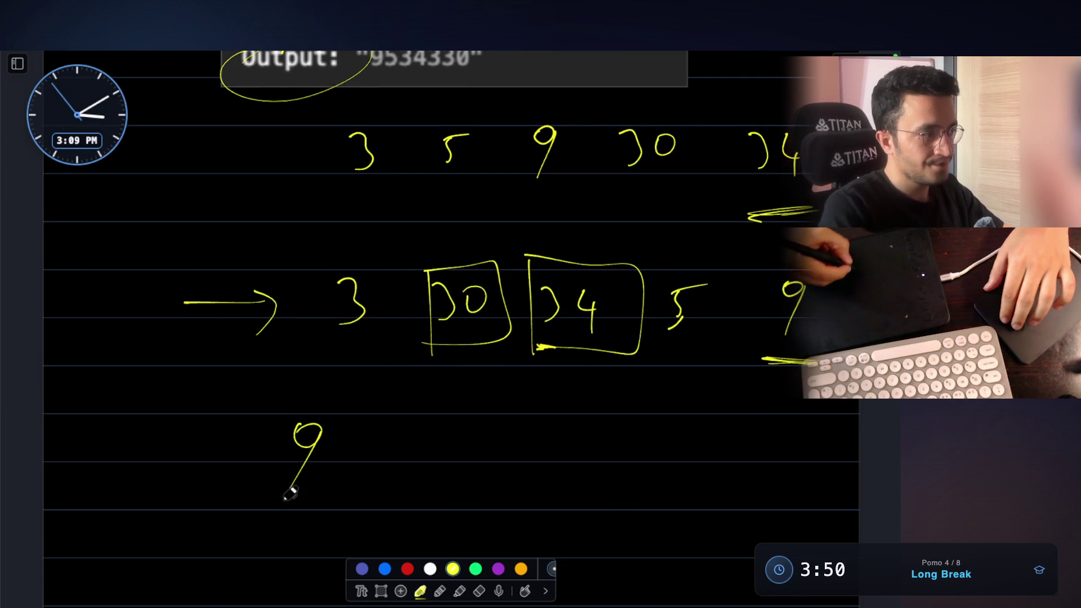
{"action": "left_click_drag", "start_coordinate": [342, 431], "coordinate": [336, 474]}
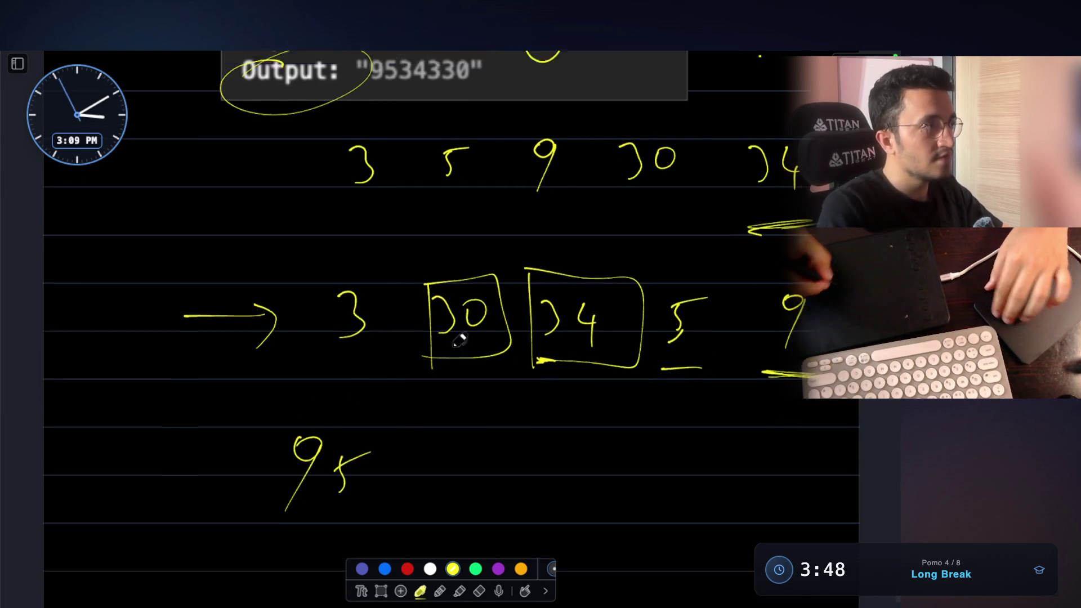
{"action": "scroll", "coordinate": [373, 235], "scroll_direction": "up", "scroll_amount": 6}
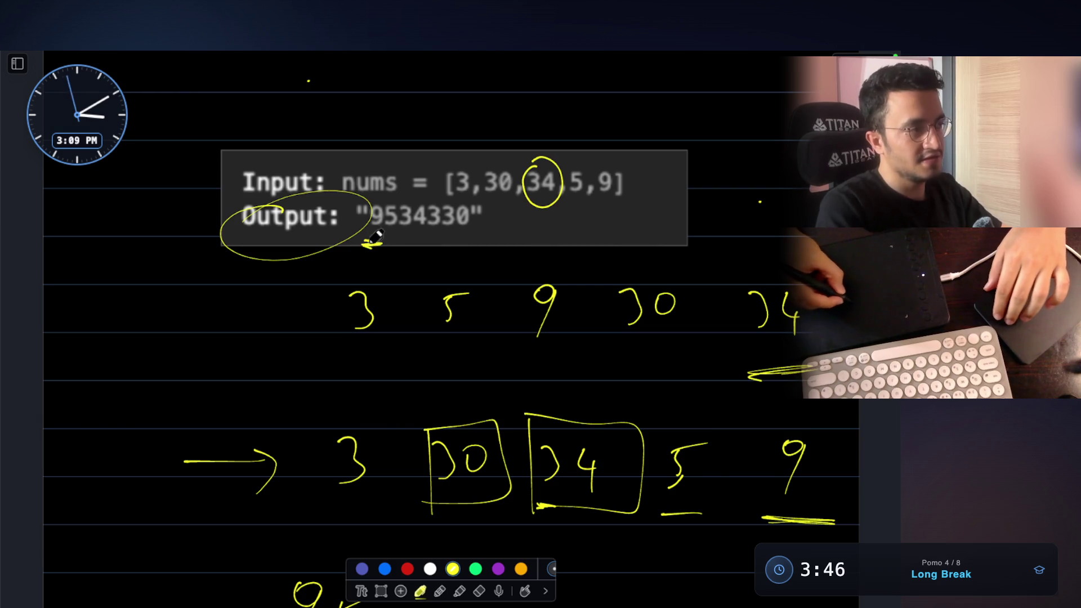
{"action": "scroll", "coordinate": [399, 245], "scroll_direction": "down", "scroll_amount": 2}
{"action": "scroll", "coordinate": [399, 245], "scroll_direction": "down", "scroll_amount": 3}
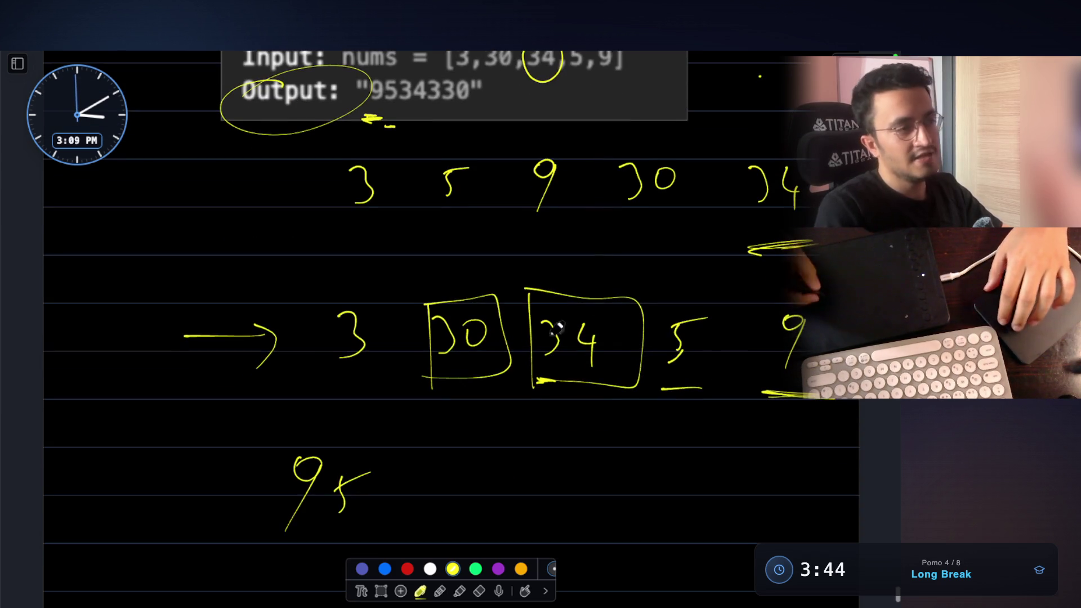
{"action": "scroll", "coordinate": [425, 372], "scroll_direction": "down", "scroll_amount": 1}
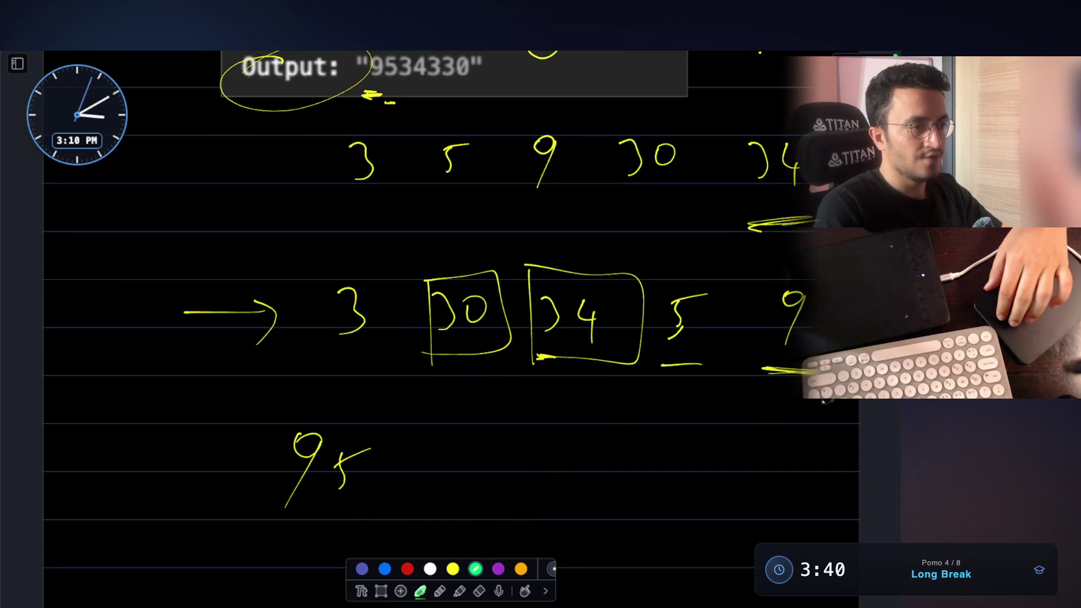
{"action": "mouse_move", "coordinate": [728, 393]}
{"action": "left_mouse_down"}
{"action": "mouse_move", "coordinate": [291, 391]}
{"action": "mouse_move", "coordinate": [316, 399]}
{"action": "left_mouse_up"}
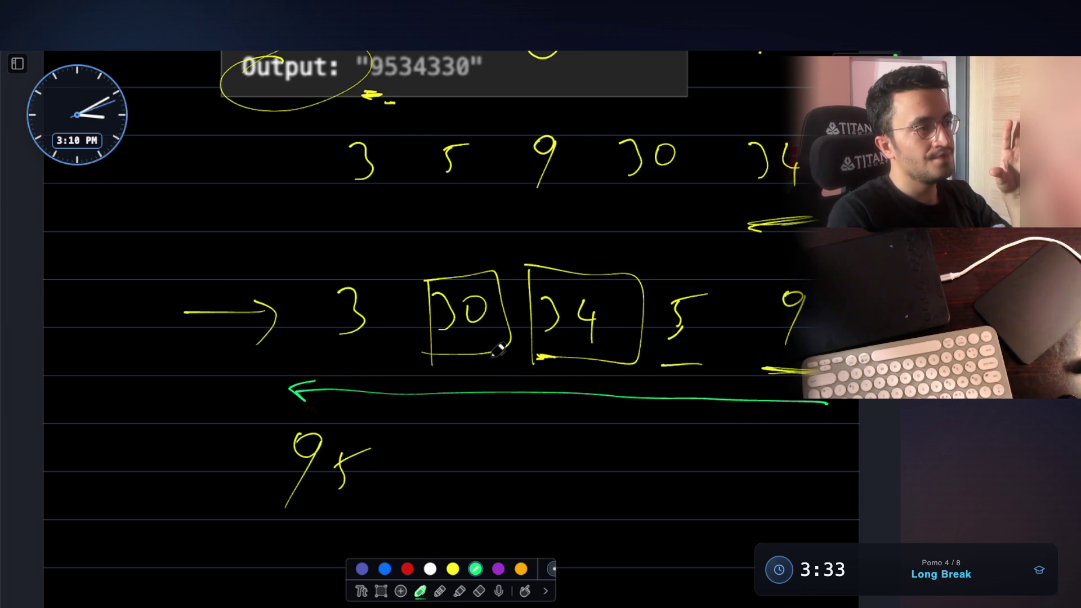
{"action": "scroll", "coordinate": [498, 348], "scroll_direction": "up", "scroll_amount": 3}
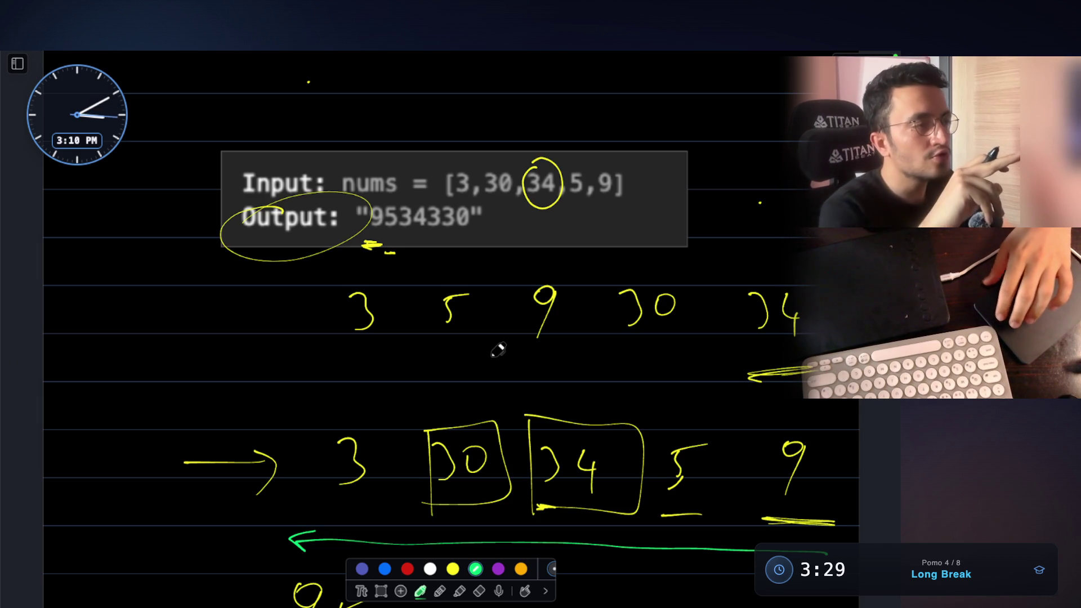
{"action": "scroll", "coordinate": [498, 348], "scroll_direction": "down", "scroll_amount": 1}
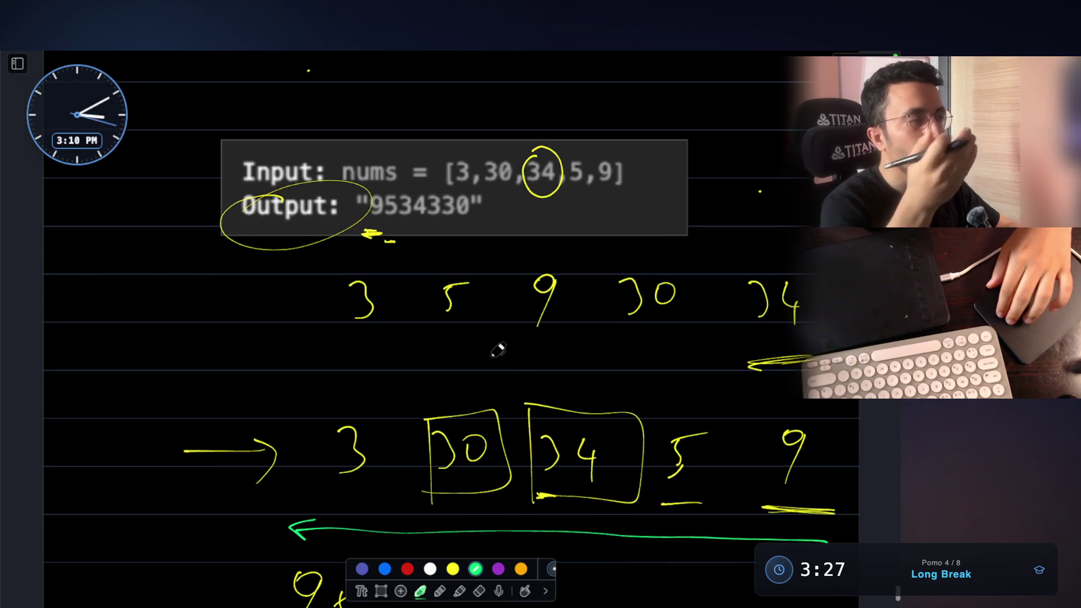
{"action": "scroll", "coordinate": [499, 349], "scroll_direction": "down", "scroll_amount": 3}
{"action": "scroll", "coordinate": [550, 374], "scroll_direction": "down", "scroll_amount": 3}
{"action": "left_click_drag", "start_coordinate": [474, 384], "coordinate": [479, 433]}
Step: Write green numbers 1345 and 1350 below 95 and underline the 3 in 1345
{"action": "left_click_drag", "start_coordinate": [567, 387], "coordinate": [633, 367]}
{"action": "left_click_drag", "start_coordinate": [450, 422], "coordinate": [450, 446]}
{"action": "left_click_drag", "start_coordinate": [663, 427], "coordinate": [666, 450]}
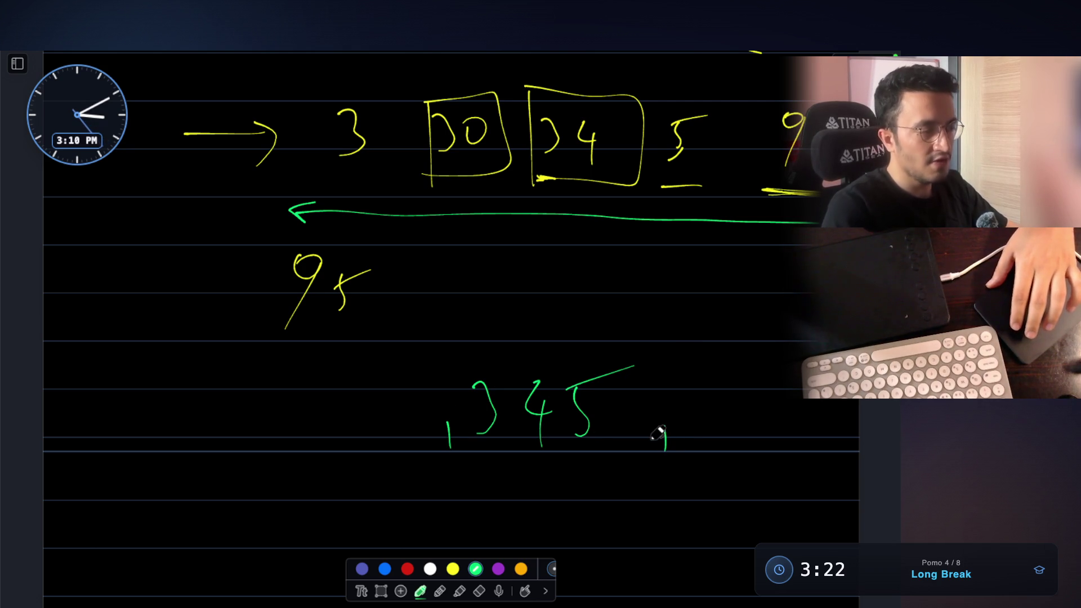
{"action": "scroll", "coordinate": [627, 327], "scroll_direction": "down", "scroll_amount": 1}
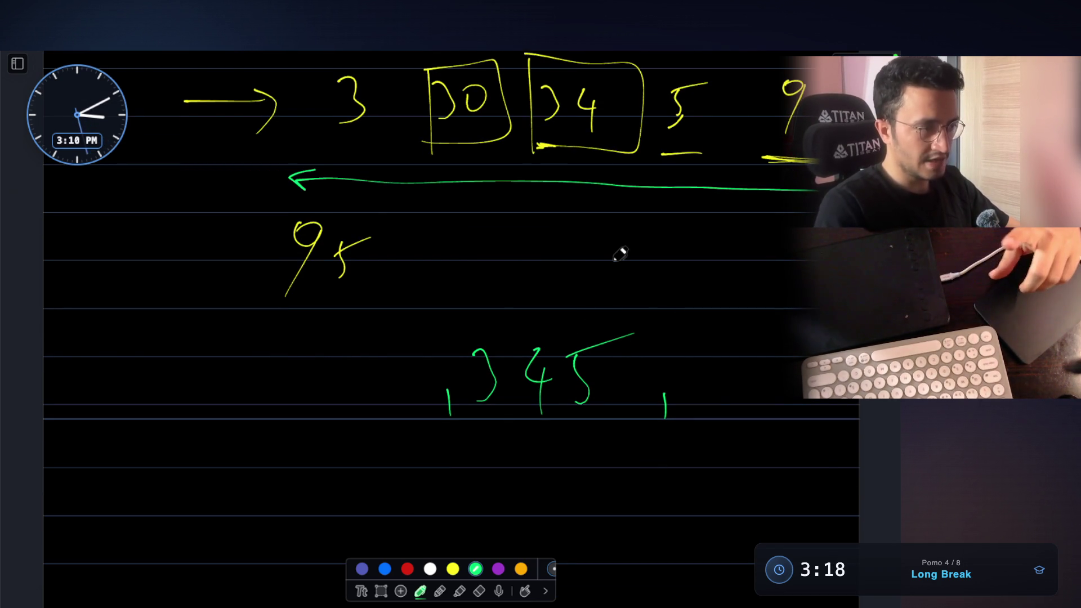
{"action": "left_click_drag", "start_coordinate": [481, 421], "coordinate": [505, 415]}
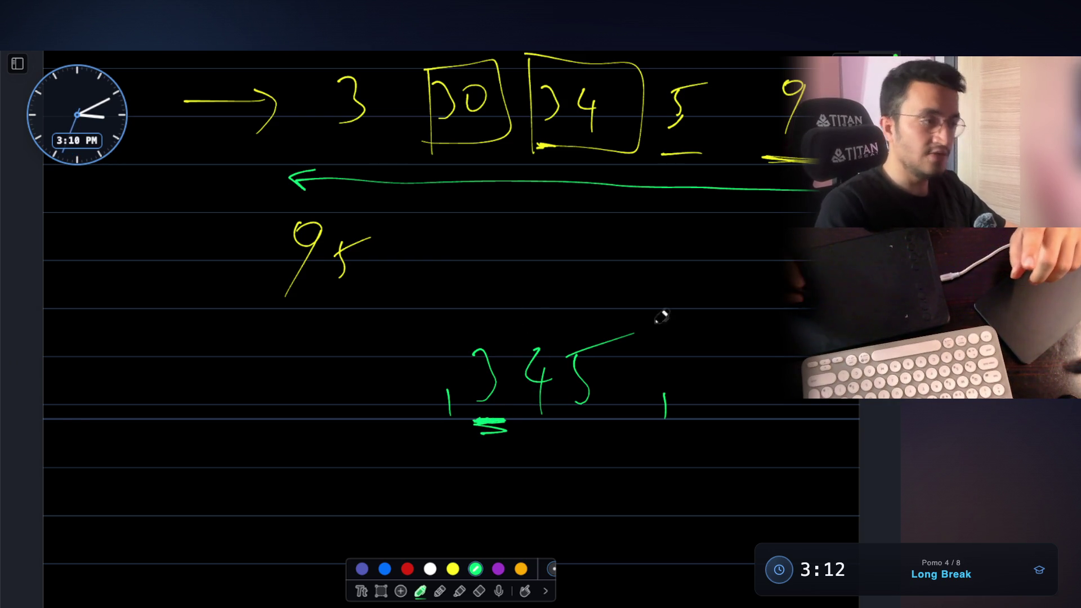
{"action": "left_click_drag", "start_coordinate": [747, 358], "coordinate": [764, 353]}
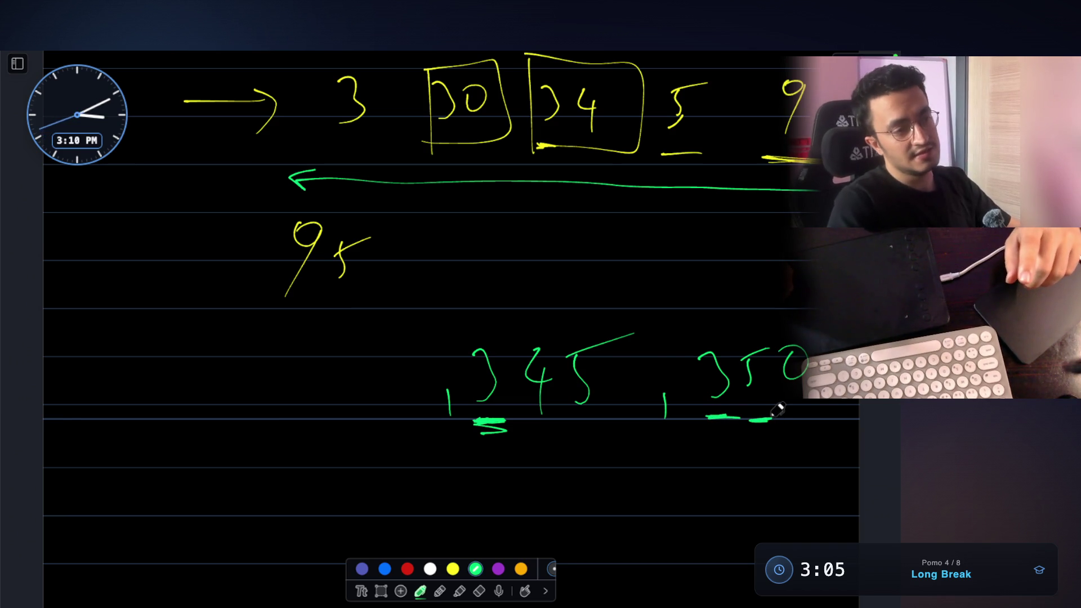
{"action": "left_click_drag", "start_coordinate": [775, 418], "coordinate": [812, 420]}
{"action": "scroll", "coordinate": [817, 409], "scroll_direction": "down", "scroll_amount": 3}
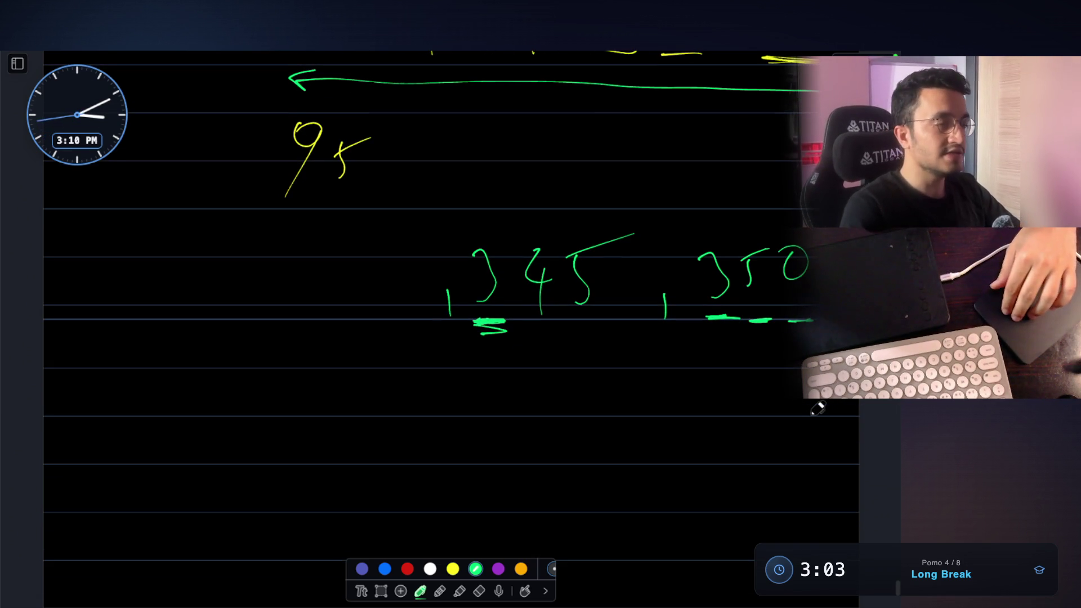
{"action": "scroll", "coordinate": [817, 408], "scroll_direction": "down", "scroll_amount": 1}
{"action": "scroll", "coordinate": [591, 362], "scroll_direction": "down", "scroll_amount": 1}
{"action": "scroll", "coordinate": [364, 381], "scroll_direction": "down", "scroll_amount": 1}
Step: Handwrite the green pair 2345, 2346 on a lower line and underline 2346
{"action": "mouse_move", "coordinate": [263, 370]}
{"action": "left_mouse_down"}
{"action": "mouse_move", "coordinate": [274, 358]}
{"action": "mouse_move", "coordinate": [308, 399]}
{"action": "mouse_move", "coordinate": [342, 406]}
{"action": "left_mouse_up"}
{"action": "left_click_drag", "start_coordinate": [375, 364], "coordinate": [392, 409]}
{"action": "mouse_move", "coordinate": [421, 359]}
{"action": "left_mouse_down"}
{"action": "mouse_move", "coordinate": [448, 365]}
{"action": "mouse_move", "coordinate": [456, 426]}
{"action": "left_mouse_up"}
{"action": "left_click_drag", "start_coordinate": [500, 372], "coordinate": [530, 403]}
{"action": "mouse_move", "coordinate": [548, 365]}
{"action": "left_mouse_down"}
{"action": "mouse_move", "coordinate": [567, 371]}
{"action": "mouse_move", "coordinate": [554, 406]}
{"action": "left_mouse_up"}
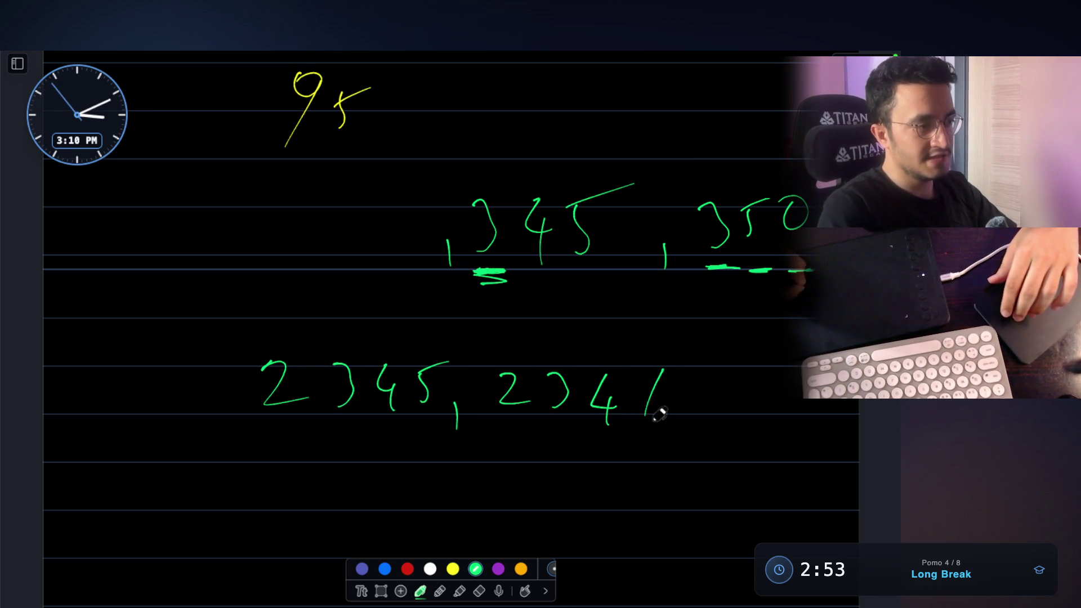
{"action": "left_click_drag", "start_coordinate": [659, 415], "coordinate": [652, 399]}
{"action": "scroll", "coordinate": [599, 414], "scroll_direction": "down", "scroll_amount": 1}
{"action": "left_click_drag", "start_coordinate": [507, 426], "coordinate": [682, 419]}
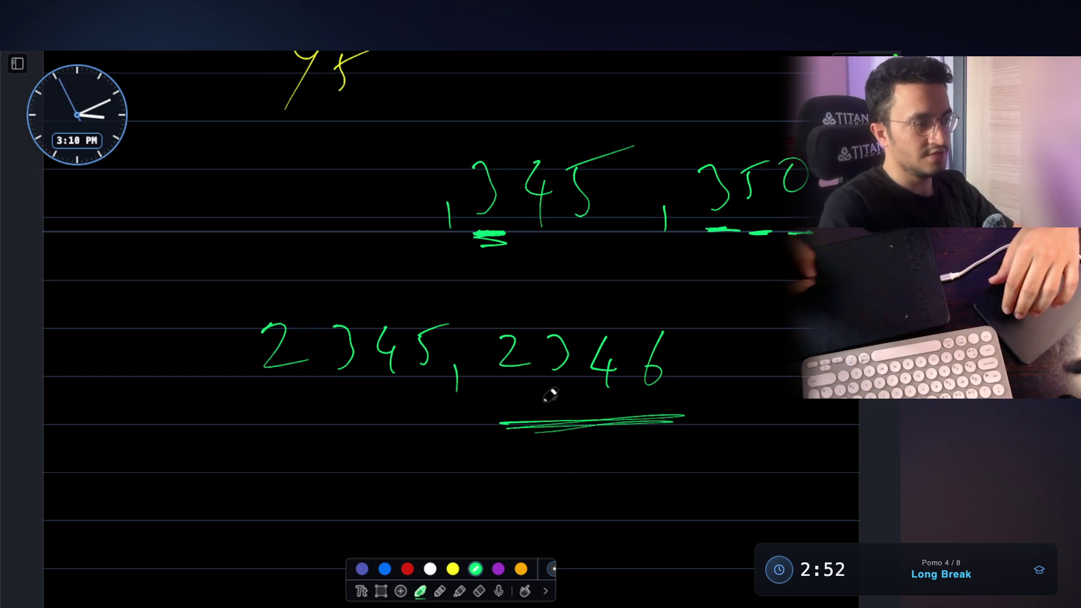
{"action": "scroll", "coordinate": [550, 394], "scroll_direction": "up", "scroll_amount": 1}
{"action": "scroll", "coordinate": [550, 395], "scroll_direction": "up", "scroll_amount": 1}
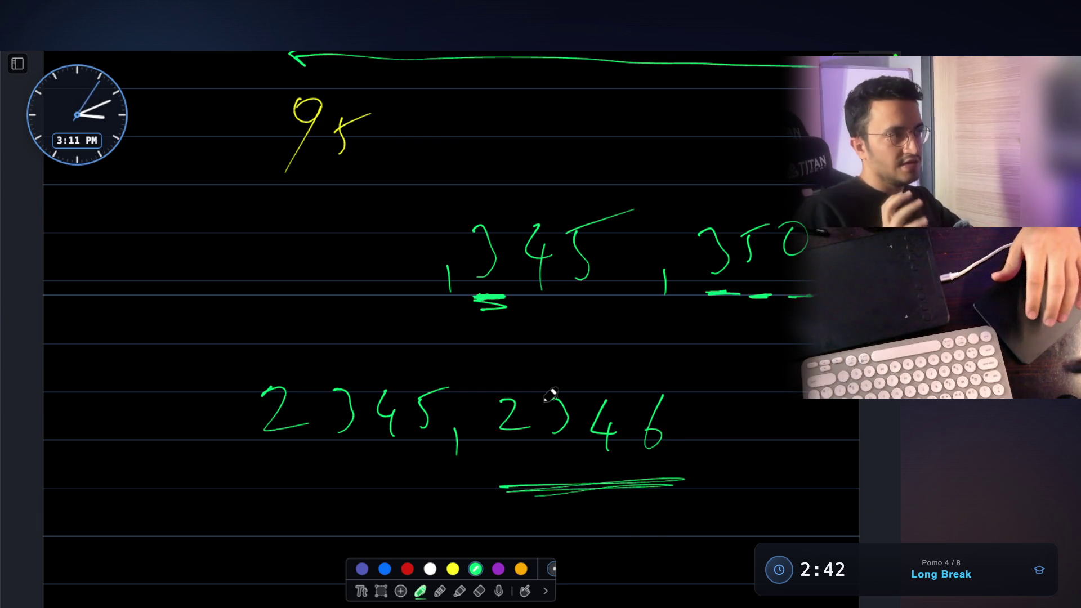
{"action": "scroll", "coordinate": [550, 396], "scroll_direction": "up", "scroll_amount": 3}
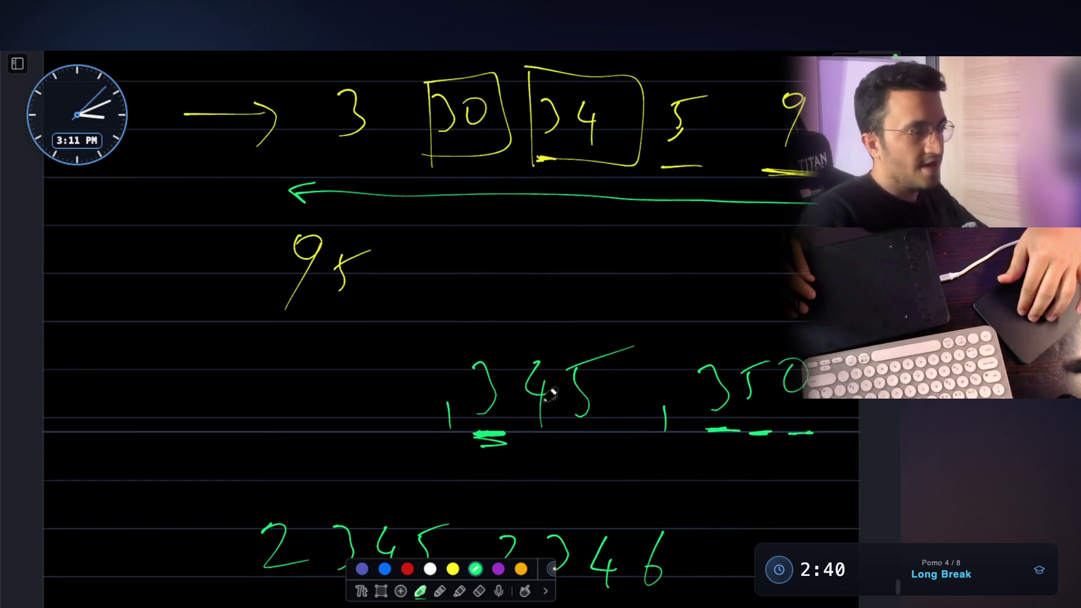
{"action": "scroll", "coordinate": [549, 395], "scroll_direction": "up", "scroll_amount": 5}
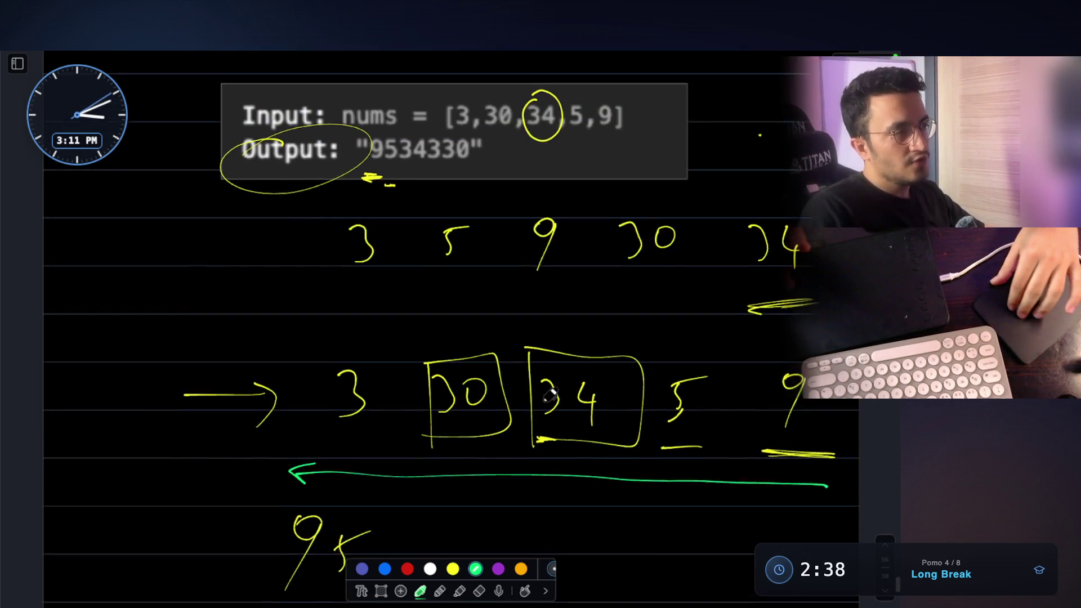
{"action": "scroll", "coordinate": [550, 395], "scroll_direction": "down", "scroll_amount": 1}
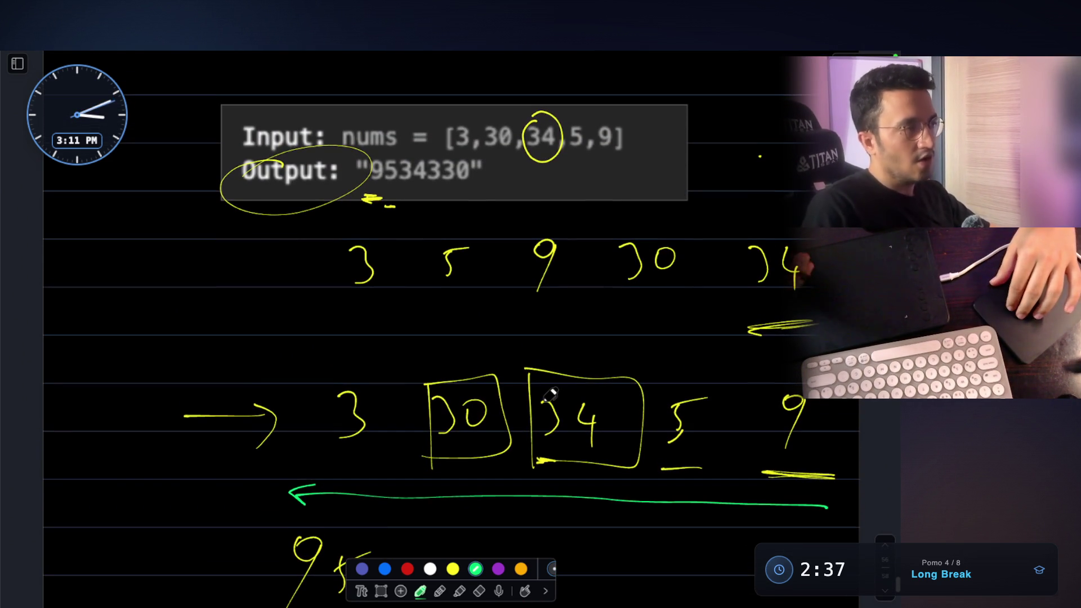
{"action": "scroll", "coordinate": [550, 395], "scroll_direction": "up", "scroll_amount": 2}
{"action": "scroll", "coordinate": [482, 272], "scroll_direction": "up", "scroll_amount": 2}
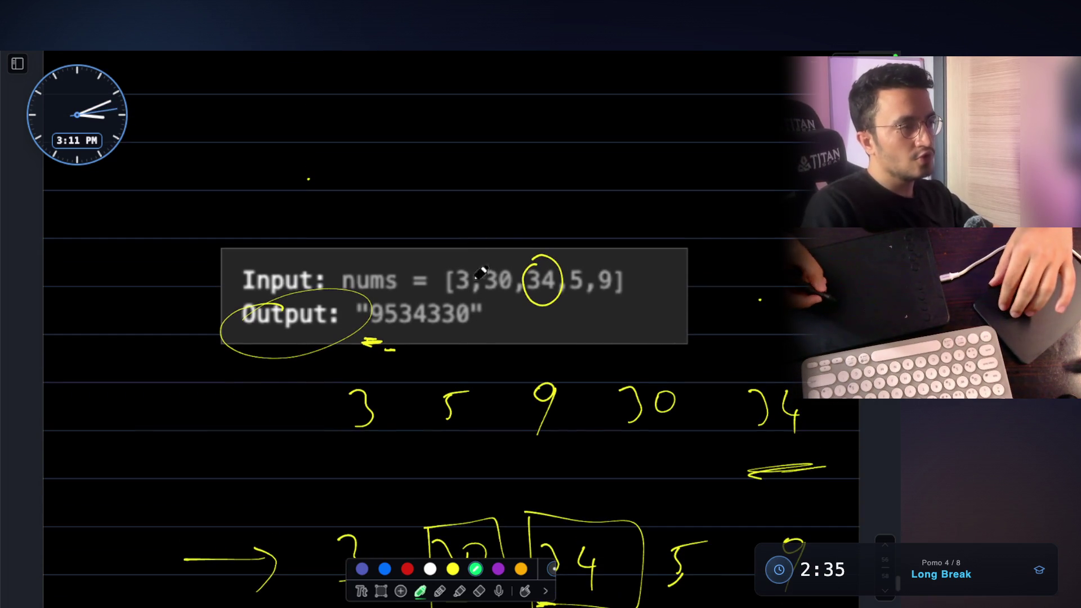
Step: Circle the input array, write and circle Arrays.sort above it, and underline the output 9534330 and input digits
{"action": "left_click_drag", "start_coordinate": [502, 251], "coordinate": [513, 252]}
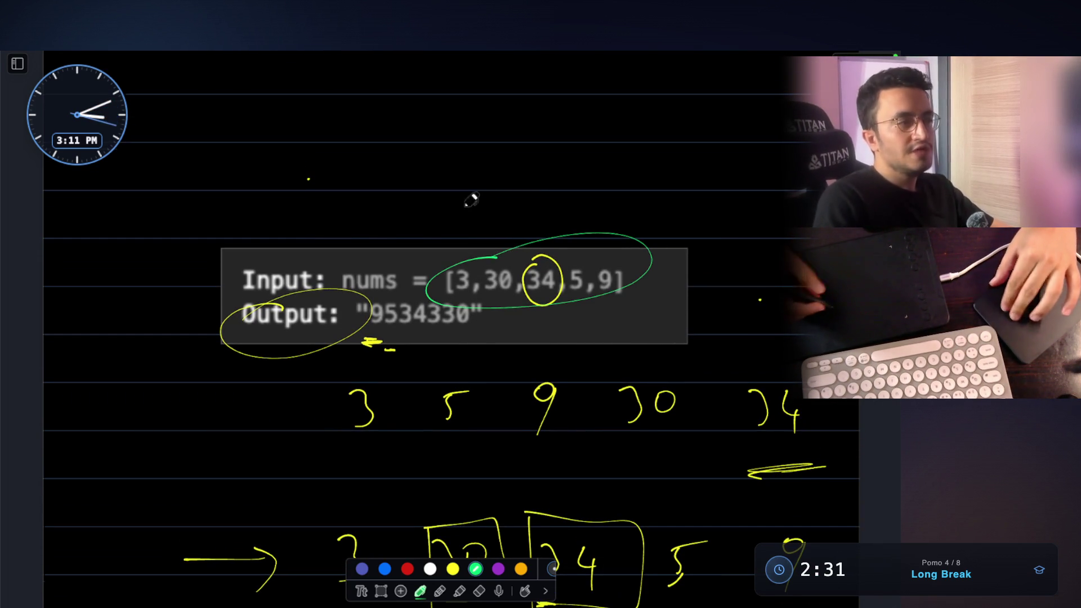
{"action": "scroll", "coordinate": [471, 200], "scroll_direction": "up", "scroll_amount": 1}
{"action": "mouse_move", "coordinate": [391, 223]}
{"action": "left_mouse_down"}
{"action": "mouse_move", "coordinate": [395, 178]}
{"action": "mouse_move", "coordinate": [414, 222]}
{"action": "mouse_move", "coordinate": [484, 192]}
{"action": "left_mouse_up"}
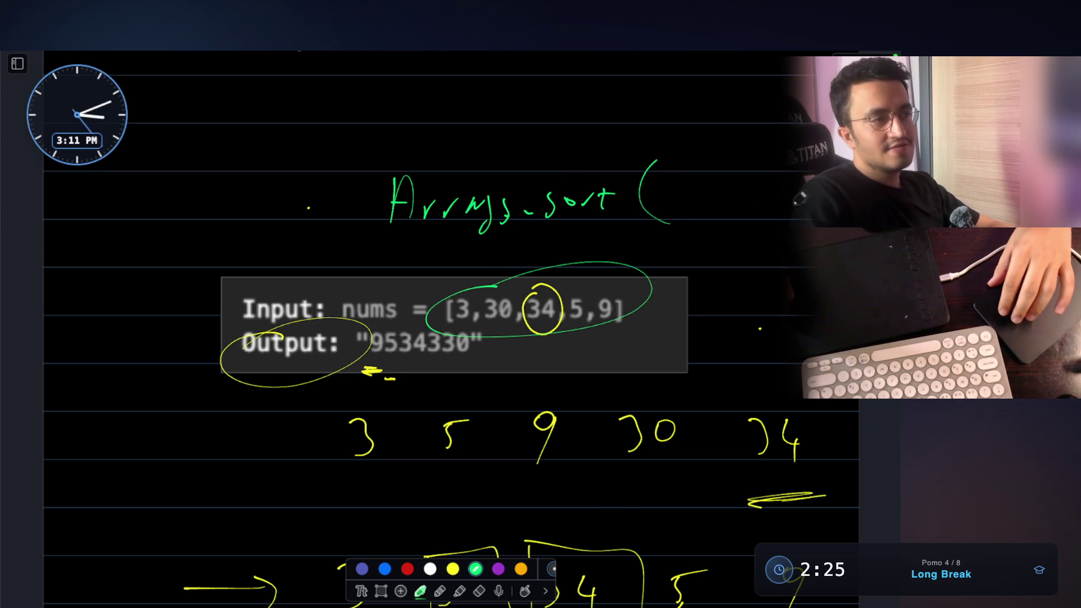
{"action": "left_click_drag", "start_coordinate": [410, 361], "coordinate": [674, 346]}
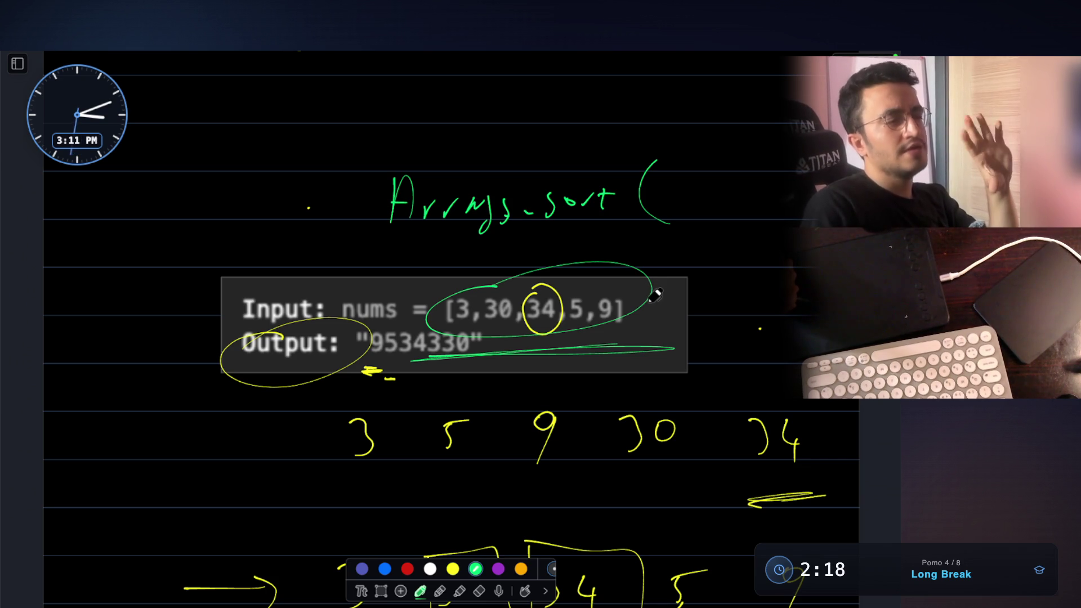
{"action": "left_click_drag", "start_coordinate": [557, 159], "coordinate": [628, 201]}
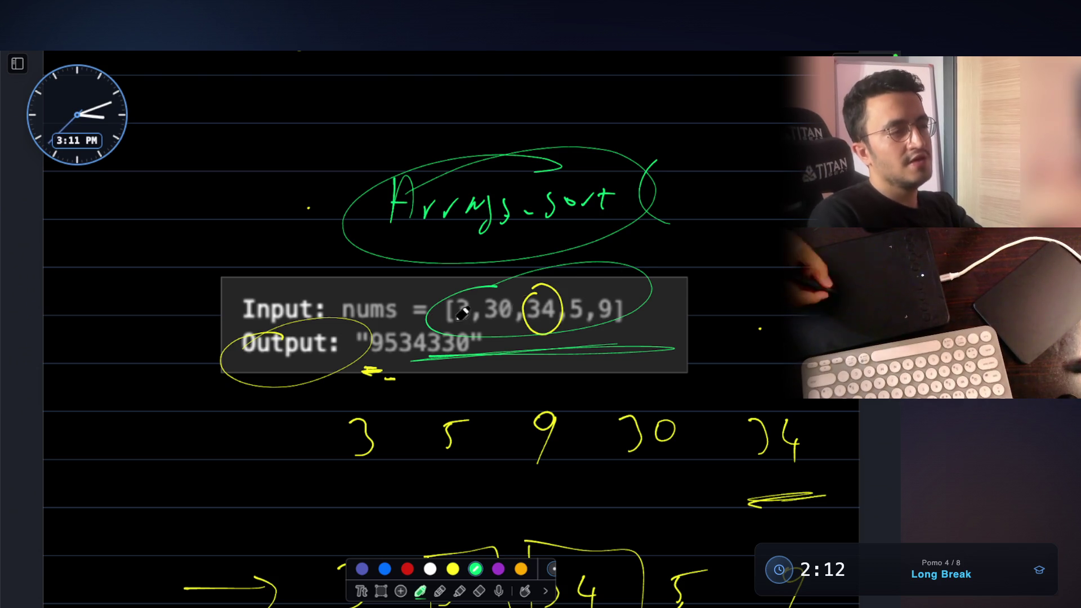
{"action": "left_click_drag", "start_coordinate": [443, 322], "coordinate": [461, 320]}
{"action": "left_click_drag", "start_coordinate": [567, 322], "coordinate": [584, 320]}
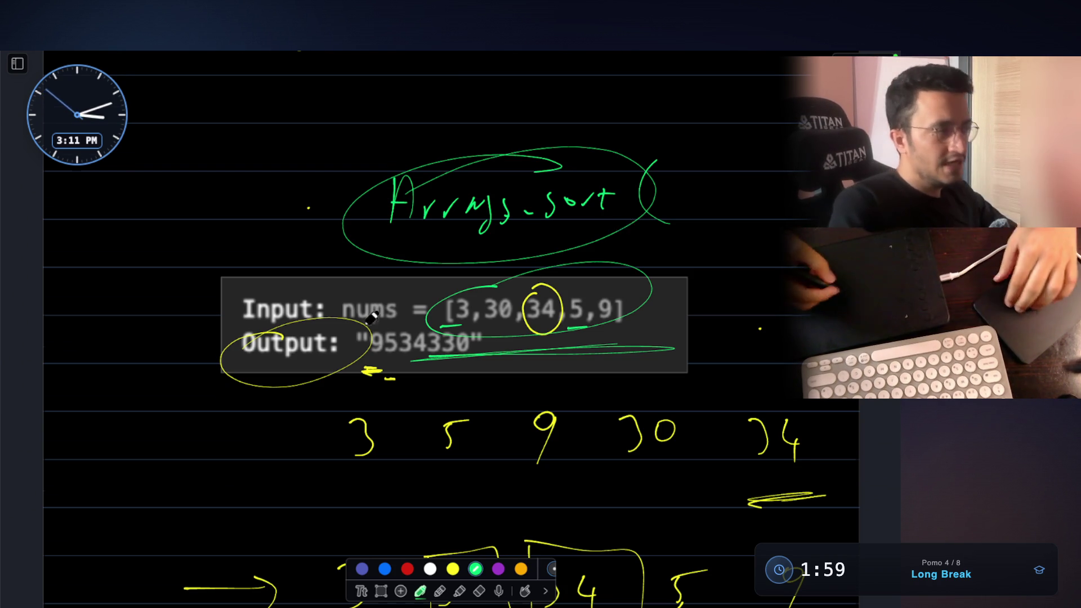
{"action": "scroll", "coordinate": [625, 225], "scroll_direction": "up", "scroll_amount": 3}
{"action": "left_click_drag", "start_coordinate": [117, 241], "coordinate": [114, 306]}
Step: Write left-most looped toward the Arrays.sort note, then helper( 10 ) beside the sorted numbers
{"action": "mouse_move", "coordinate": [144, 268]}
{"action": "left_mouse_down"}
{"action": "mouse_move", "coordinate": [181, 279]}
{"action": "mouse_move", "coordinate": [306, 253]}
{"action": "left_mouse_up"}
{"action": "mouse_move", "coordinate": [66, 238]}
{"action": "left_mouse_down"}
{"action": "mouse_move", "coordinate": [81, 331]}
{"action": "mouse_move", "coordinate": [173, 324]}
{"action": "mouse_move", "coordinate": [57, 355]}
{"action": "left_mouse_up"}
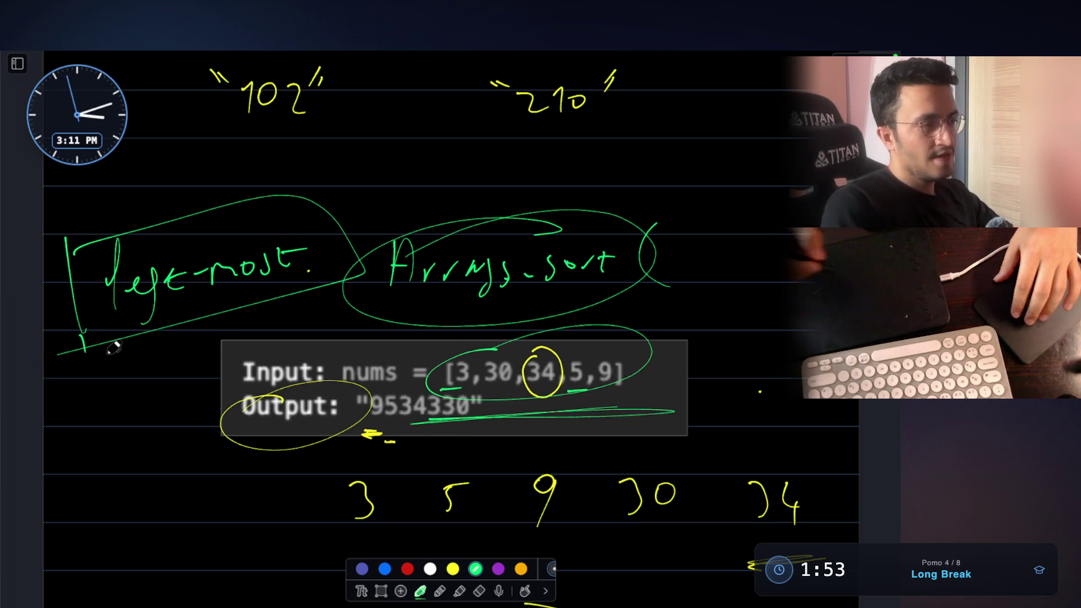
{"action": "scroll", "coordinate": [113, 347], "scroll_direction": "down", "scroll_amount": 1}
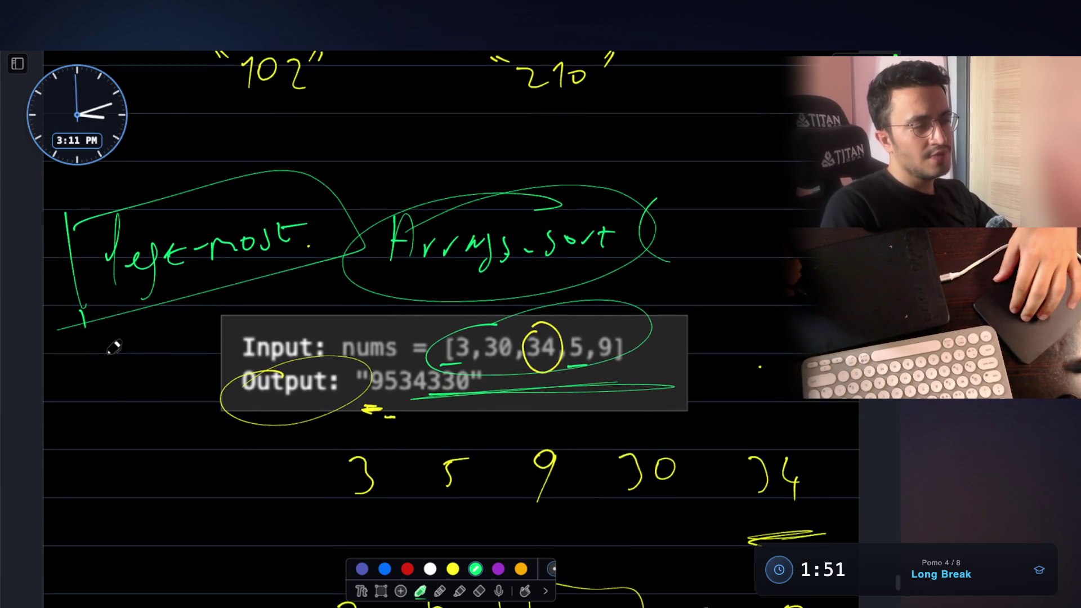
{"action": "scroll", "coordinate": [111, 346], "scroll_direction": "down", "scroll_amount": 2}
{"action": "scroll", "coordinate": [118, 372], "scroll_direction": "down", "scroll_amount": 1}
{"action": "mouse_move", "coordinate": [85, 415]}
{"action": "left_mouse_down"}
{"action": "mouse_move", "coordinate": [95, 452]}
{"action": "mouse_move", "coordinate": [124, 422]}
{"action": "mouse_move", "coordinate": [149, 439]}
{"action": "mouse_move", "coordinate": [165, 423]}
{"action": "mouse_move", "coordinate": [199, 438]}
{"action": "left_mouse_up"}
{"action": "left_click_drag", "start_coordinate": [287, 366], "coordinate": [294, 413]}
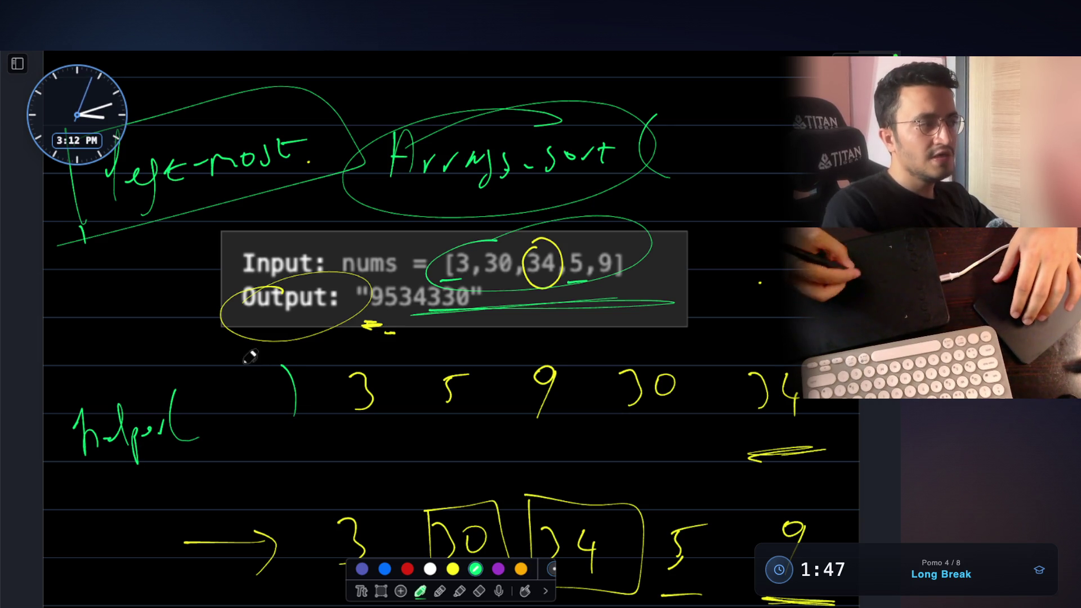
{"action": "scroll", "coordinate": [276, 385], "scroll_direction": "down", "scroll_amount": 1}
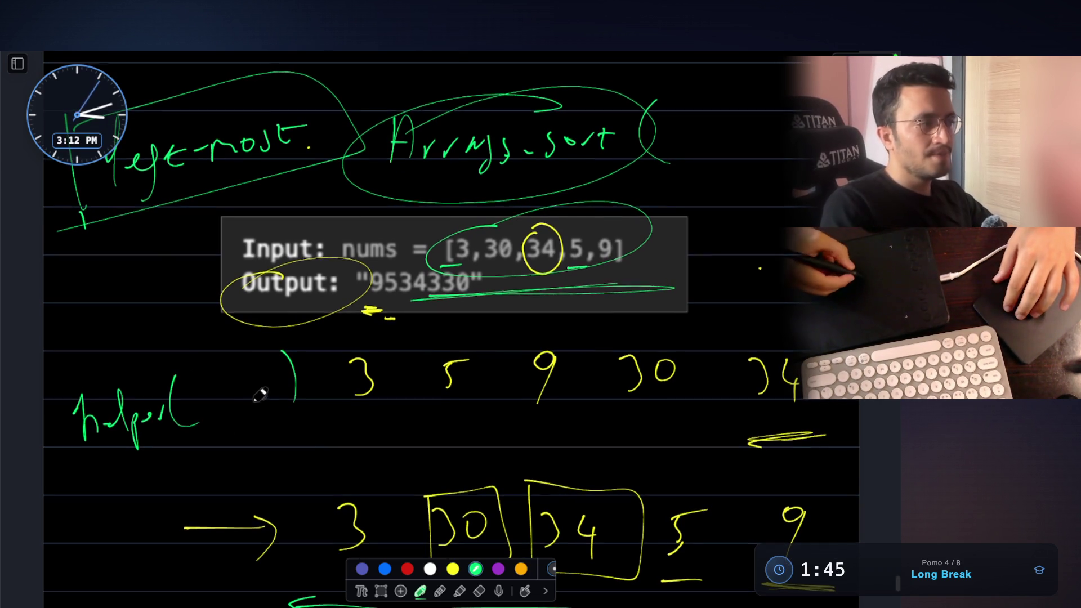
{"action": "left_click_drag", "start_coordinate": [242, 377], "coordinate": [242, 408]}
{"action": "left_click_drag", "start_coordinate": [258, 379], "coordinate": [265, 382]}
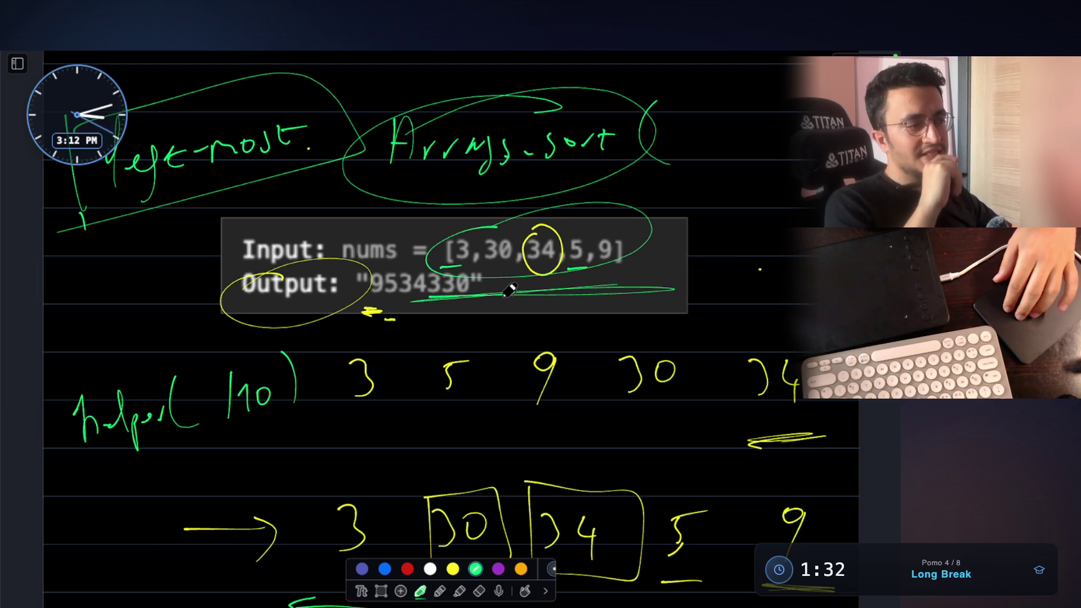
{"action": "scroll", "coordinate": [509, 290], "scroll_direction": "down", "scroll_amount": 3}
{"action": "scroll", "coordinate": [510, 289], "scroll_direction": "down", "scroll_amount": 1}
{"action": "scroll", "coordinate": [509, 289], "scroll_direction": "down", "scroll_amount": 4}
{"action": "scroll", "coordinate": [510, 290], "scroll_direction": "down", "scroll_amount": 2}
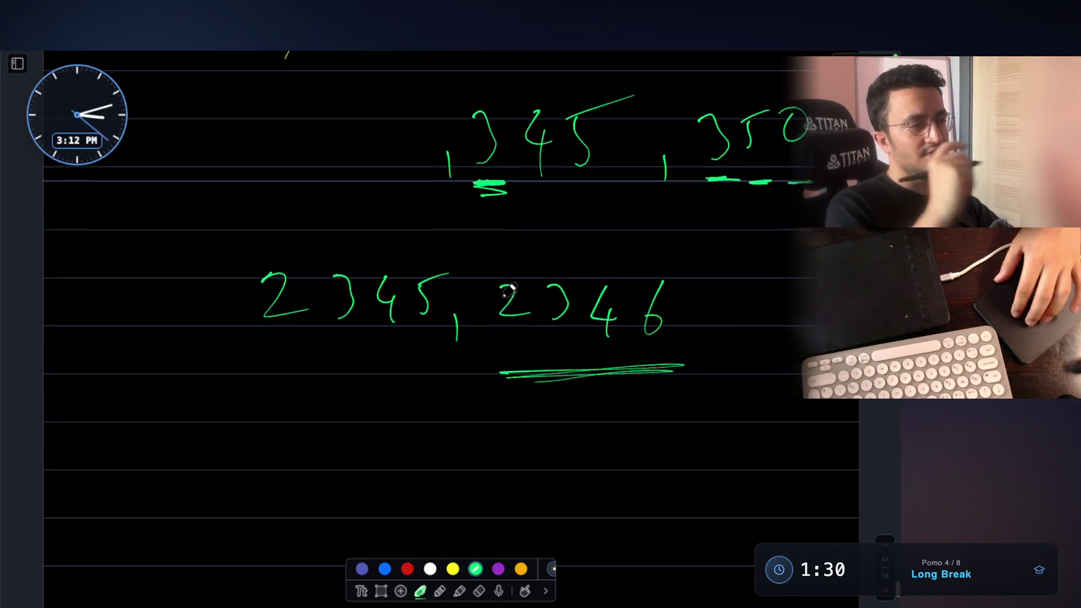
Step: Draw a green box around 2345, 2346, switch to yellow and start writing sort below it
{"action": "mouse_move", "coordinate": [201, 240]}
{"action": "left_mouse_down"}
{"action": "mouse_move", "coordinate": [201, 363]}
{"action": "mouse_move", "coordinate": [490, 229]}
{"action": "mouse_move", "coordinate": [758, 357]}
{"action": "mouse_move", "coordinate": [191, 369]}
{"action": "left_mouse_up"}
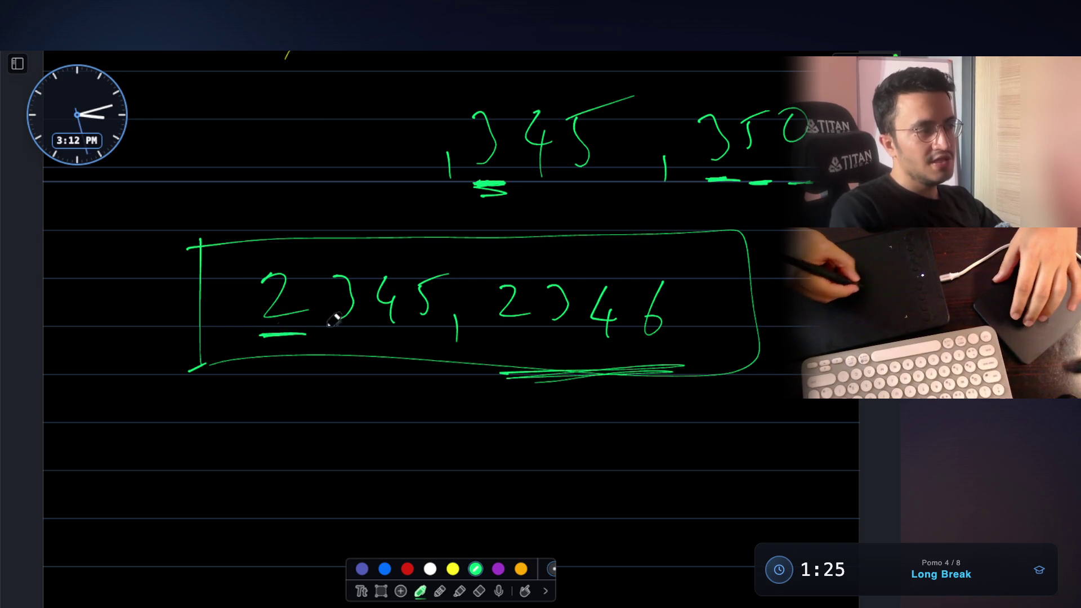
{"action": "left_click", "coordinate": [452, 568]}
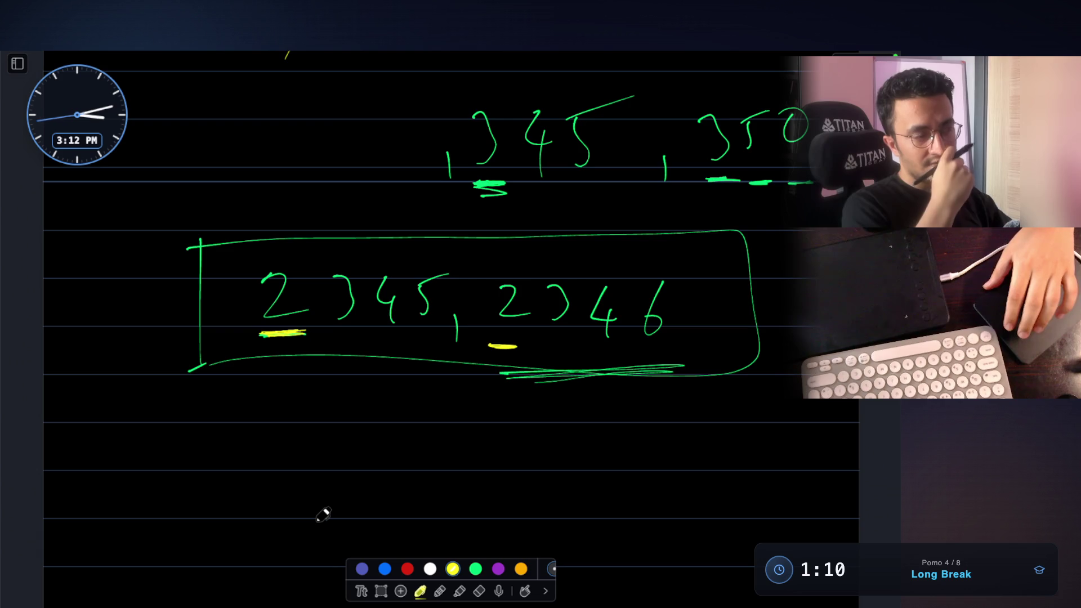
{"action": "scroll", "coordinate": [323, 514], "scroll_direction": "down", "scroll_amount": 1}
{"action": "left_click_drag", "start_coordinate": [280, 420], "coordinate": [333, 436]}
Step: Finish writing sort( ) in yellow below the boxed numbers
{"action": "mouse_move", "coordinate": [323, 418]}
{"action": "left_mouse_down"}
{"action": "mouse_move", "coordinate": [343, 416]}
{"action": "mouse_move", "coordinate": [401, 458]}
{"action": "left_mouse_up"}
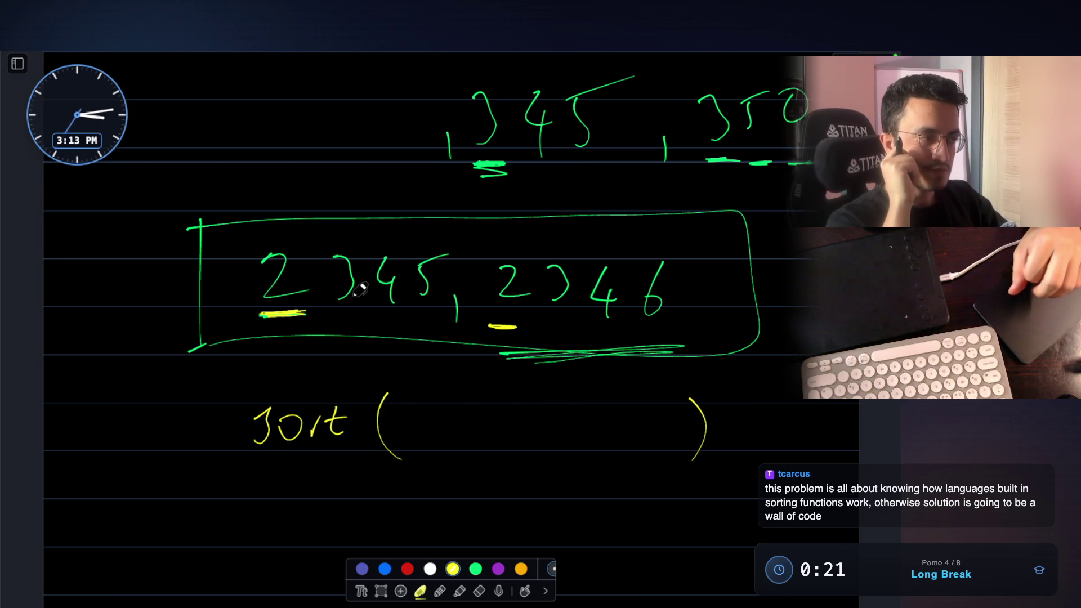
{"action": "scroll", "coordinate": [359, 288], "scroll_direction": "up", "scroll_amount": 3}
{"action": "scroll", "coordinate": [359, 288], "scroll_direction": "up", "scroll_amount": 5}
{"action": "scroll", "coordinate": [359, 287], "scroll_direction": "up", "scroll_amount": 5}
{"action": "scroll", "coordinate": [359, 288], "scroll_direction": "up", "scroll_amount": 4}
{"action": "scroll", "coordinate": [360, 289], "scroll_direction": "up", "scroll_amount": 1}
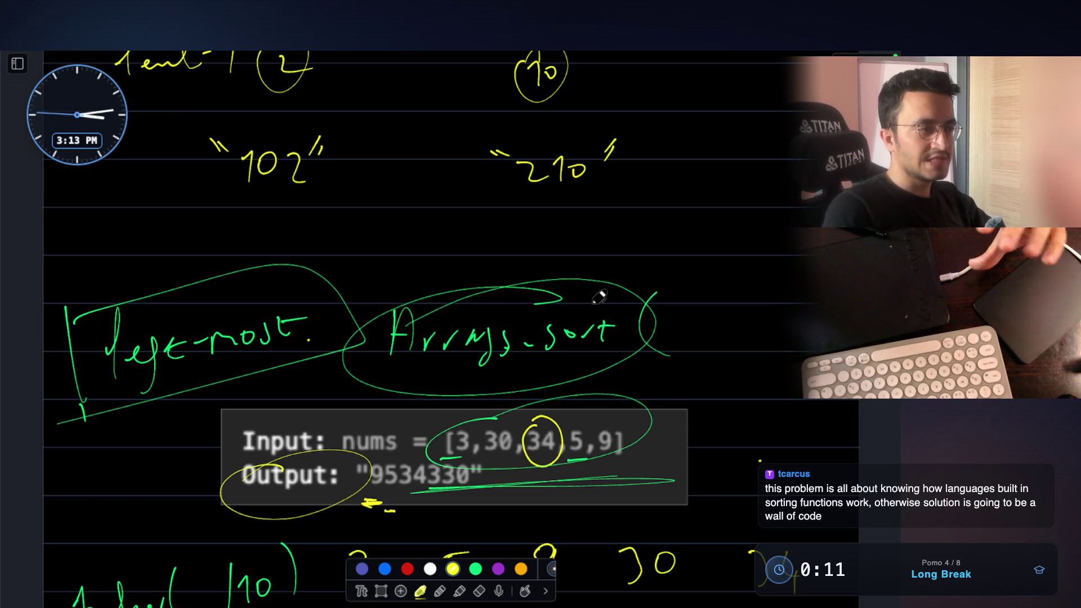
Step: Hide the whiteboard, load claude.ai/new, and dictate a question about Arrays.sort() ordering by leftmost digit
{"action": "key", "text": "Escape"}
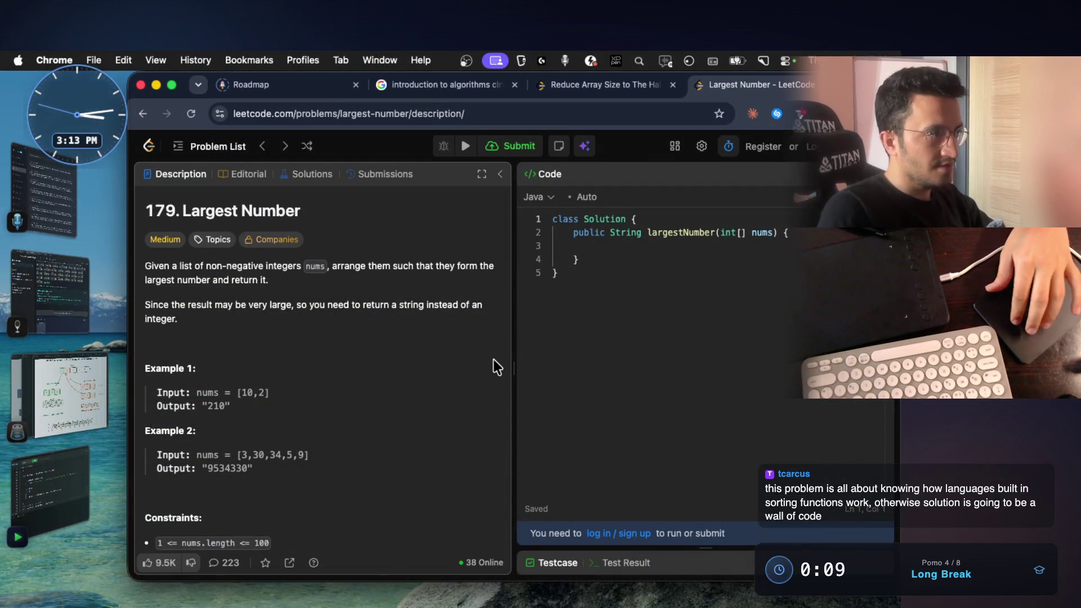
{"action": "key", "text": "super+t"}
{"action": "type", "text": "cl"}
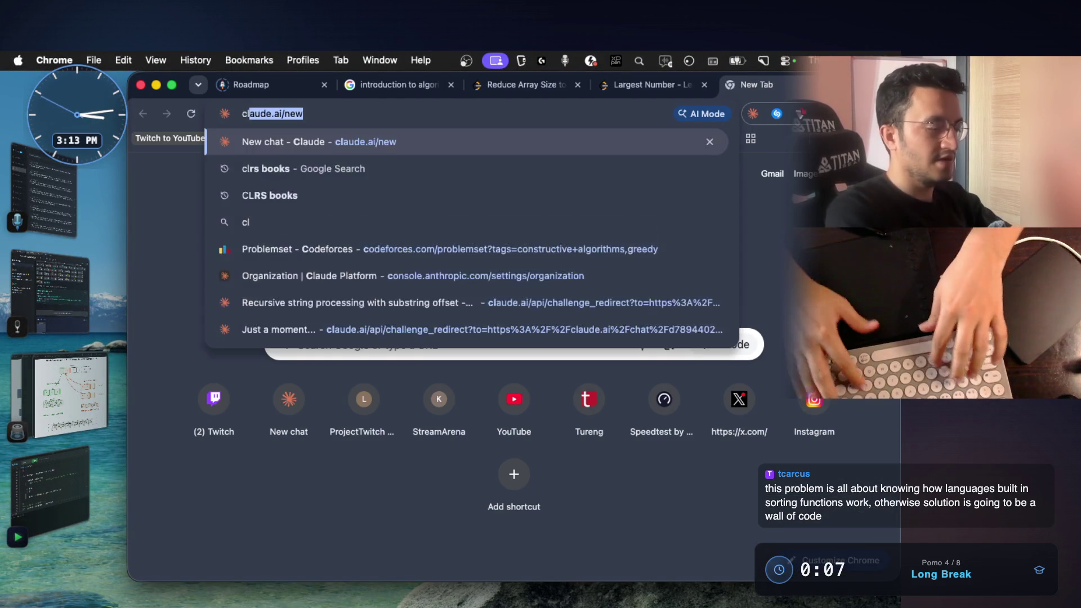
{"action": "type", "text": "aude.ai/new"}
{"action": "key", "text": "Return"}
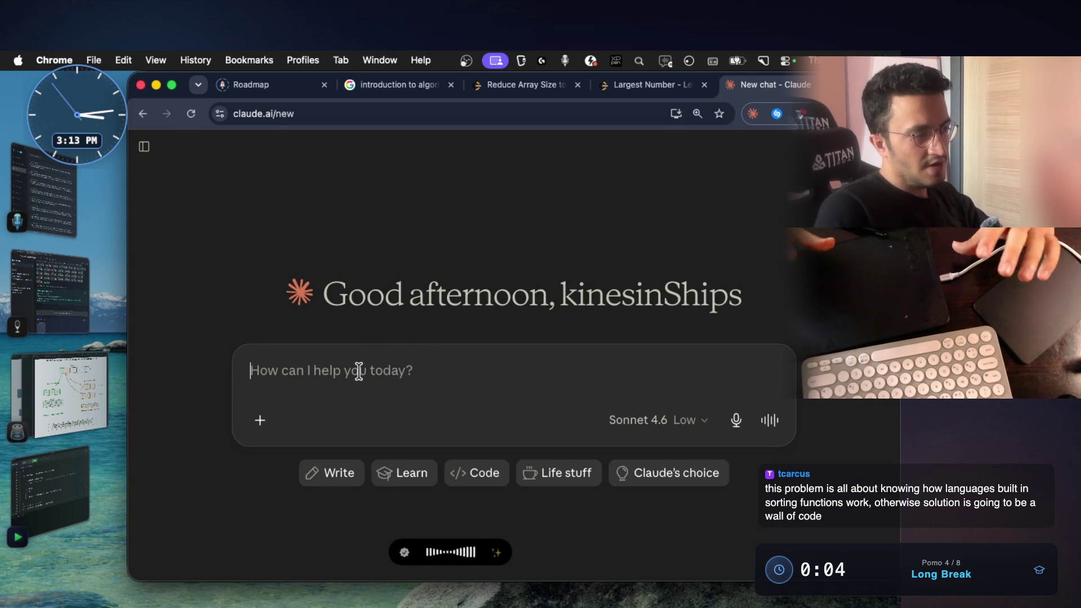
{"action": "type", "text": "a"}
{"action": "key", "text": "BackSpace"}
{"action": "type", "text": "ah"}
{"action": "key", "text": "BackSpace"}
{"action": "key", "text": "BackSpace"}
{"action": "type", "text": "Arra"}
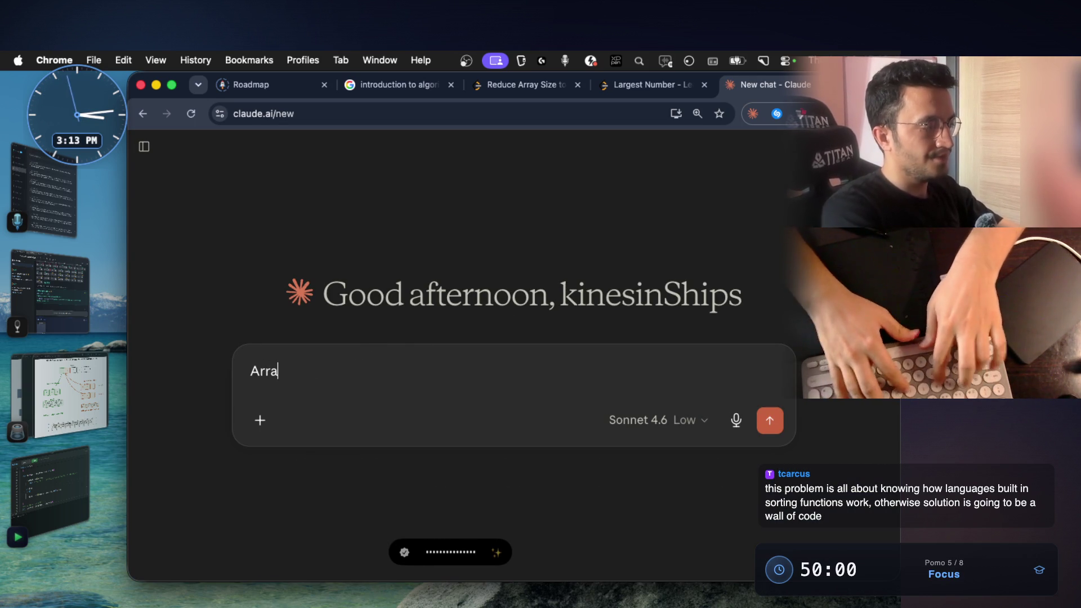
{"action": "type", "text": "ys.sort"}
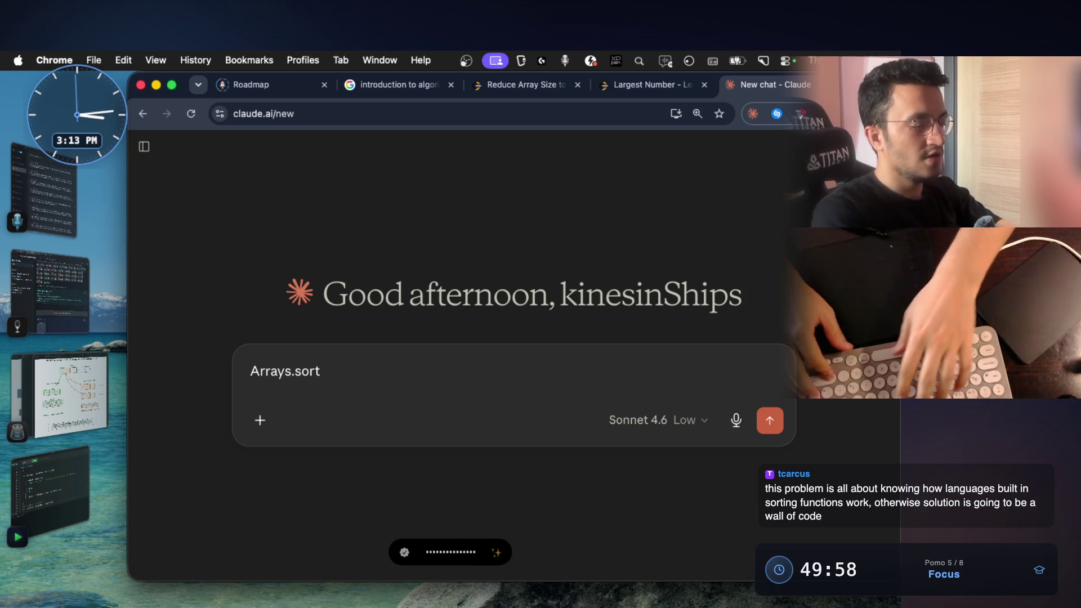
{"action": "type", "text": "()"}
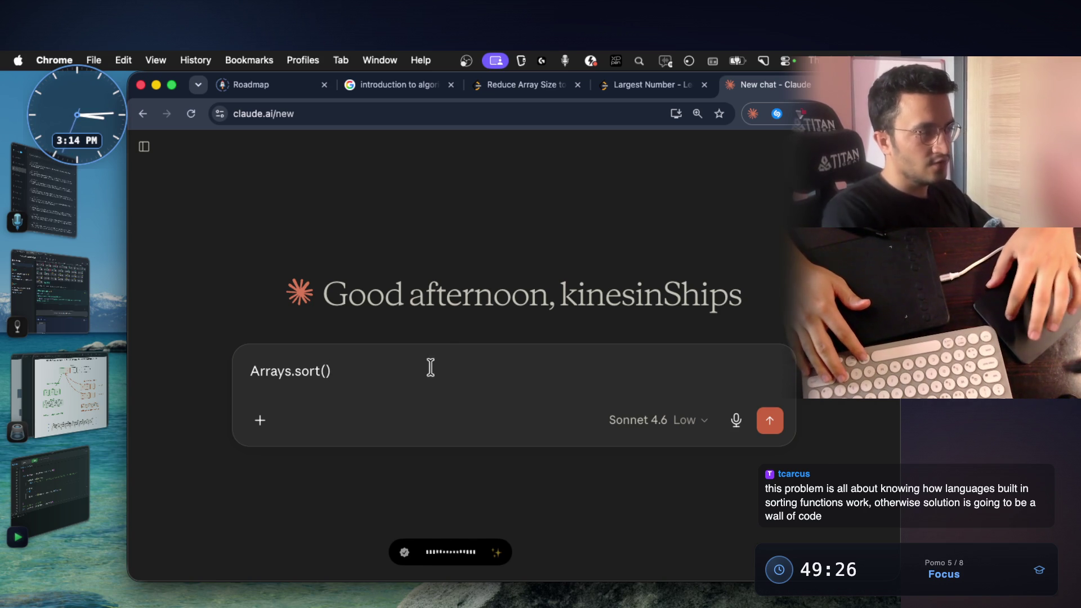
{"action": "key", "text": "fn"}
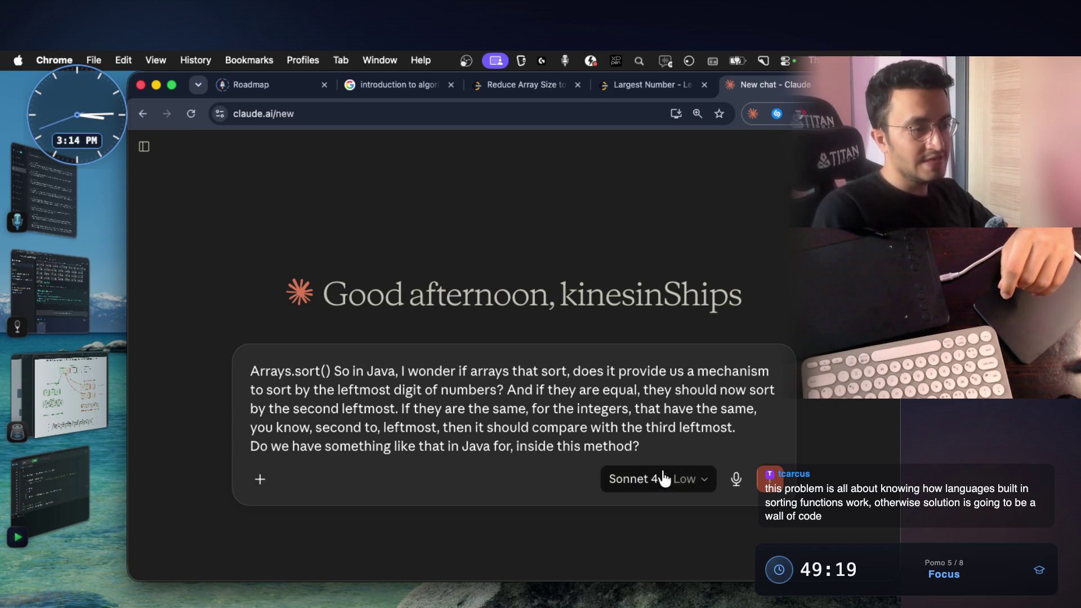
{"action": "left_click", "coordinate": [684, 477]}
Step: Send the question with Opus 4.8, highlight the leftmost-digit phrase in the reply, and return to the whiteboard
{"action": "left_click", "coordinate": [581, 285]}
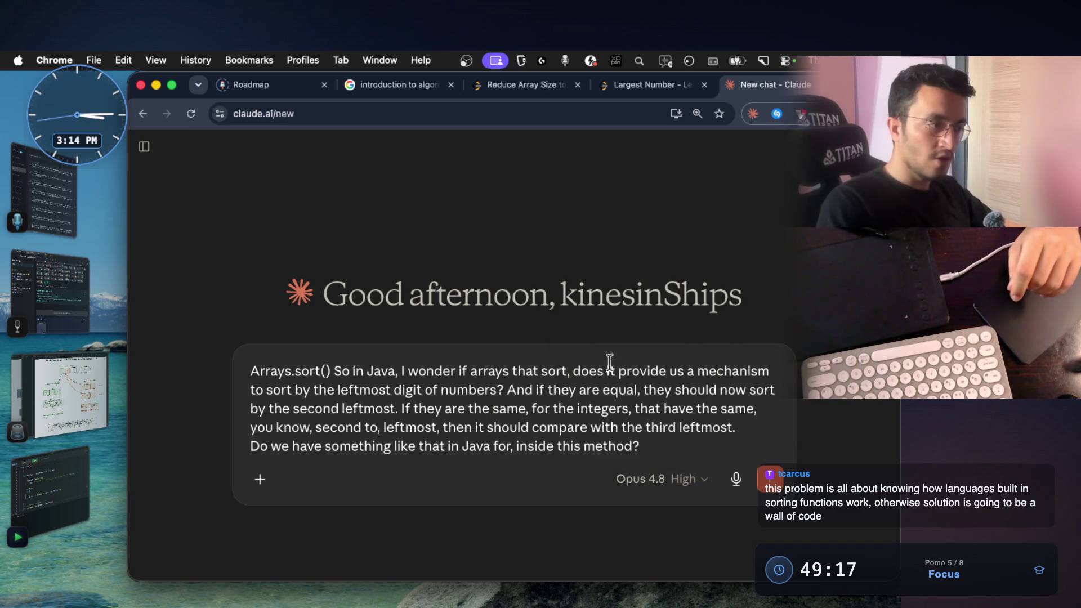
{"action": "key", "text": "Return"}
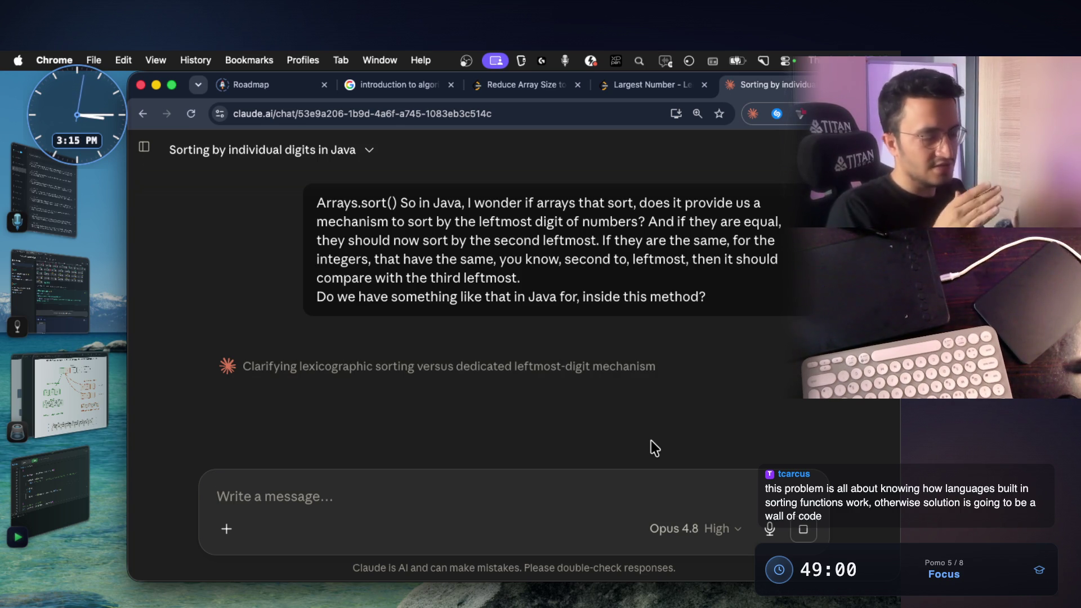
{"action": "scroll", "coordinate": [651, 440], "scroll_direction": "down", "scroll_amount": 1}
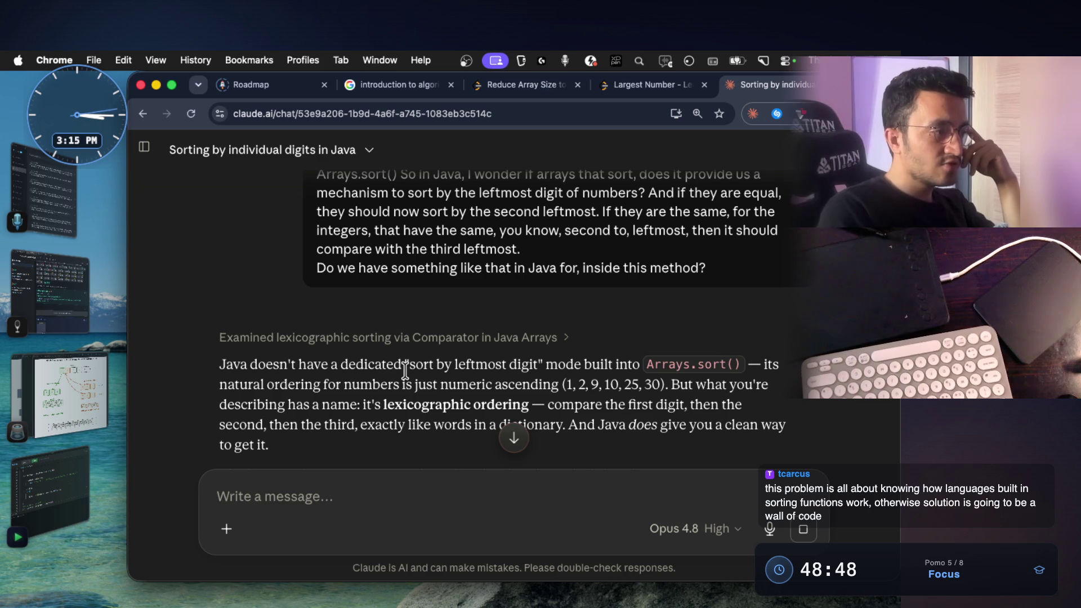
{"action": "left_click_drag", "start_coordinate": [410, 364], "coordinate": [526, 365]}
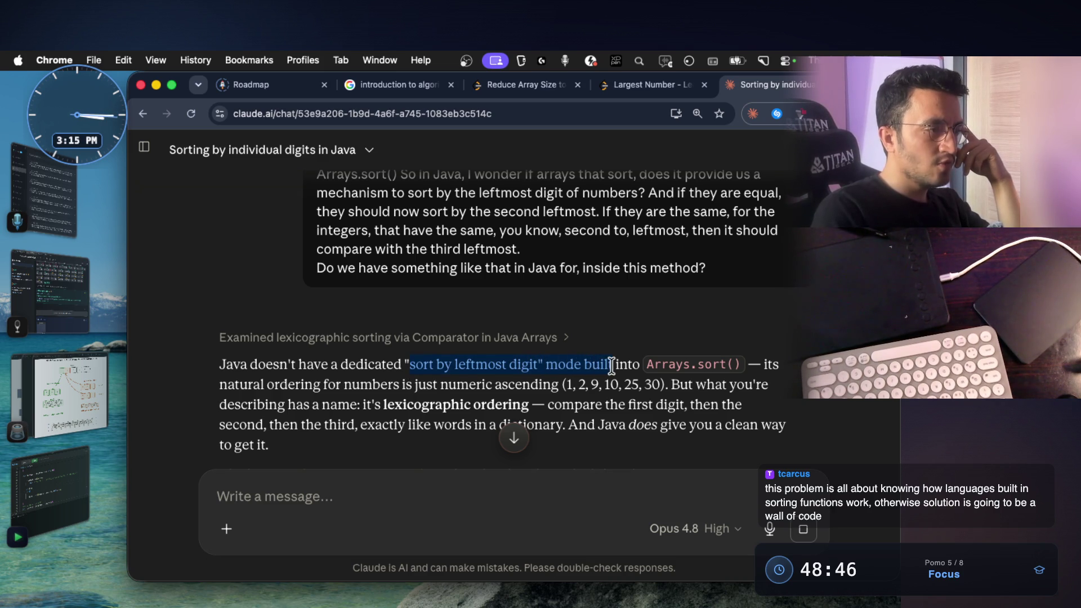
{"action": "left_click", "coordinate": [262, 385]}
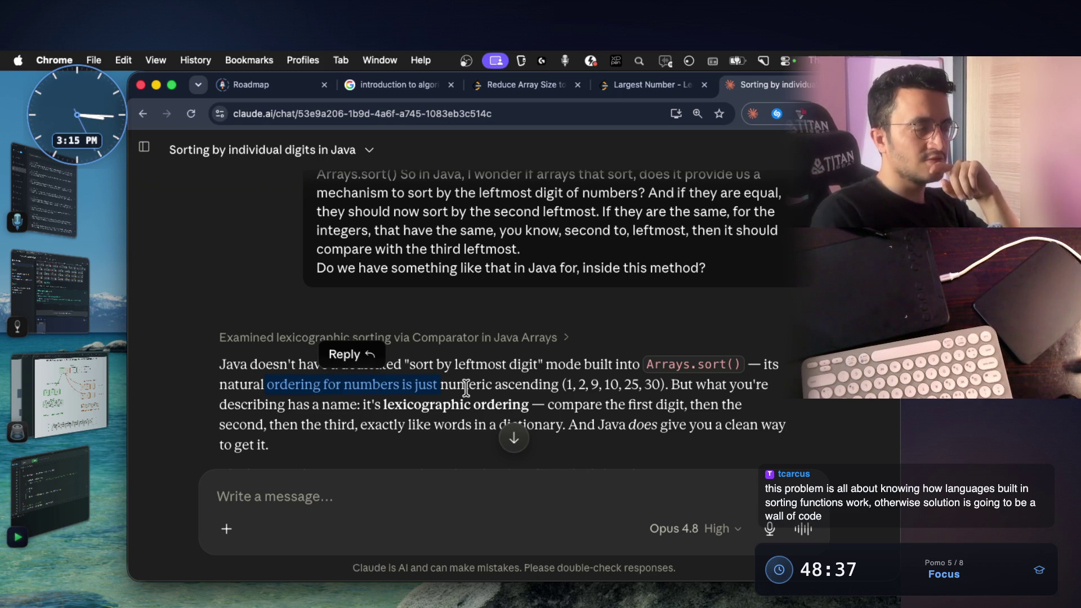
{"action": "key", "text": "super+Tab"}
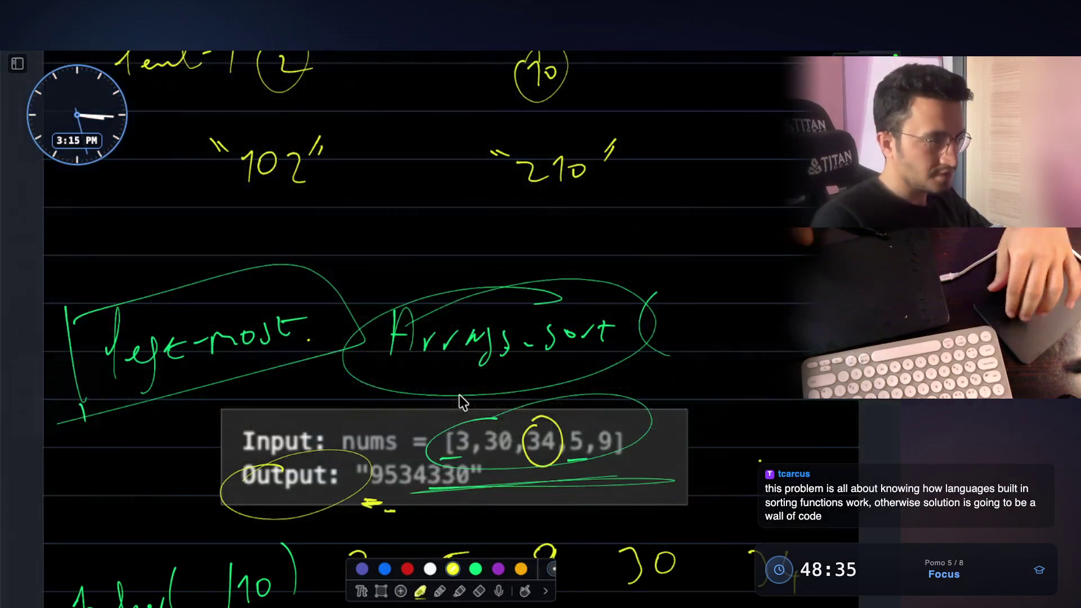
{"action": "scroll", "coordinate": [458, 398], "scroll_direction": "down", "scroll_amount": 5}
{"action": "scroll", "coordinate": [534, 365], "scroll_direction": "down", "scroll_amount": 5}
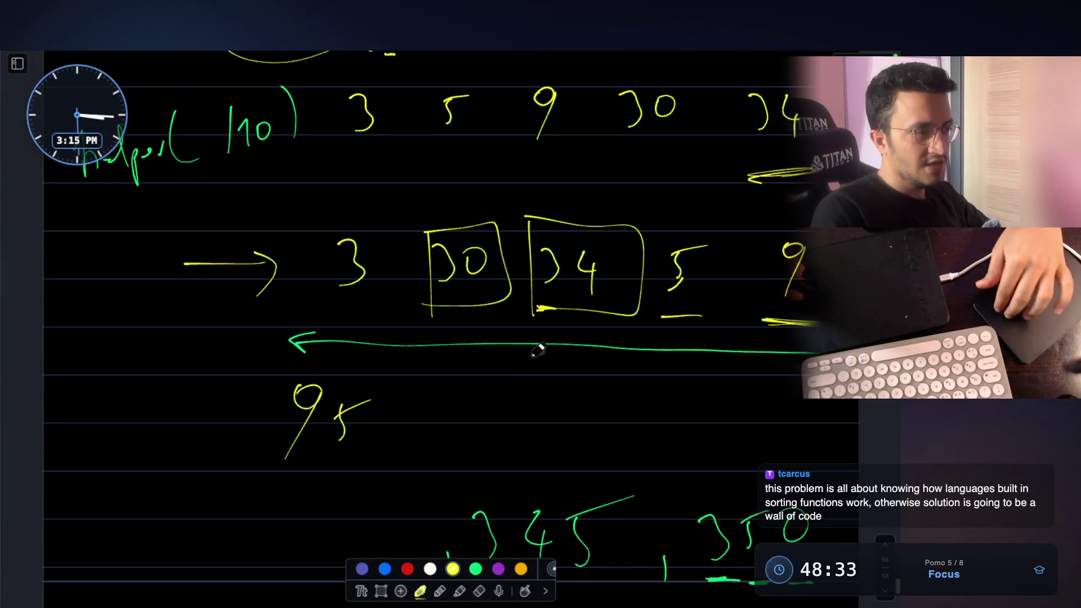
{"action": "scroll", "coordinate": [534, 365], "scroll_direction": "down", "scroll_amount": 5}
{"action": "scroll", "coordinate": [549, 365], "scroll_direction": "down", "scroll_amount": 1}
{"action": "scroll", "coordinate": [549, 365], "scroll_direction": "down", "scroll_amount": 1}
{"action": "scroll", "coordinate": [549, 366], "scroll_direction": "down", "scroll_amount": 1}
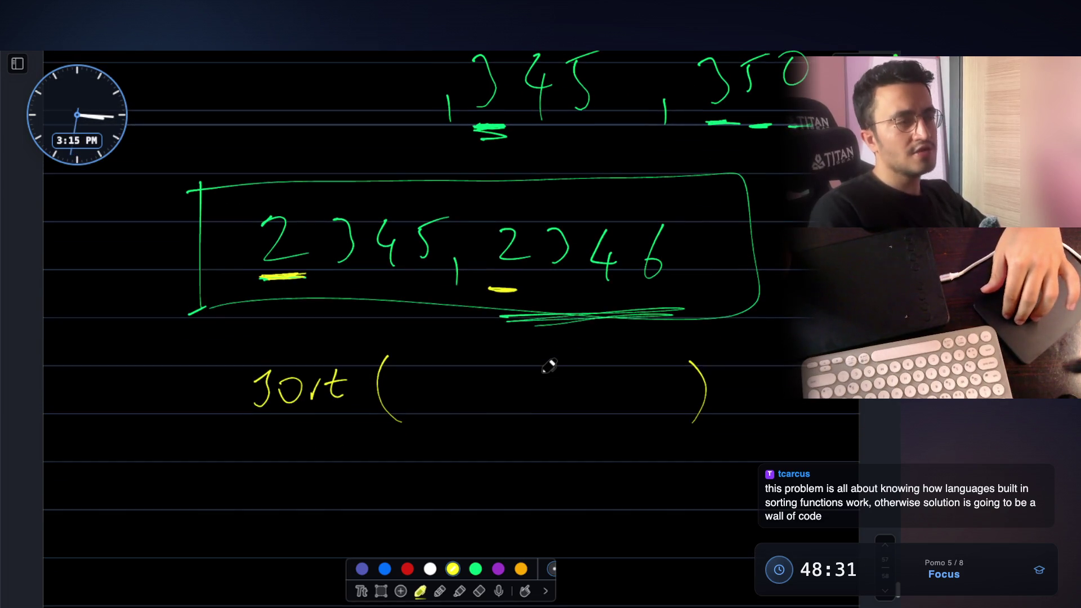
{"action": "scroll", "coordinate": [549, 365], "scroll_direction": "down", "scroll_amount": 1}
{"action": "scroll", "coordinate": [549, 363], "scroll_direction": "down", "scroll_amount": 1}
{"action": "scroll", "coordinate": [415, 242], "scroll_direction": "down", "scroll_amount": 1}
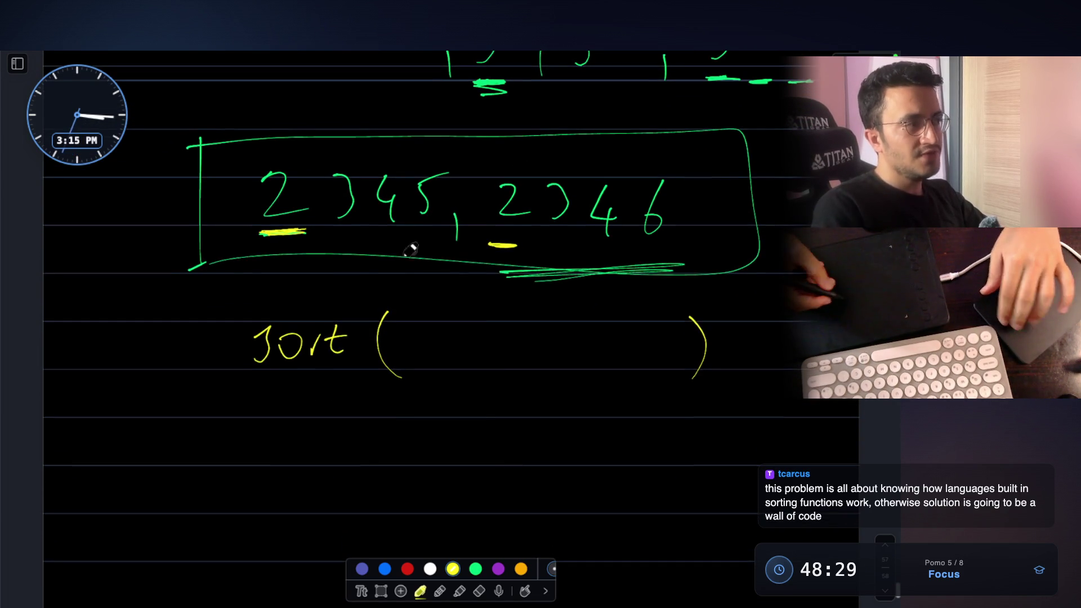
{"action": "scroll", "coordinate": [330, 253], "scroll_direction": "up", "scroll_amount": 5}
{"action": "scroll", "coordinate": [247, 262], "scroll_direction": "up", "scroll_amount": 2}
Step: Draw quote marks around 2345 to mark it as a string, then hide the drawing layer
{"action": "left_click_drag", "start_coordinate": [449, 277], "coordinate": [460, 261]}
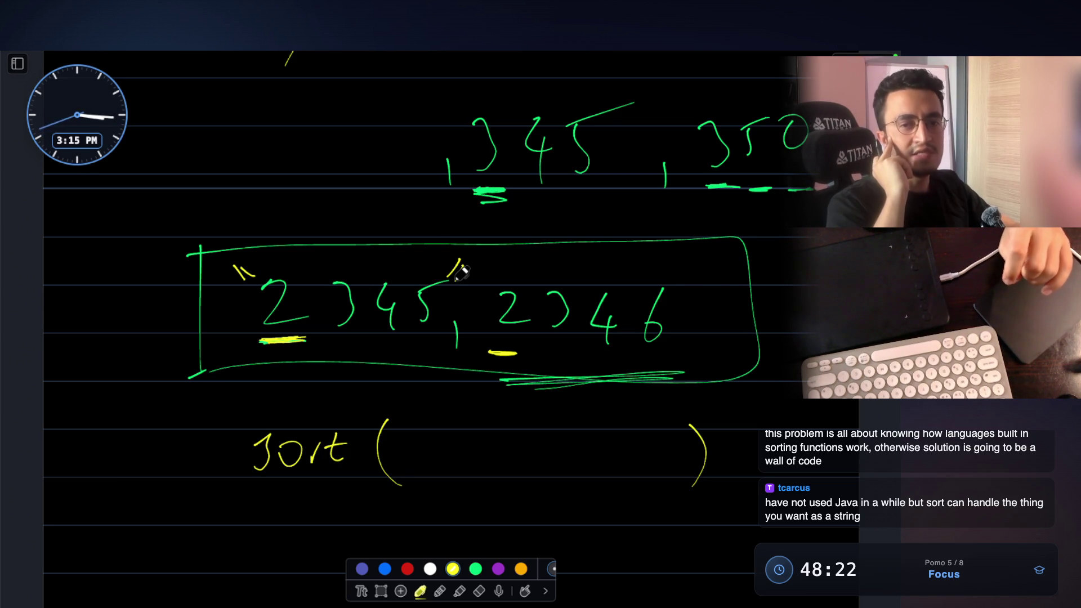
{"action": "scroll", "coordinate": [507, 248], "scroll_direction": "up", "scroll_amount": 1}
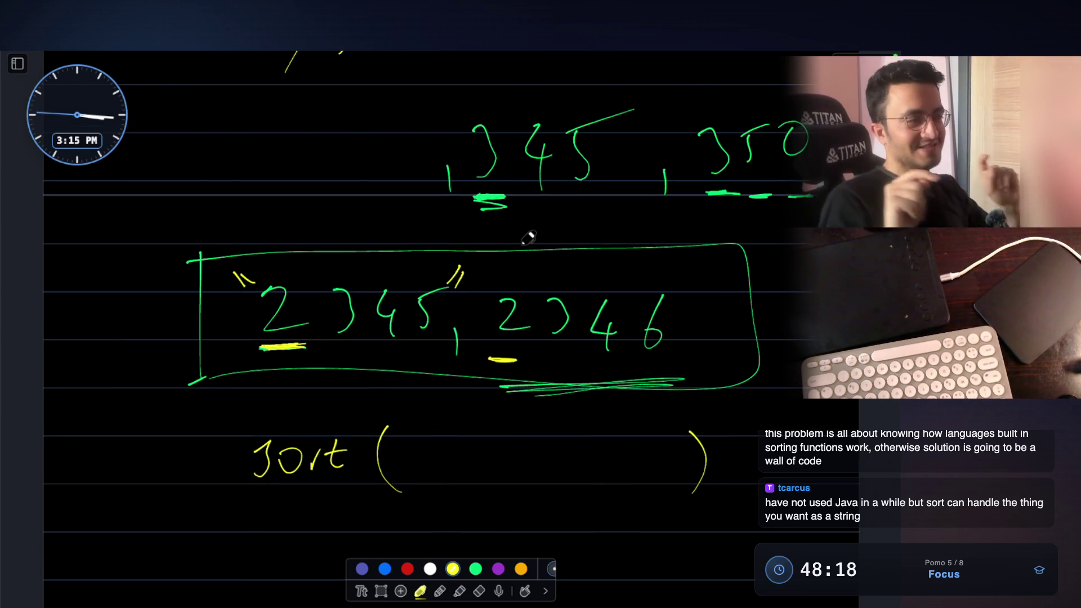
{"action": "left_click_drag", "start_coordinate": [461, 268], "coordinate": [468, 285]}
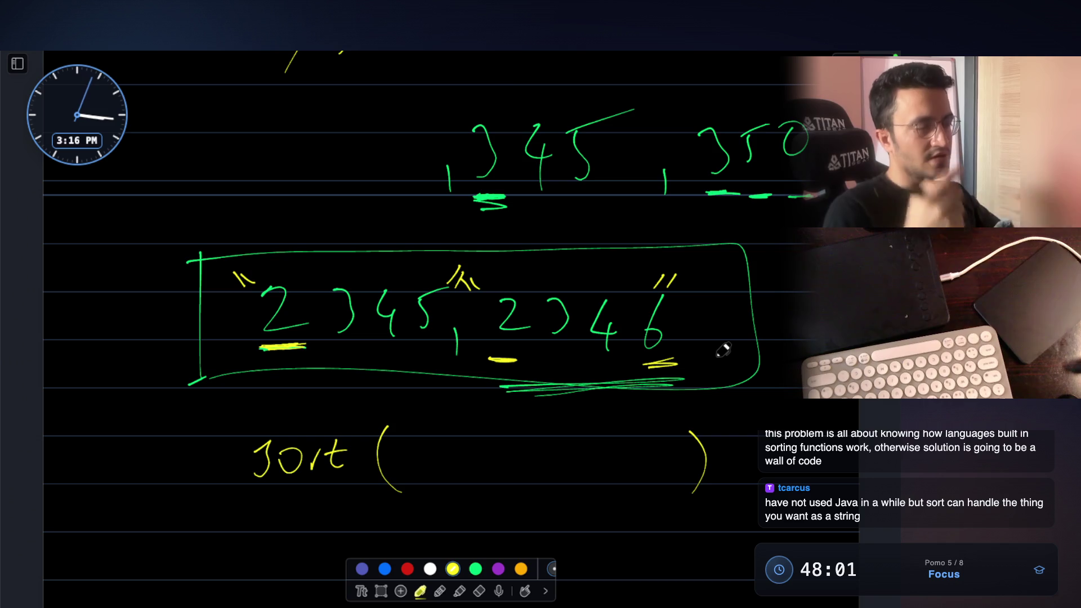
{"action": "key", "text": "Escape"}
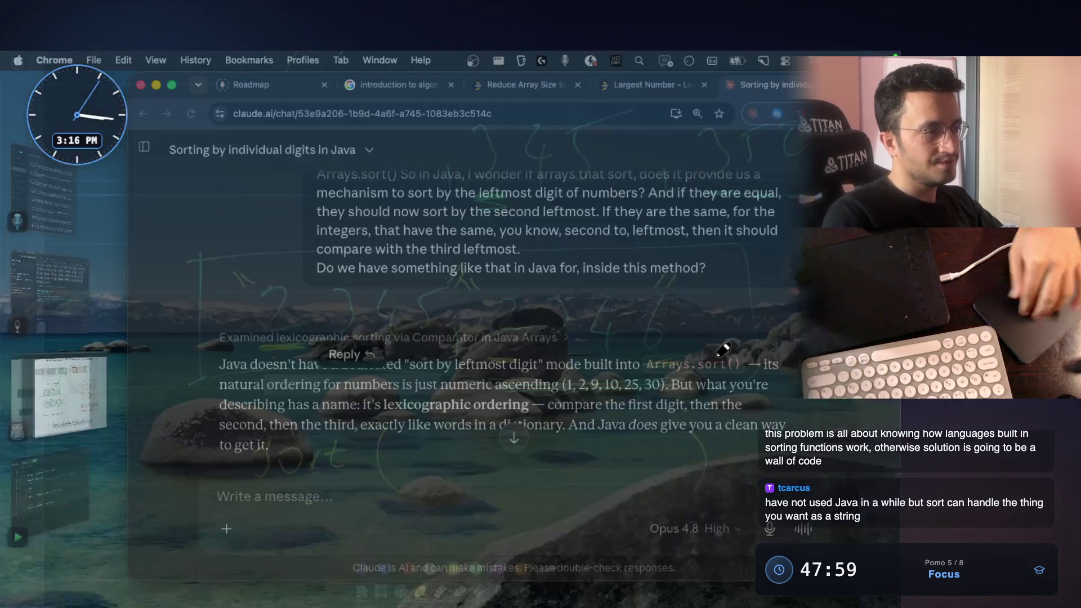
{"action": "scroll", "coordinate": [620, 370], "scroll_direction": "down", "scroll_amount": 1}
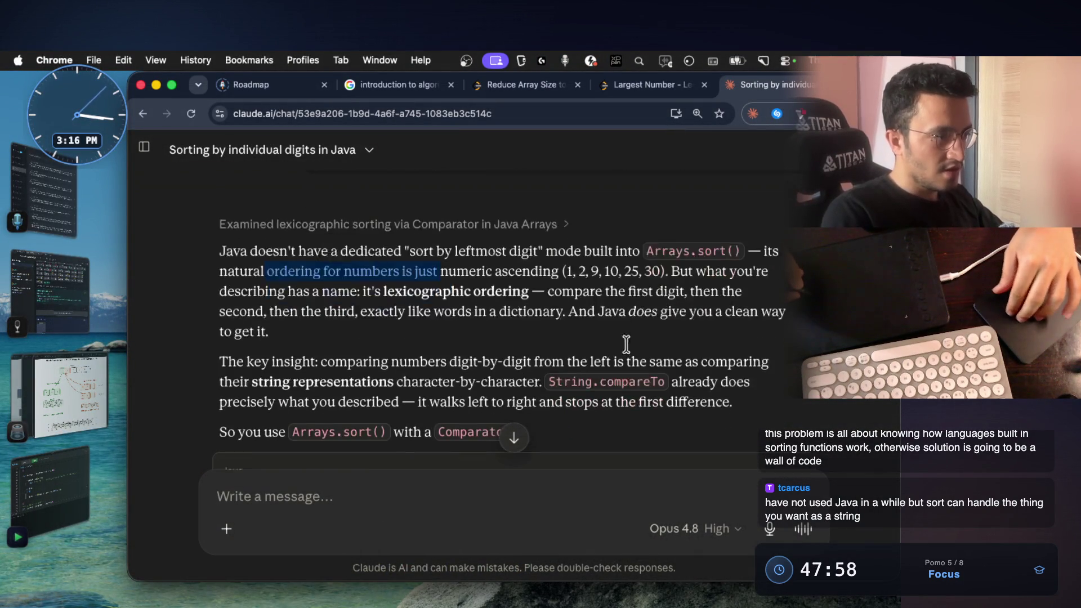
{"action": "scroll", "coordinate": [507, 354], "scroll_direction": "down", "scroll_amount": 1}
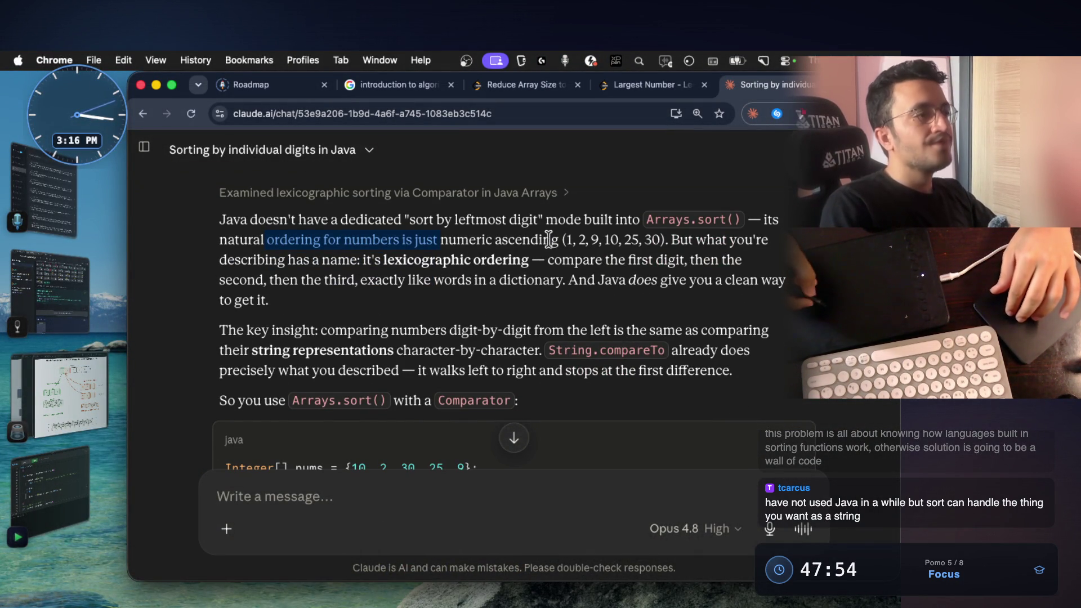
Step: Highlight Claude's explanation of lexicographic ordering and character-by-character string comparison while reading
{"action": "left_click_drag", "start_coordinate": [690, 240], "coordinate": [743, 260]}
{"action": "left_click_drag", "start_coordinate": [219, 260], "coordinate": [412, 262]}
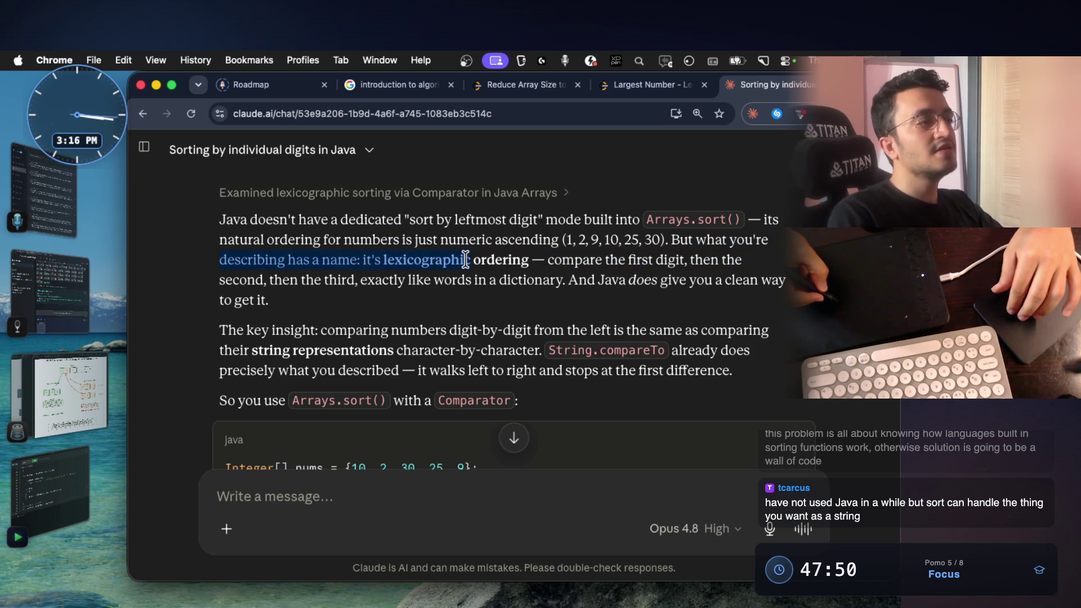
{"action": "left_click_drag", "start_coordinate": [487, 260], "coordinate": [689, 260]}
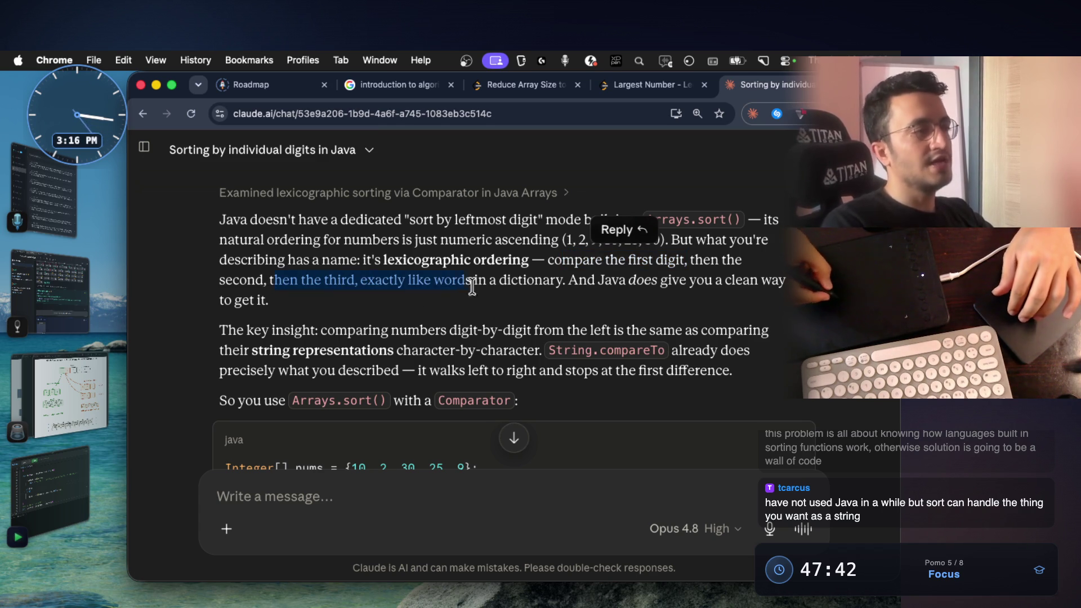
{"action": "left_click_drag", "start_coordinate": [253, 349], "coordinate": [497, 354]}
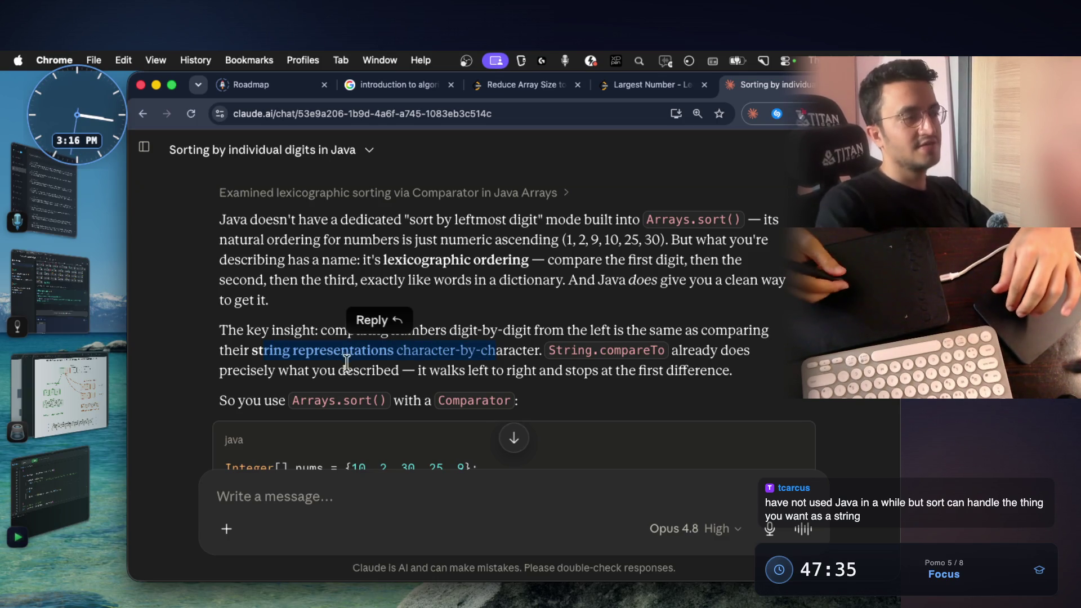
{"action": "left_click", "coordinate": [418, 369]}
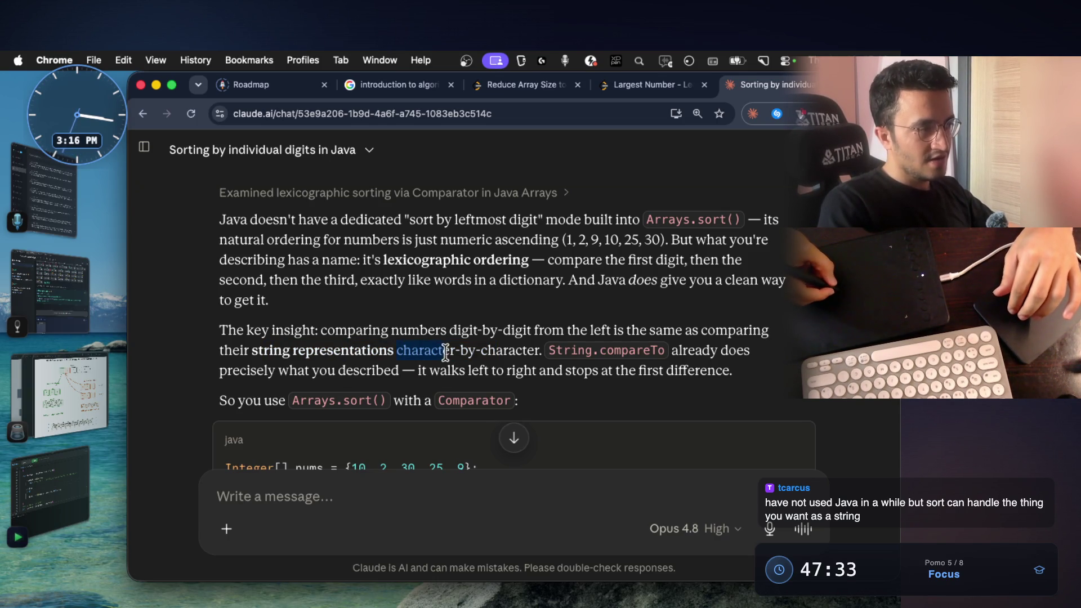
{"action": "left_click_drag", "start_coordinate": [518, 355], "coordinate": [717, 349]}
{"action": "left_click_drag", "start_coordinate": [268, 370], "coordinate": [380, 370]}
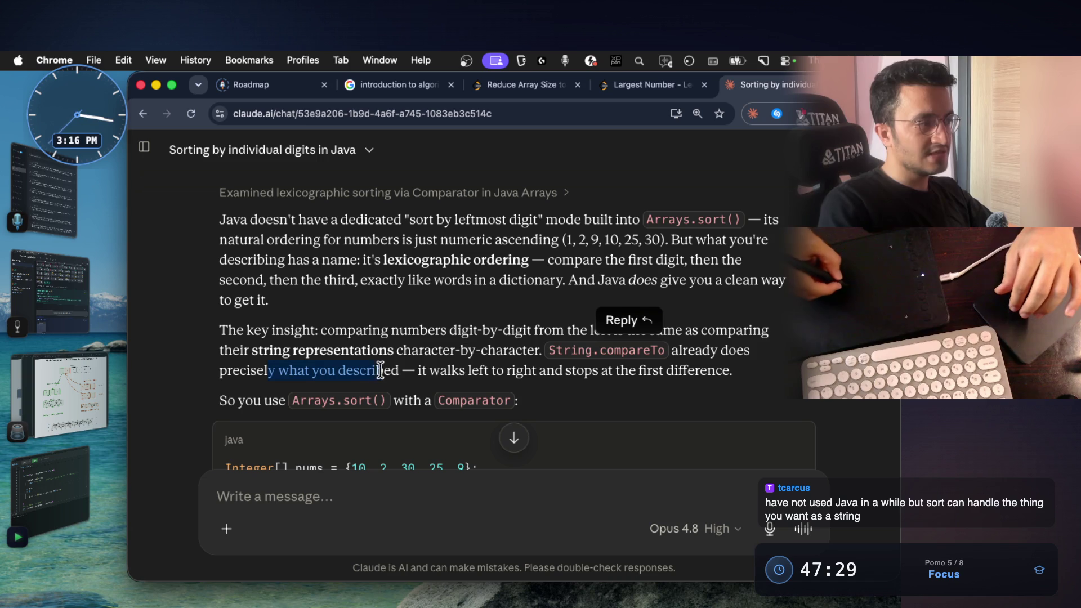
{"action": "scroll", "coordinate": [456, 381], "scroll_direction": "down", "scroll_amount": 1}
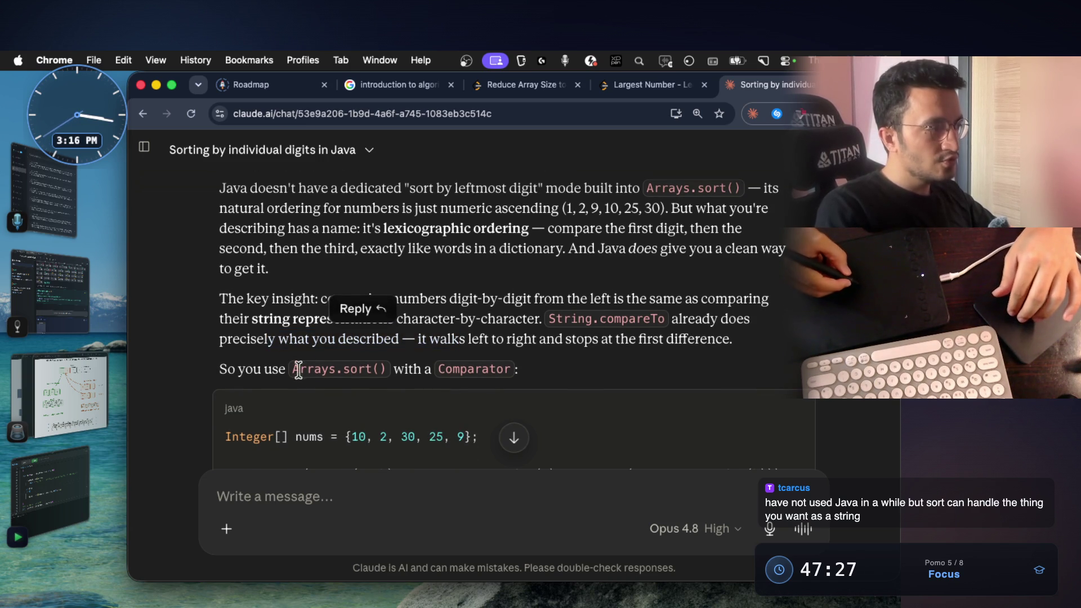
{"action": "mouse_move", "coordinate": [297, 371]}
{"action": "left_mouse_down"}
{"action": "mouse_move", "coordinate": [518, 369]}
{"action": "mouse_move", "coordinate": [210, 363]}
{"action": "left_mouse_up"}
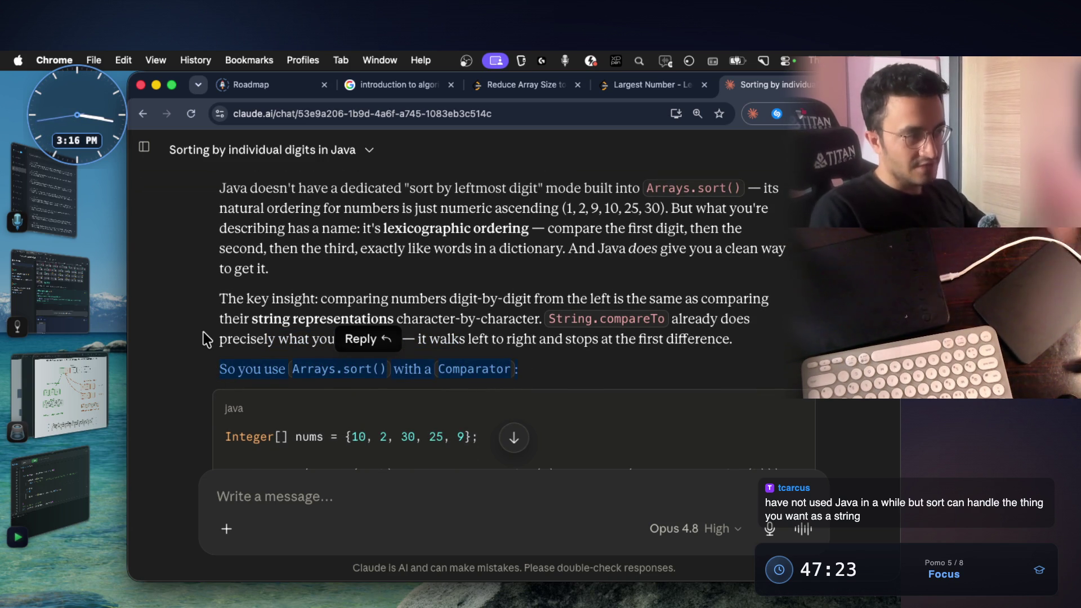
{"action": "scroll", "coordinate": [448, 369], "scroll_direction": "down", "scroll_amount": 2}
{"action": "scroll", "coordinate": [449, 370], "scroll_direction": "down", "scroll_amount": 2}
{"action": "scroll", "coordinate": [468, 379], "scroll_direction": "down", "scroll_amount": 1}
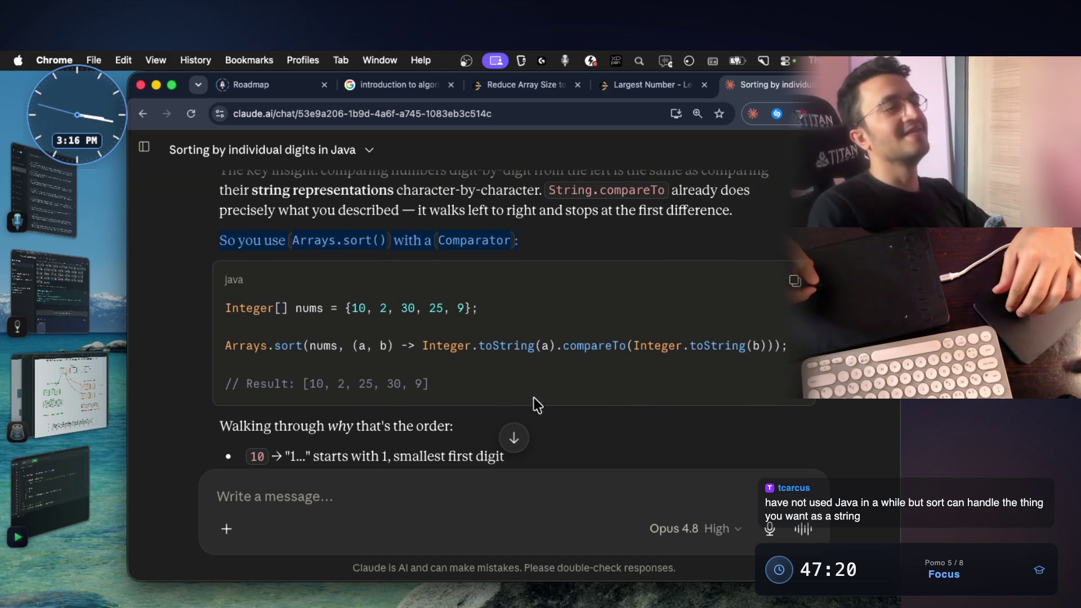
Step: Screenshot the Java Arrays.sort comparator code block from Claude's answer
{"action": "mouse_move", "coordinate": [788, 345]}
{"action": "left_mouse_down"}
{"action": "mouse_move", "coordinate": [240, 348]}
{"action": "mouse_move", "coordinate": [227, 327]}
{"action": "left_mouse_up"}
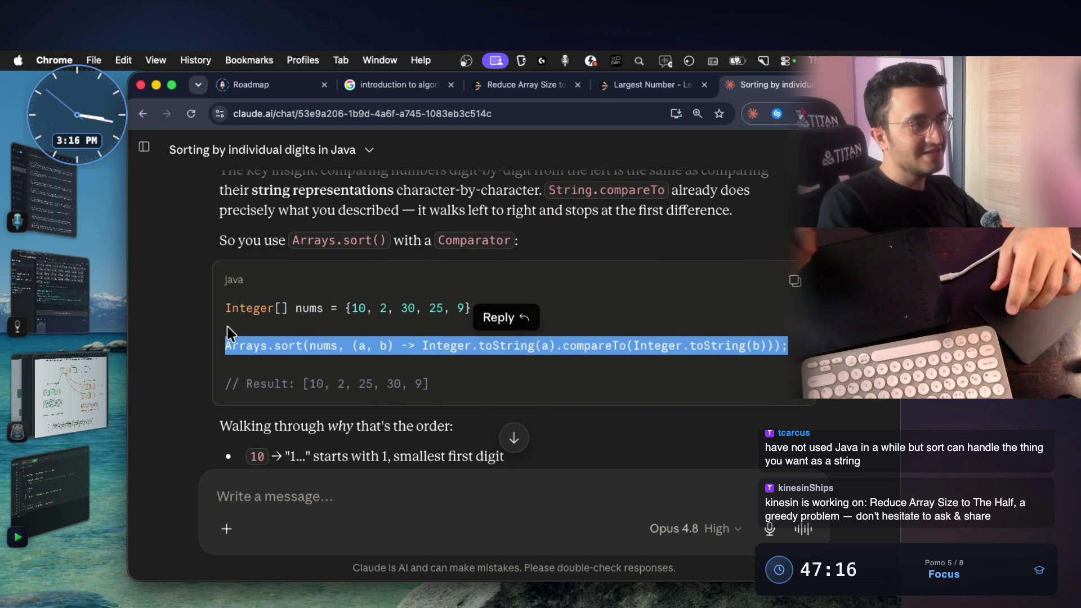
{"action": "left_click", "coordinate": [453, 389]}
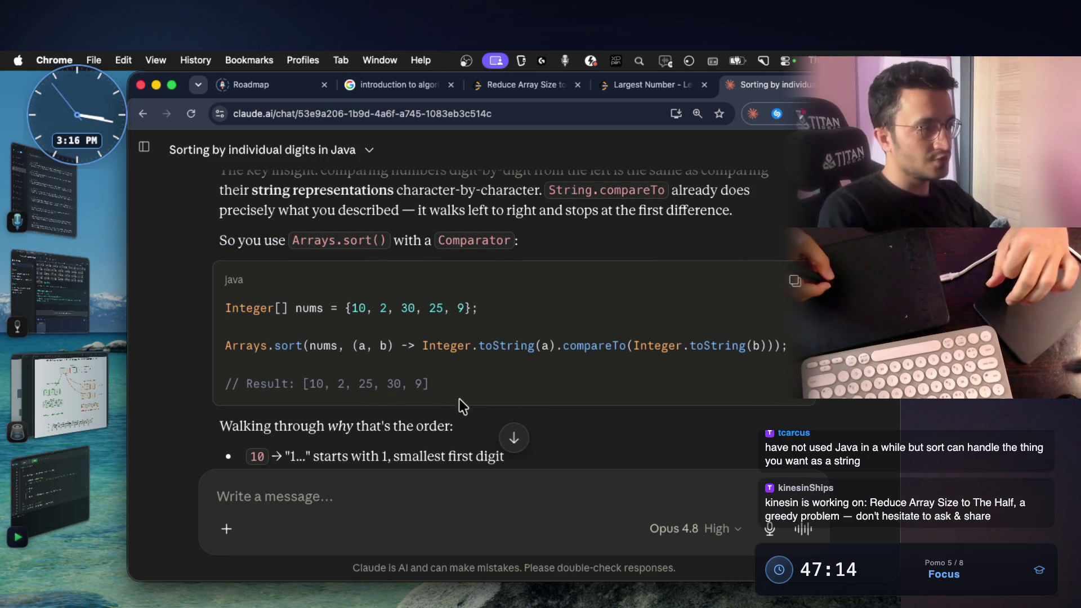
{"action": "key", "text": "super+shift+4"}
{"action": "left_click_drag", "start_coordinate": [201, 279], "coordinate": [438, 351]}
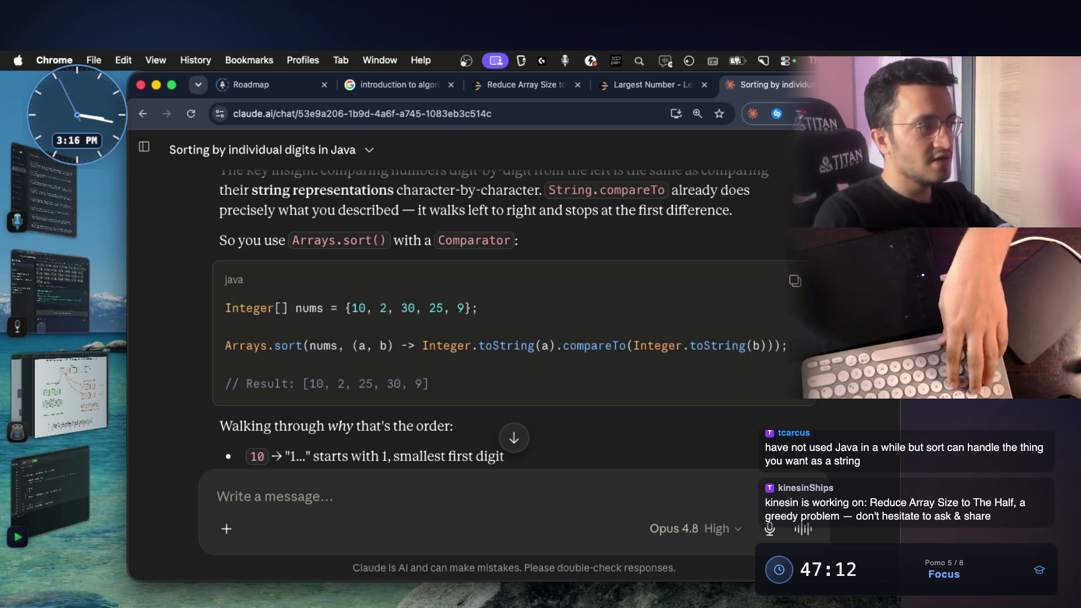
Step: Read through the Integer.toString and compareTo parts of the comparator, then bring up the notes app
{"action": "left_click_drag", "start_coordinate": [225, 345], "coordinate": [302, 346]}
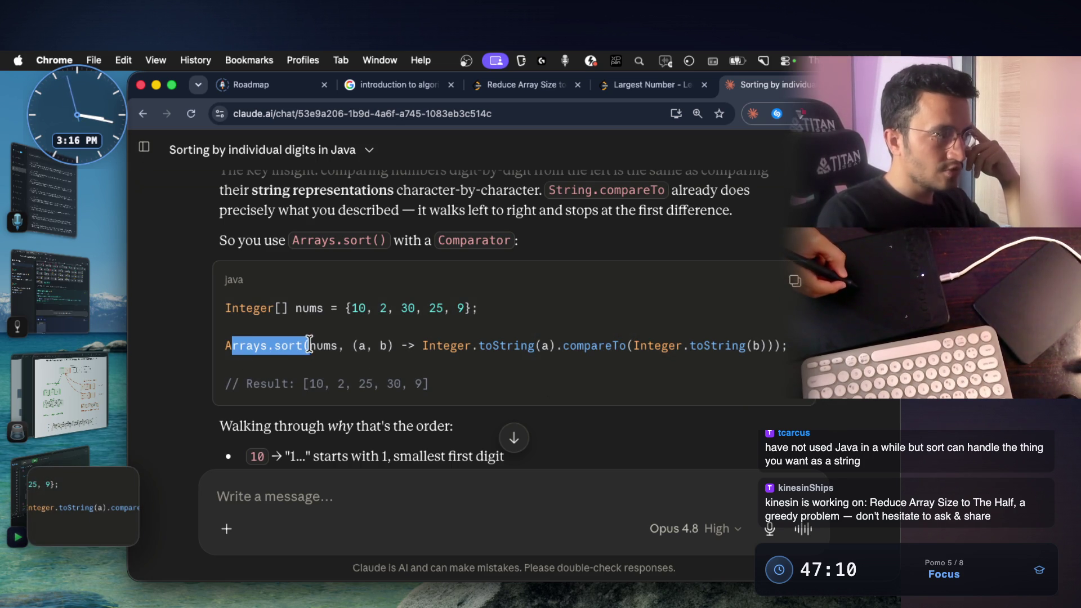
{"action": "left_click", "coordinate": [354, 381]}
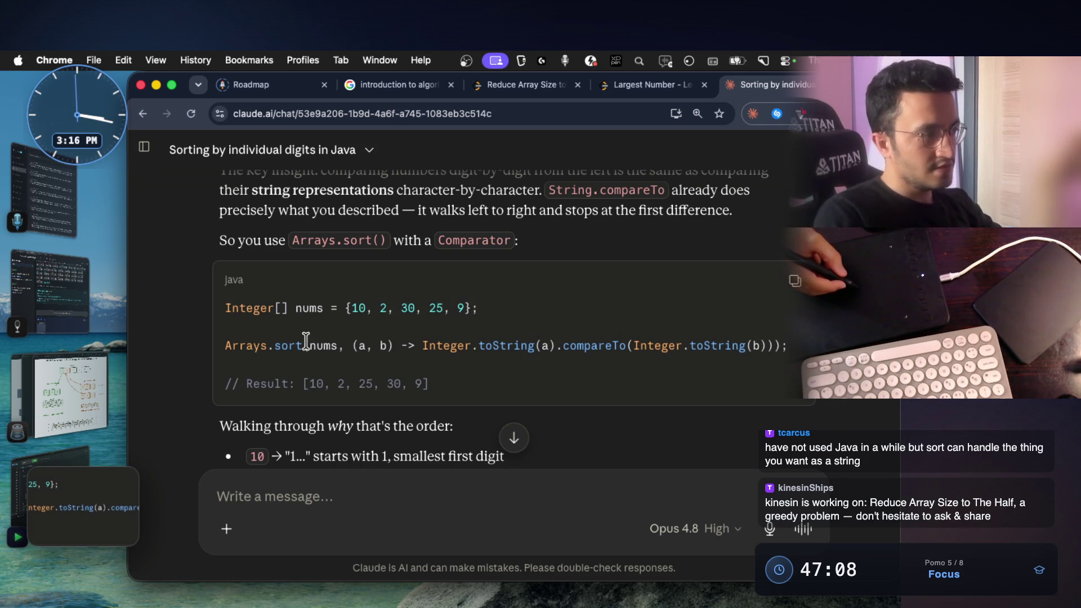
{"action": "left_click_drag", "start_coordinate": [423, 345], "coordinate": [471, 348]}
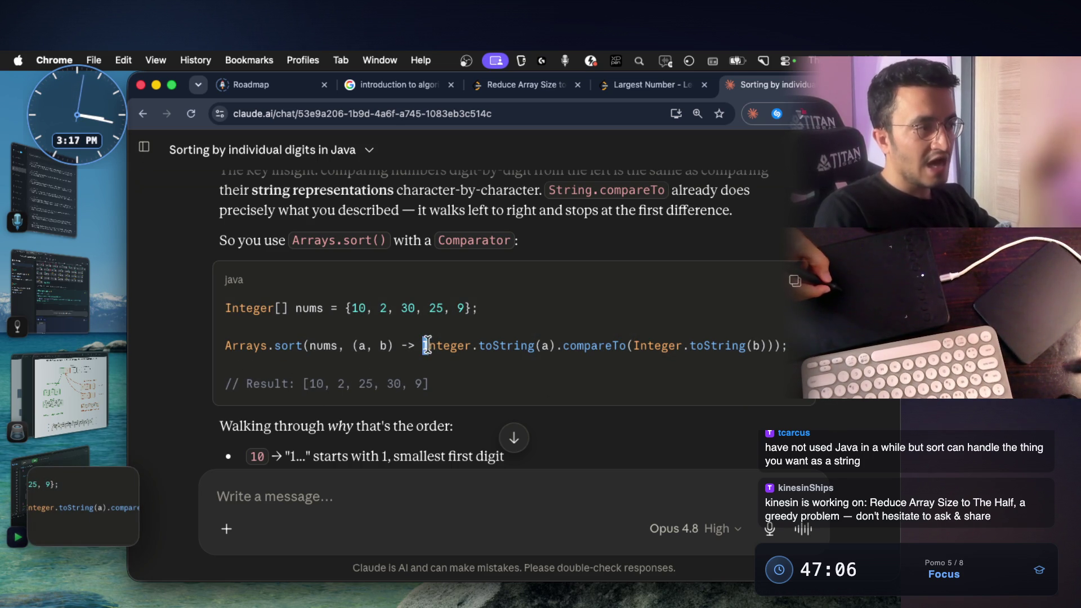
{"action": "mouse_move", "coordinate": [471, 348]}
{"action": "left_mouse_down"}
{"action": "mouse_move", "coordinate": [562, 356]}
{"action": "mouse_move", "coordinate": [555, 347]}
{"action": "left_mouse_up"}
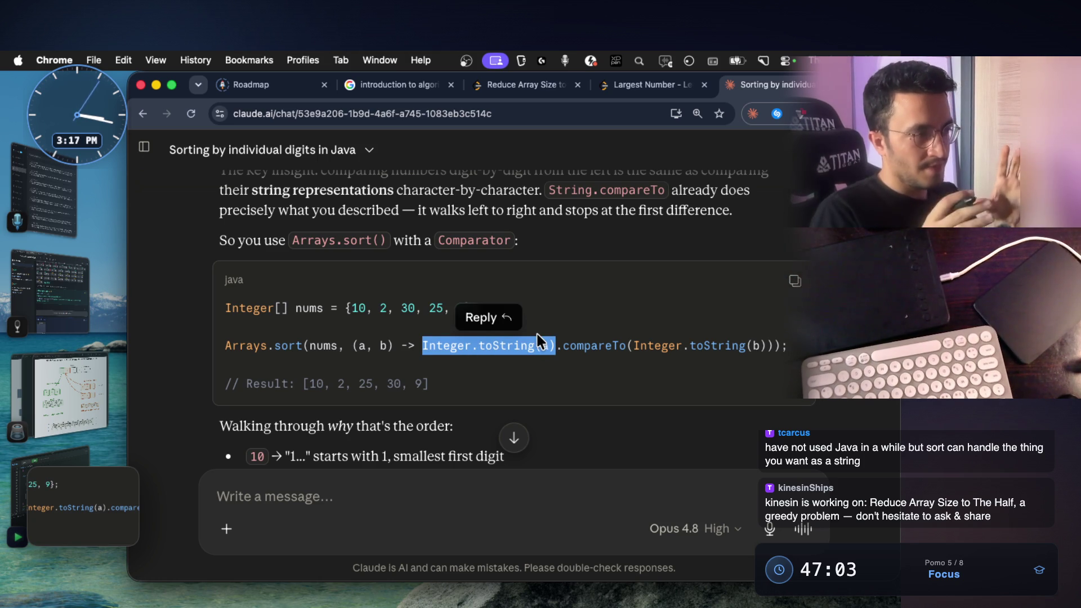
{"action": "left_click", "coordinate": [528, 391]}
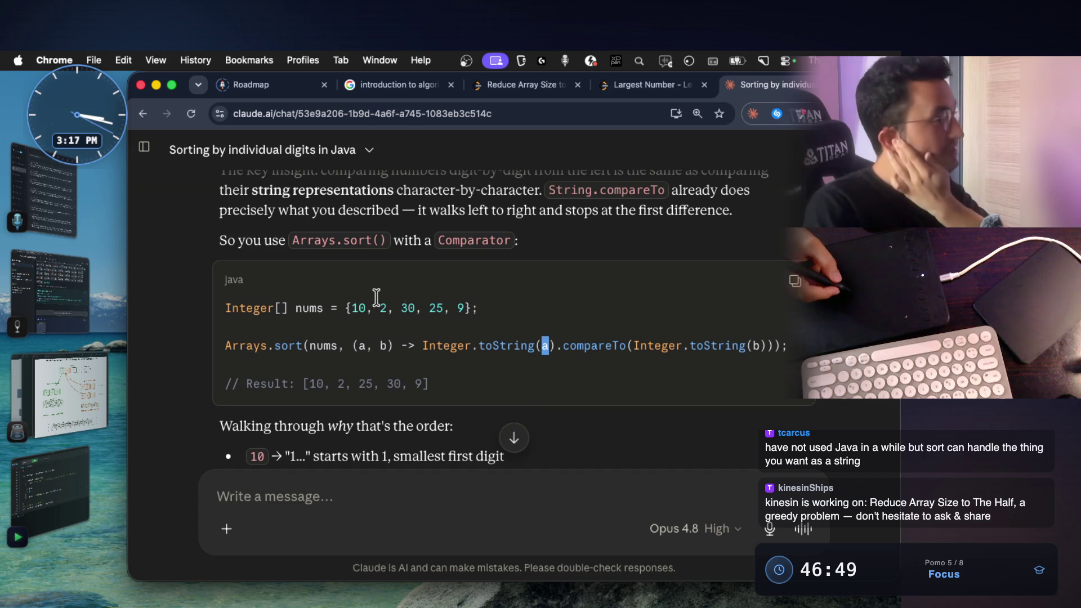
{"action": "left_click_drag", "start_coordinate": [557, 345], "coordinate": [423, 345]}
{"action": "left_click", "coordinate": [438, 364]}
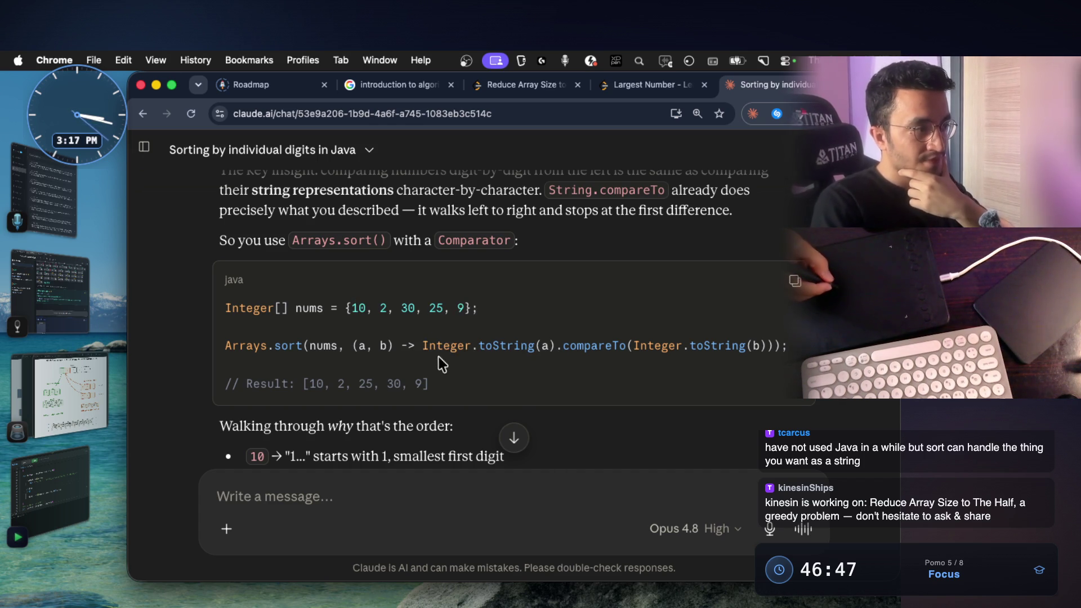
{"action": "left_click", "coordinate": [566, 347]}
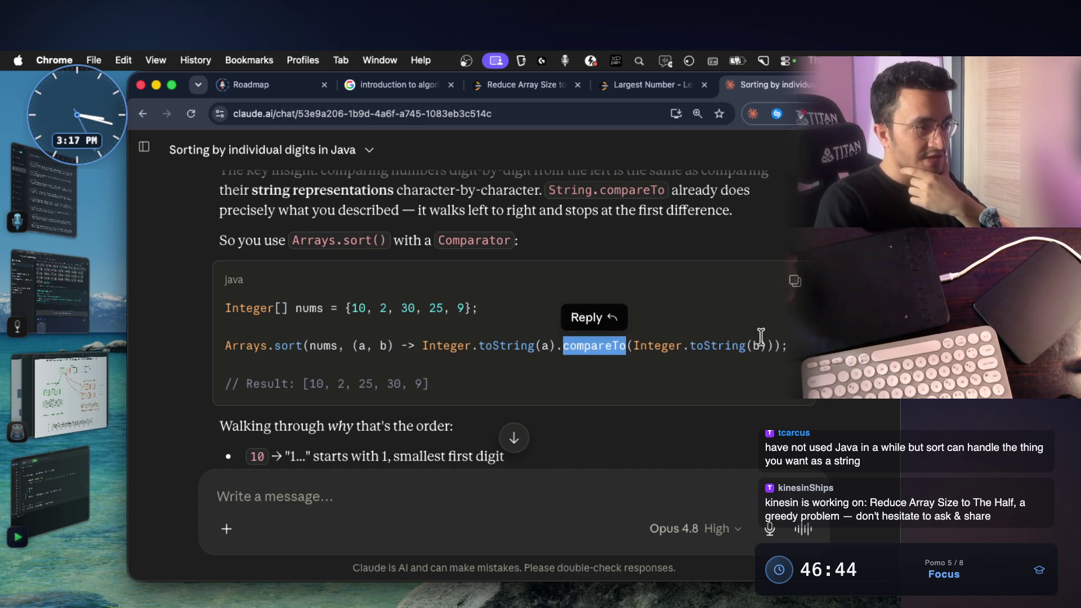
{"action": "left_click_drag", "start_coordinate": [779, 346], "coordinate": [439, 346]}
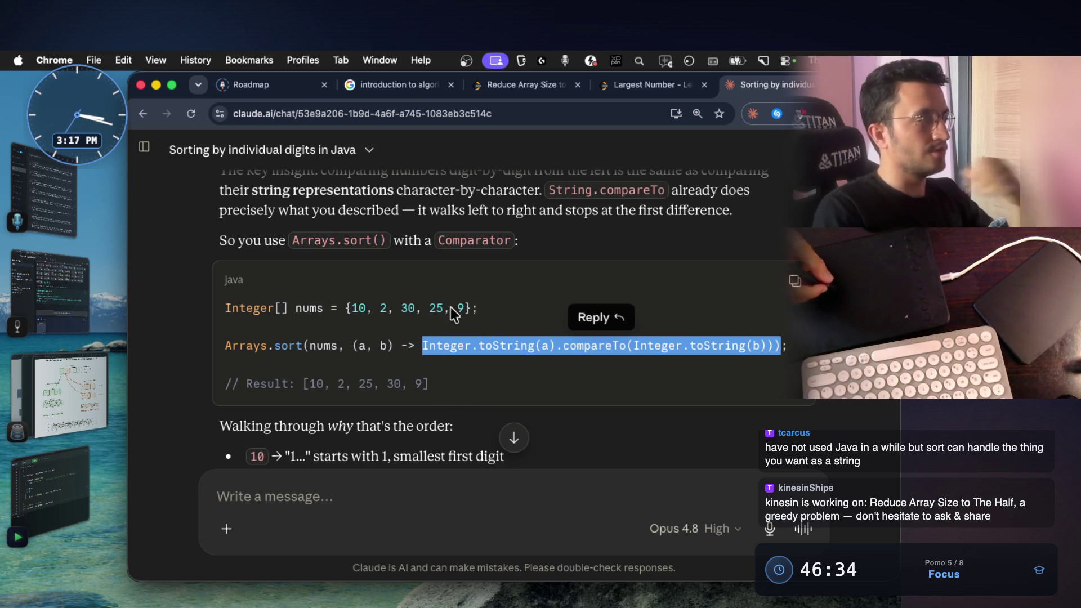
{"action": "left_click", "coordinate": [76, 296]}
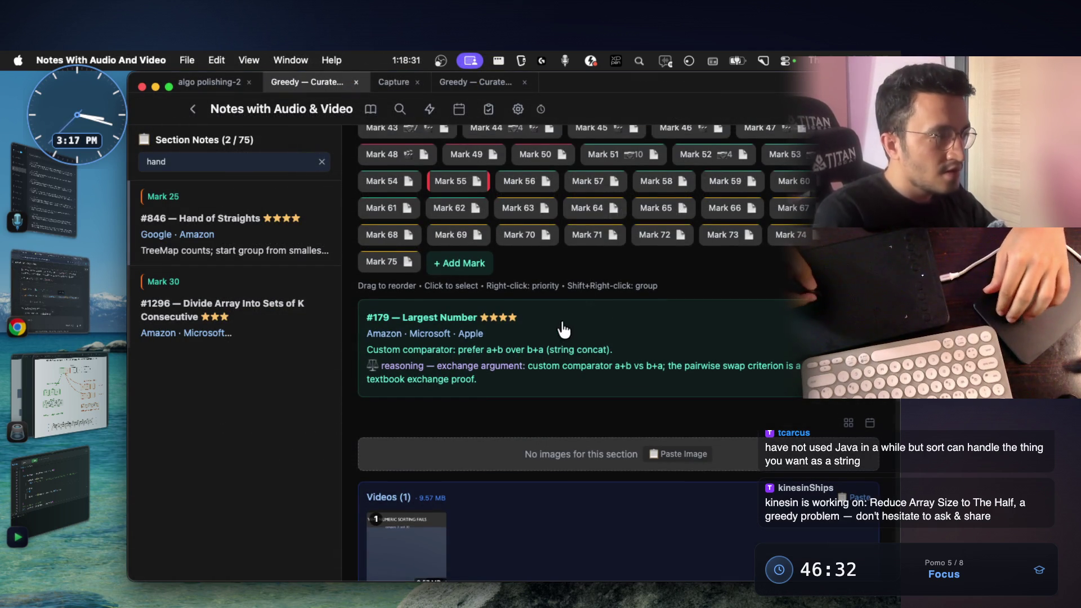
{"action": "scroll", "coordinate": [642, 371], "scroll_direction": "down", "scroll_amount": 1}
Step: Paste the comparator code screenshot into the #179 note and view it full size
{"action": "left_click", "coordinate": [684, 422]}
{"action": "scroll", "coordinate": [686, 435], "scroll_direction": "down", "scroll_amount": 1}
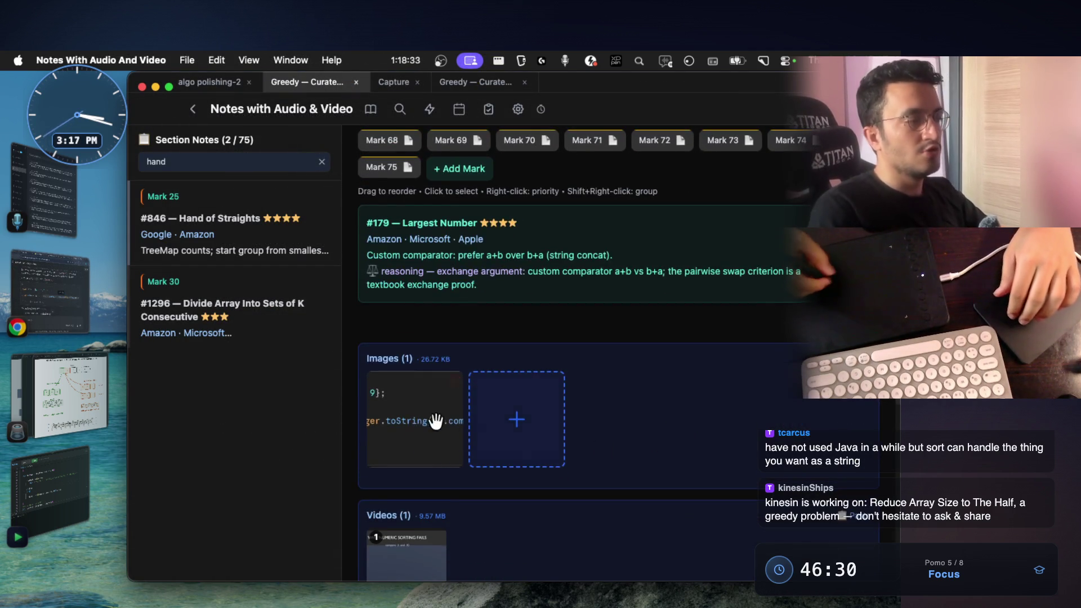
{"action": "left_click", "coordinate": [441, 422]}
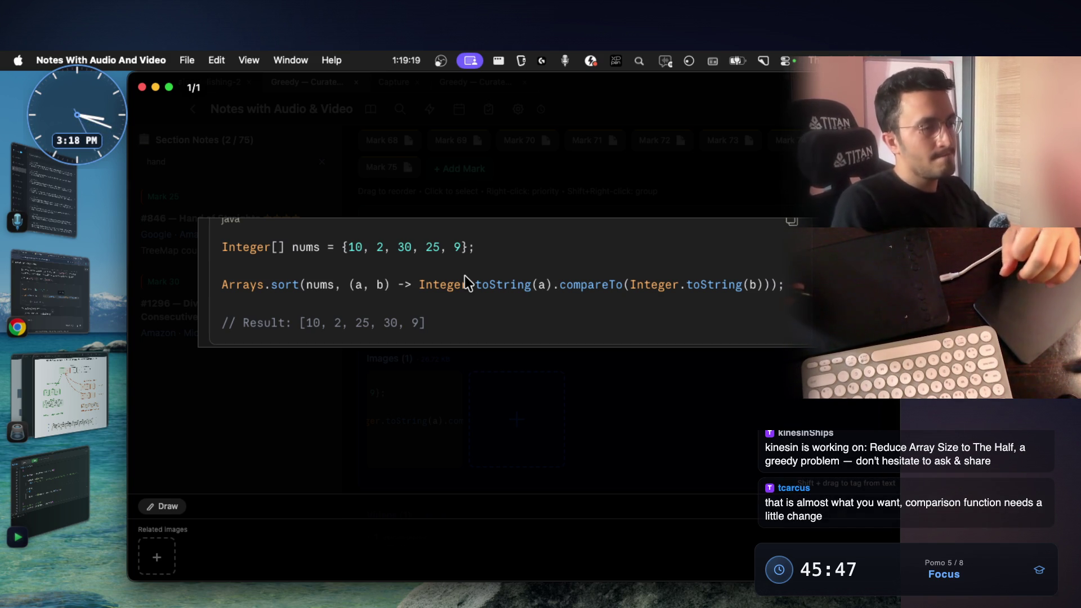
{"action": "left_click", "coordinate": [464, 281]}
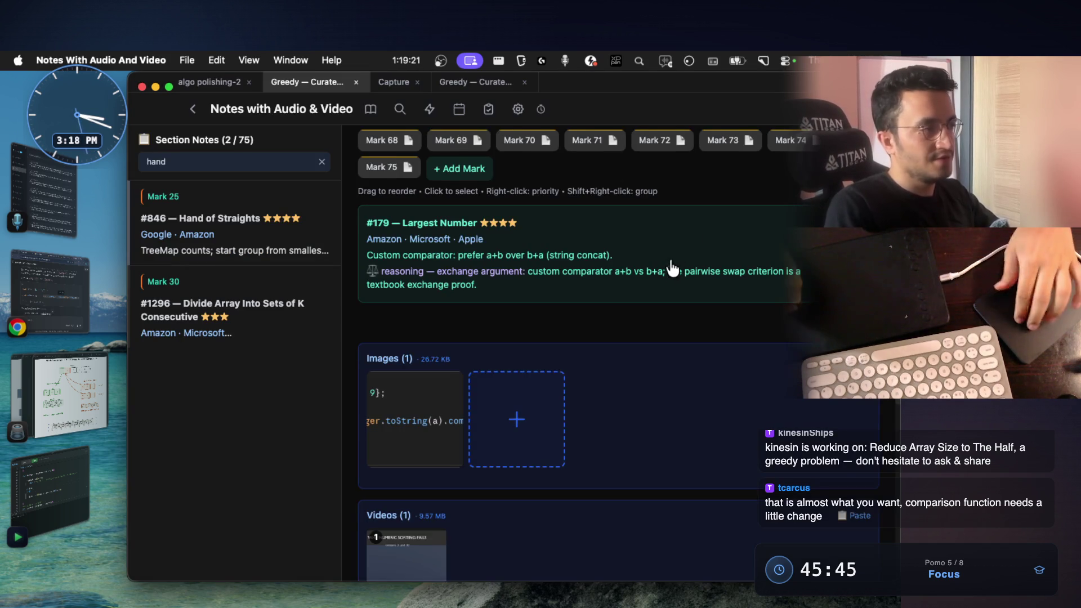
{"action": "scroll", "coordinate": [667, 279], "scroll_direction": "up", "scroll_amount": 5}
{"action": "scroll", "coordinate": [659, 291], "scroll_direction": "down", "scroll_amount": 3}
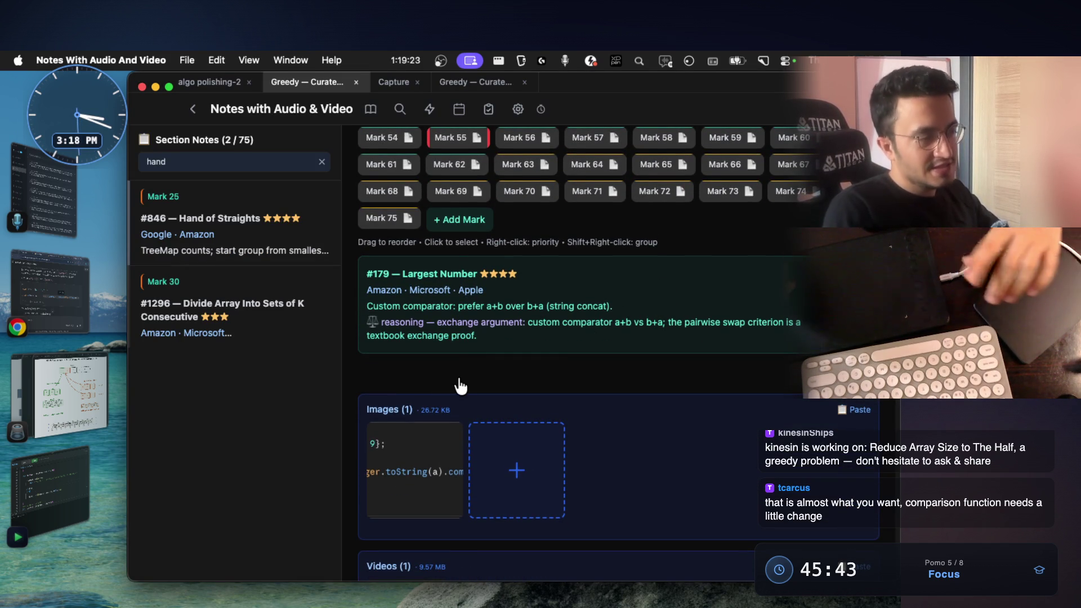
Step: Select the Largest Number note text, then switch to Chrome and the Largest Number problem page
{"action": "left_click_drag", "start_coordinate": [477, 337], "coordinate": [355, 293]}
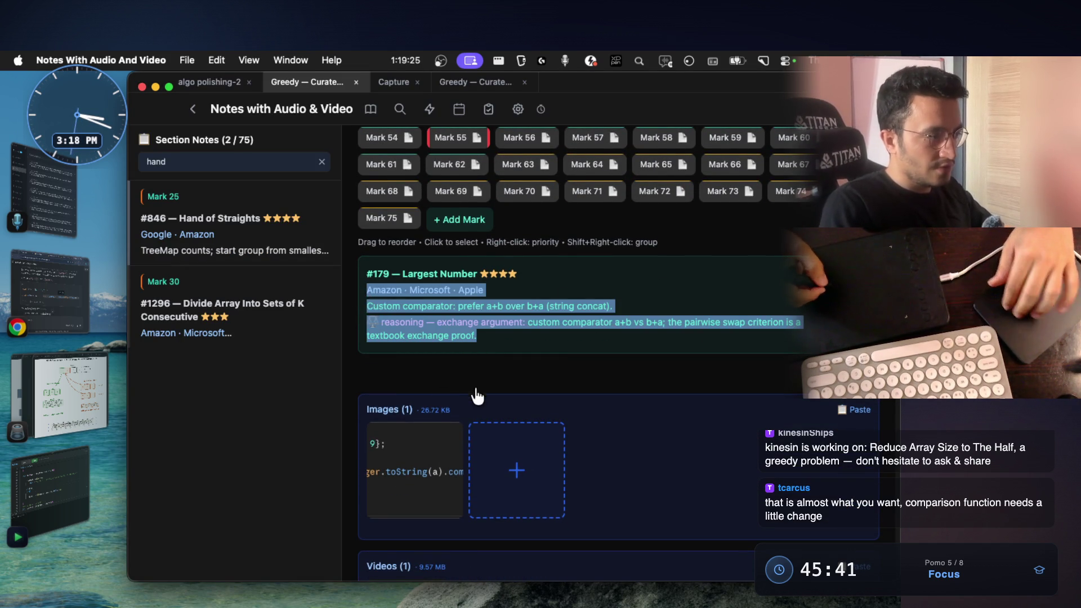
{"action": "scroll", "coordinate": [477, 396], "scroll_direction": "down", "scroll_amount": 2}
{"action": "scroll", "coordinate": [456, 408], "scroll_direction": "up", "scroll_amount": 2}
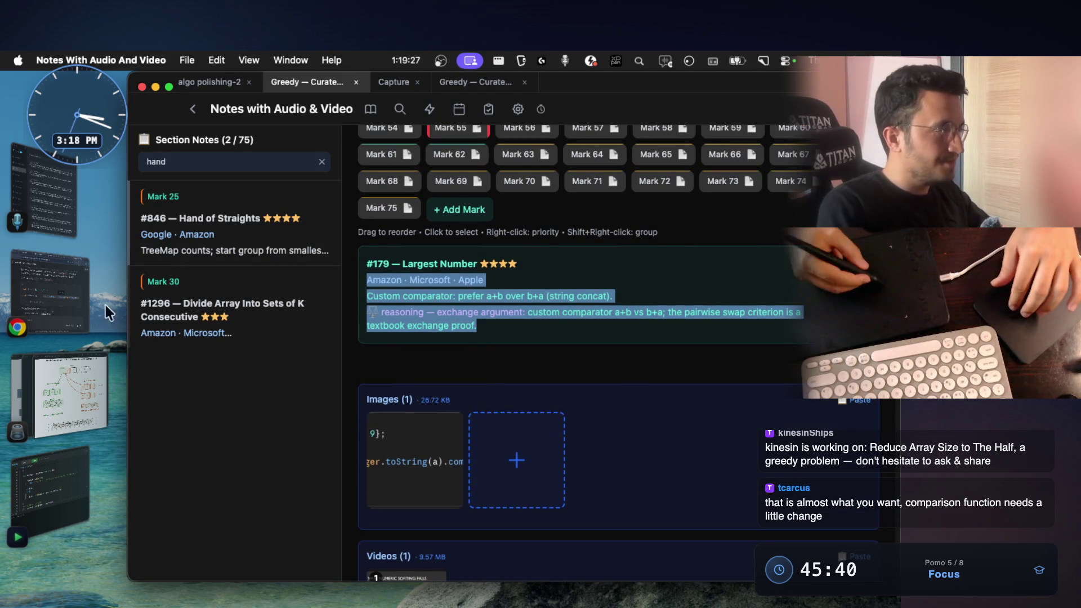
{"action": "left_click", "coordinate": [48, 304]}
{"action": "scroll", "coordinate": [405, 278], "scroll_direction": "up", "scroll_amount": 3}
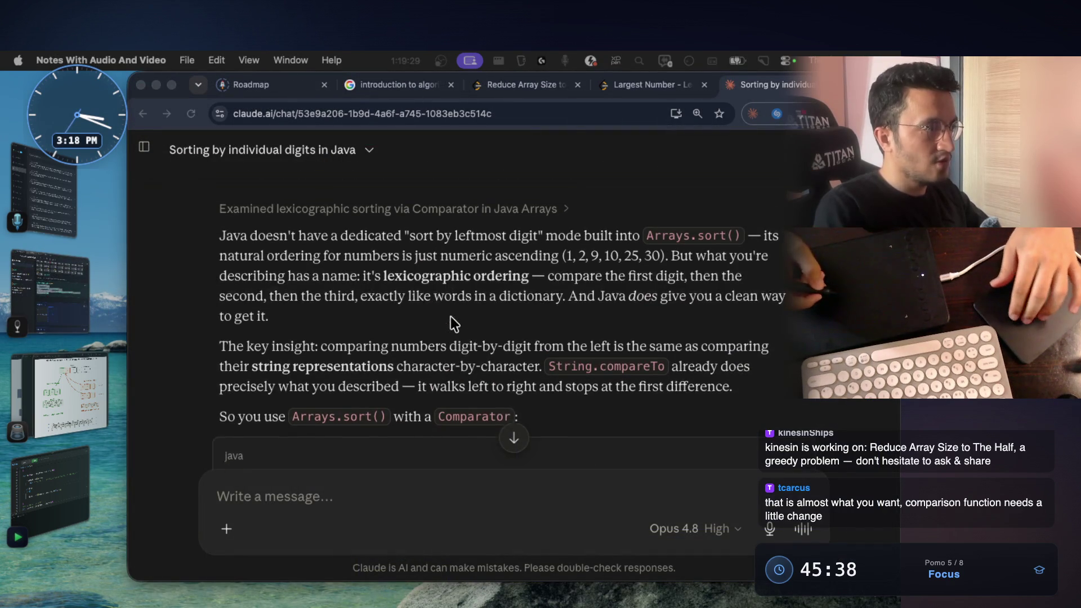
{"action": "left_click", "coordinate": [654, 84]}
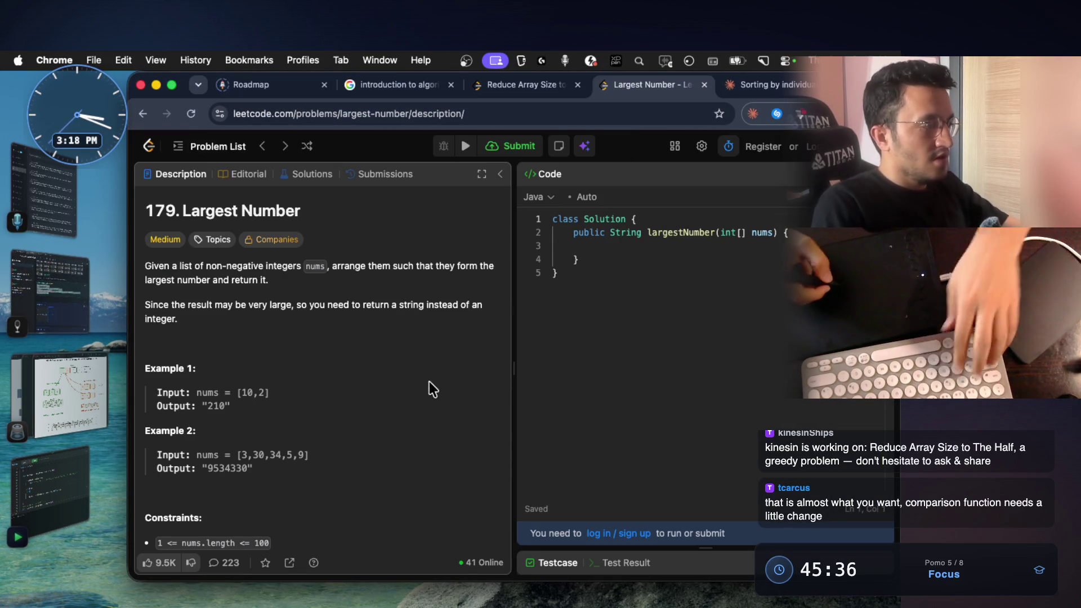
Step: Screenshot the Largest Number description and paste it into the note as a second image
{"action": "key", "text": "super+shift+4"}
{"action": "left_click_drag", "start_coordinate": [138, 191], "coordinate": [335, 326]}
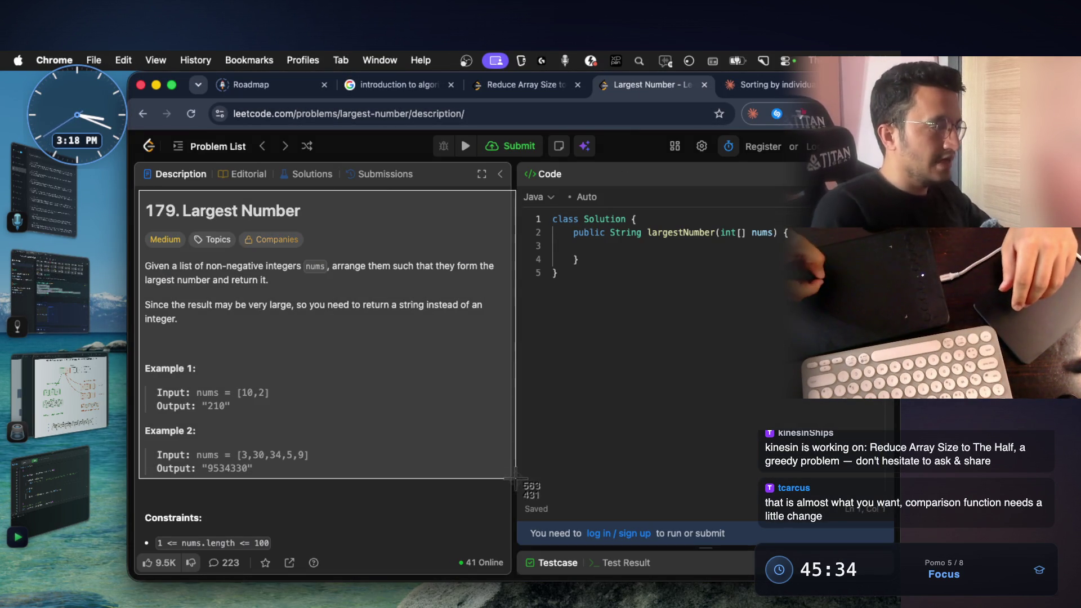
{"action": "key", "text": "super+Tab"}
{"action": "key", "text": "super+v"}
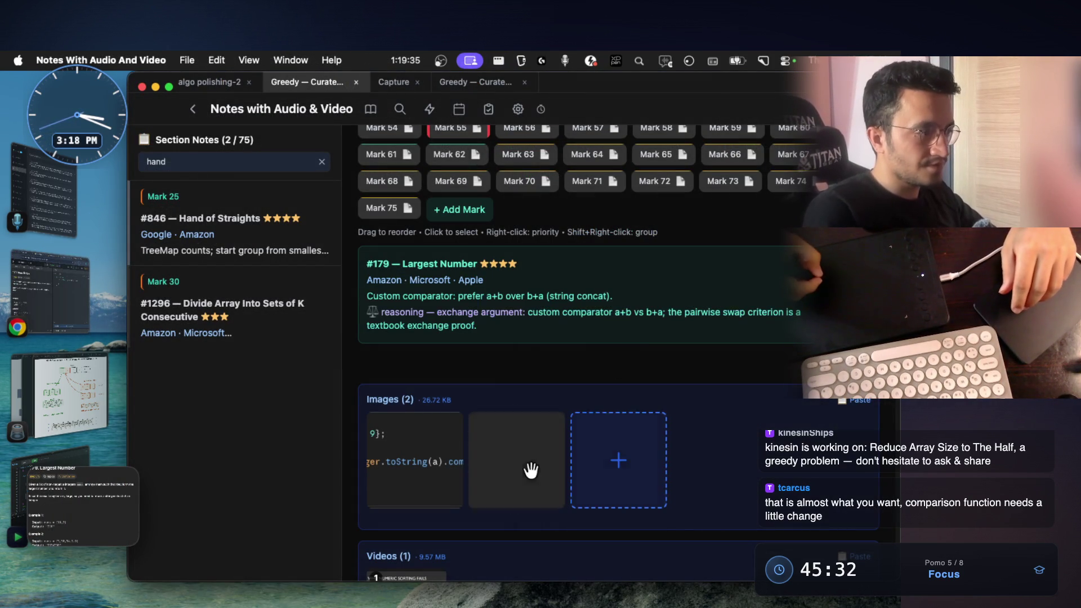
{"action": "scroll", "coordinate": [611, 358], "scroll_direction": "up", "scroll_amount": 3}
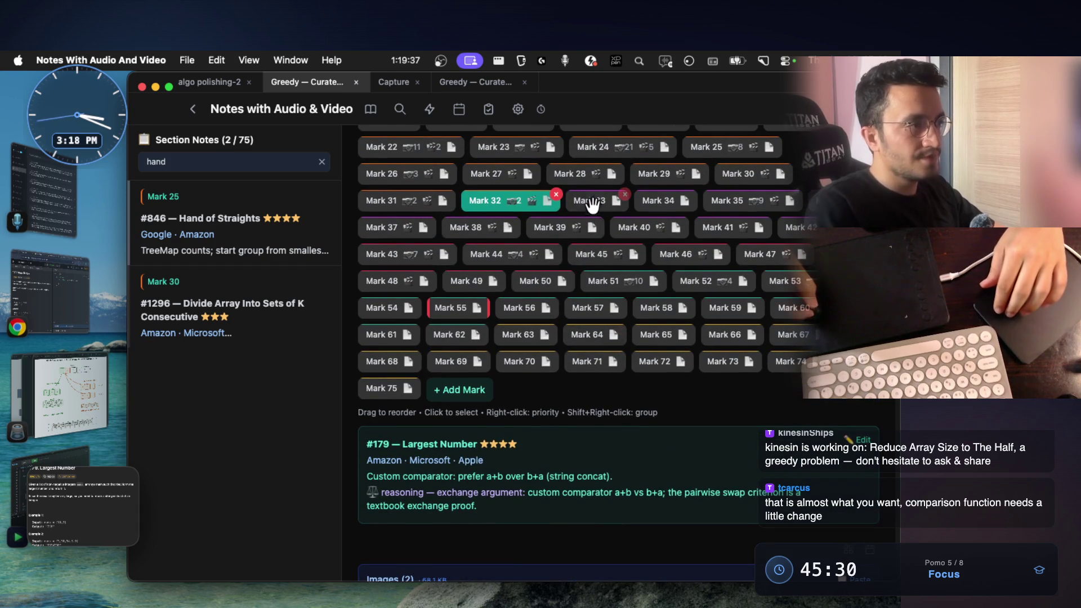
Step: Open the Trapping Rain Water note under Mark 33, copy its title and switch to the browser
{"action": "left_click", "coordinate": [591, 205]}
{"action": "scroll", "coordinate": [591, 321], "scroll_direction": "down", "scroll_amount": 2}
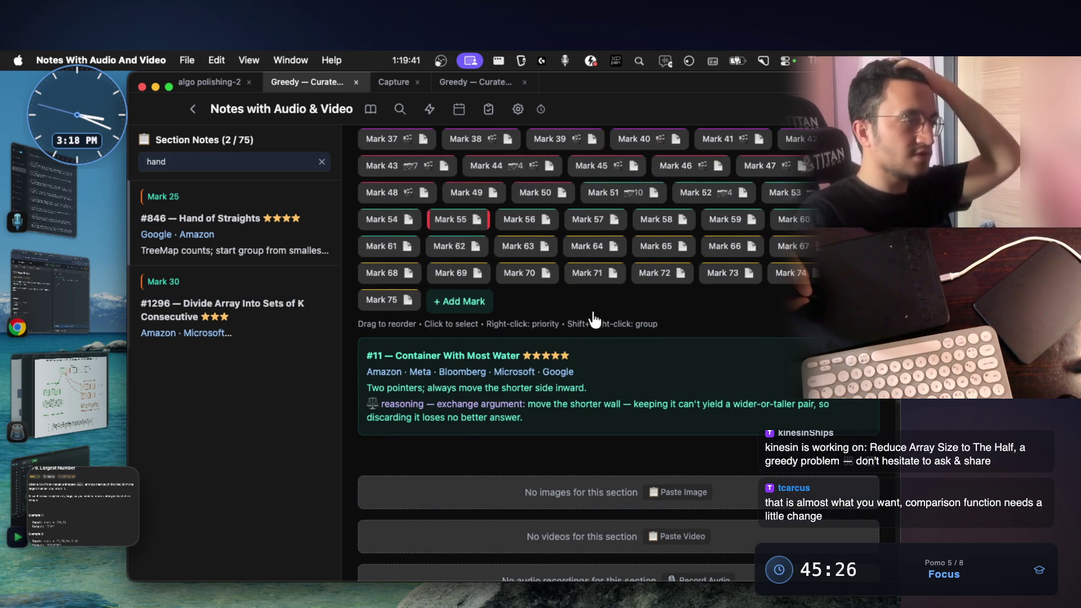
{"action": "scroll", "coordinate": [625, 253], "scroll_direction": "up", "scroll_amount": 3}
{"action": "left_click", "coordinate": [642, 275]}
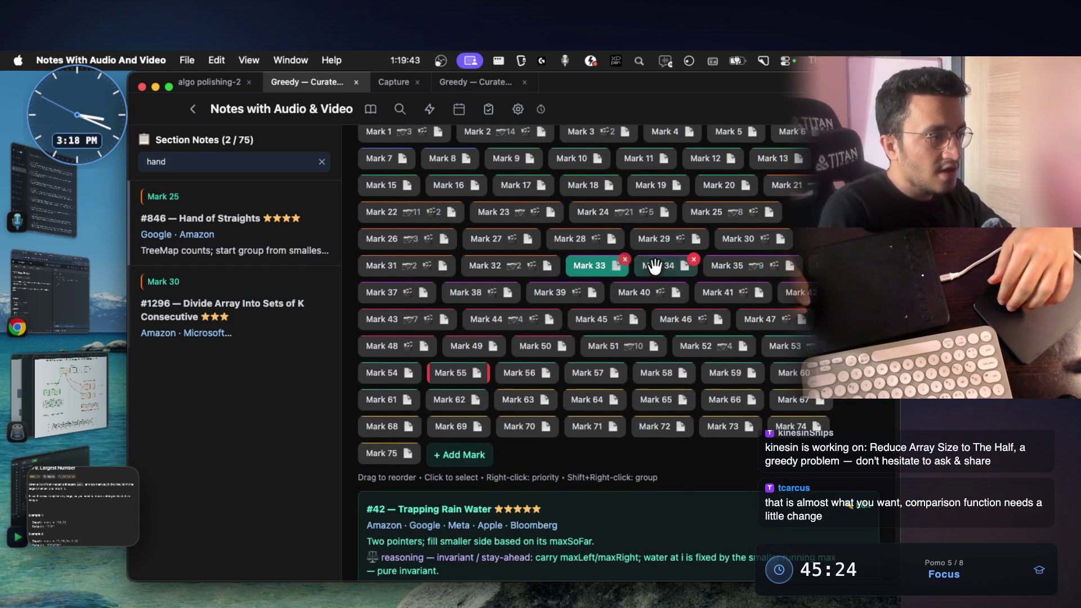
{"action": "scroll", "coordinate": [658, 295], "scroll_direction": "down", "scroll_amount": 3}
{"action": "scroll", "coordinate": [661, 307], "scroll_direction": "down", "scroll_amount": 1}
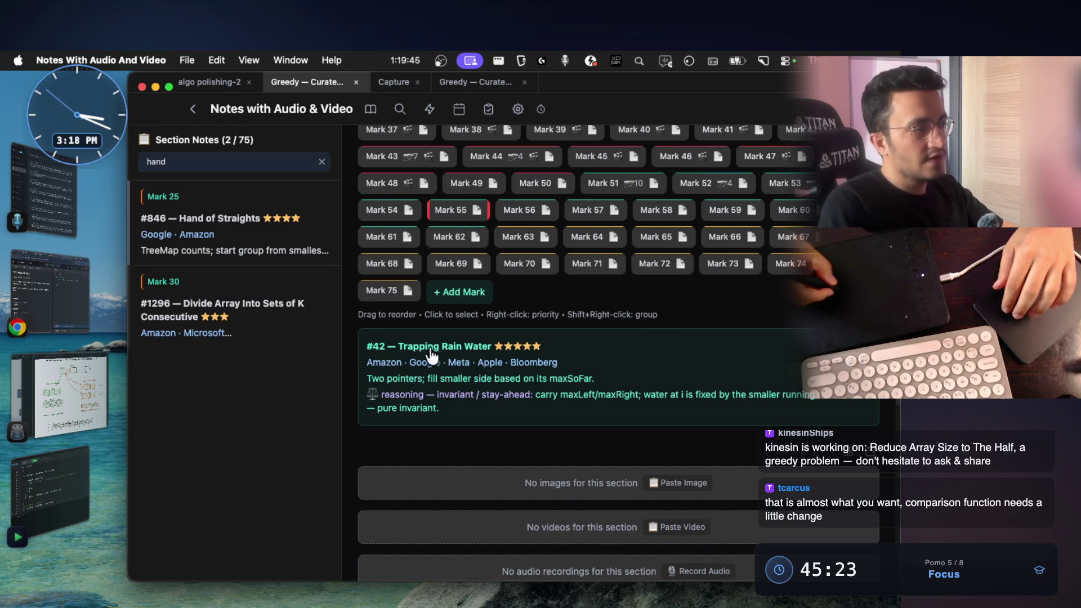
{"action": "left_click_drag", "start_coordinate": [399, 347], "coordinate": [492, 348]}
{"action": "key", "text": "super+c"}
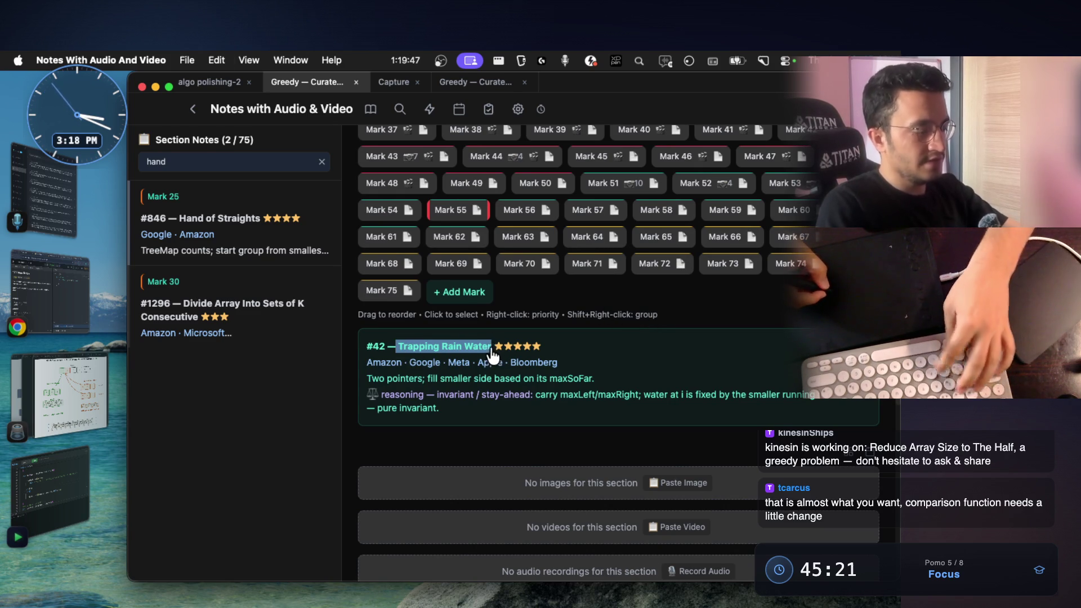
{"action": "key", "text": "super+Tab"}
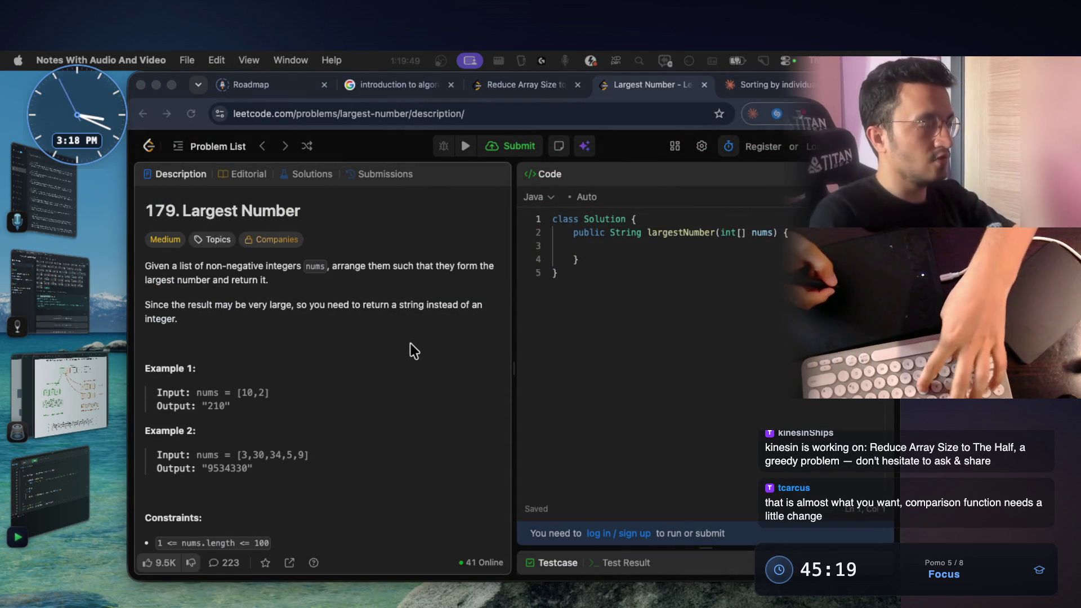
Step: Search the pasted title in a new tab and open the LeetCode Trapping Rain Water result
{"action": "key", "text": "super+t"}
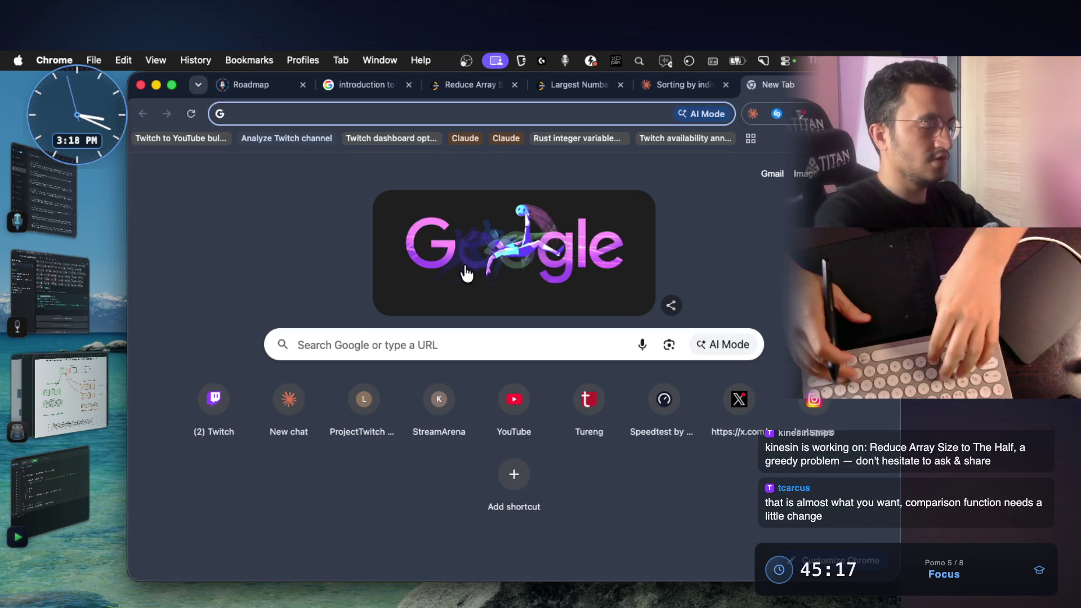
{"action": "key", "text": "super+v"}
{"action": "type", "text": "leet"}
{"action": "key", "text": "Return"}
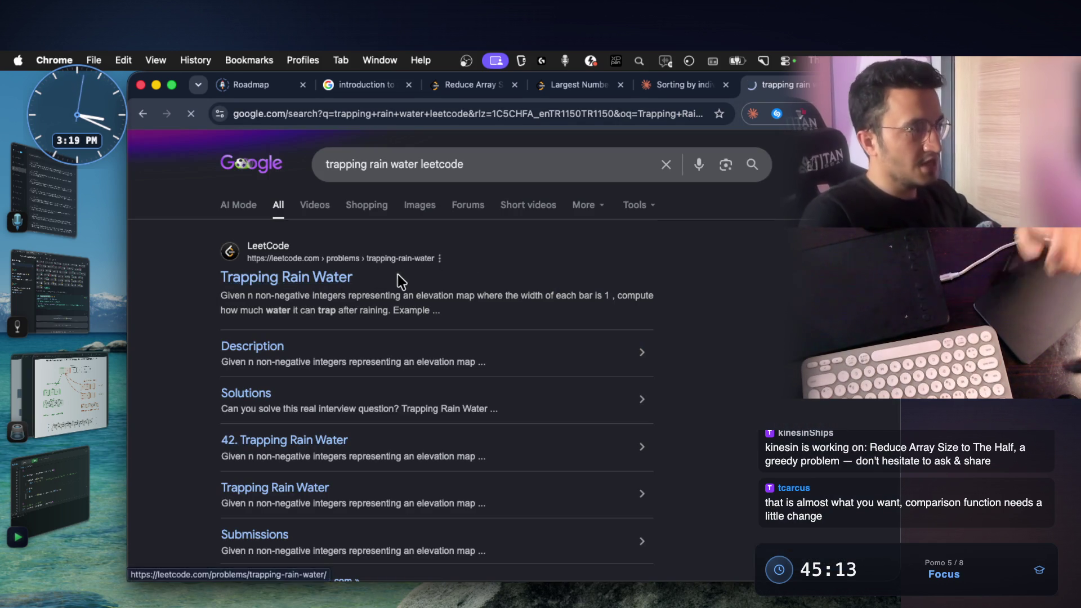
{"action": "left_click", "coordinate": [399, 274]}
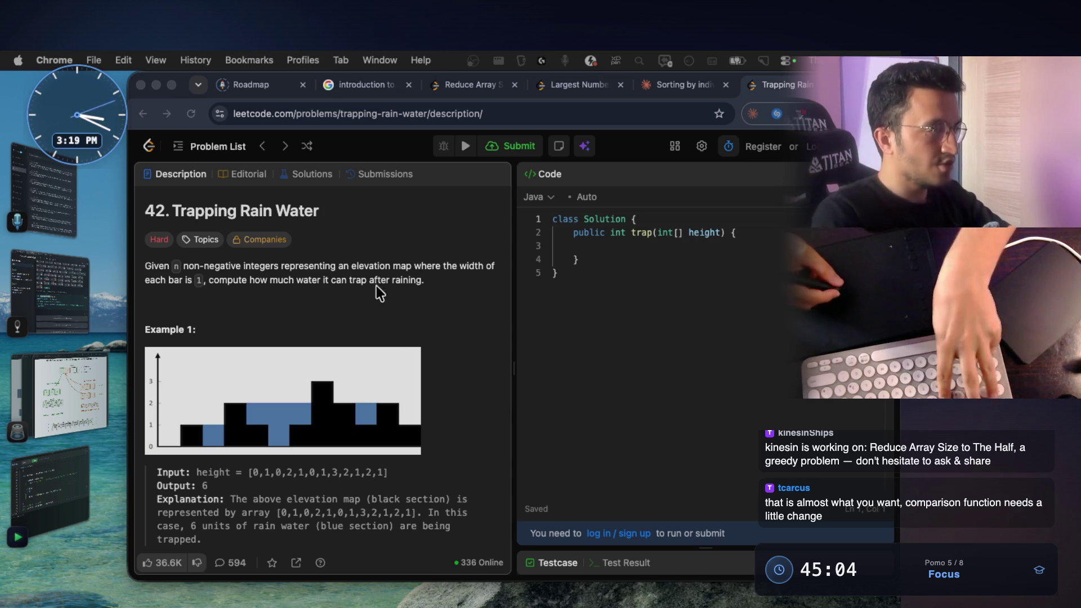
Step: Screenshot the Trapping Rain Water problem description panel
{"action": "key", "text": "super+shift+4"}
{"action": "left_click_drag", "start_coordinate": [140, 189], "coordinate": [513, 555]}
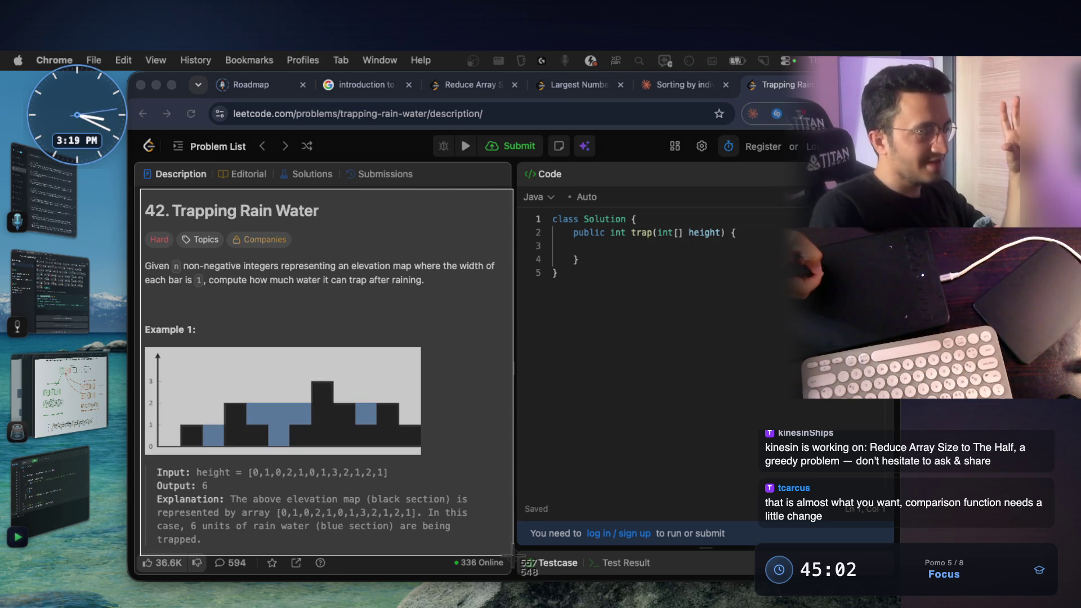
Step: Paste the Trapping Rain Water screenshot onto the whiteboard, enlarge it and pick the green pen
{"action": "key", "text": "ctrl+Right"}
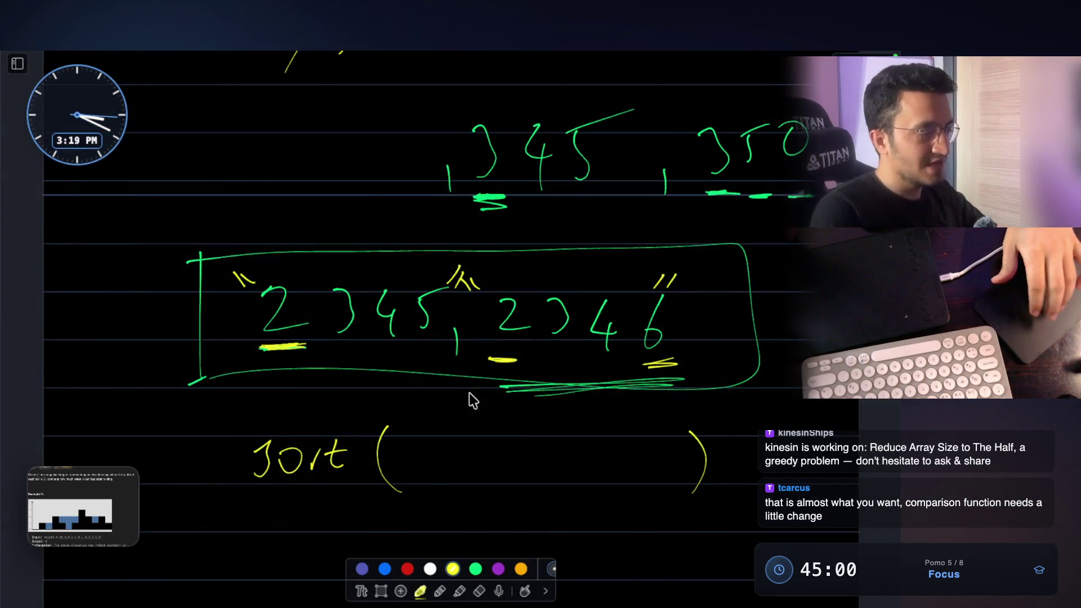
{"action": "scroll", "coordinate": [476, 386], "scroll_direction": "down", "scroll_amount": 5}
{"action": "key", "text": "super+v"}
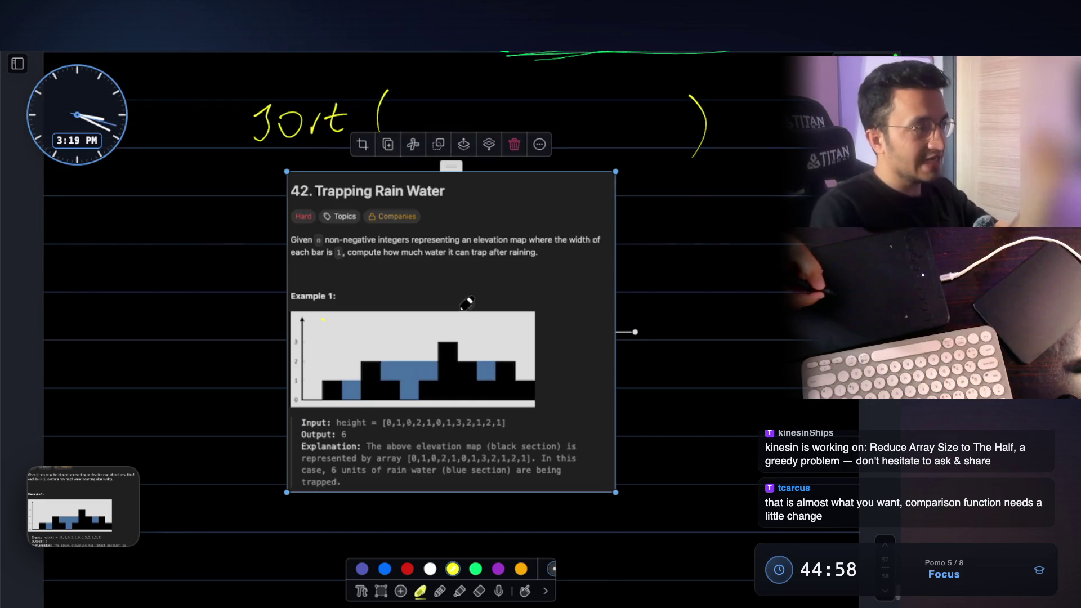
{"action": "left_click_drag", "start_coordinate": [450, 384], "coordinate": [448, 431]}
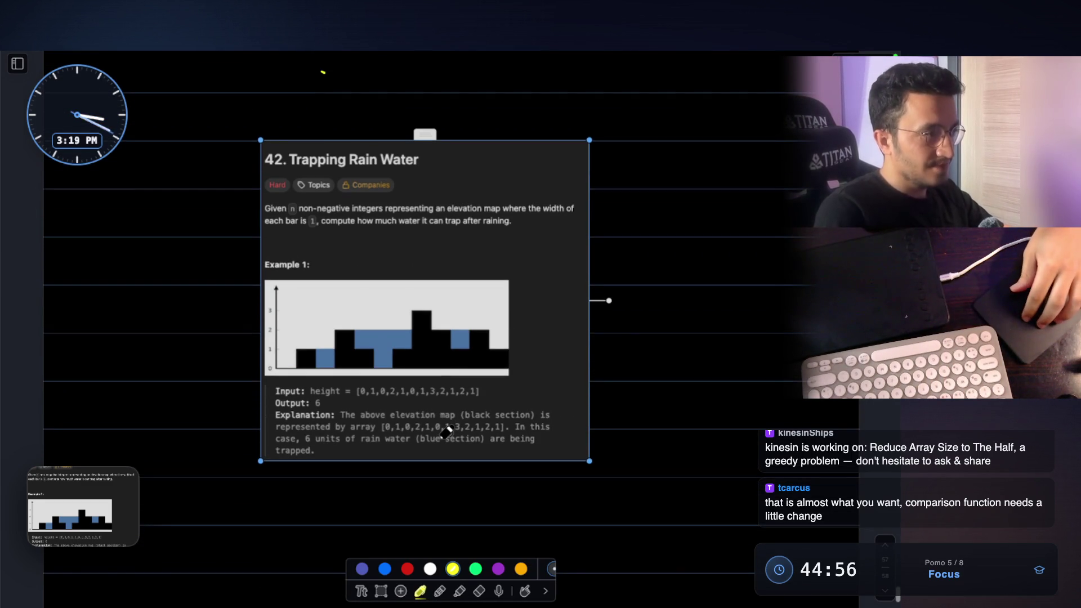
{"action": "mouse_move", "coordinate": [588, 461]}
{"action": "left_mouse_down"}
{"action": "mouse_move", "coordinate": [606, 402]}
{"action": "mouse_move", "coordinate": [547, 357]}
{"action": "left_mouse_up"}
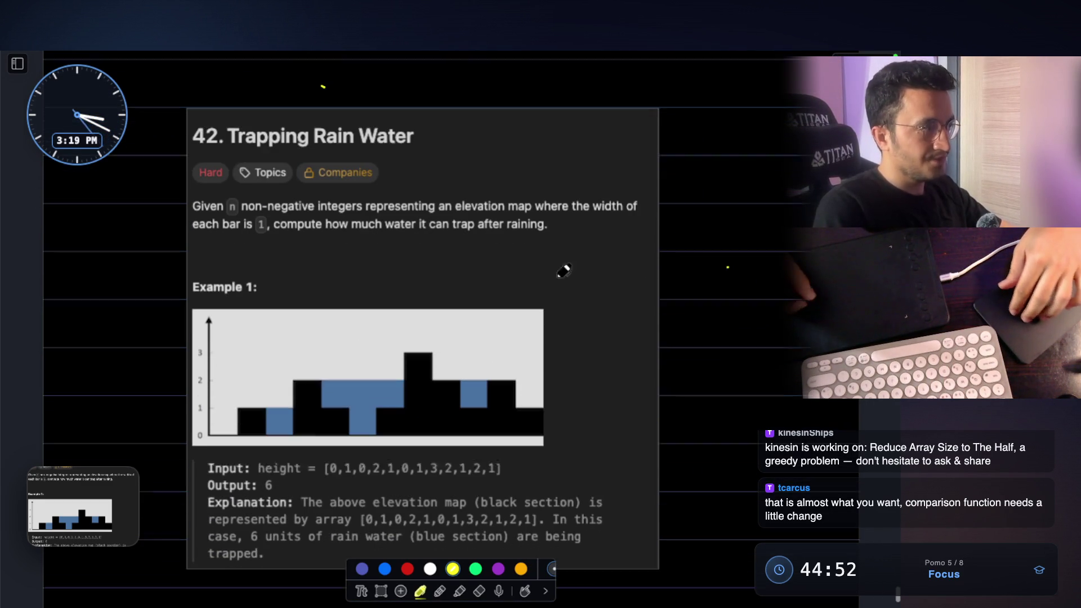
{"action": "left_click", "coordinate": [475, 569]}
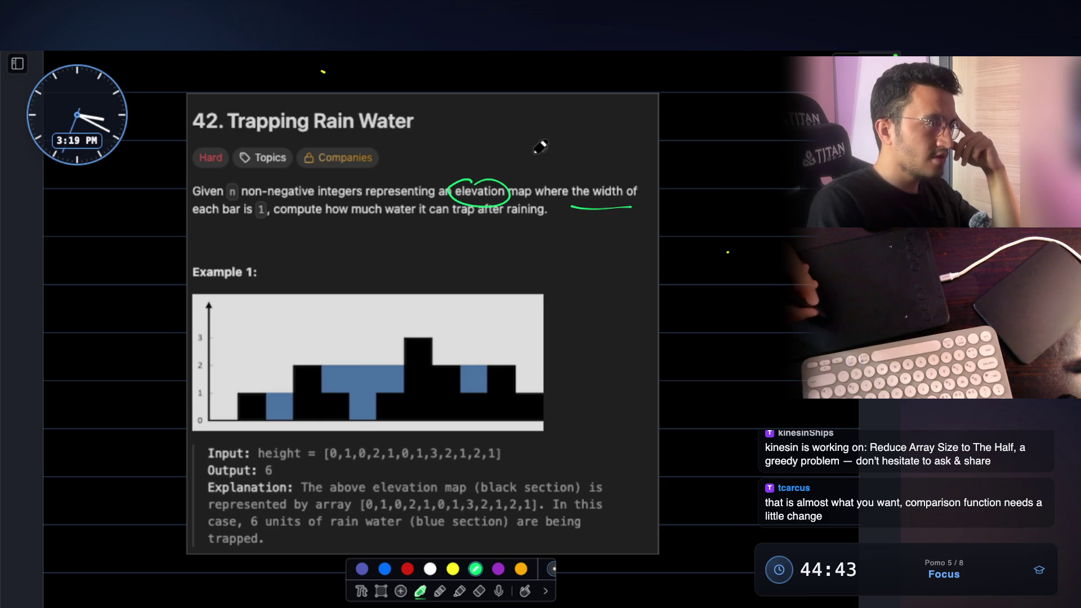
Step: Underline 'bar is' and 'compute how' in green and circle 'raining.', undoing a stray mark
{"action": "left_click_drag", "start_coordinate": [224, 225], "coordinate": [250, 222]}
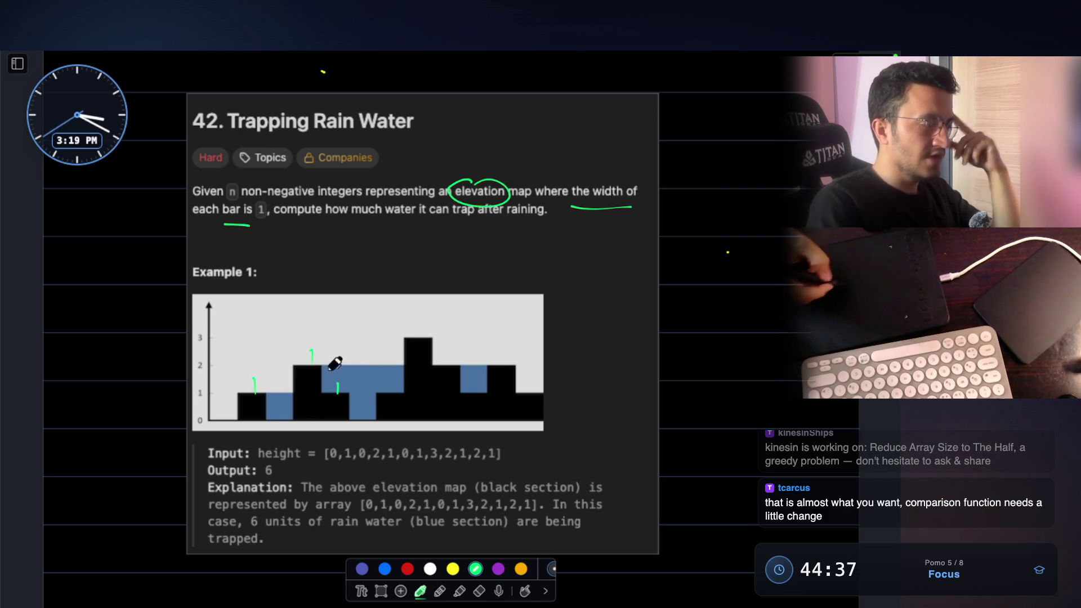
{"action": "key", "text": "ctrl+z"}
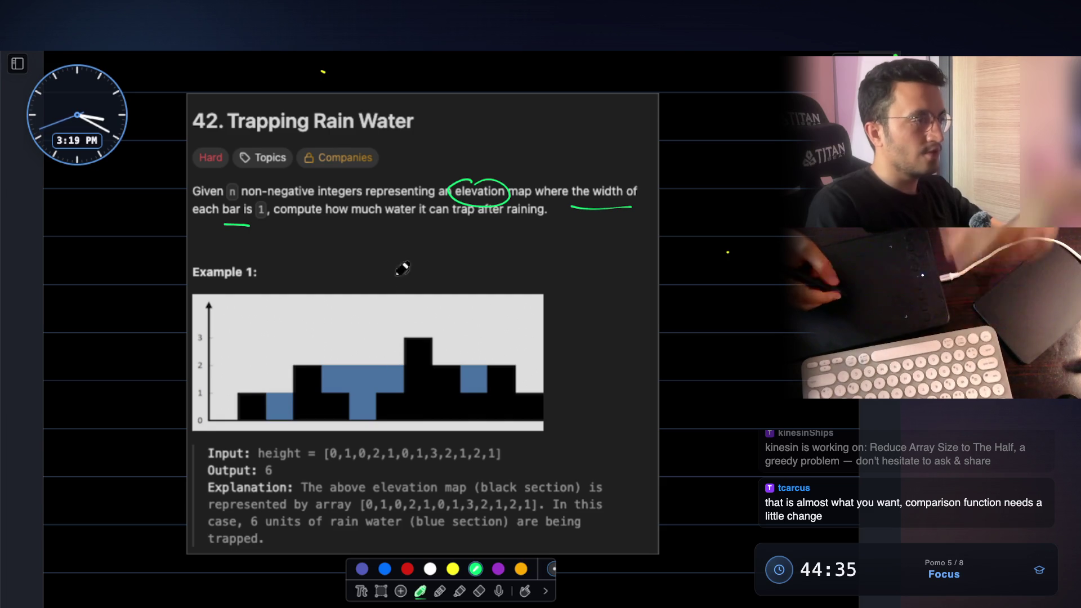
{"action": "left_click_drag", "start_coordinate": [283, 226], "coordinate": [498, 225]}
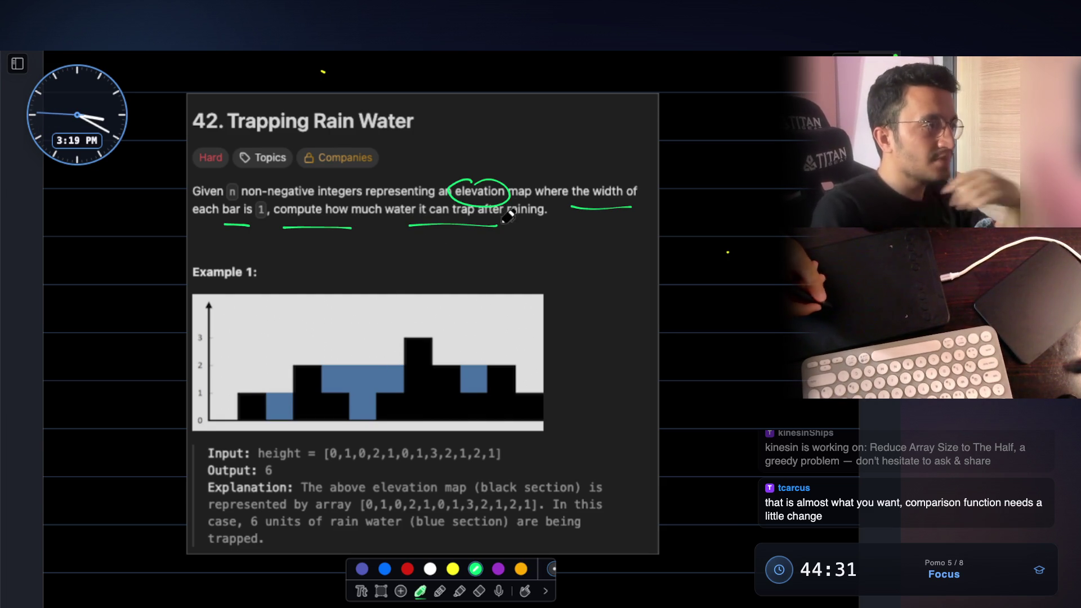
{"action": "left_click_drag", "start_coordinate": [507, 199], "coordinate": [555, 228]}
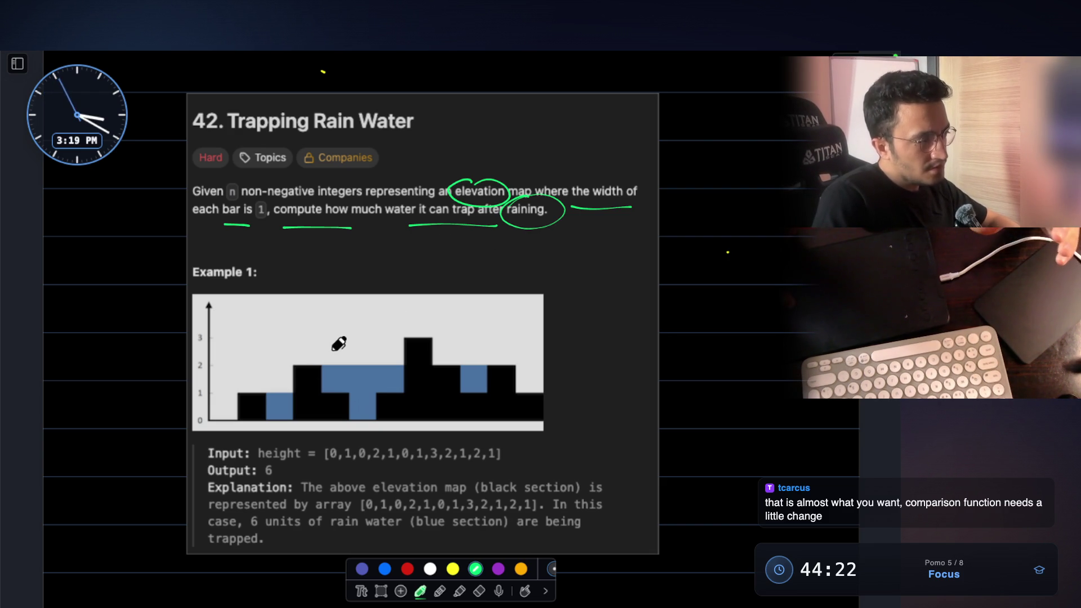
Step: Handwrite 'left' in green with a tall vertical line beside the chart
{"action": "left_click_drag", "start_coordinate": [562, 252], "coordinate": [559, 288]}
{"action": "mouse_move", "coordinate": [571, 283]}
{"action": "left_mouse_down"}
{"action": "mouse_move", "coordinate": [578, 273]}
{"action": "mouse_move", "coordinate": [583, 287]}
{"action": "left_mouse_up"}
{"action": "mouse_move", "coordinate": [590, 258]}
{"action": "left_mouse_down"}
{"action": "mouse_move", "coordinate": [585, 305]}
{"action": "mouse_move", "coordinate": [601, 289]}
{"action": "left_mouse_up"}
{"action": "left_click_drag", "start_coordinate": [596, 277], "coordinate": [616, 277]}
{"action": "mouse_move", "coordinate": [579, 331]}
{"action": "left_mouse_down"}
{"action": "mouse_move", "coordinate": [579, 408]}
{"action": "mouse_move", "coordinate": [581, 397]}
{"action": "left_mouse_up"}
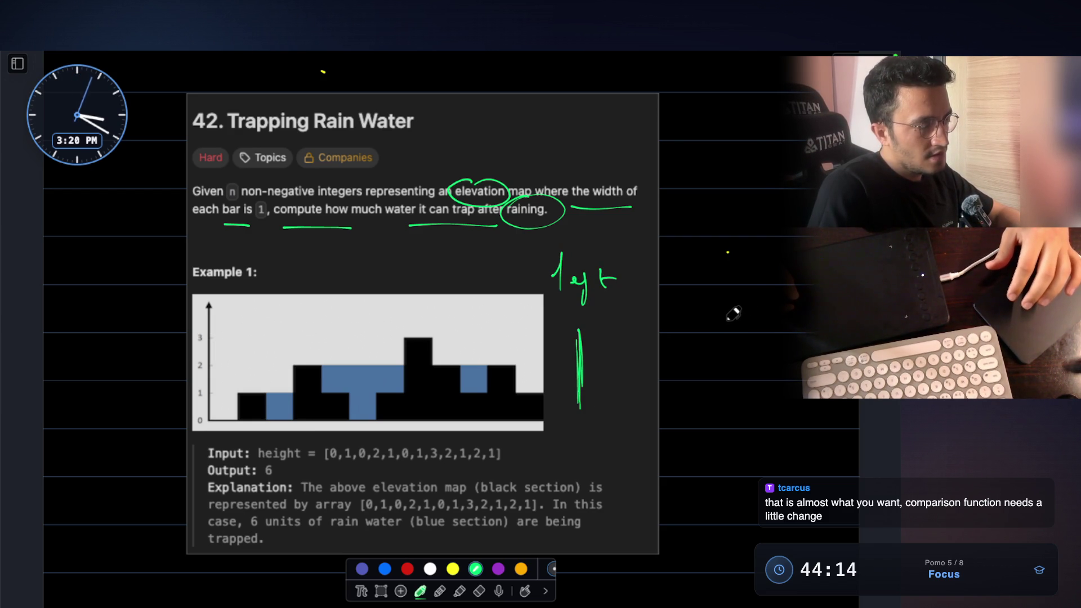
Step: Handwrite 'right' in green beside 'left' with a tall line under it
{"action": "mouse_move", "coordinate": [742, 287]}
{"action": "left_mouse_down"}
{"action": "mouse_move", "coordinate": [756, 272]}
{"action": "mouse_move", "coordinate": [775, 294]}
{"action": "mouse_move", "coordinate": [798, 281]}
{"action": "left_mouse_up"}
{"action": "left_click_drag", "start_coordinate": [795, 272], "coordinate": [808, 279]}
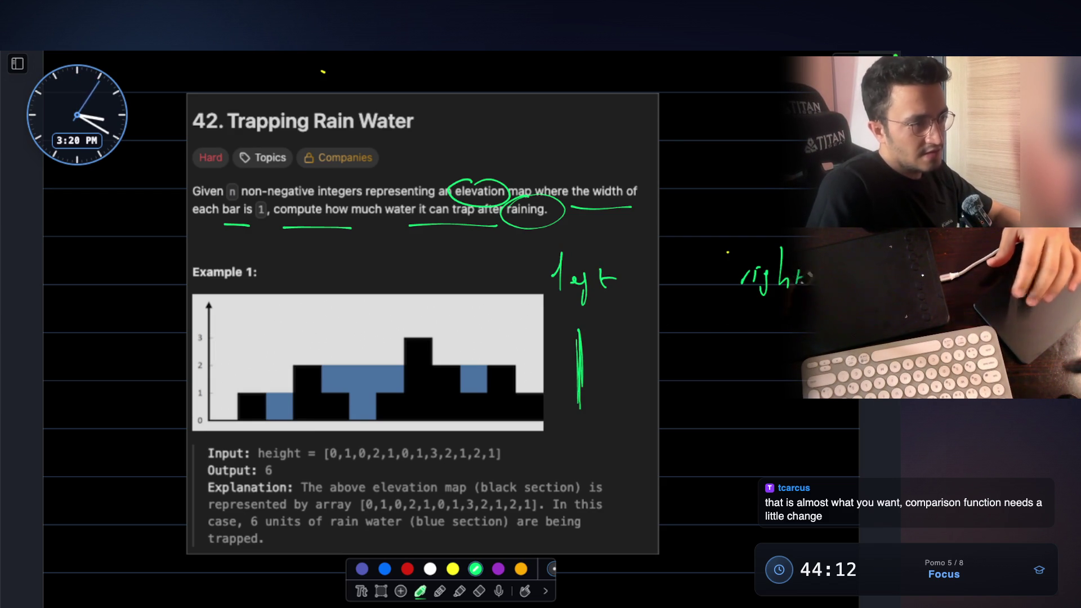
{"action": "left_click_drag", "start_coordinate": [775, 327], "coordinate": [774, 380]}
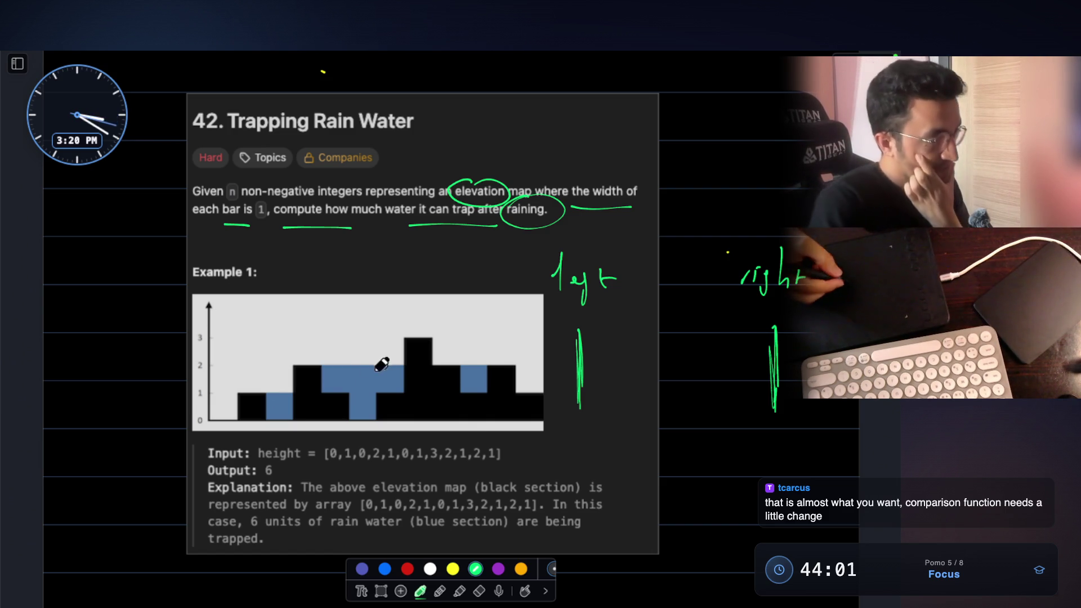
Step: Mark the chart's tall bar and arc in green, then trace the left wall in red
{"action": "mouse_move", "coordinate": [411, 361]}
{"action": "left_mouse_down"}
{"action": "mouse_move", "coordinate": [407, 412]}
{"action": "mouse_move", "coordinate": [415, 369]}
{"action": "left_mouse_up"}
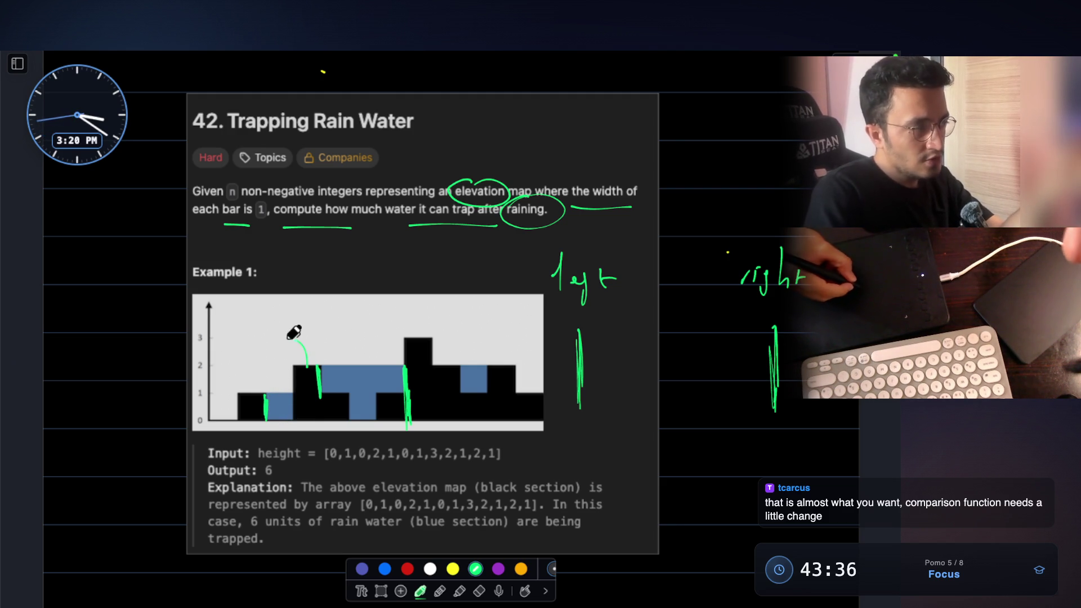
{"action": "left_click", "coordinate": [262, 387]}
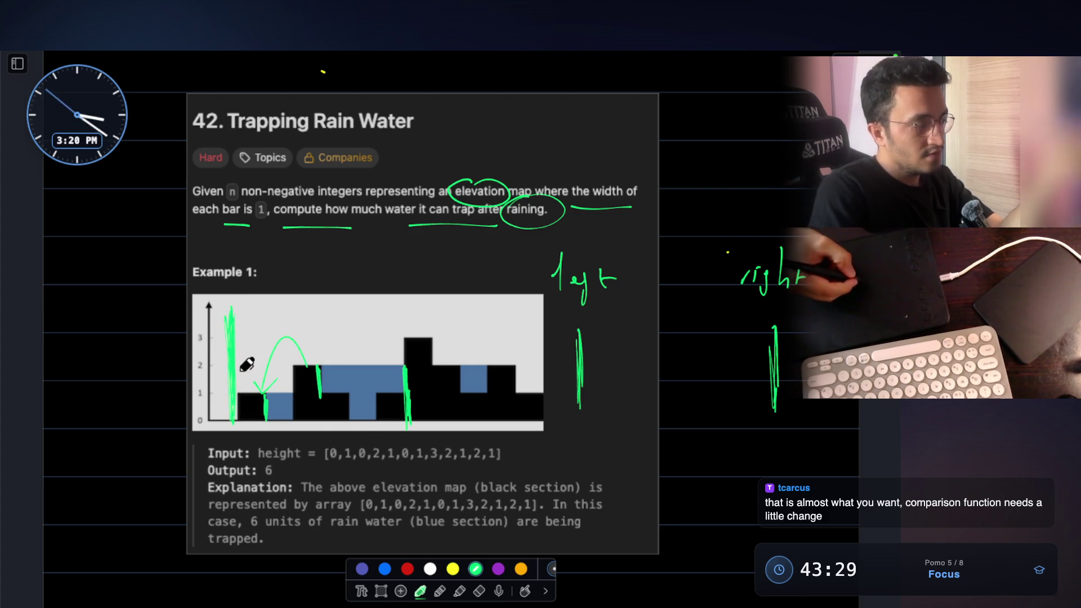
{"action": "left_click", "coordinate": [408, 569]}
{"action": "left_click_drag", "start_coordinate": [228, 321], "coordinate": [227, 404]}
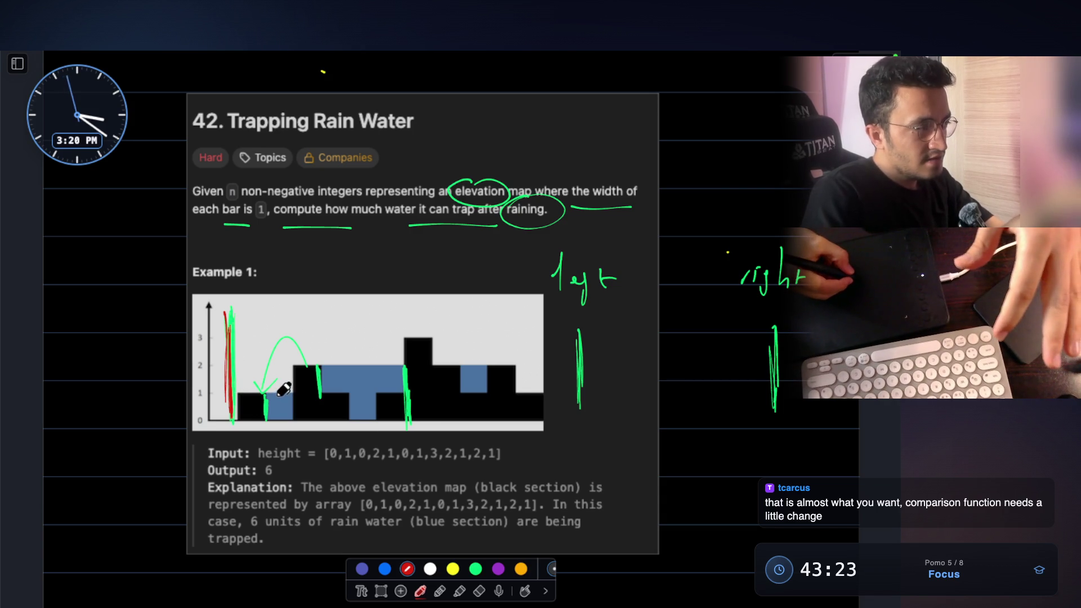
Step: Trace the chart's bar edges and left axis in red and draw a long red baseline under both pillar sketches
{"action": "left_click_drag", "start_coordinate": [405, 365], "coordinate": [407, 422]}
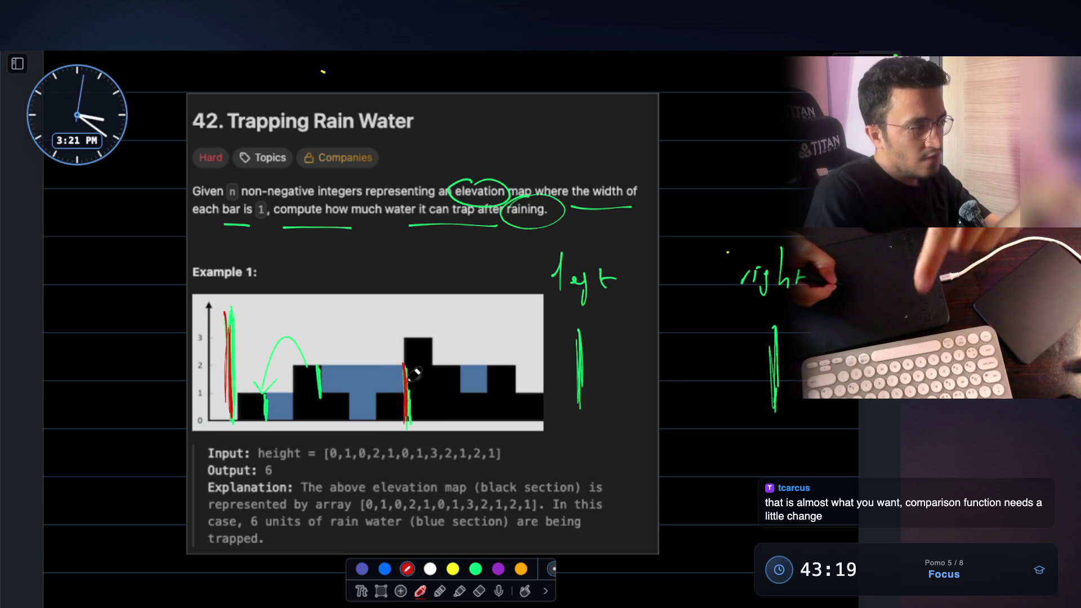
{"action": "left_click_drag", "start_coordinate": [320, 368], "coordinate": [321, 404]}
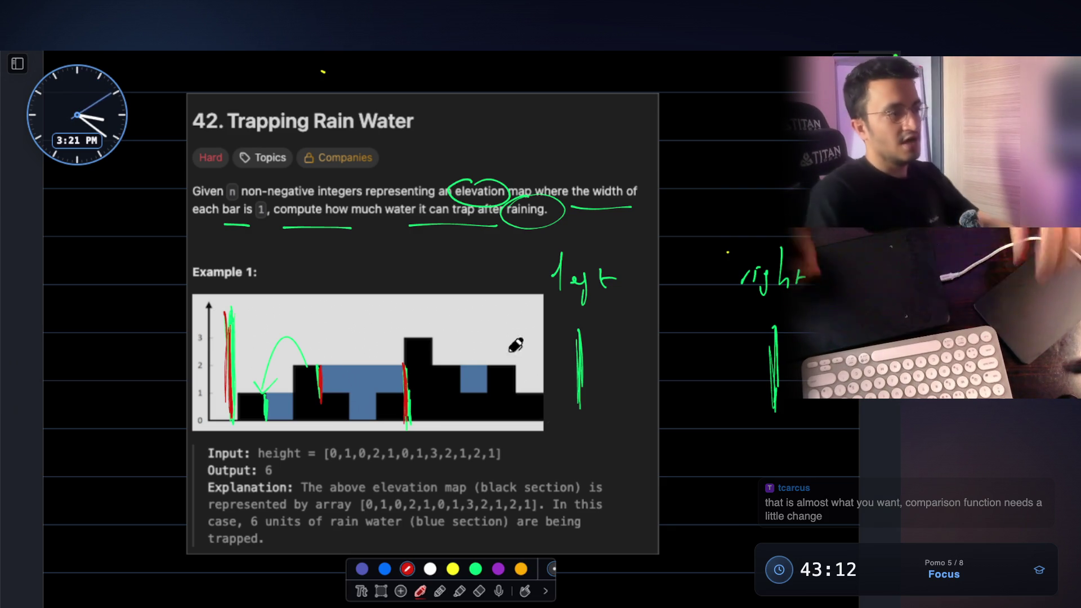
{"action": "left_click_drag", "start_coordinate": [561, 422], "coordinate": [597, 419]}
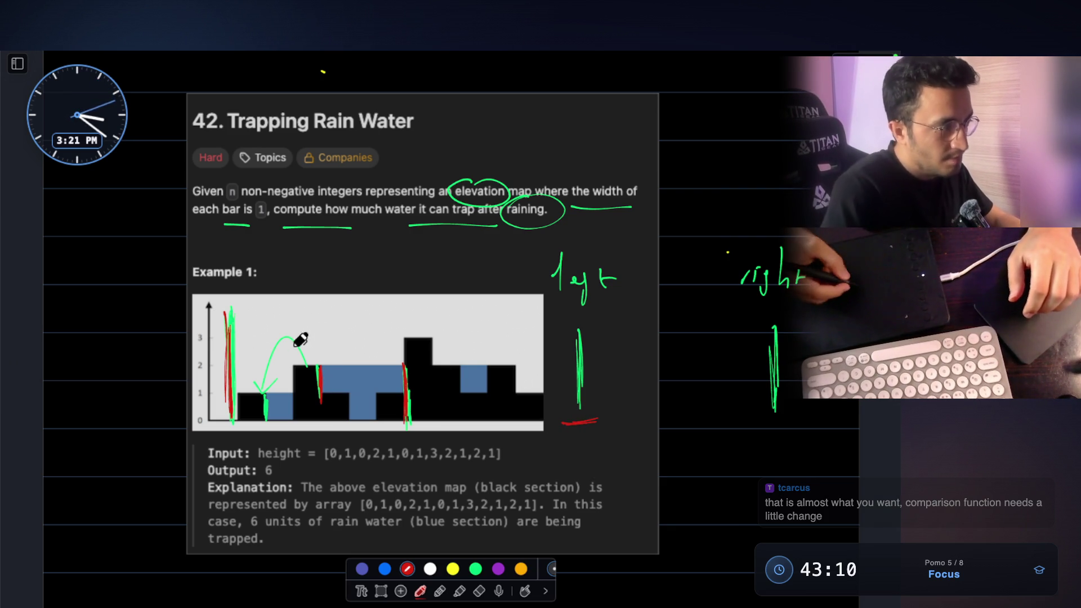
{"action": "left_click_drag", "start_coordinate": [301, 339], "coordinate": [302, 372]}
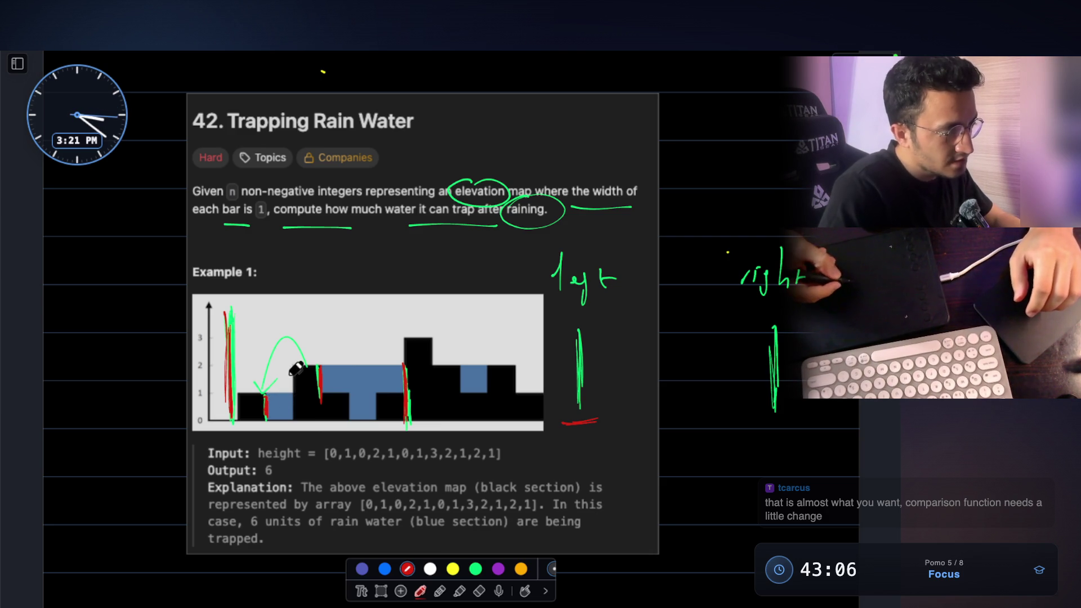
{"action": "left_click_drag", "start_coordinate": [230, 317], "coordinate": [200, 421]}
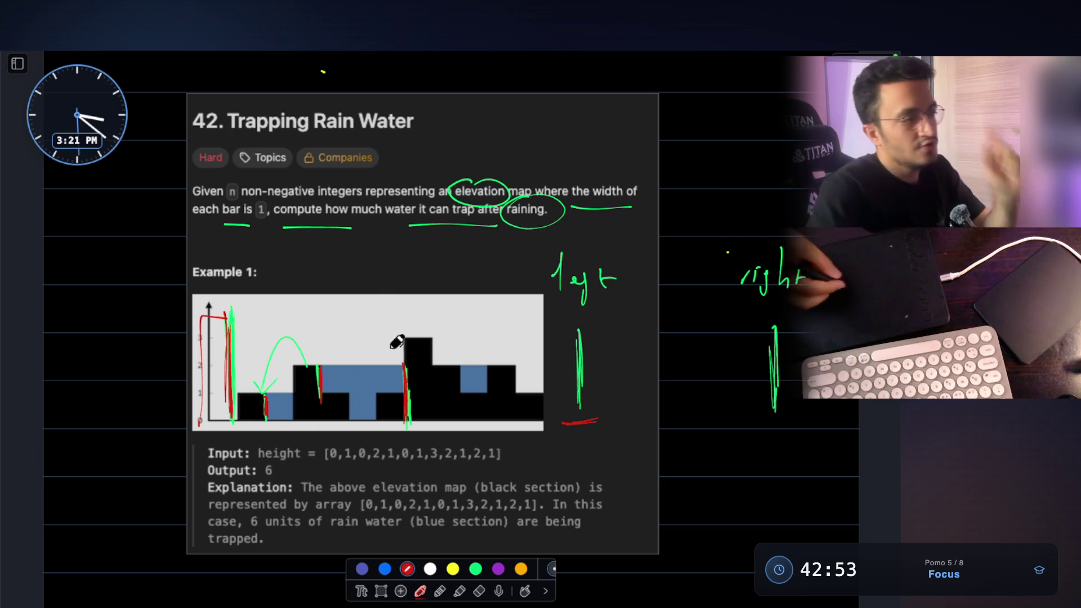
{"action": "left_click_drag", "start_coordinate": [554, 428], "coordinate": [812, 417]}
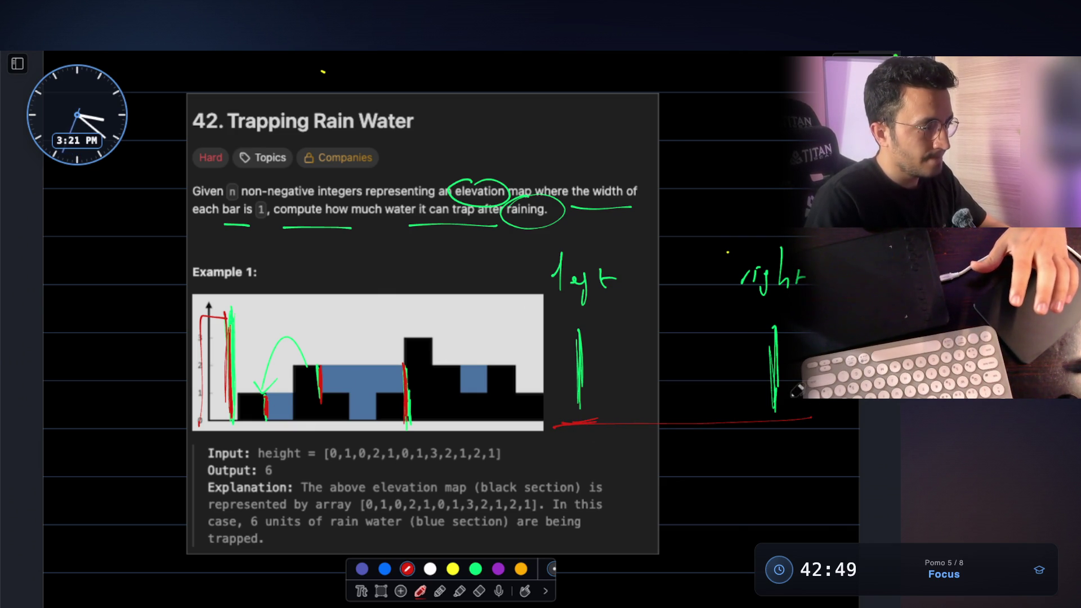
{"action": "scroll", "coordinate": [796, 390], "scroll_direction": "down", "scroll_amount": 5}
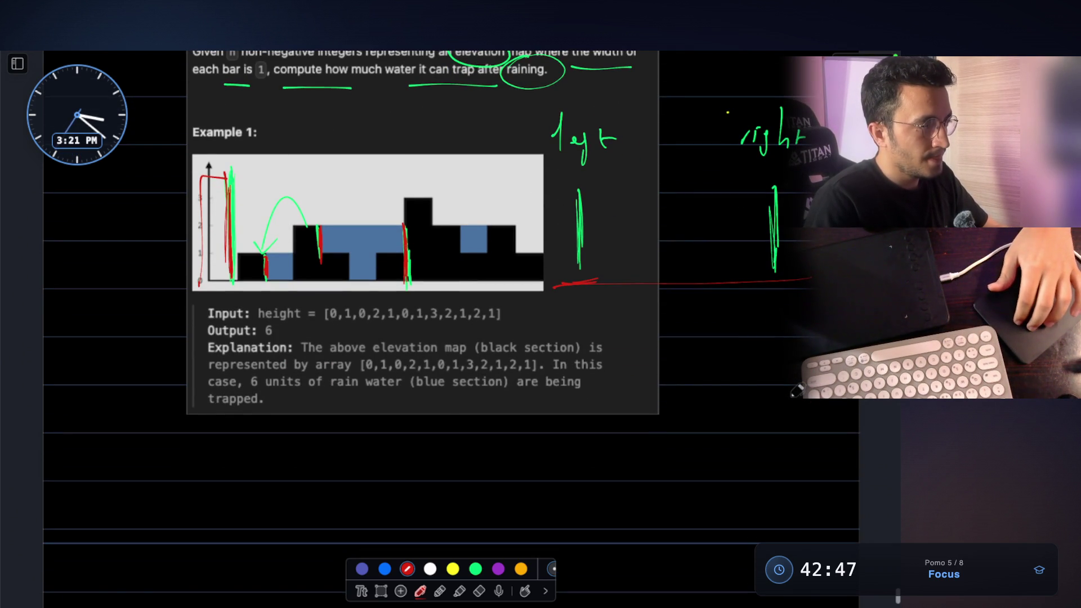
{"action": "scroll", "coordinate": [796, 390], "scroll_direction": "down", "scroll_amount": 3}
{"action": "scroll", "coordinate": [592, 363], "scroll_direction": "down", "scroll_amount": 2}
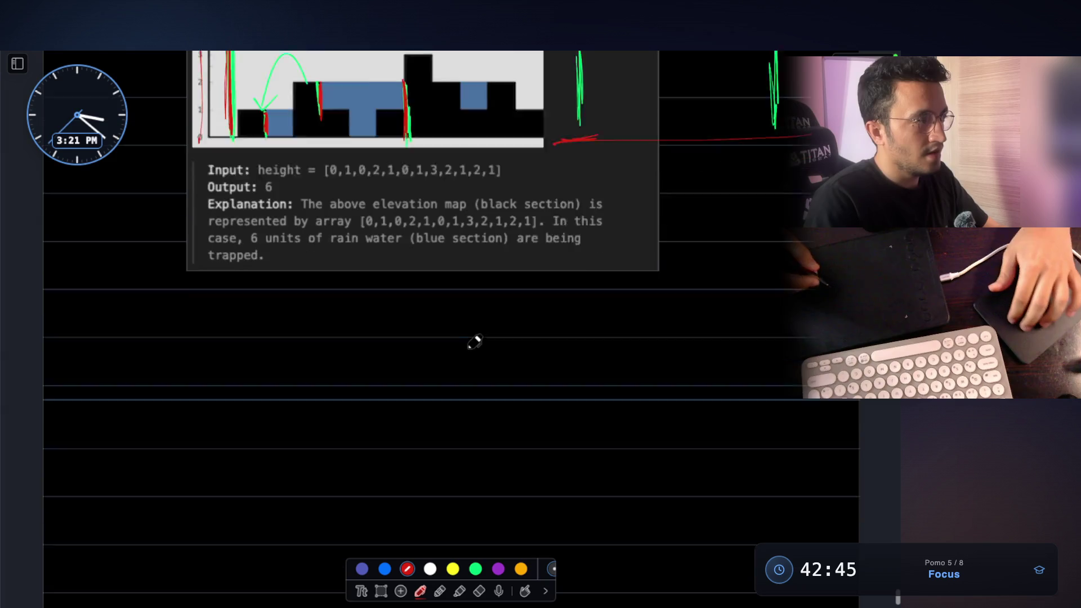
{"action": "scroll", "coordinate": [473, 344], "scroll_direction": "down", "scroll_amount": 2}
{"action": "scroll", "coordinate": [401, 446], "scroll_direction": "down", "scroll_amount": 1}
{"action": "left_click_drag", "start_coordinate": [305, 321], "coordinate": [314, 474]}
{"action": "scroll", "coordinate": [414, 394], "scroll_direction": "down", "scroll_amount": 2}
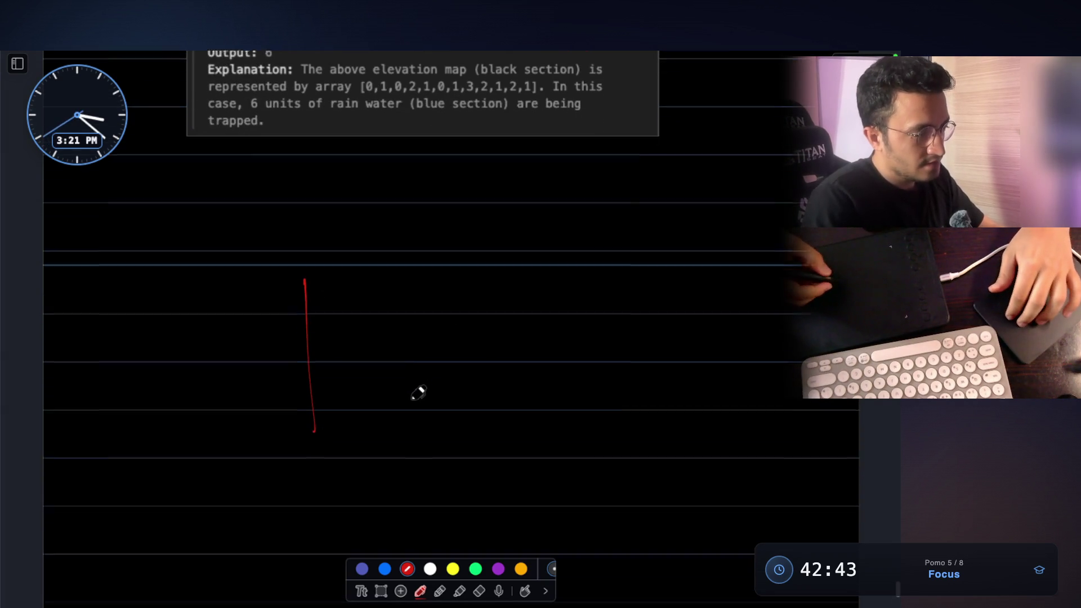
Step: Undo stray red strokes and raise the pen thickness with the slider
{"action": "left_click_drag", "start_coordinate": [635, 190], "coordinate": [638, 320]}
{"action": "key", "text": "BackSpace"}
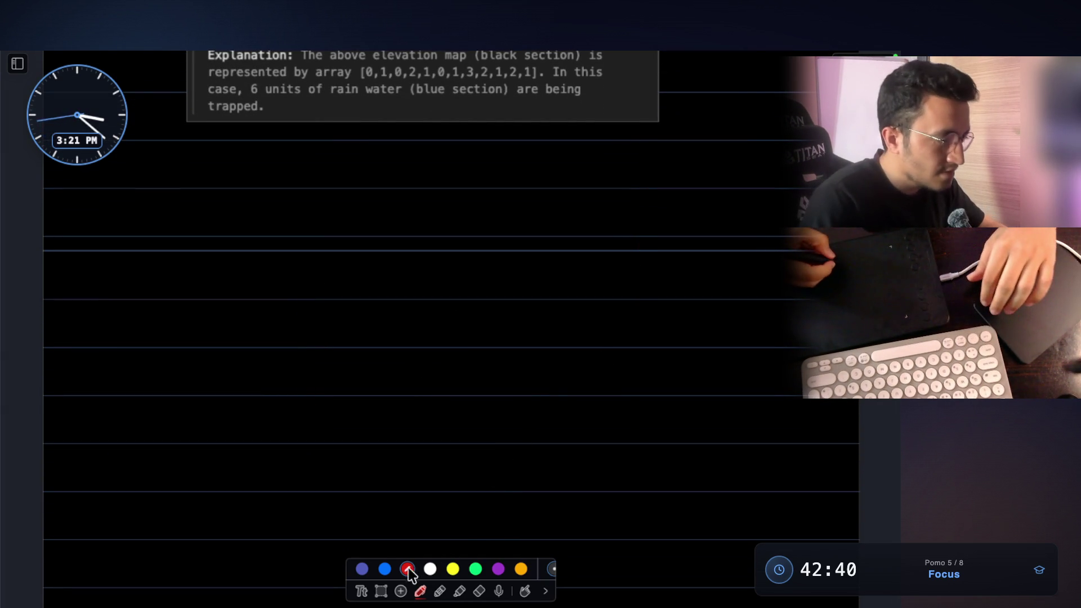
{"action": "left_click", "coordinate": [419, 591]}
{"action": "left_click", "coordinate": [421, 590]}
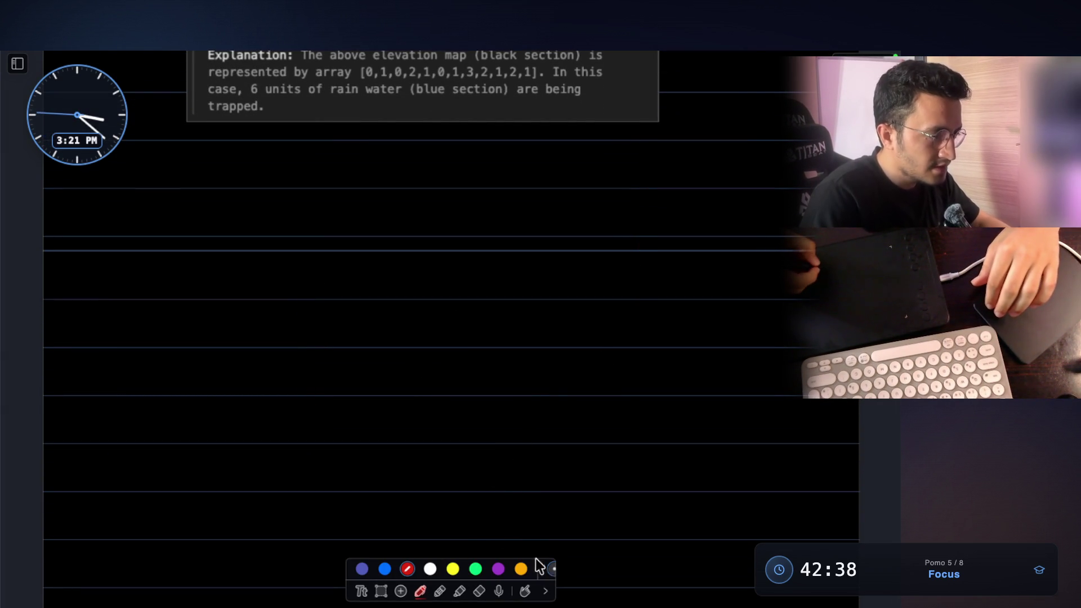
{"action": "left_click", "coordinate": [551, 570]}
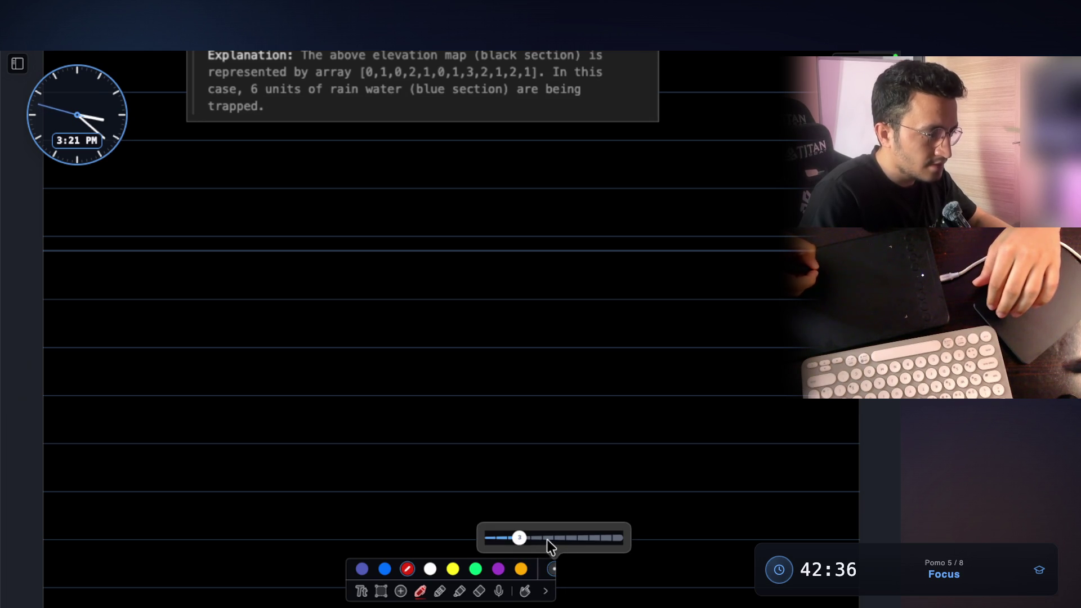
{"action": "left_click_drag", "start_coordinate": [520, 538], "coordinate": [543, 537]}
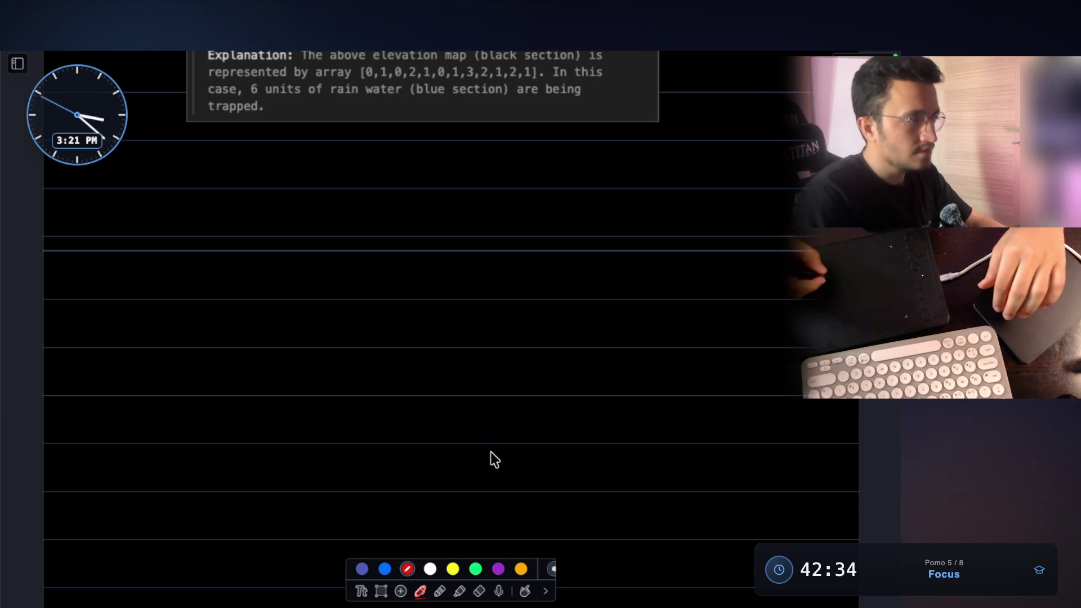
Step: Draw the container's two red walls, a taller outer left wall and a base, then pick yellow
{"action": "left_click_drag", "start_coordinate": [293, 339], "coordinate": [291, 470]}
{"action": "left_click_drag", "start_coordinate": [524, 273], "coordinate": [526, 336]}
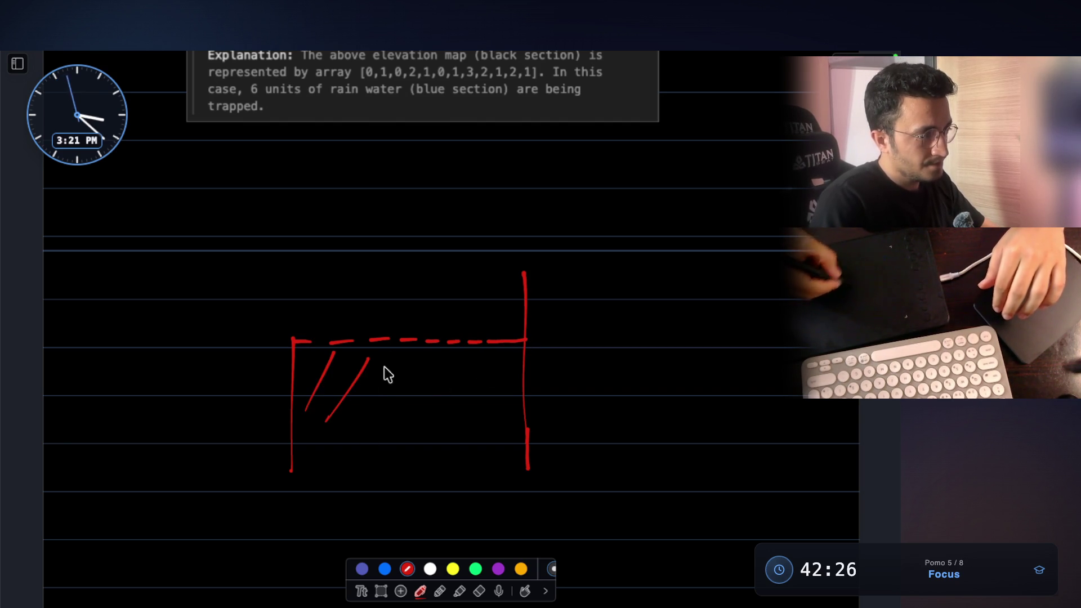
{"action": "left_click_drag", "start_coordinate": [517, 385], "coordinate": [494, 449]}
{"action": "scroll", "coordinate": [464, 338], "scroll_direction": "down", "scroll_amount": 2}
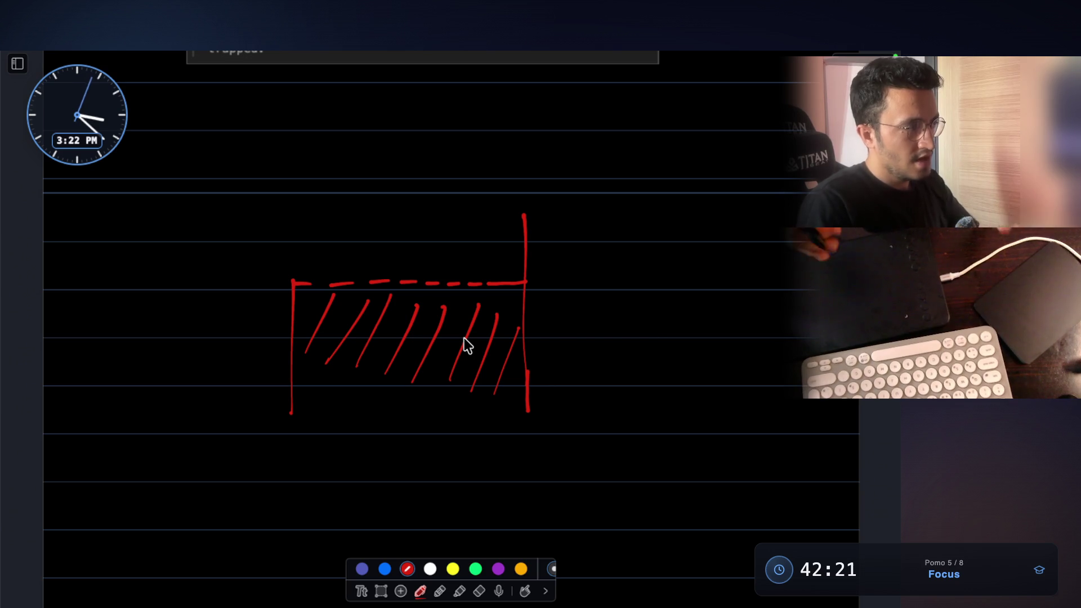
{"action": "scroll", "coordinate": [291, 254], "scroll_direction": "up", "scroll_amount": 1}
{"action": "scroll", "coordinate": [306, 216], "scroll_direction": "up", "scroll_amount": 1}
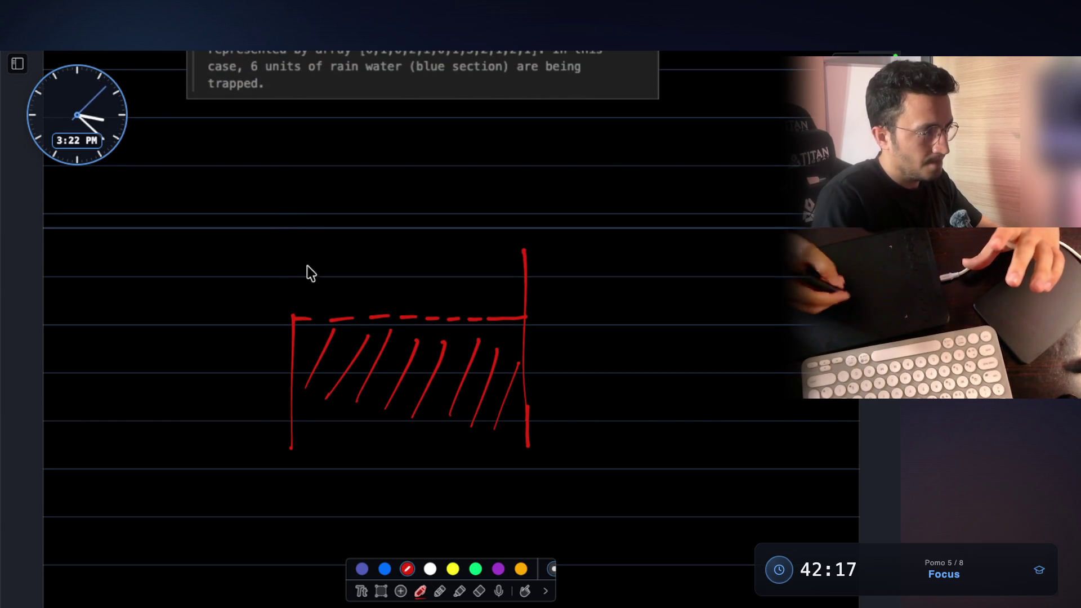
{"action": "left_click_drag", "start_coordinate": [253, 246], "coordinate": [251, 270]}
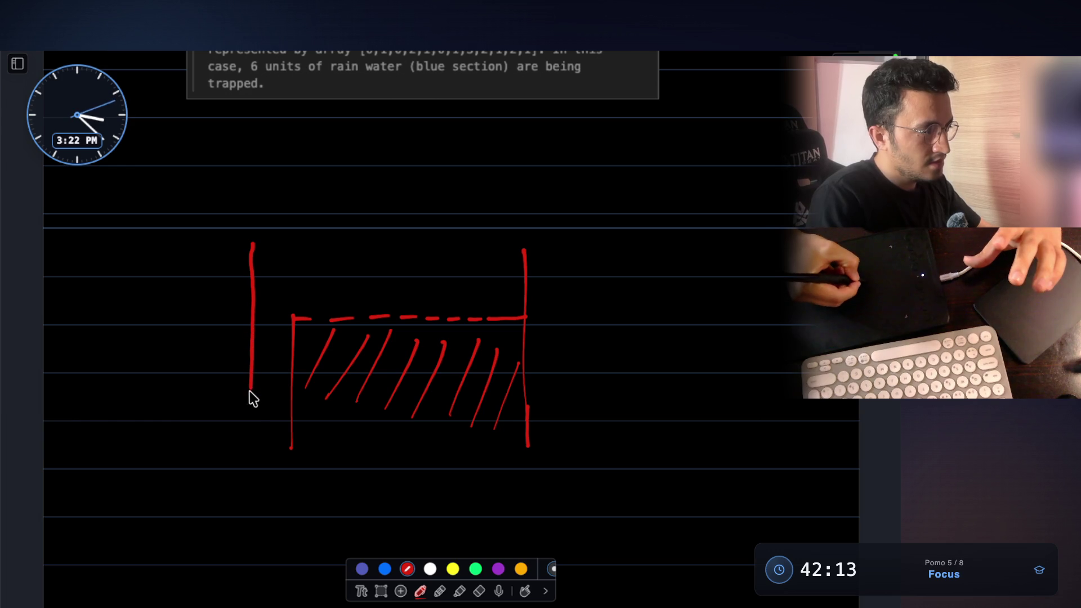
{"action": "left_click_drag", "start_coordinate": [249, 391], "coordinate": [249, 458]}
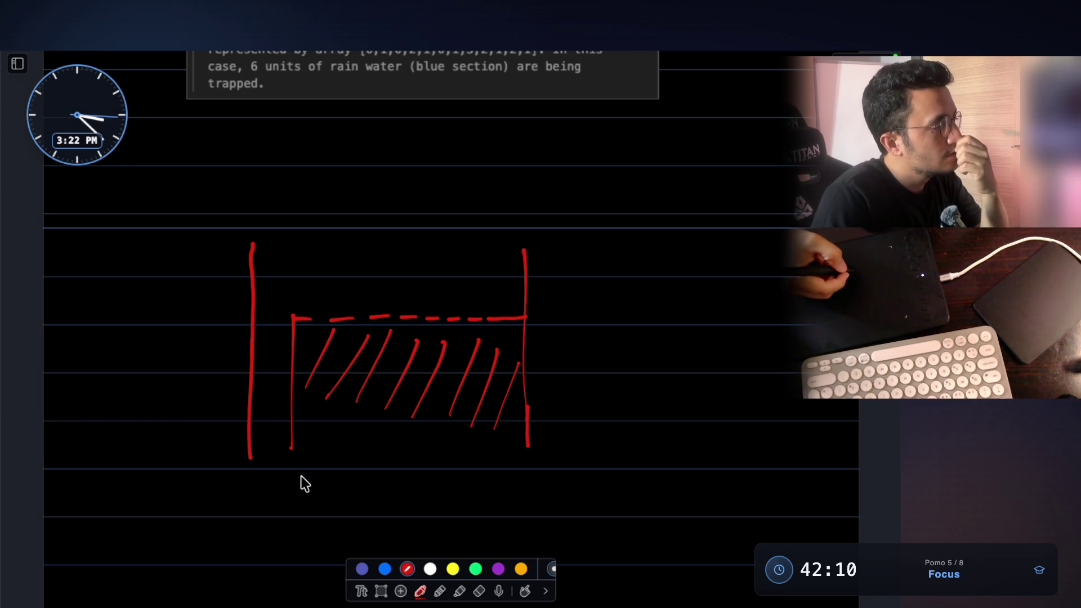
{"action": "left_click_drag", "start_coordinate": [232, 470], "coordinate": [539, 447]}
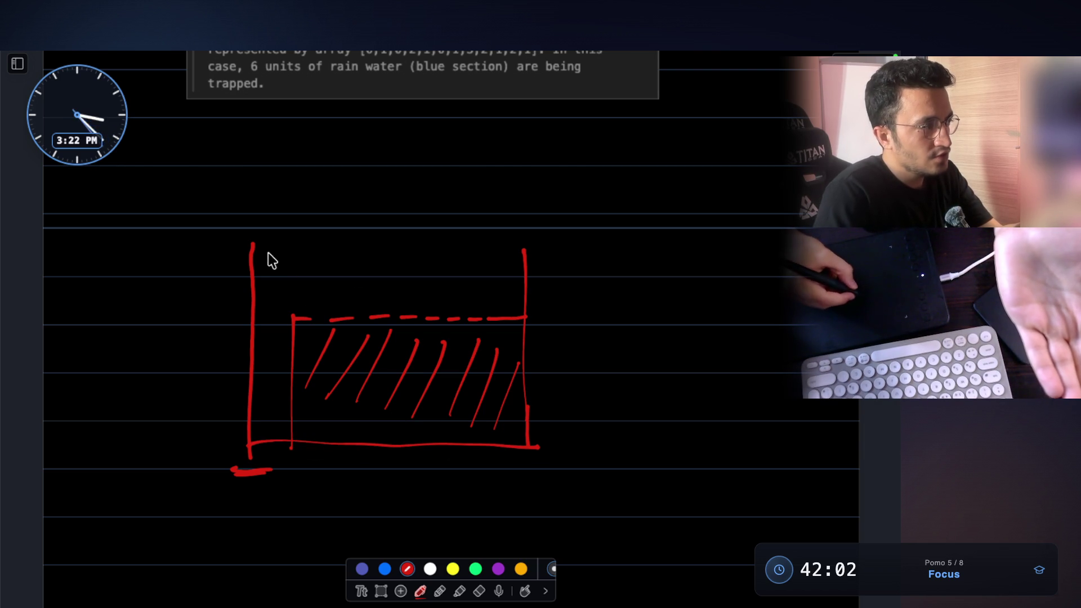
{"action": "left_click", "coordinate": [452, 568]}
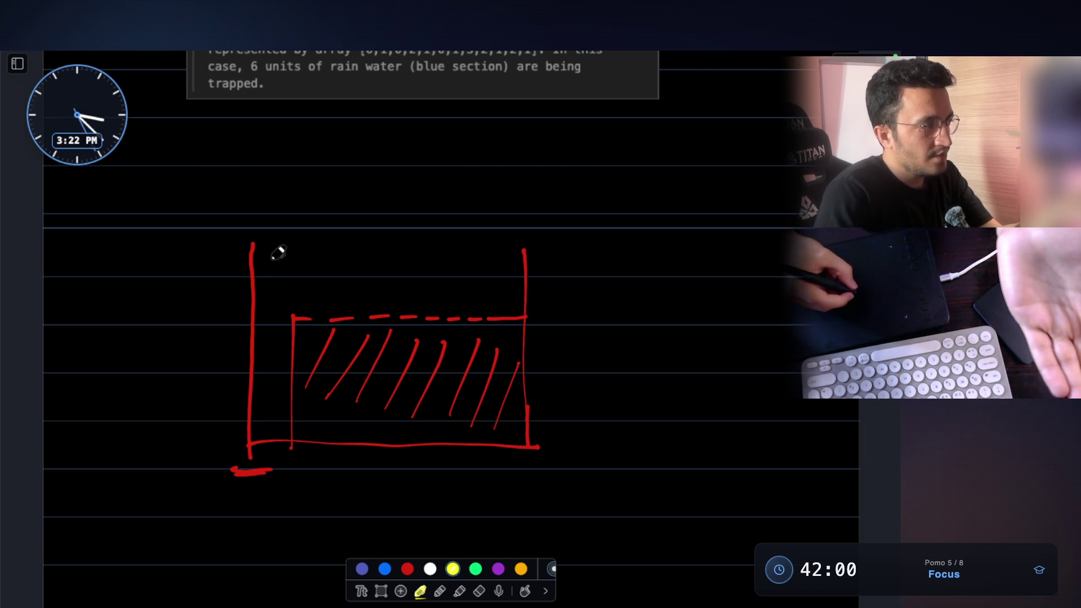
Step: Draw a higher yellow dashed water level between the red container's walls and mark a chart bar
{"action": "left_click_drag", "start_coordinate": [252, 263], "coordinate": [456, 268]}
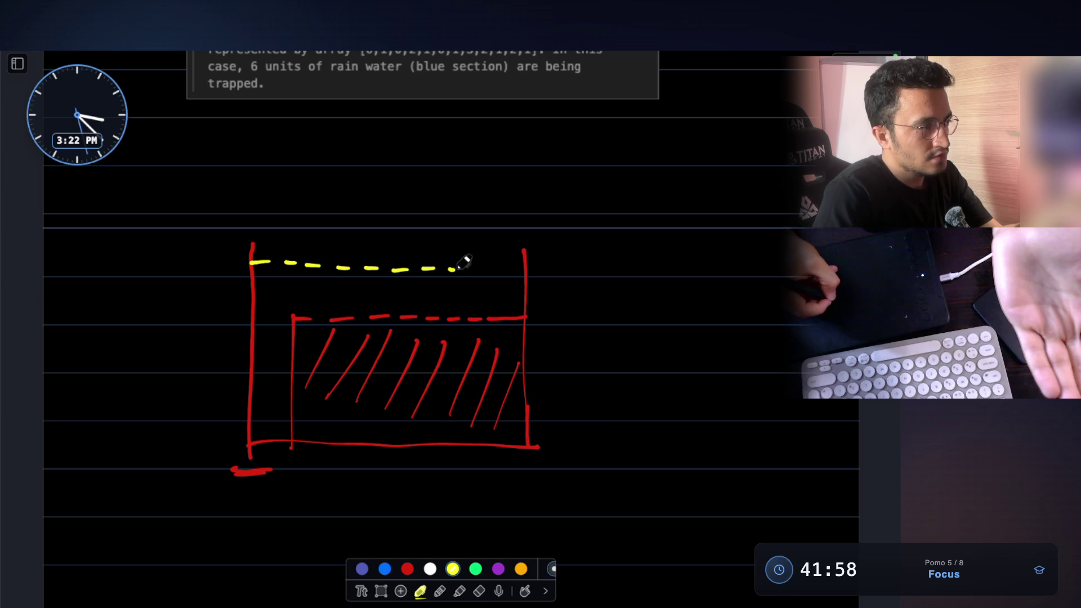
{"action": "scroll", "coordinate": [516, 264], "scroll_direction": "up", "scroll_amount": 2}
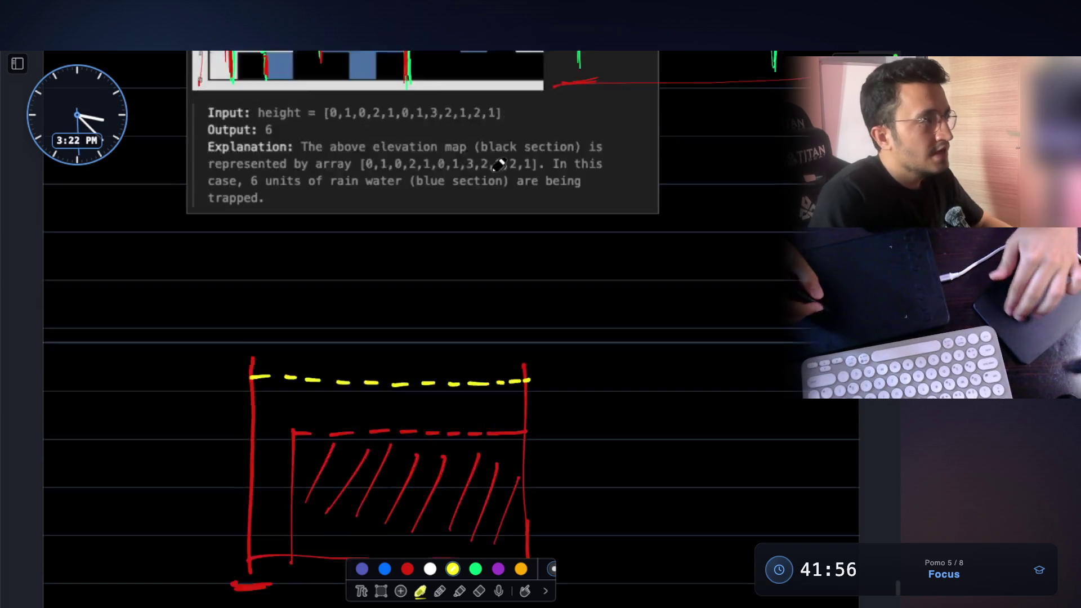
{"action": "scroll", "coordinate": [515, 264], "scroll_direction": "up", "scroll_amount": 3}
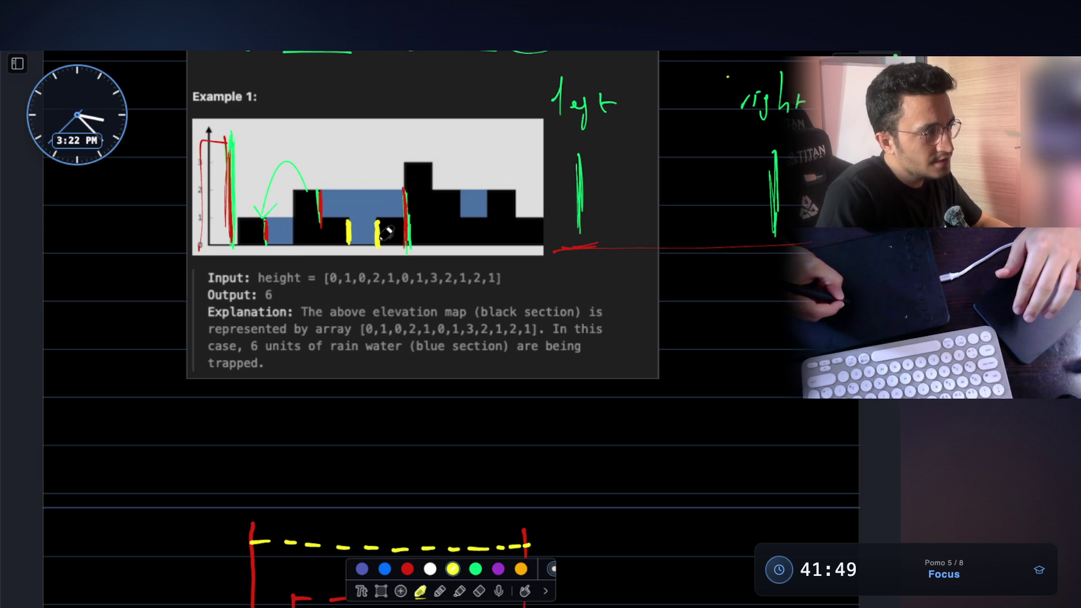
{"action": "left_click_drag", "start_coordinate": [318, 243], "coordinate": [318, 193]}
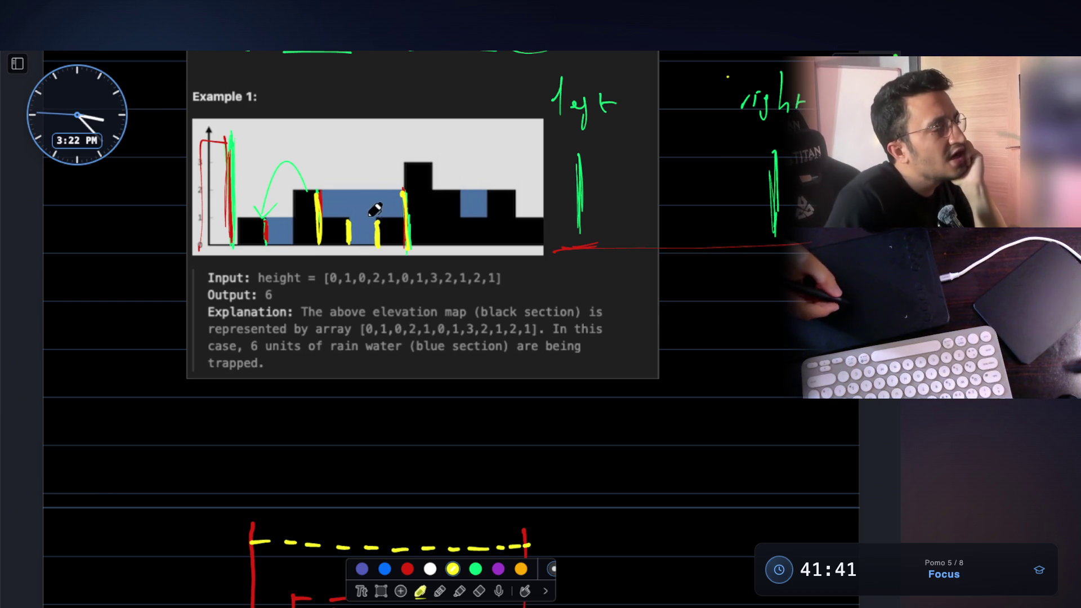
{"action": "scroll", "coordinate": [372, 198], "scroll_direction": "up", "scroll_amount": 3}
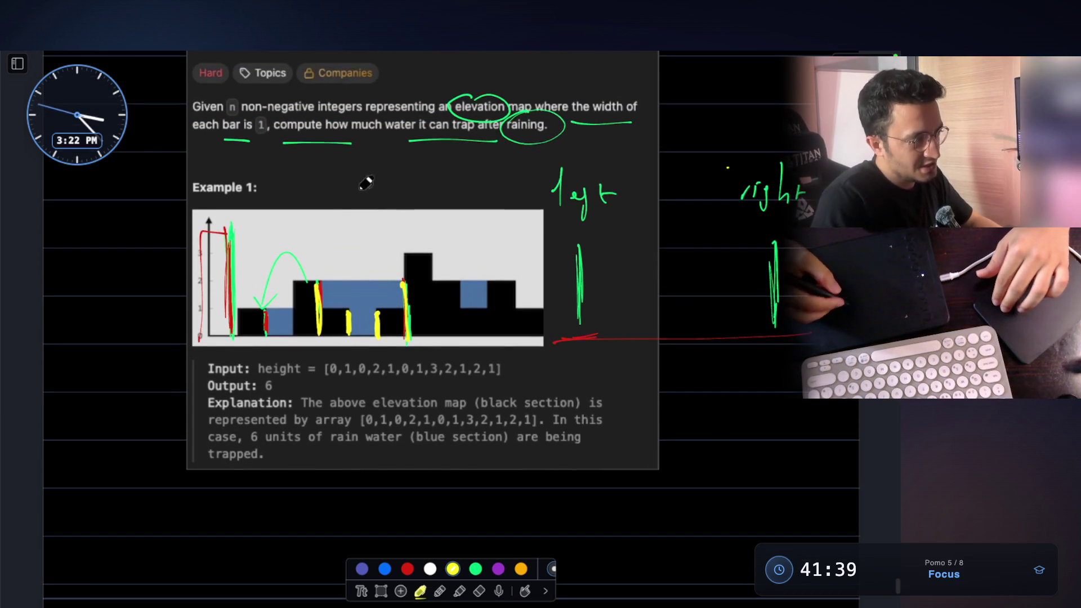
{"action": "scroll", "coordinate": [366, 184], "scroll_direction": "up", "scroll_amount": 2}
{"action": "scroll", "coordinate": [393, 228], "scroll_direction": "down", "scroll_amount": 1}
{"action": "scroll", "coordinate": [397, 226], "scroll_direction": "down", "scroll_amount": 1}
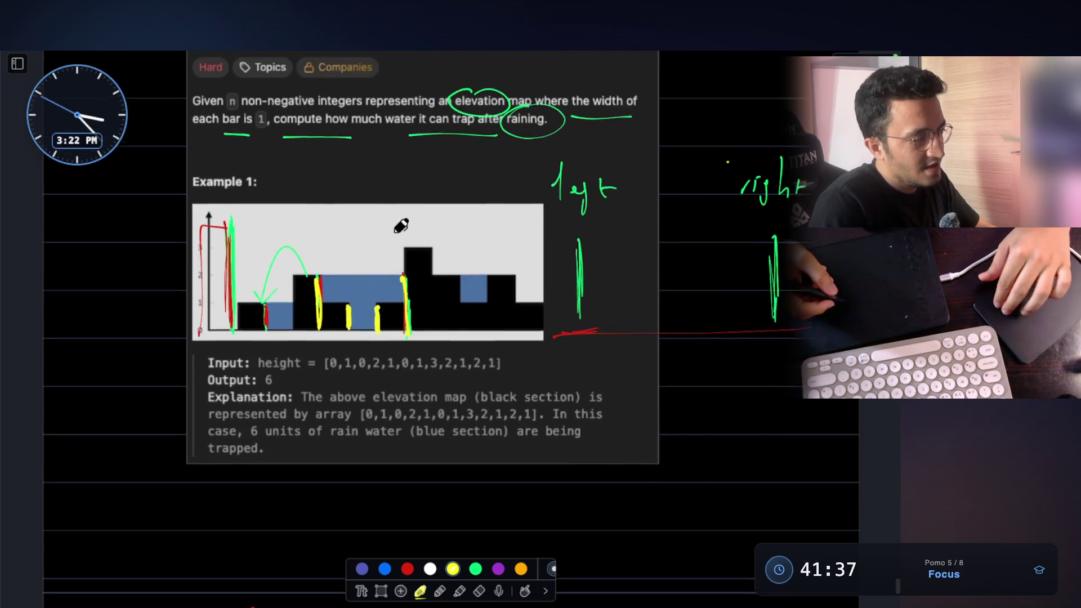
{"action": "scroll", "coordinate": [402, 226], "scroll_direction": "down", "scroll_amount": 1}
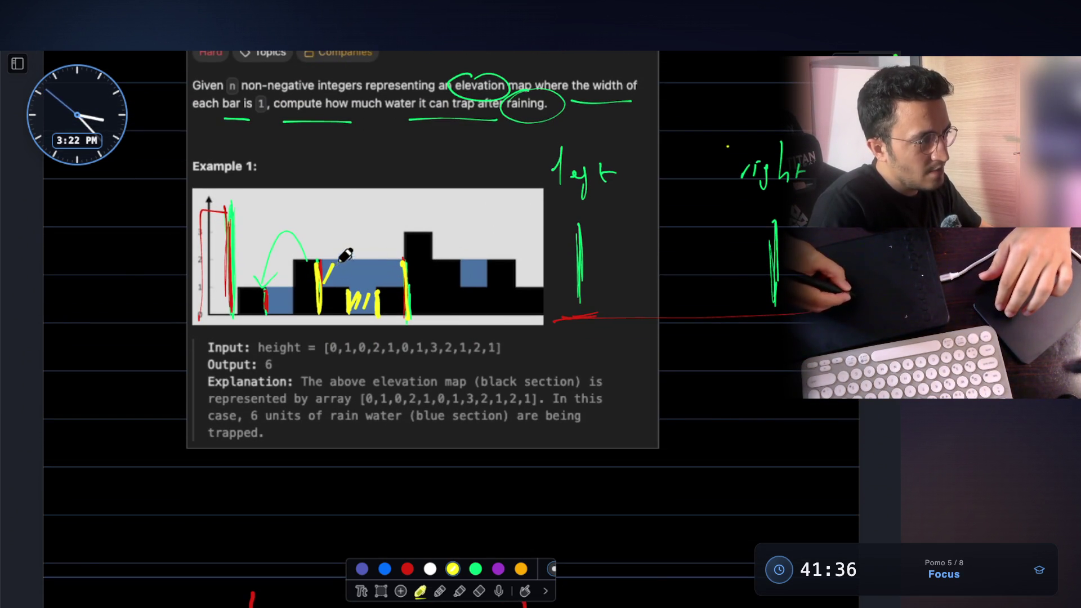
Step: Hatch the chart's central blue water region with yellow strokes
{"action": "left_click_drag", "start_coordinate": [362, 284], "coordinate": [370, 264]}
{"action": "left_click_drag", "start_coordinate": [372, 286], "coordinate": [390, 264]}
{"action": "left_click_drag", "start_coordinate": [391, 287], "coordinate": [401, 264]}
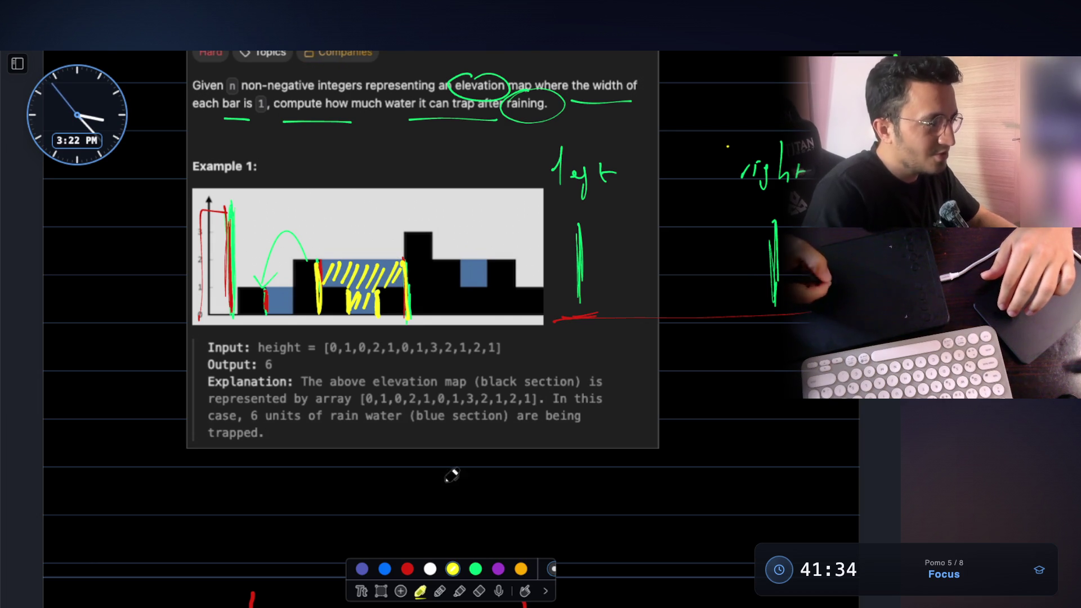
{"action": "left_click", "coordinate": [460, 591]}
{"action": "left_click", "coordinate": [440, 590]}
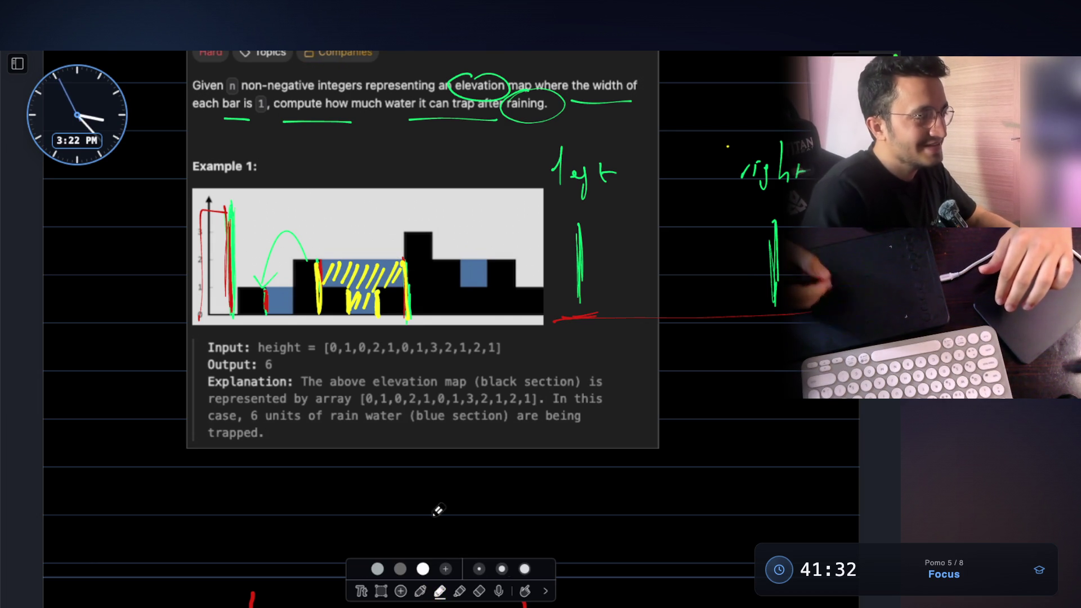
Step: Erase the yellow ink annotations from the chart, then undo a stray stroke around the first bar
{"action": "left_click", "coordinate": [479, 591]}
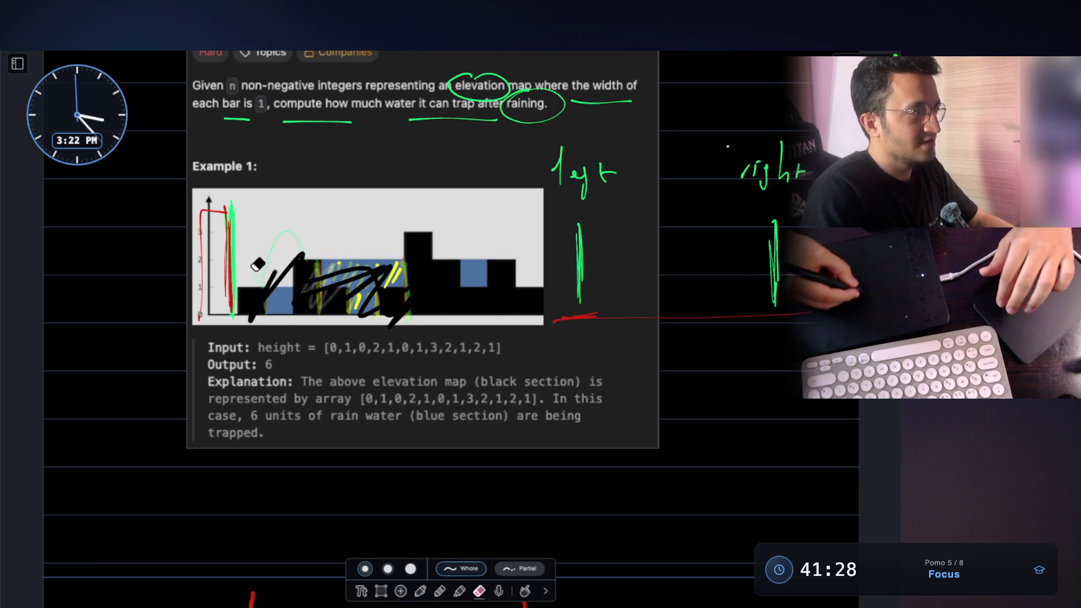
{"action": "left_click_drag", "start_coordinate": [294, 302], "coordinate": [327, 200]}
{"action": "left_click_drag", "start_coordinate": [362, 285], "coordinate": [344, 364]}
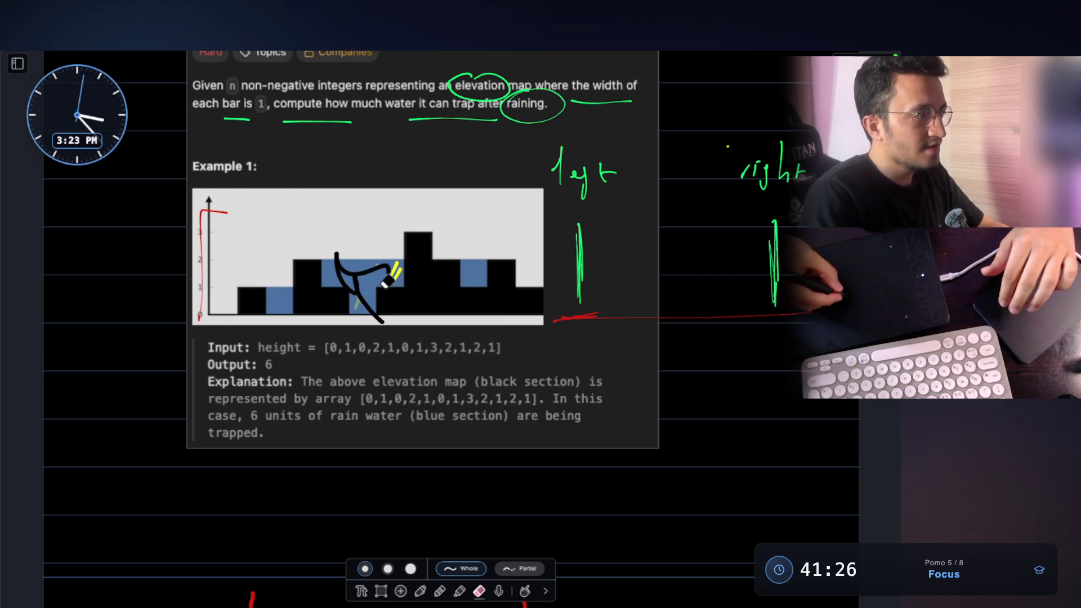
{"action": "left_click", "coordinate": [420, 591]}
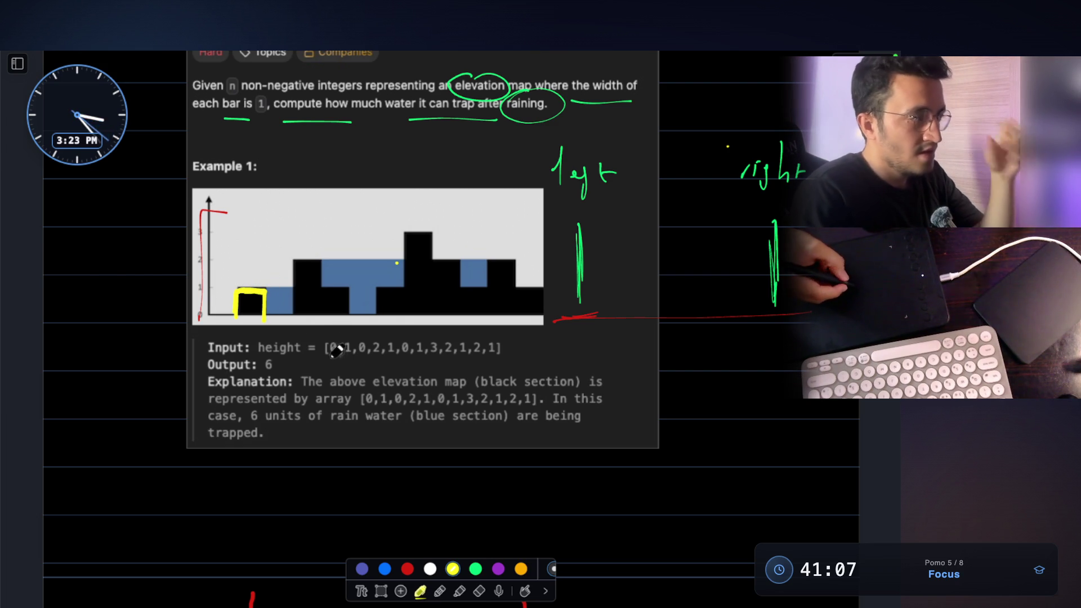
{"action": "key", "text": "ctrl+z"}
{"action": "key", "text": "ctrl+z"}
{"action": "key", "text": "ctrl+z"}
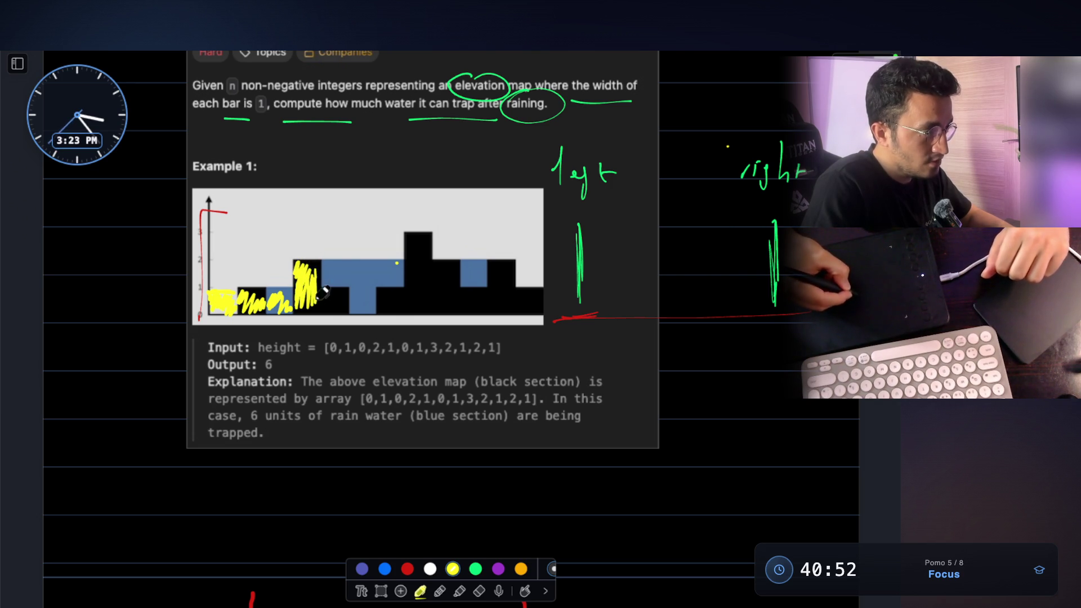
Step: Shade the left bars beside the water in yellow on the Example 1 chart
{"action": "left_click_drag", "start_coordinate": [311, 301], "coordinate": [315, 259]}
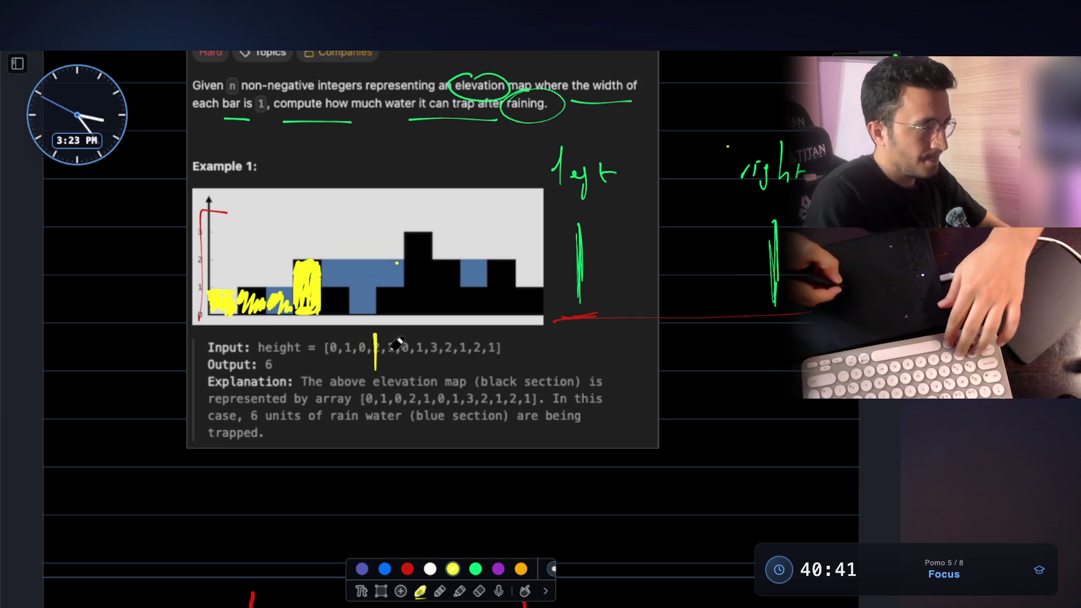
{"action": "left_click_drag", "start_coordinate": [326, 297], "coordinate": [354, 294]}
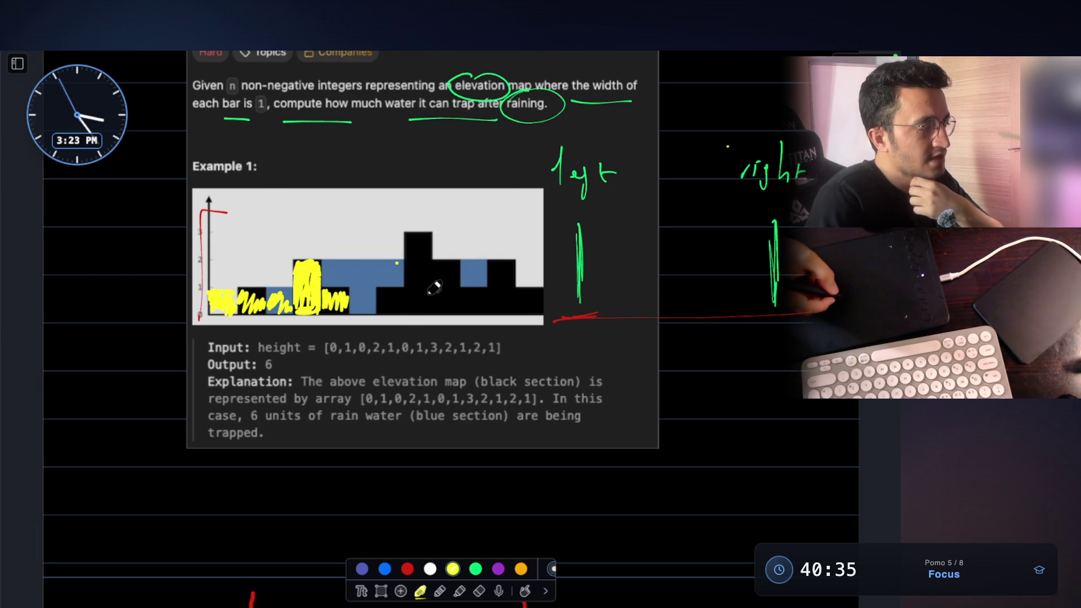
{"action": "scroll", "coordinate": [435, 270], "scroll_direction": "up", "scroll_amount": 2}
{"action": "scroll", "coordinate": [438, 269], "scroll_direction": "down", "scroll_amount": 2}
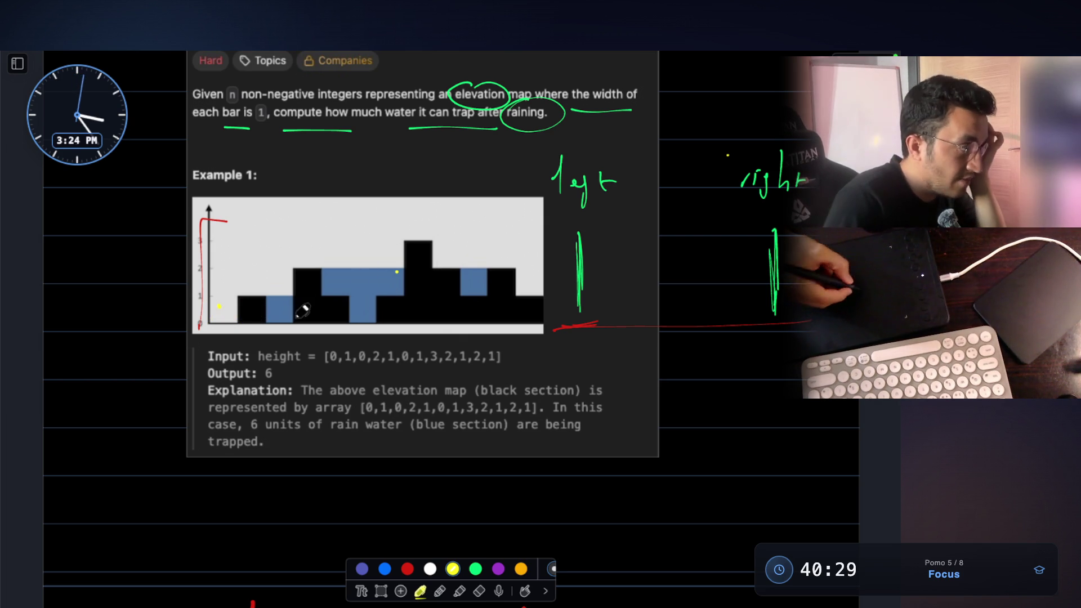
{"action": "scroll", "coordinate": [343, 304], "scroll_direction": "up", "scroll_amount": 2}
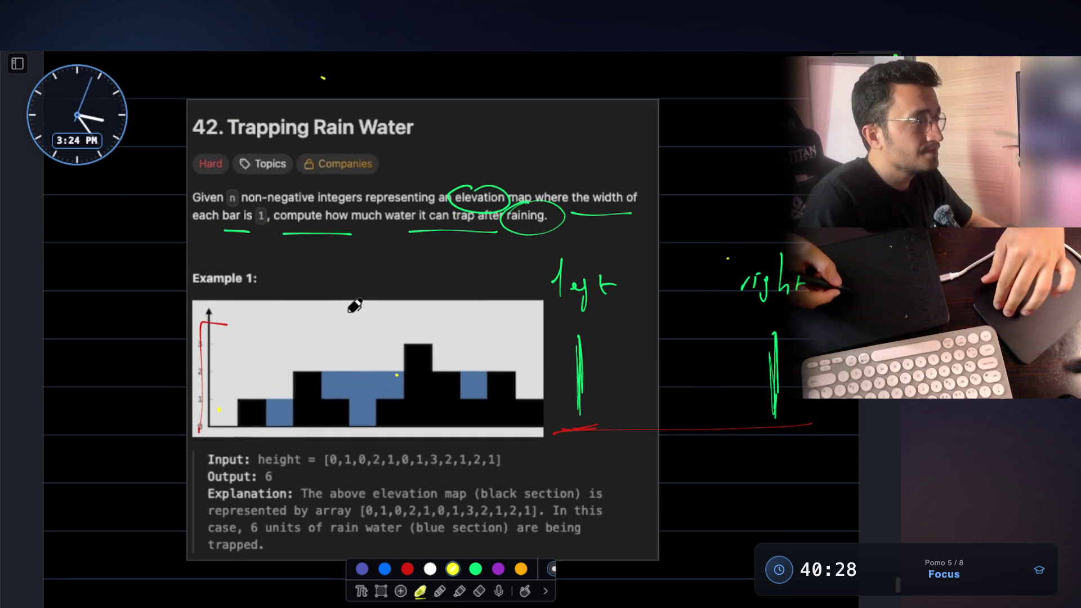
Step: Circle 'how much' in the statement and draw dashed rain arrows onto the chart, undoing the extras
{"action": "left_click_drag", "start_coordinate": [367, 228], "coordinate": [353, 212]}
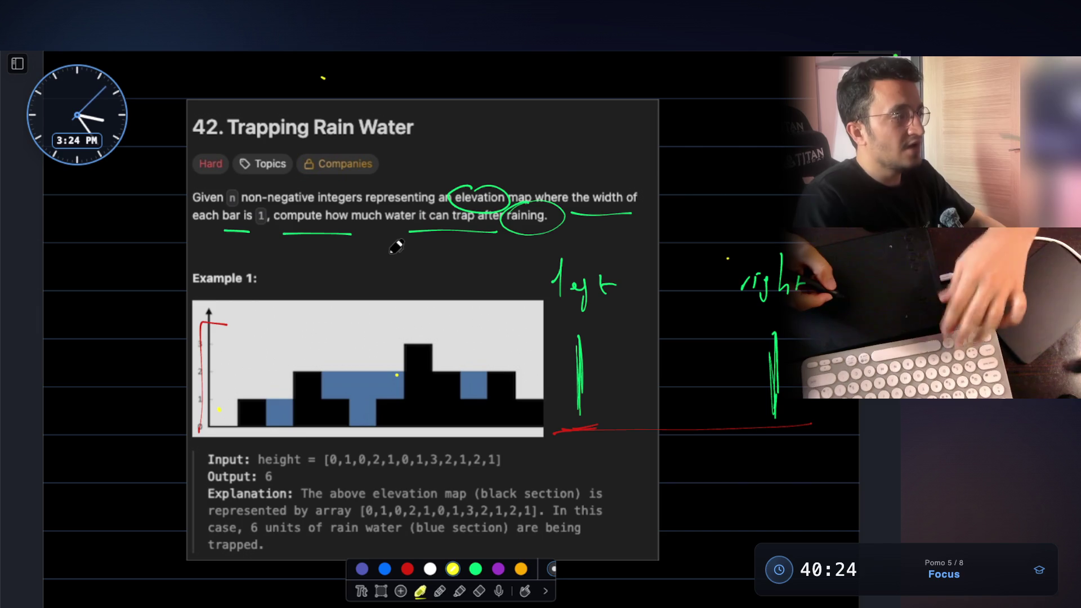
{"action": "left_click_drag", "start_coordinate": [236, 309], "coordinate": [236, 378]}
{"action": "left_click_drag", "start_coordinate": [266, 313], "coordinate": [269, 378]}
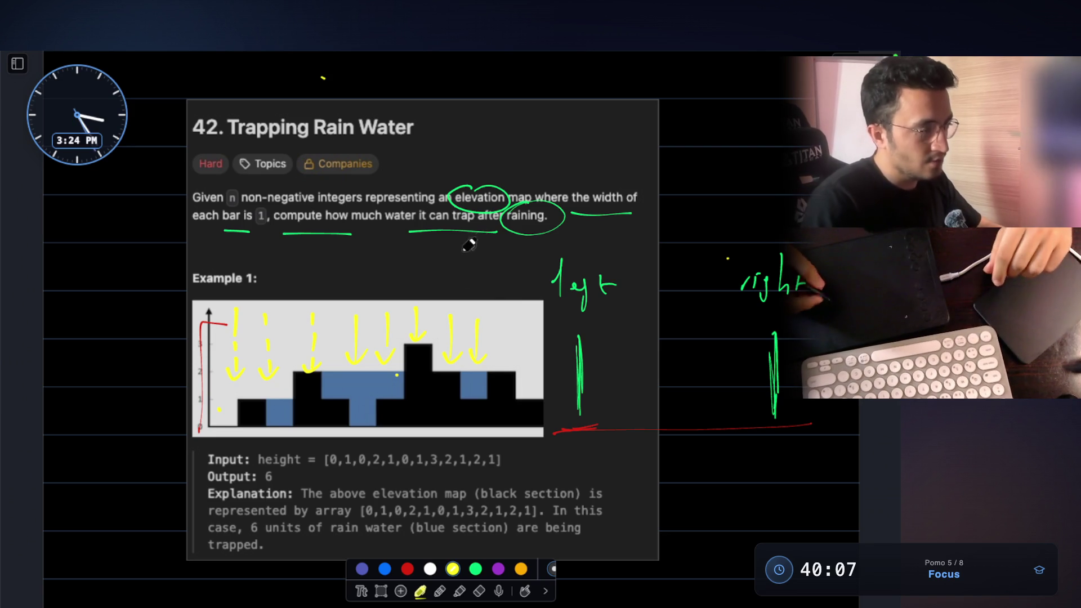
{"action": "left_click_drag", "start_coordinate": [507, 322], "coordinate": [505, 364]}
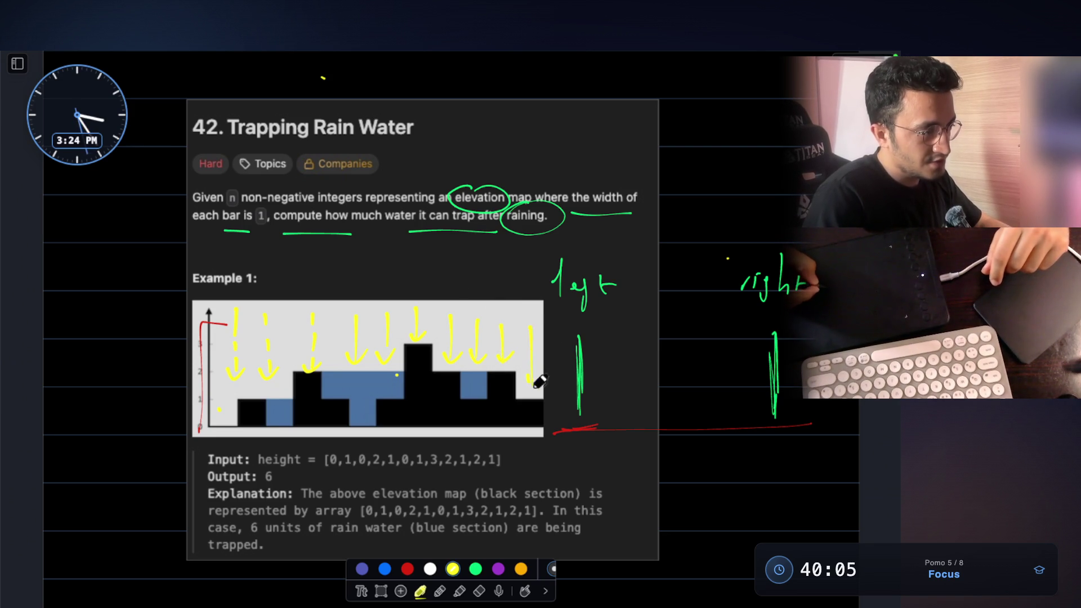
{"action": "key", "text": "ctrl+z"}
{"action": "key", "text": "ctrl+z"}
{"action": "key", "text": "ctrl+z"}
{"action": "key", "text": "ctrl+z"}
{"action": "key", "text": "ctrl+z"}
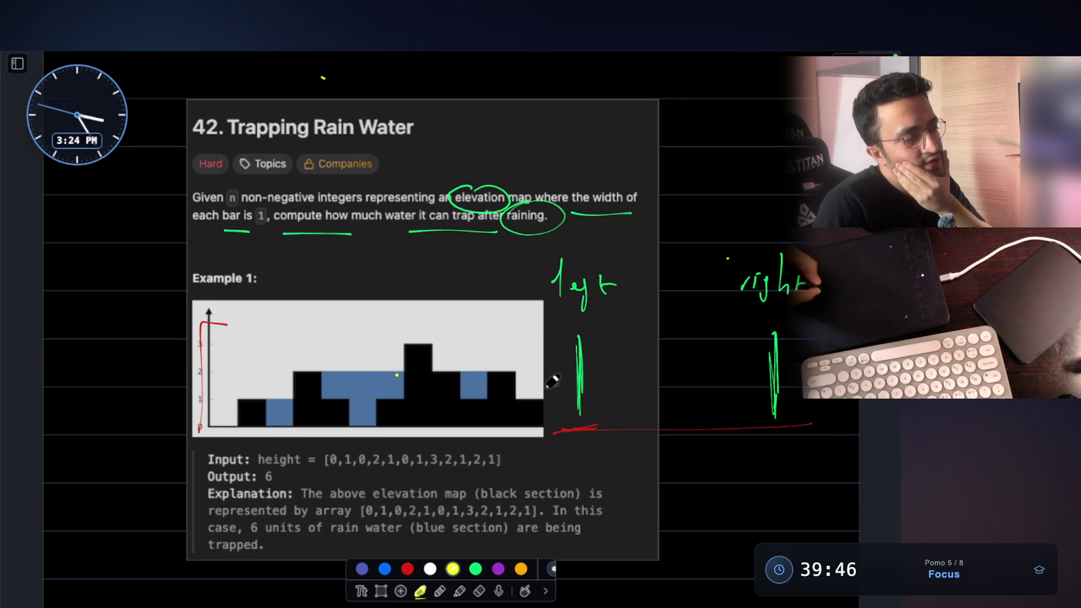
Step: Mark the chart's right edge with a dashed line and write 'trap points' beside it
{"action": "mouse_move", "coordinate": [534, 390]}
{"action": "left_mouse_down"}
{"action": "mouse_move", "coordinate": [562, 391]}
{"action": "mouse_move", "coordinate": [555, 399]}
{"action": "mouse_move", "coordinate": [568, 429]}
{"action": "left_mouse_up"}
{"action": "left_click_drag", "start_coordinate": [550, 388], "coordinate": [549, 414]}
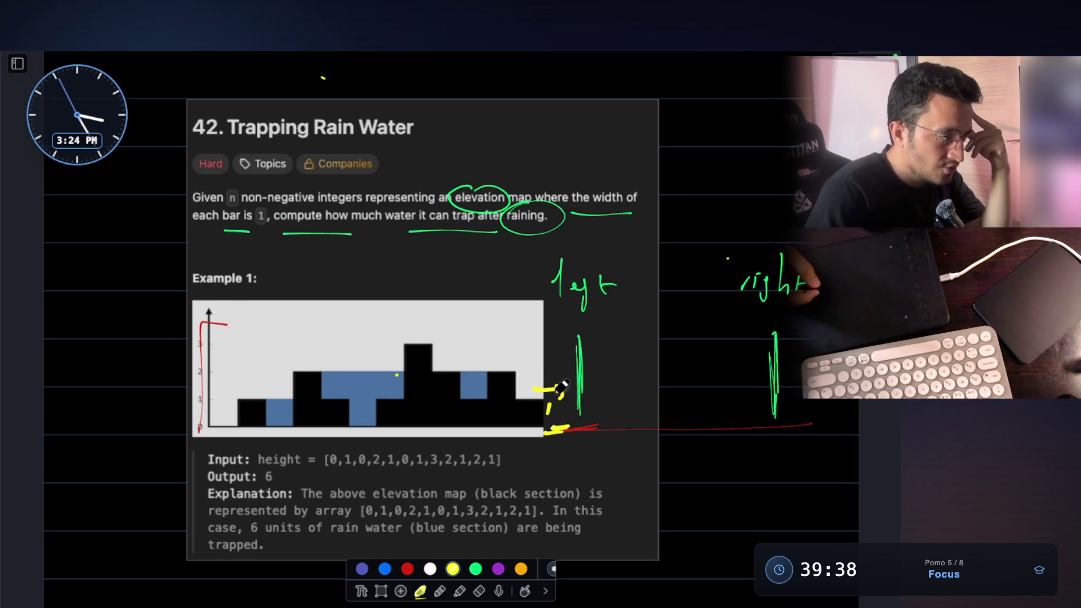
{"action": "scroll", "coordinate": [517, 327], "scroll_direction": "down", "scroll_amount": 1}
{"action": "scroll", "coordinate": [518, 328], "scroll_direction": "down", "scroll_amount": 2}
{"action": "mouse_move", "coordinate": [621, 372]}
{"action": "left_mouse_down"}
{"action": "mouse_move", "coordinate": [629, 397]}
{"action": "mouse_move", "coordinate": [667, 391]}
{"action": "mouse_move", "coordinate": [698, 404]}
{"action": "mouse_move", "coordinate": [669, 435]}
{"action": "mouse_move", "coordinate": [732, 429]}
{"action": "mouse_move", "coordinate": [728, 441]}
{"action": "left_mouse_up"}
{"action": "left_click_drag", "start_coordinate": [737, 423], "coordinate": [738, 441]}
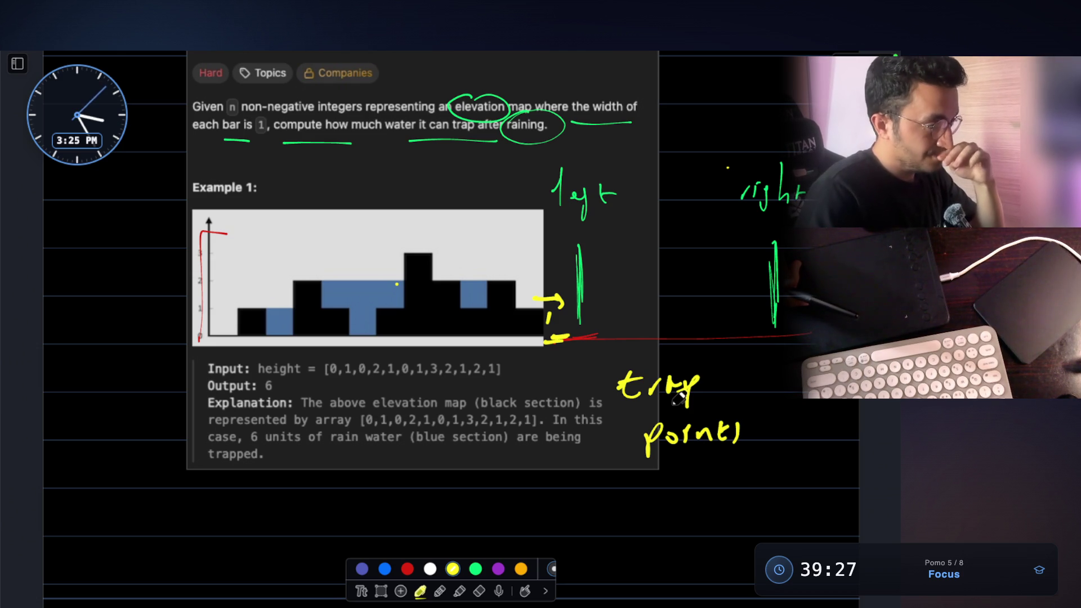
{"action": "scroll", "coordinate": [396, 284], "scroll_direction": "down", "scroll_amount": 5}
{"action": "scroll", "coordinate": [458, 379], "scroll_direction": "down", "scroll_amount": 5}
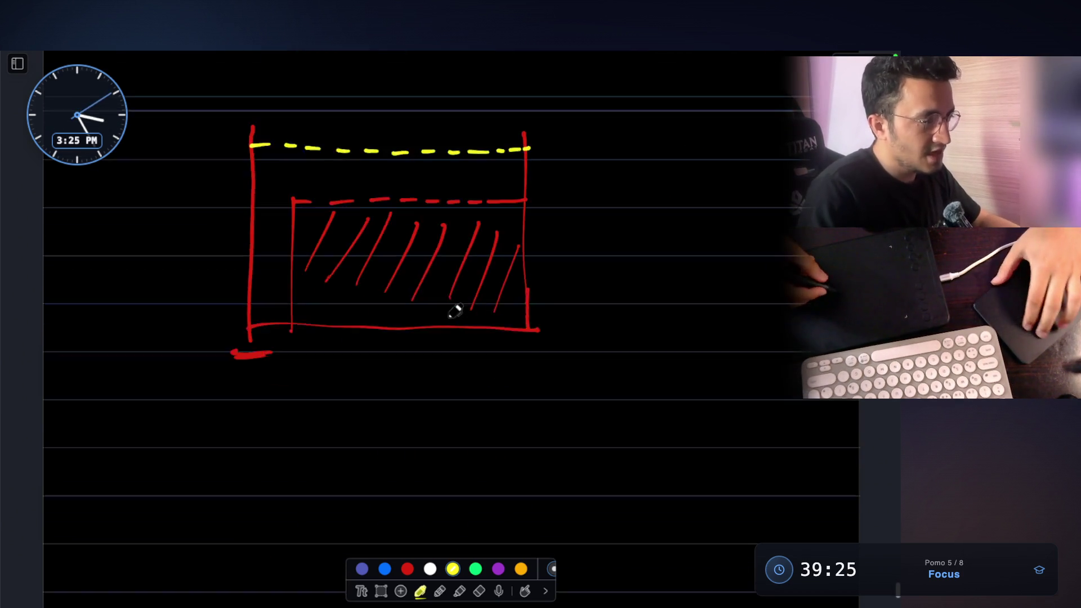
{"action": "scroll", "coordinate": [454, 309], "scroll_direction": "down", "scroll_amount": 3}
Step: Draw a yellow container with two tall walls joined by a floor, removing the stray slash
{"action": "mouse_move", "coordinate": [246, 349]}
{"action": "left_mouse_down"}
{"action": "mouse_move", "coordinate": [245, 532]}
{"action": "mouse_move", "coordinate": [562, 534]}
{"action": "left_mouse_up"}
{"action": "left_click_drag", "start_coordinate": [565, 487], "coordinate": [541, 270]}
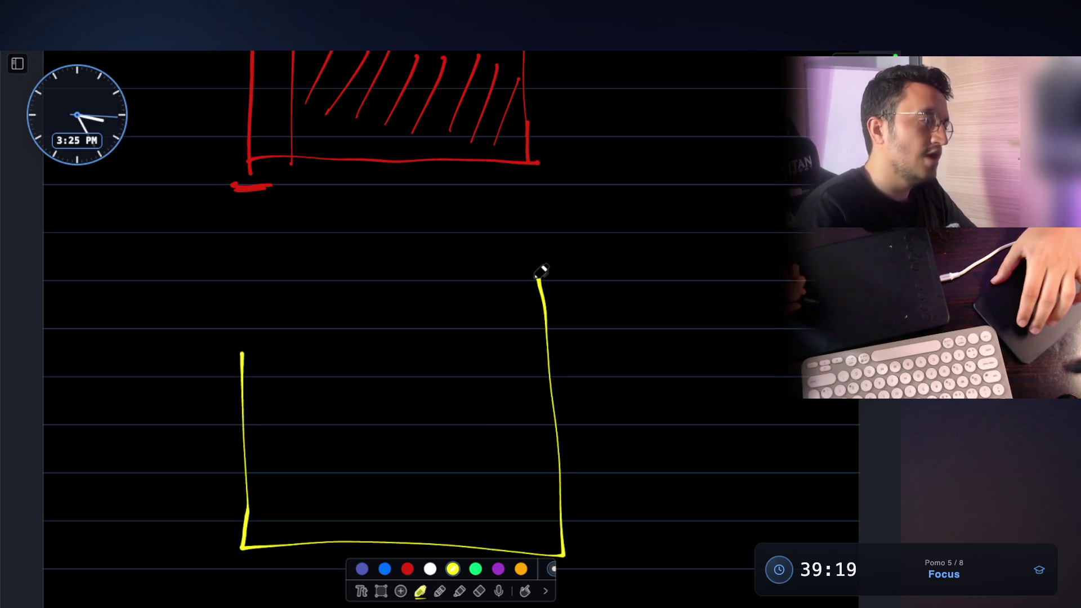
{"action": "mouse_move", "coordinate": [242, 350]}
{"action": "left_mouse_down"}
{"action": "mouse_move", "coordinate": [177, 380]}
{"action": "mouse_move", "coordinate": [180, 519]}
{"action": "mouse_move", "coordinate": [205, 550]}
{"action": "mouse_move", "coordinate": [258, 550]}
{"action": "left_mouse_up"}
{"action": "mouse_move", "coordinate": [538, 275]}
{"action": "left_mouse_down"}
{"action": "mouse_move", "coordinate": [642, 381]}
{"action": "mouse_move", "coordinate": [646, 550]}
{"action": "left_mouse_up"}
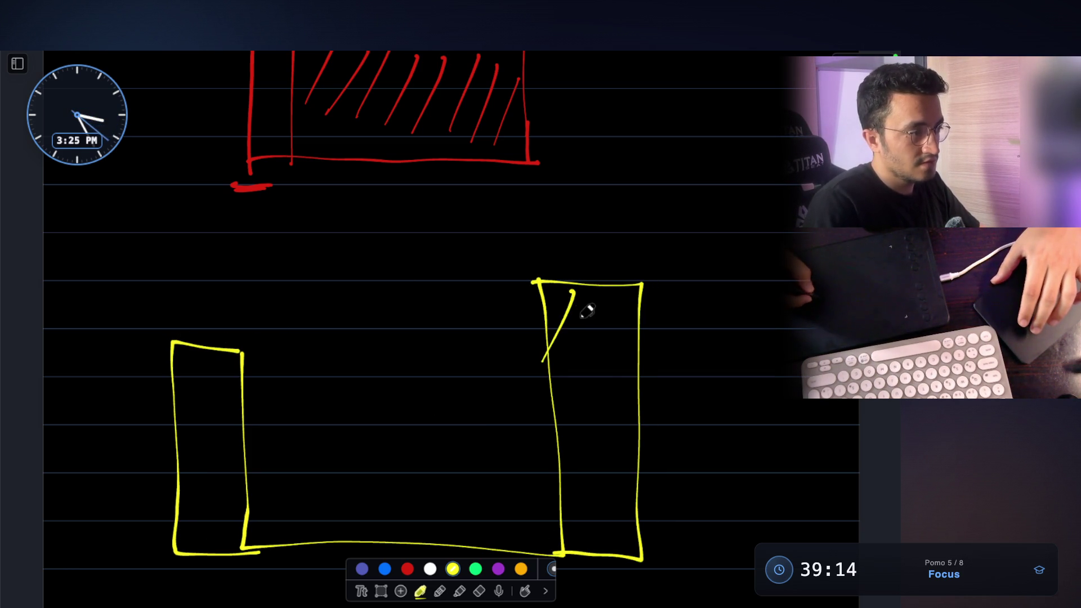
{"action": "key", "text": "ctrl+z"}
{"action": "scroll", "coordinate": [570, 272], "scroll_direction": "up", "scroll_amount": 3}
{"action": "scroll", "coordinate": [567, 272], "scroll_direction": "up", "scroll_amount": 4}
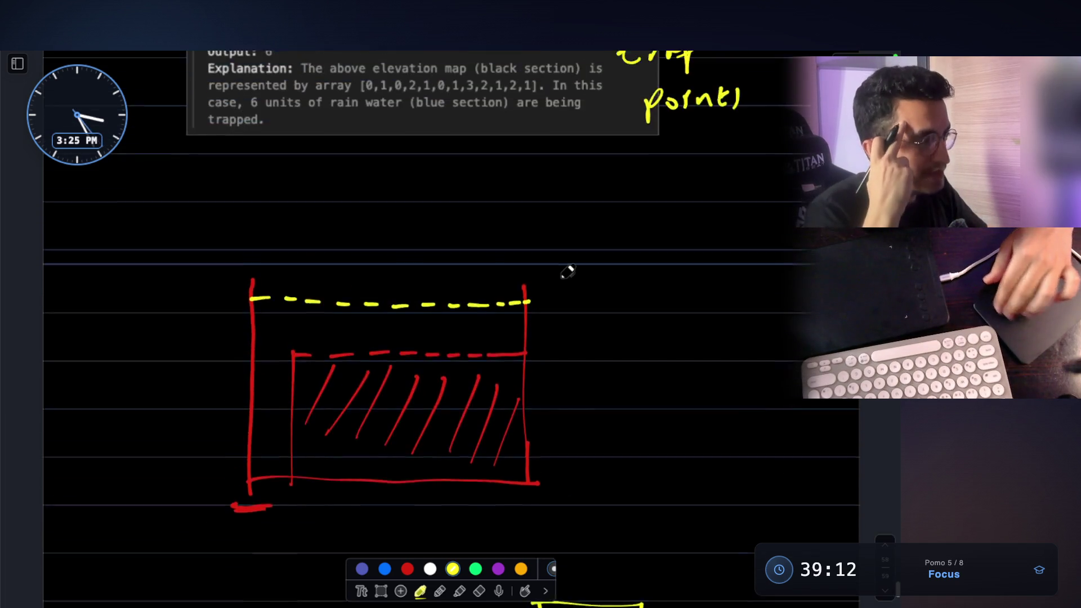
{"action": "scroll", "coordinate": [568, 271], "scroll_direction": "up", "scroll_amount": 5}
{"action": "scroll", "coordinate": [567, 272], "scroll_direction": "up", "scroll_amount": 1}
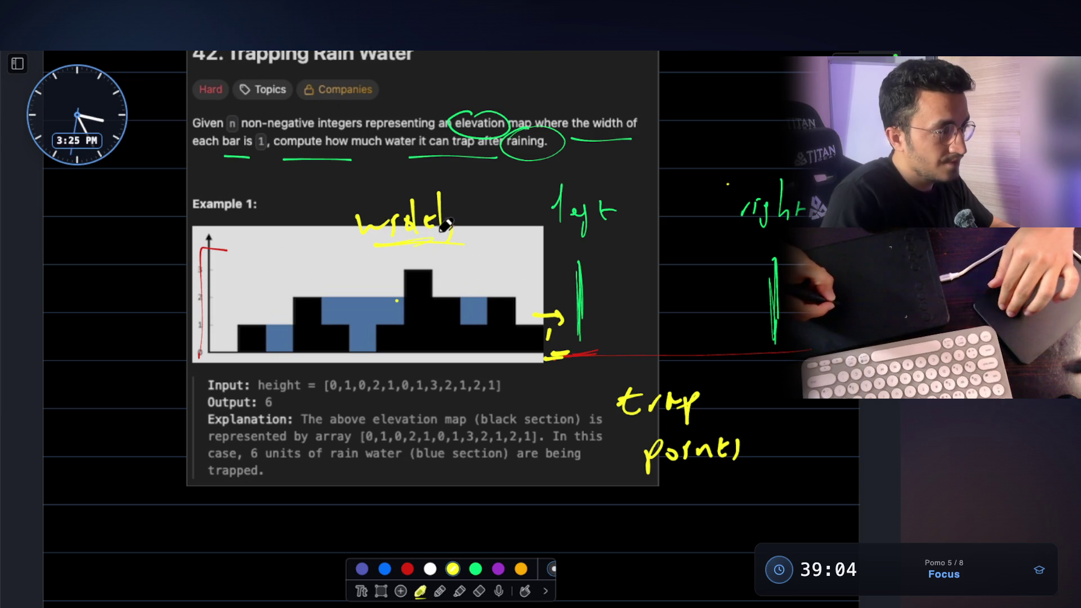
Step: Undo the handwritten 'water' and label the chart's right bars with heights 2 and 1
{"action": "key", "text": "ctrl+z"}
{"action": "key", "text": "ctrl+z"}
{"action": "key", "text": "ctrl+z"}
{"action": "key", "text": "ctrl+z"}
{"action": "key", "text": "ctrl+z"}
{"action": "key", "text": "ctrl+z"}
{"action": "key", "text": "ctrl+z"}
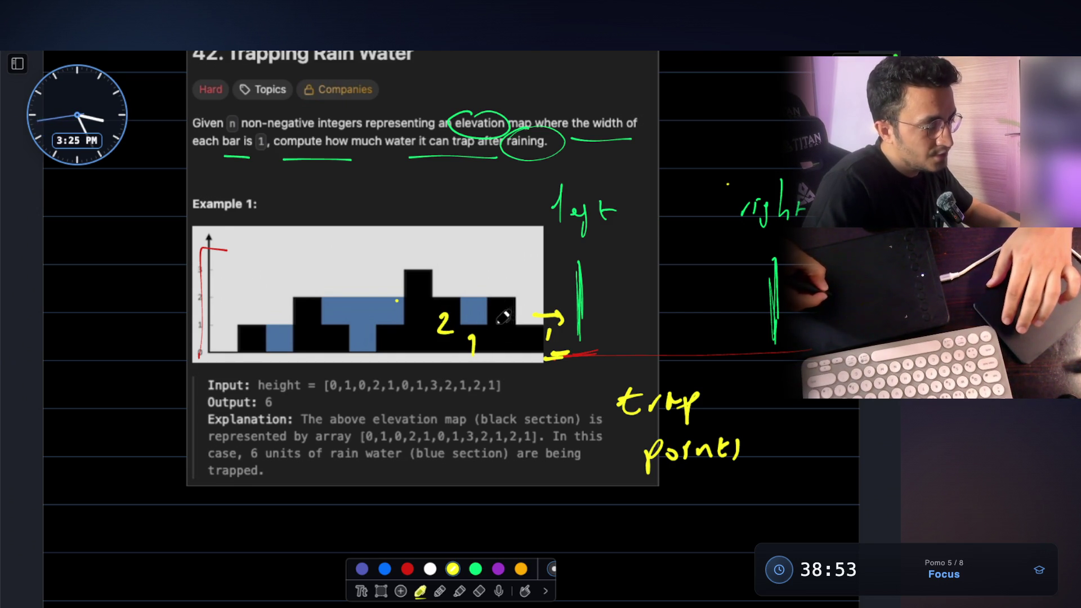
{"action": "left_click_drag", "start_coordinate": [498, 311], "coordinate": [513, 338]}
{"action": "scroll", "coordinate": [470, 225], "scroll_direction": "down", "scroll_amount": 5}
{"action": "scroll", "coordinate": [457, 313], "scroll_direction": "down", "scroll_amount": 5}
{"action": "scroll", "coordinate": [360, 330], "scroll_direction": "down", "scroll_amount": 3}
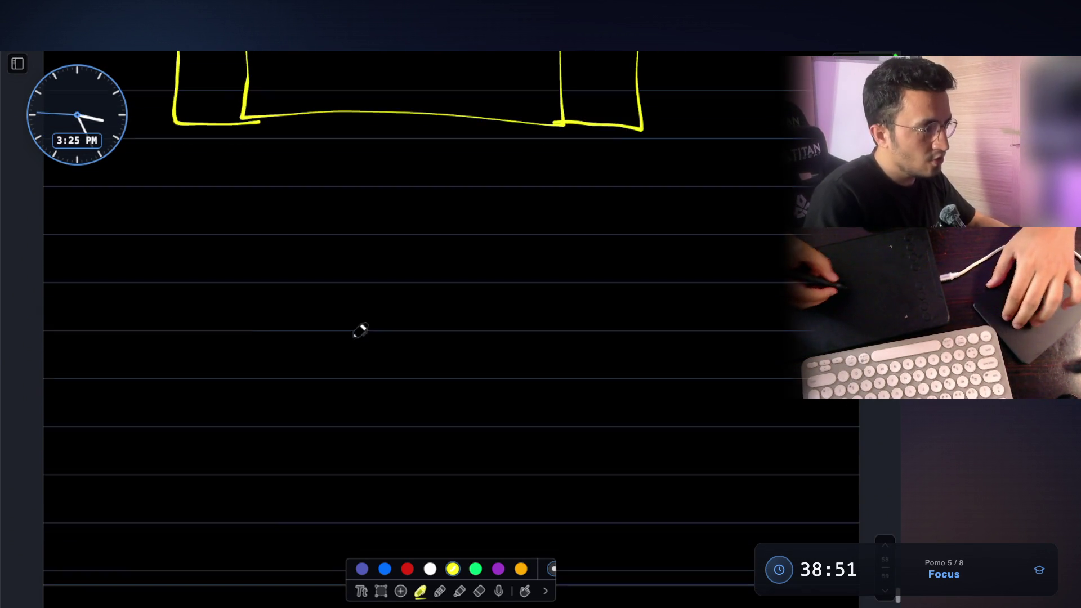
Step: Draw and erase a trial vertical line, then start the first of three yellow bars
{"action": "left_click_drag", "start_coordinate": [254, 282], "coordinate": [247, 515]}
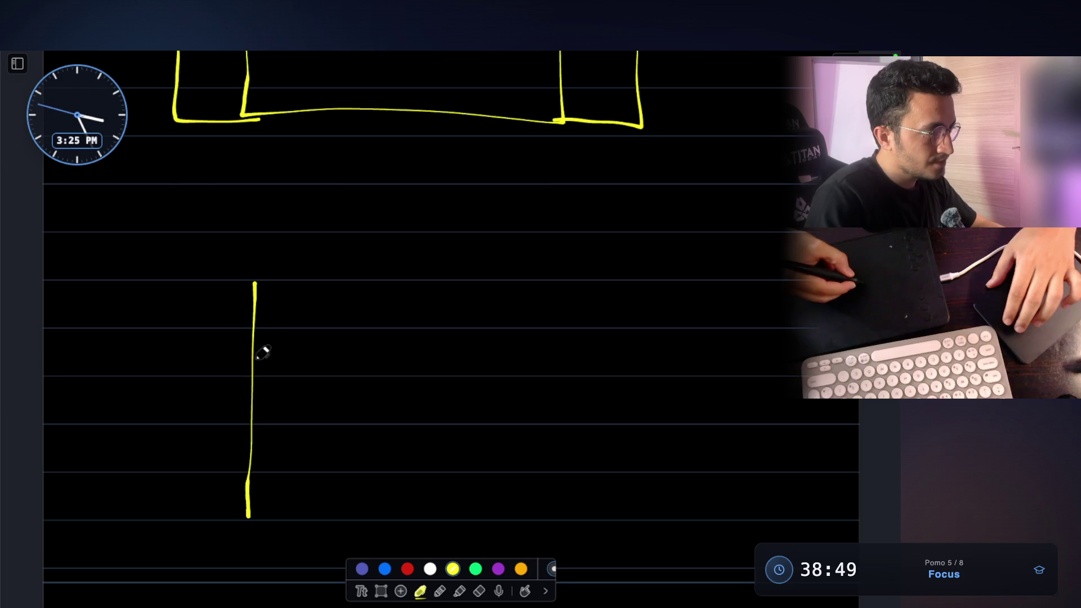
{"action": "left_click", "coordinate": [479, 591]}
{"action": "left_click_drag", "start_coordinate": [278, 494], "coordinate": [244, 494]}
{"action": "left_click", "coordinate": [421, 592]}
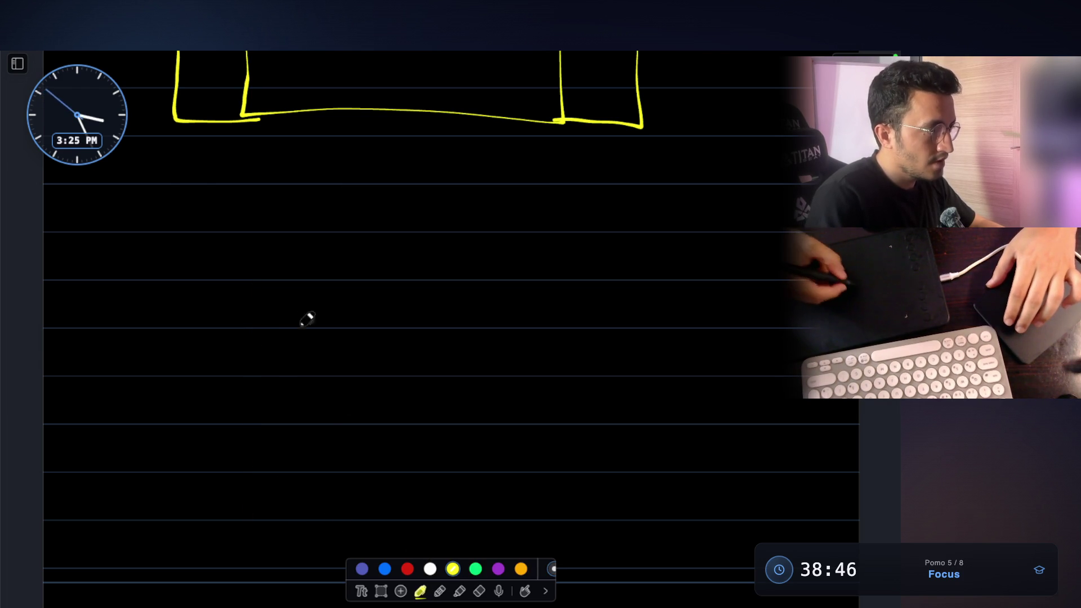
{"action": "left_click_drag", "start_coordinate": [287, 365], "coordinate": [284, 378]}
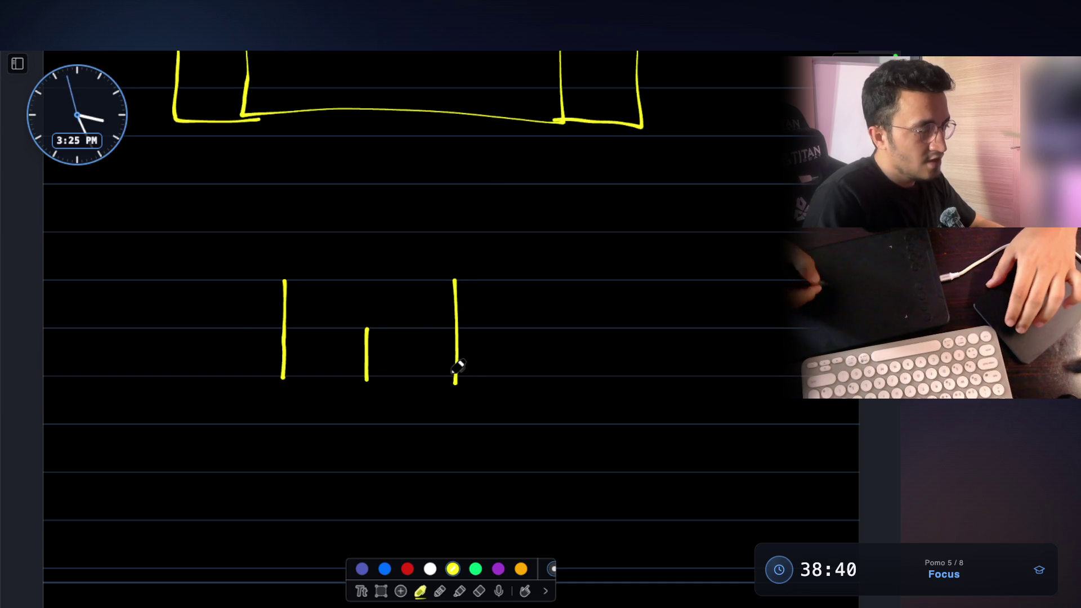
{"action": "scroll", "coordinate": [457, 365], "scroll_direction": "up", "scroll_amount": 2}
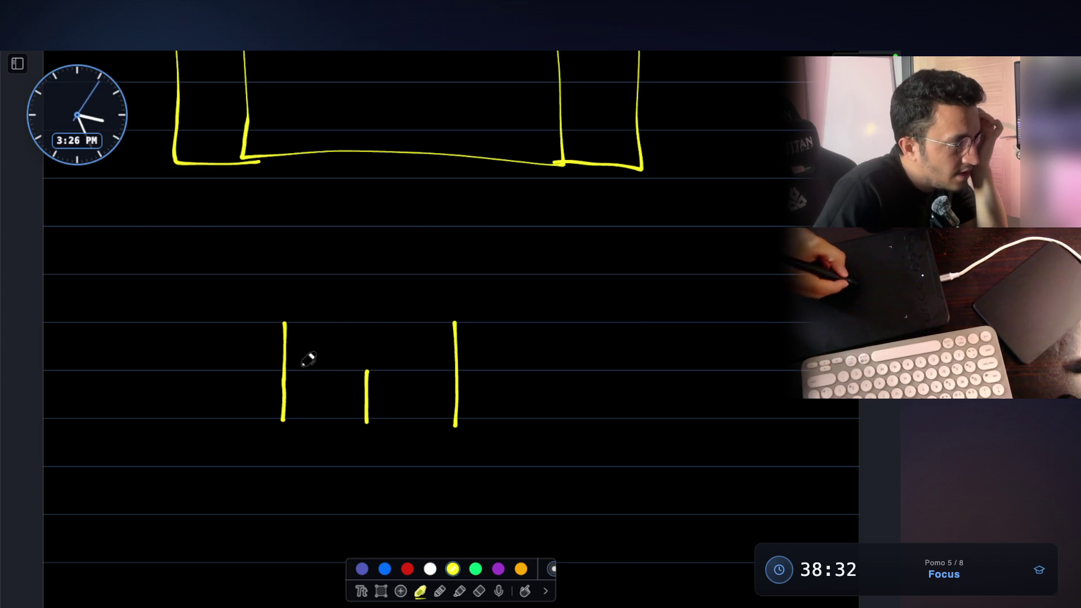
Step: Draw a dashed water line across the gap between the first two bars
{"action": "left_click_drag", "start_coordinate": [302, 371], "coordinate": [310, 373]}
{"action": "left_click_drag", "start_coordinate": [316, 373], "coordinate": [324, 374]}
{"action": "left_click_drag", "start_coordinate": [328, 373], "coordinate": [338, 374]}
{"action": "left_click_drag", "start_coordinate": [341, 374], "coordinate": [350, 374]}
{"action": "left_click_drag", "start_coordinate": [355, 375], "coordinate": [367, 373]}
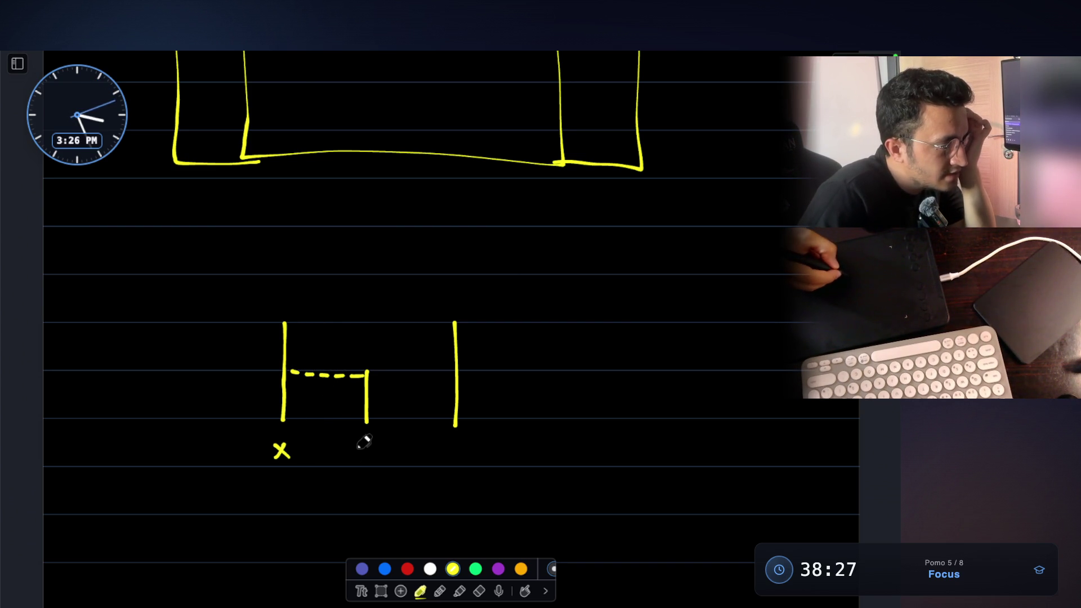
Step: Write the index labels under the bars and add a dash under the input array
{"action": "left_click_drag", "start_coordinate": [479, 445], "coordinate": [478, 463]}
{"action": "left_click_drag", "start_coordinate": [488, 449], "coordinate": [502, 464]}
{"action": "scroll", "coordinate": [512, 394], "scroll_direction": "up", "scroll_amount": 5}
{"action": "scroll", "coordinate": [514, 394], "scroll_direction": "up", "scroll_amount": 5}
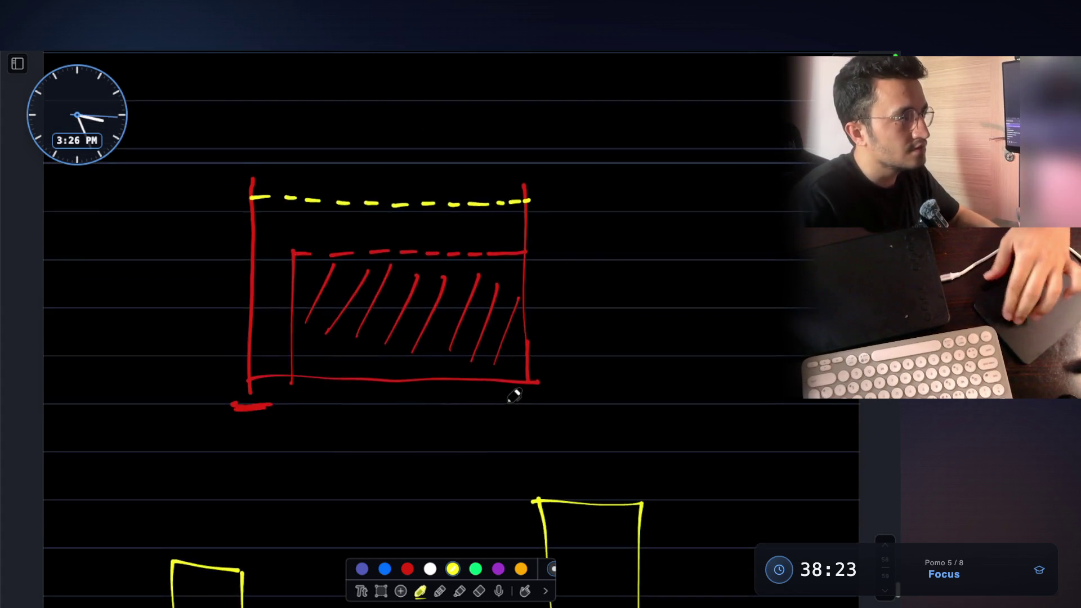
{"action": "scroll", "coordinate": [514, 395], "scroll_direction": "up", "scroll_amount": 5}
{"action": "scroll", "coordinate": [513, 394], "scroll_direction": "up", "scroll_amount": 3}
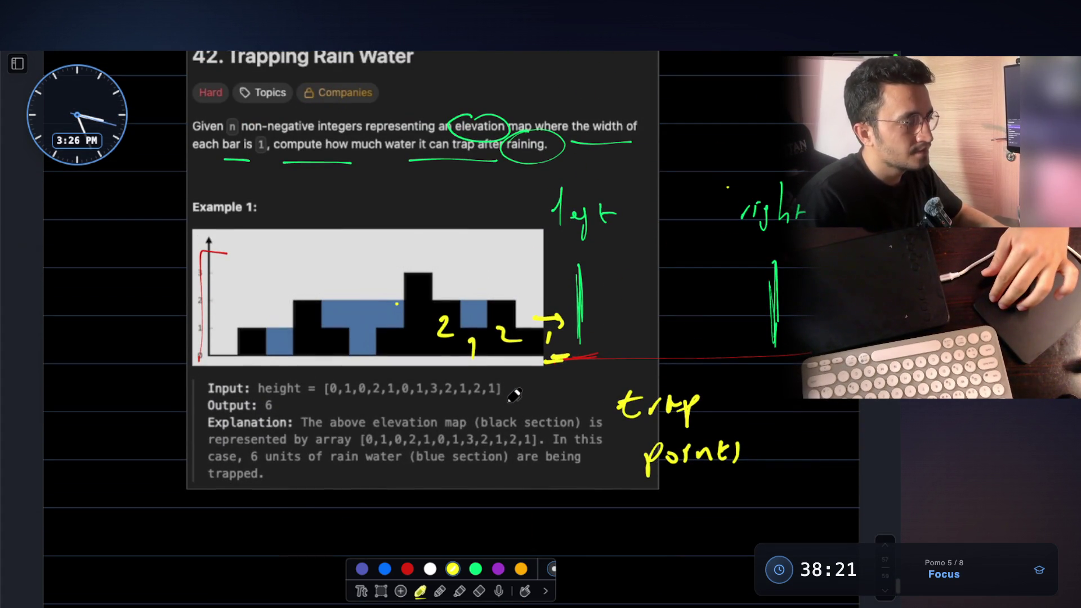
{"action": "left_click_drag", "start_coordinate": [442, 405], "coordinate": [451, 406]}
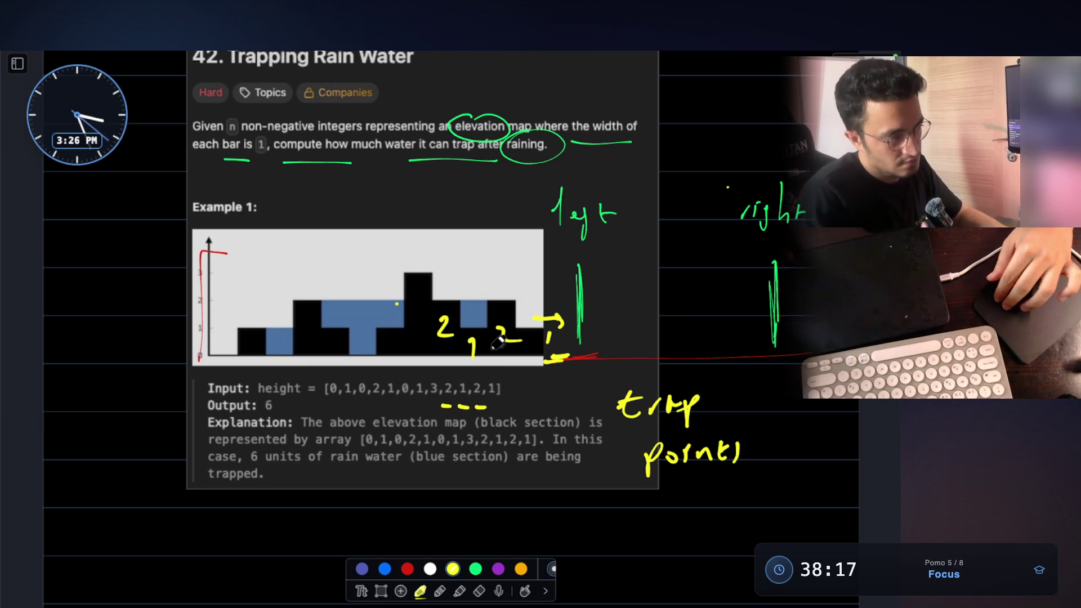
{"action": "scroll", "coordinate": [495, 397], "scroll_direction": "down", "scroll_amount": 3}
{"action": "scroll", "coordinate": [498, 341], "scroll_direction": "down", "scroll_amount": 10}
{"action": "scroll", "coordinate": [499, 341], "scroll_direction": "down", "scroll_amount": 7}
{"action": "scroll", "coordinate": [498, 341], "scroll_direction": "down", "scroll_amount": 8}
{"action": "scroll", "coordinate": [499, 341], "scroll_direction": "down", "scroll_amount": 3}
Step: Extend the dashed water line across the second gap and outline a new set of bars below the x label
{"action": "left_click_drag", "start_coordinate": [372, 379], "coordinate": [414, 380]}
{"action": "left_click_drag", "start_coordinate": [335, 389], "coordinate": [330, 416]}
{"action": "left_click_drag", "start_coordinate": [409, 397], "coordinate": [415, 419]}
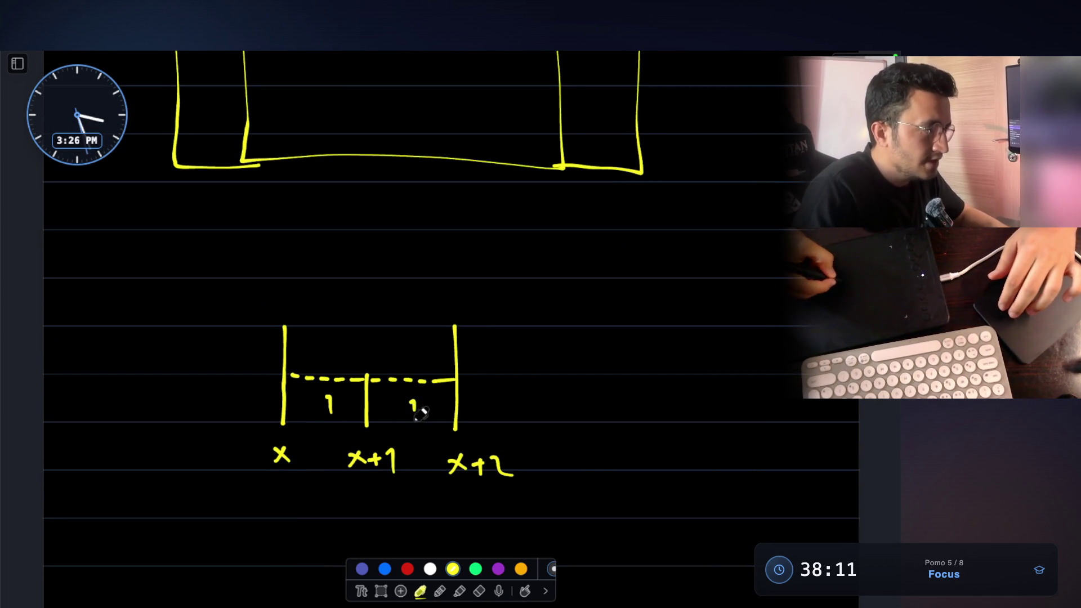
{"action": "scroll", "coordinate": [422, 411], "scroll_direction": "down", "scroll_amount": 1}
{"action": "scroll", "coordinate": [422, 410], "scroll_direction": "down", "scroll_amount": 2}
{"action": "scroll", "coordinate": [423, 410], "scroll_direction": "down", "scroll_amount": 2}
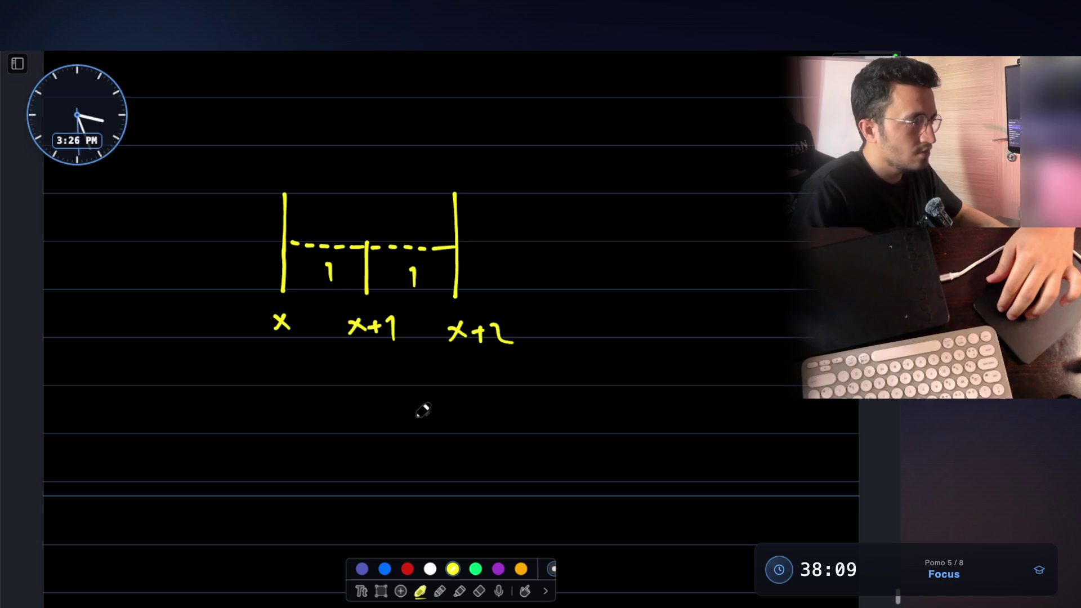
{"action": "left_click_drag", "start_coordinate": [255, 410], "coordinate": [252, 489]}
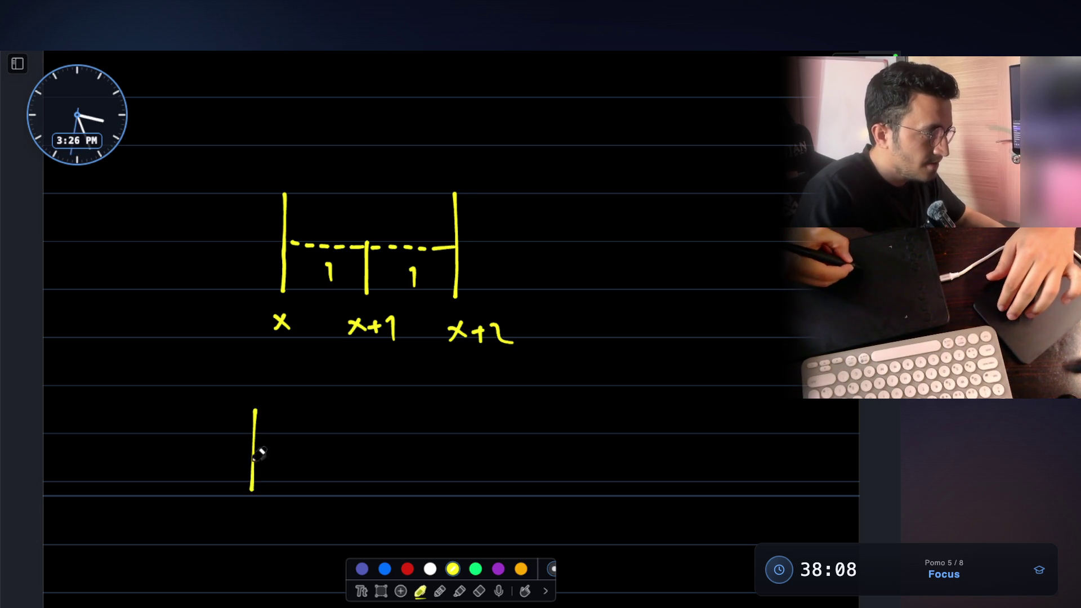
{"action": "mouse_move", "coordinate": [255, 411]}
{"action": "left_mouse_down"}
{"action": "mouse_move", "coordinate": [254, 388]}
{"action": "mouse_move", "coordinate": [296, 390]}
{"action": "mouse_move", "coordinate": [314, 490]}
{"action": "left_mouse_up"}
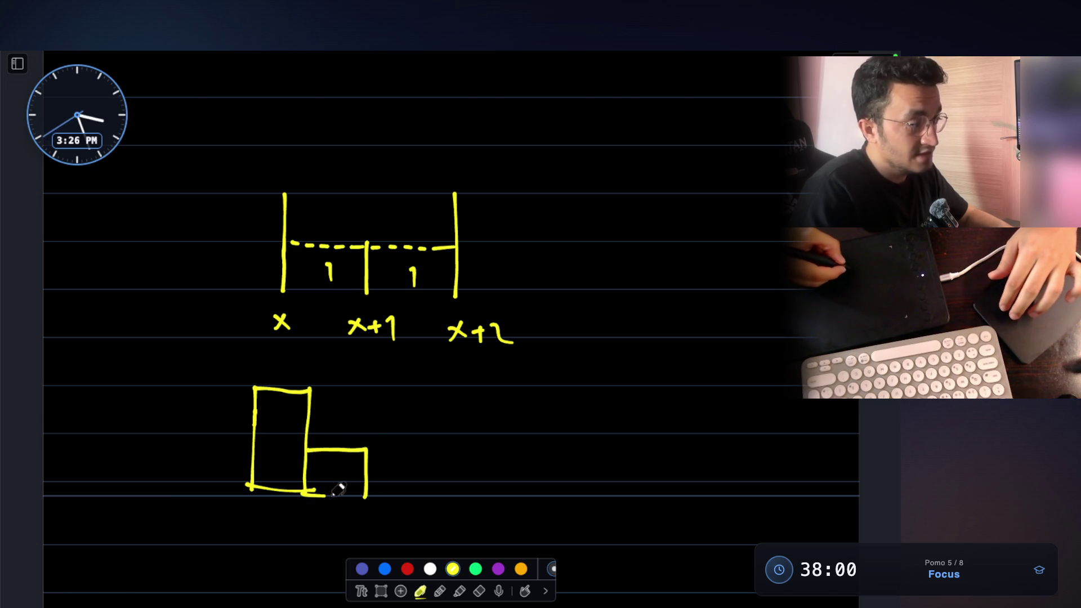
{"action": "left_click_drag", "start_coordinate": [338, 492], "coordinate": [368, 497]}
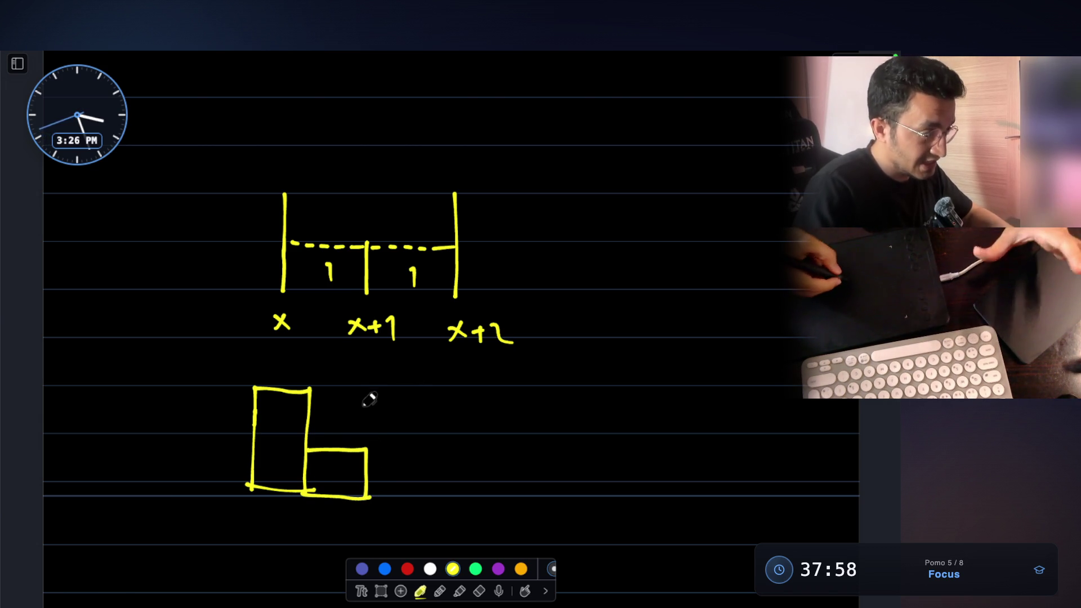
{"action": "left_click_drag", "start_coordinate": [367, 394], "coordinate": [367, 390]}
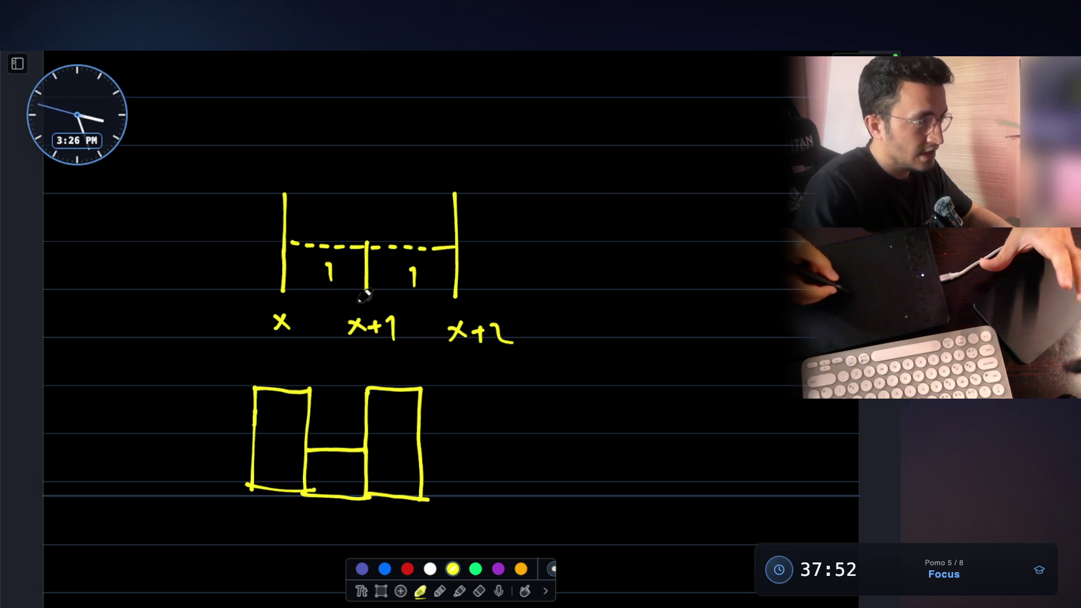
Step: Draw the floor under the dashed-water bars and an arrow pointing to the total of 2
{"action": "left_click_drag", "start_coordinate": [283, 291], "coordinate": [464, 297]}
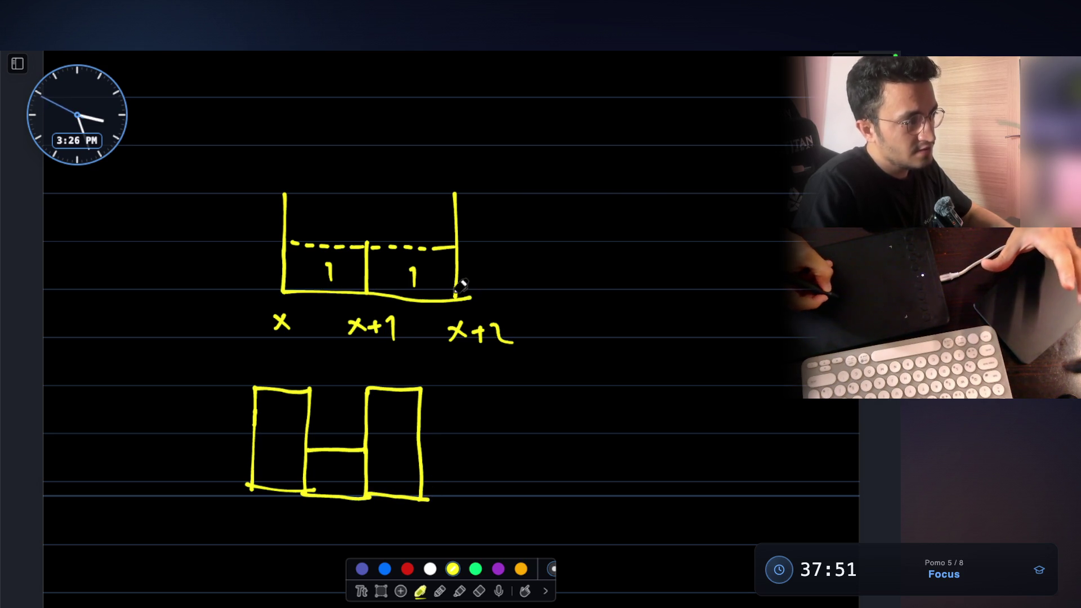
{"action": "scroll", "coordinate": [462, 287], "scroll_direction": "up", "scroll_amount": 1}
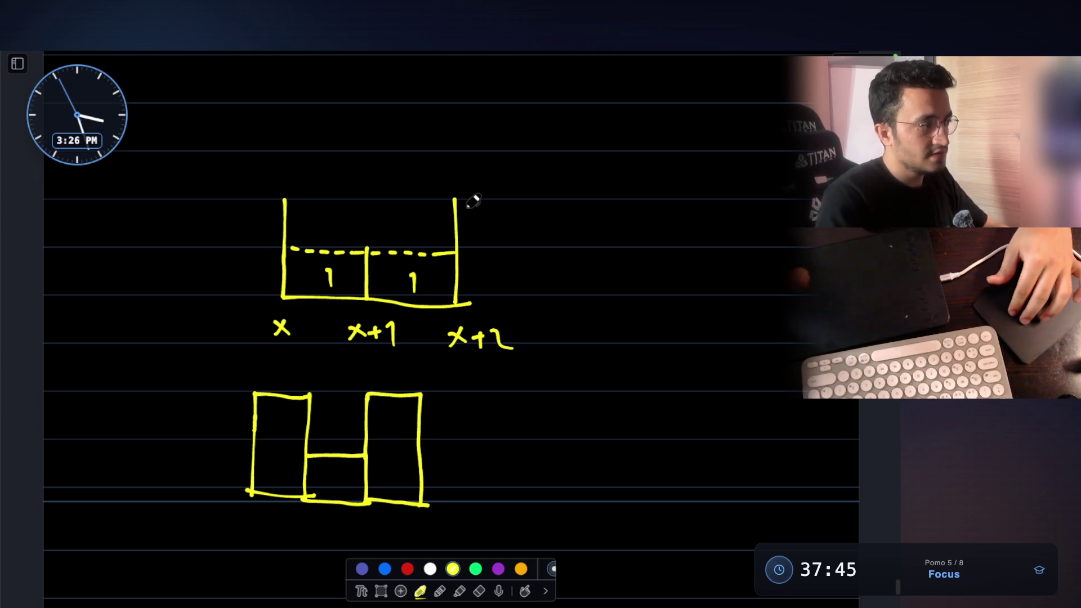
{"action": "mouse_move", "coordinate": [496, 254]}
{"action": "left_mouse_down"}
{"action": "mouse_move", "coordinate": [553, 243]}
{"action": "mouse_move", "coordinate": [652, 255]}
{"action": "left_mouse_up"}
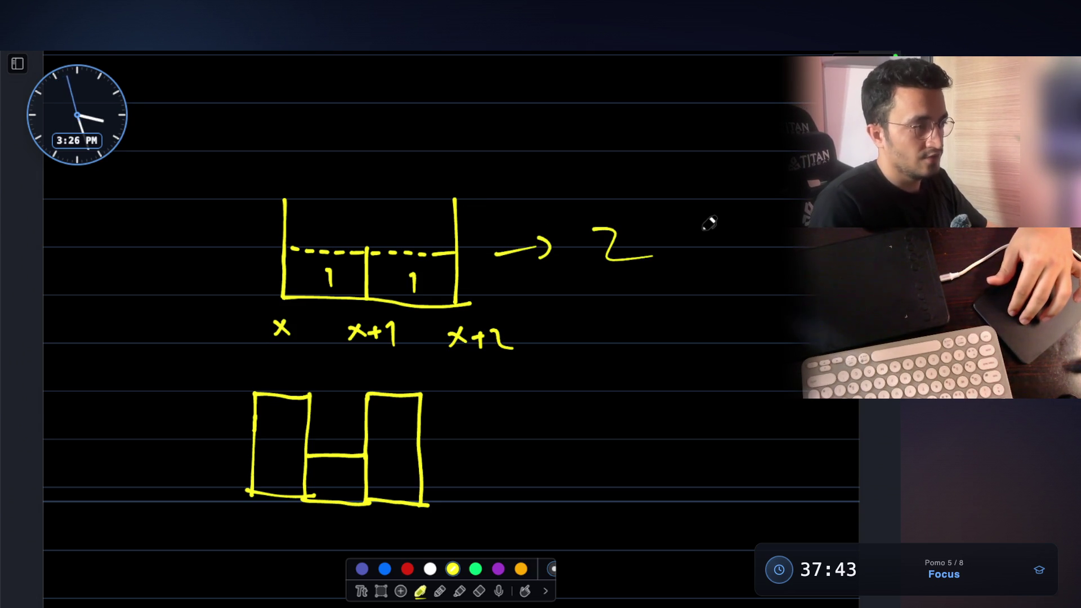
Step: In green, hatch the water above the middle bar, add an arrow to total 1, and write 'cal ='
{"action": "left_click", "coordinate": [475, 568]}
{"action": "mouse_move", "coordinate": [312, 400]}
{"action": "left_mouse_down"}
{"action": "mouse_move", "coordinate": [365, 401]}
{"action": "mouse_move", "coordinate": [325, 439]}
{"action": "mouse_move", "coordinate": [362, 440]}
{"action": "left_mouse_up"}
{"action": "mouse_move", "coordinate": [470, 436]}
{"action": "left_mouse_down"}
{"action": "mouse_move", "coordinate": [532, 432]}
{"action": "mouse_move", "coordinate": [528, 449]}
{"action": "left_mouse_up"}
{"action": "left_click_drag", "start_coordinate": [616, 411], "coordinate": [626, 453]}
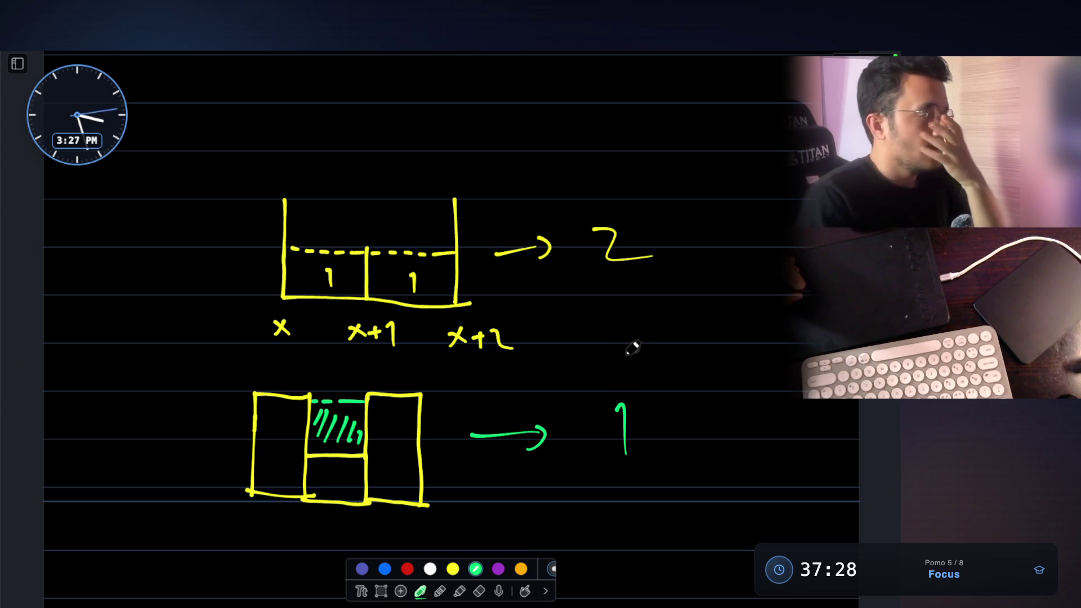
{"action": "scroll", "coordinate": [353, 366], "scroll_direction": "down", "scroll_amount": 2}
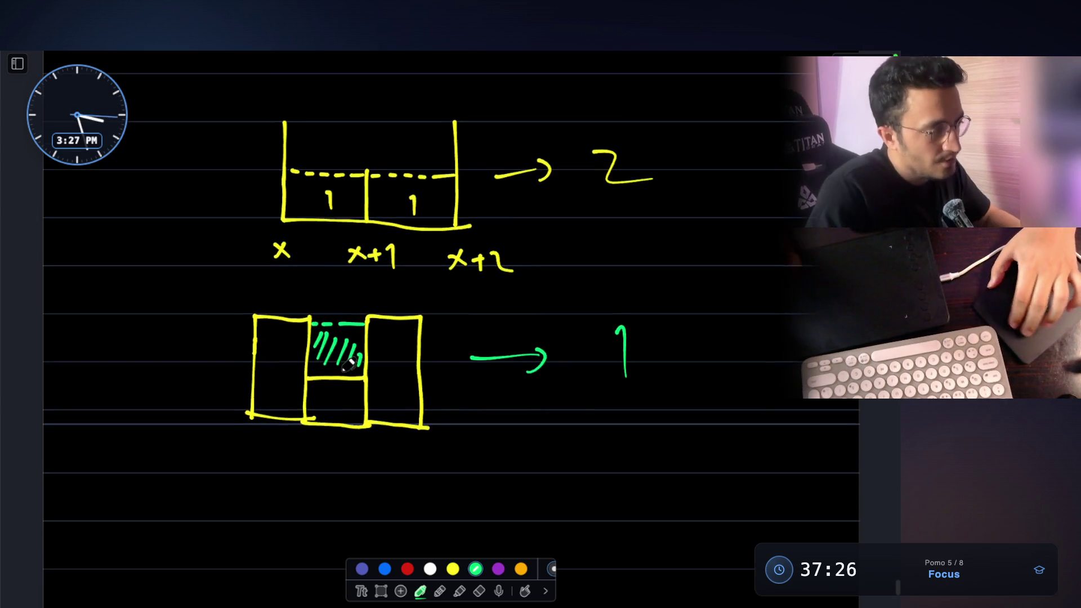
{"action": "scroll", "coordinate": [348, 365], "scroll_direction": "down", "scroll_amount": 2}
{"action": "mouse_move", "coordinate": [218, 415]}
{"action": "left_mouse_down"}
{"action": "mouse_move", "coordinate": [248, 439]}
{"action": "mouse_move", "coordinate": [284, 421]}
{"action": "left_mouse_up"}
{"action": "left_click_drag", "start_coordinate": [269, 429], "coordinate": [285, 428]}
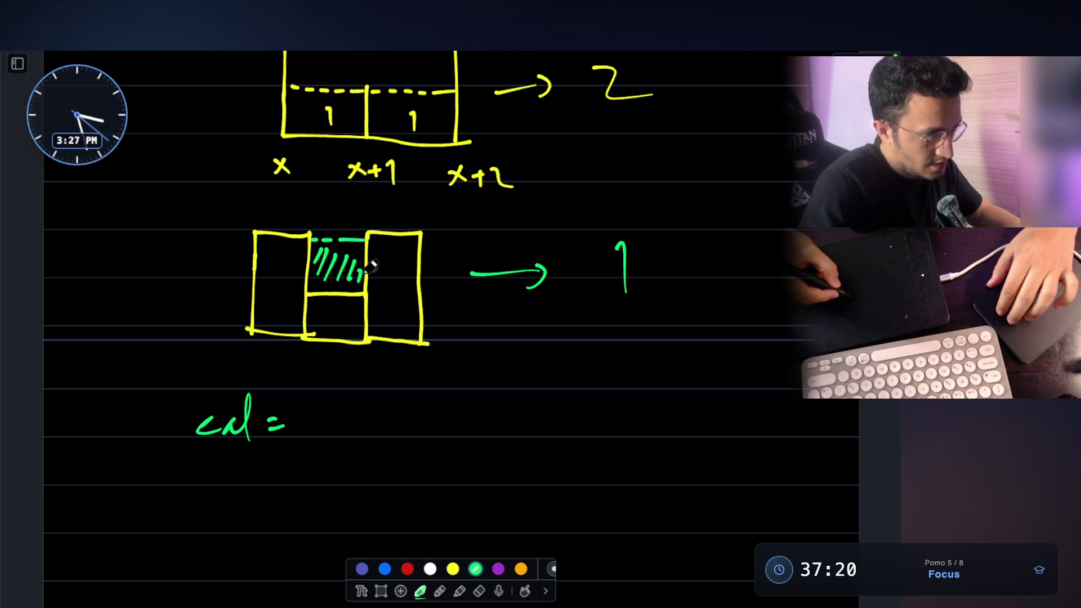
{"action": "scroll", "coordinate": [414, 268], "scroll_direction": "down", "scroll_amount": 1}
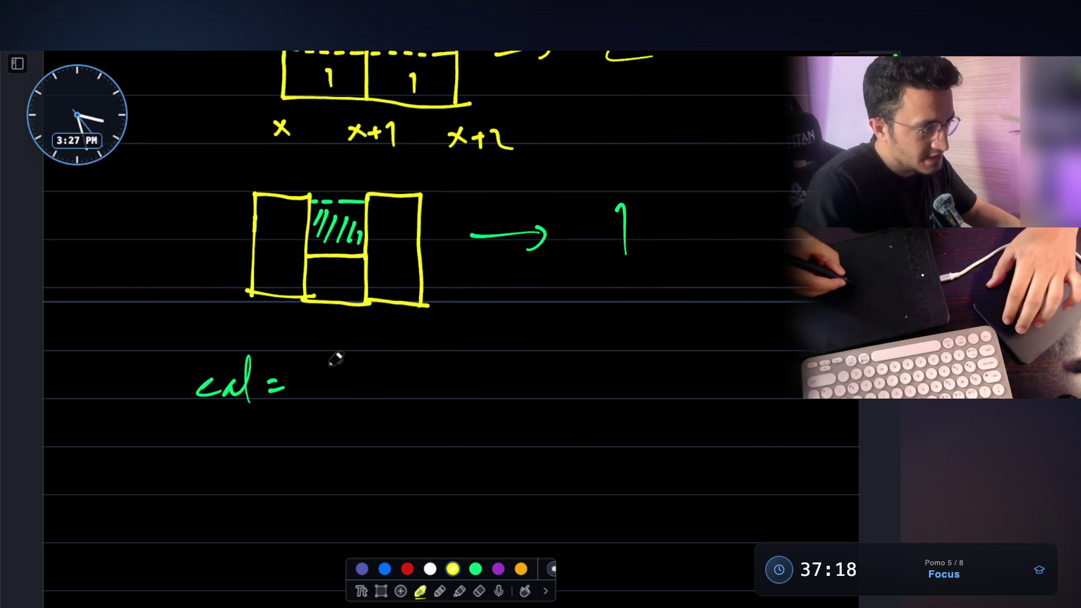
Step: Sketch a yellow bar diagram beside 'cal =' with tall outer bars labelled 2 and a middle 1
{"action": "left_click_drag", "start_coordinate": [336, 369], "coordinate": [333, 498]}
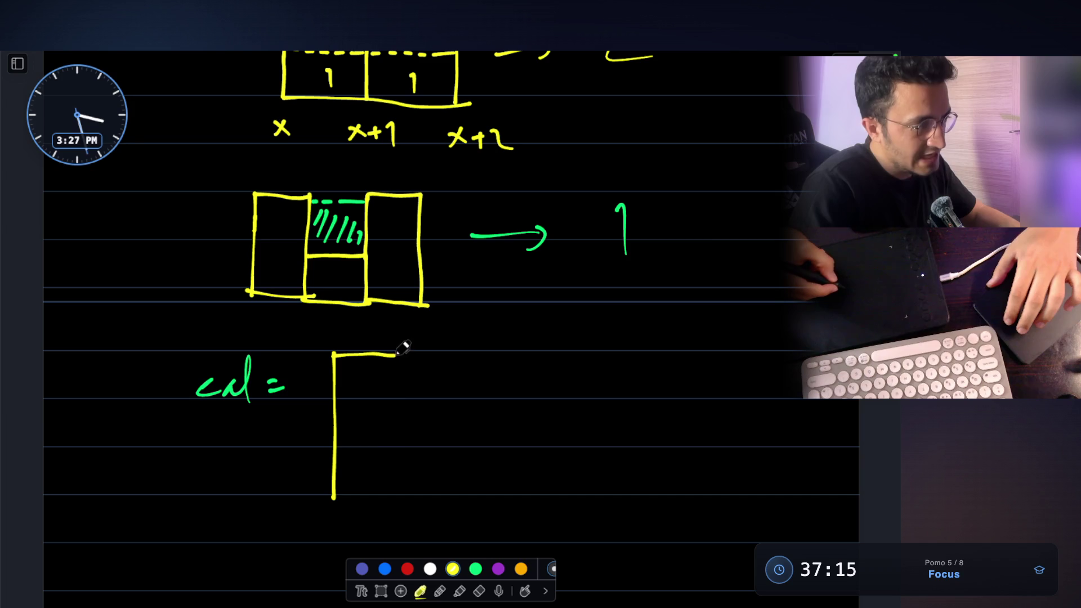
{"action": "left_click_drag", "start_coordinate": [330, 492], "coordinate": [459, 494]}
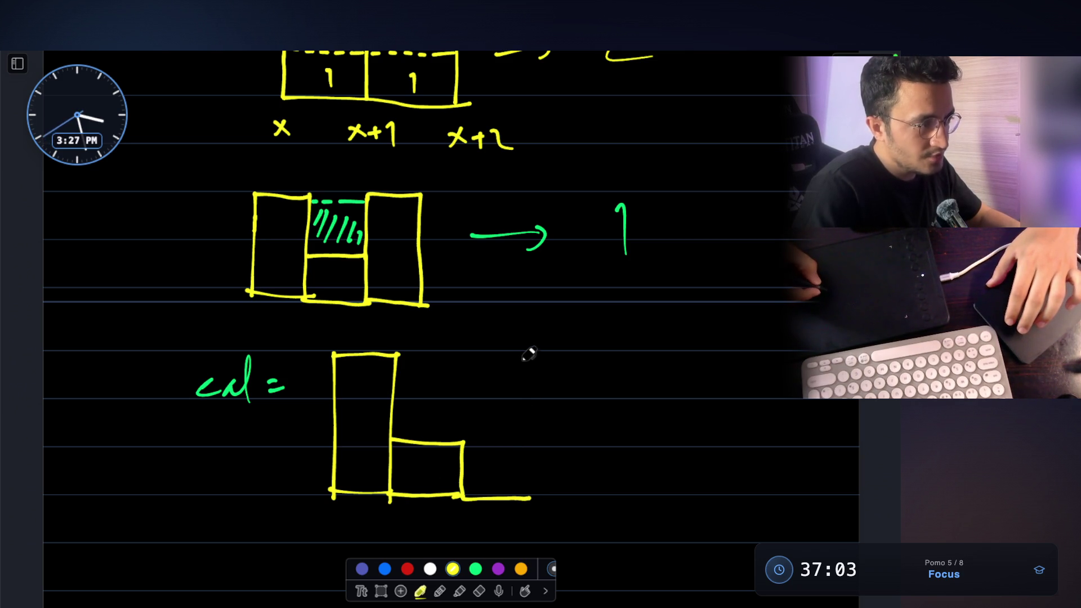
{"action": "mouse_move", "coordinate": [521, 355]}
{"action": "left_mouse_down"}
{"action": "mouse_move", "coordinate": [584, 391]}
{"action": "mouse_move", "coordinate": [580, 502]}
{"action": "mouse_move", "coordinate": [589, 499]}
{"action": "left_mouse_up"}
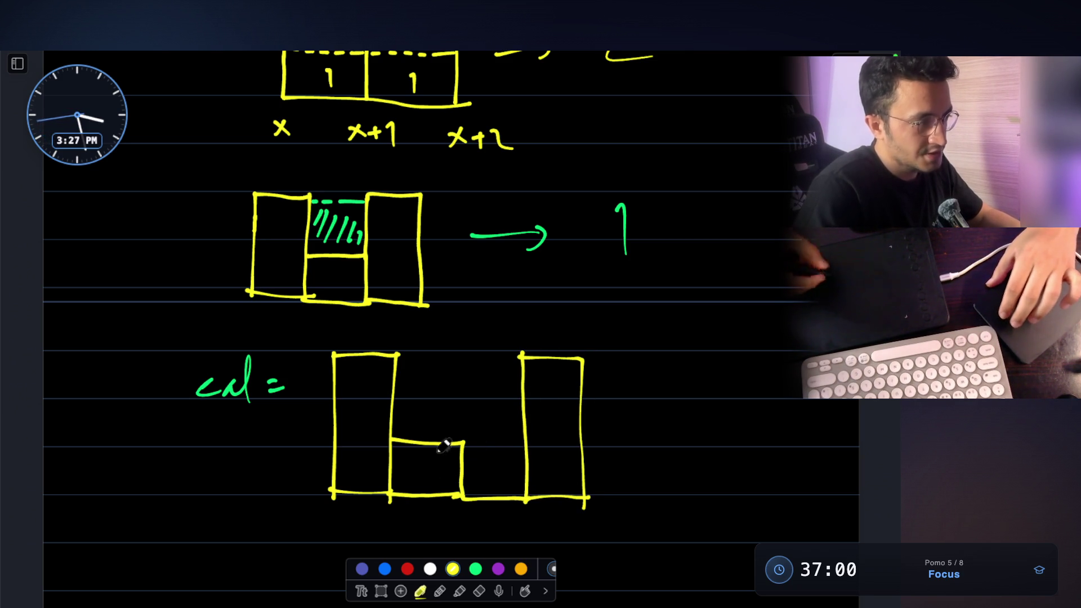
{"action": "mouse_move", "coordinate": [353, 415]}
{"action": "left_mouse_down"}
{"action": "mouse_move", "coordinate": [387, 433]}
{"action": "mouse_move", "coordinate": [427, 483]}
{"action": "left_mouse_up"}
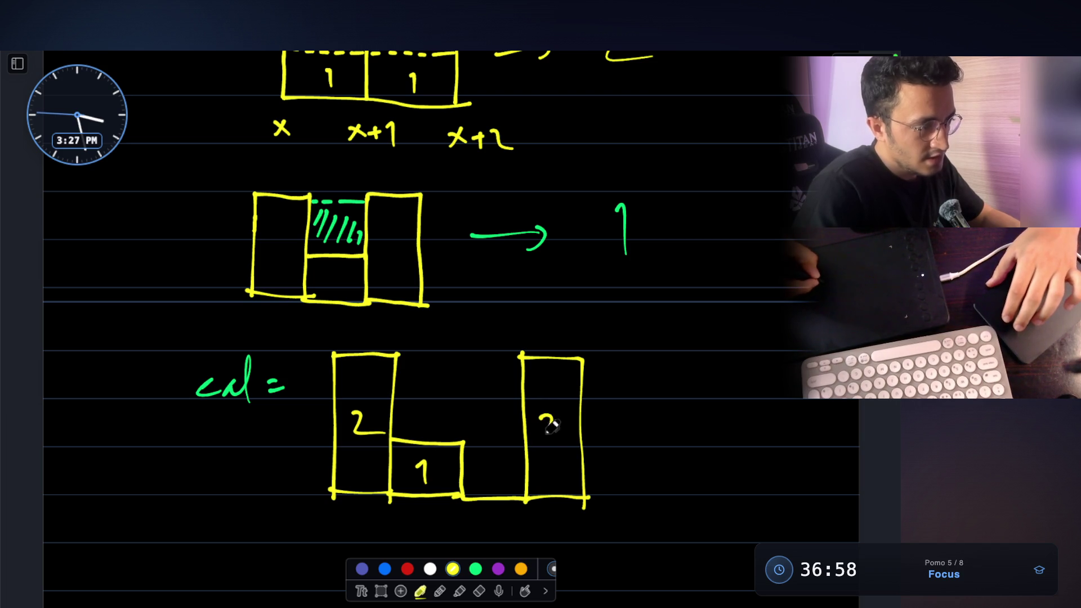
{"action": "left_click_drag", "start_coordinate": [551, 425], "coordinate": [576, 435]}
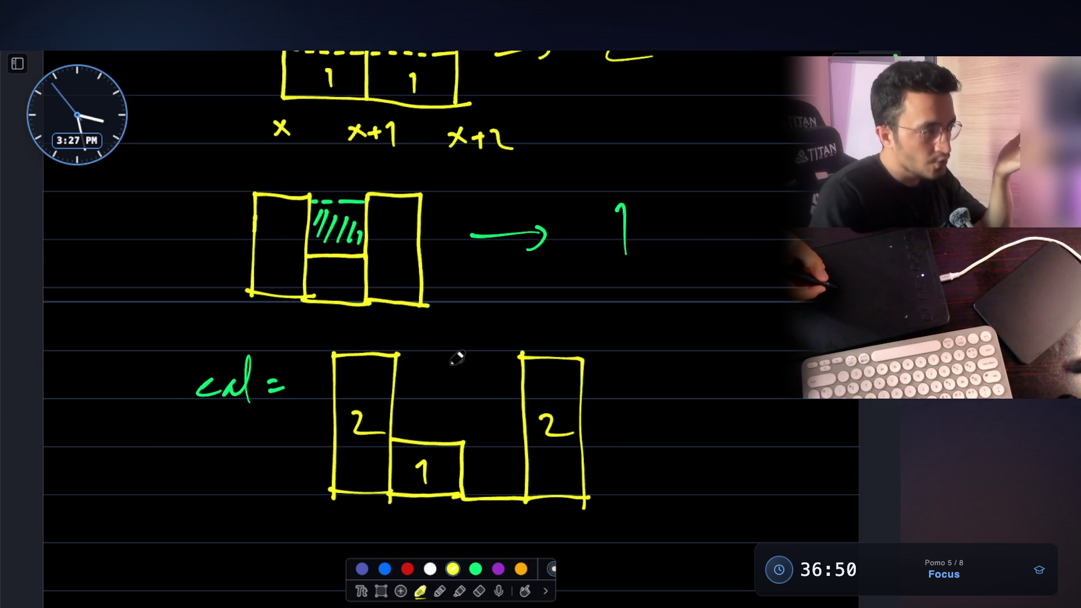
Step: Mark dashed water levels across the gaps of the sketch with a 1 in the right gap
{"action": "left_click_drag", "start_coordinate": [404, 357], "coordinate": [519, 355]}
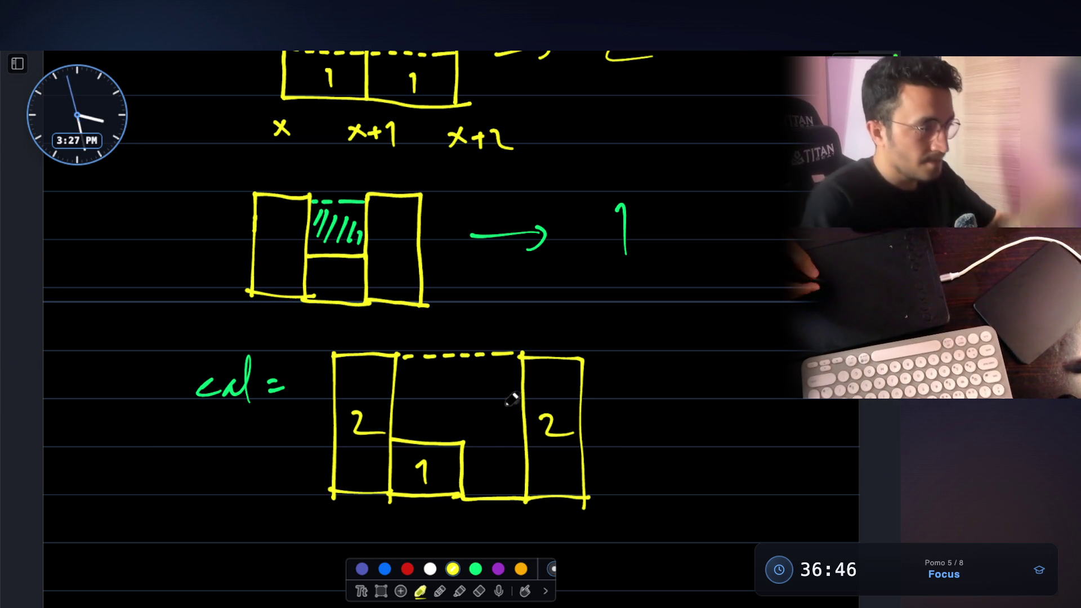
{"action": "mouse_move", "coordinate": [470, 444]}
{"action": "left_mouse_down"}
{"action": "mouse_move", "coordinate": [527, 443]}
{"action": "mouse_move", "coordinate": [498, 483]}
{"action": "left_mouse_up"}
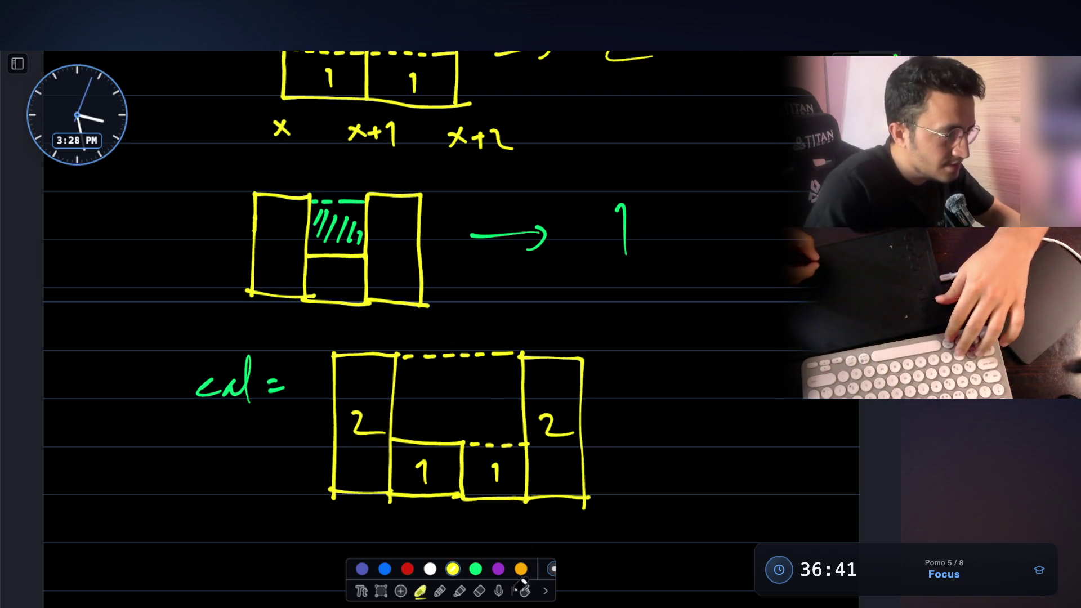
{"action": "left_click", "coordinate": [479, 591]}
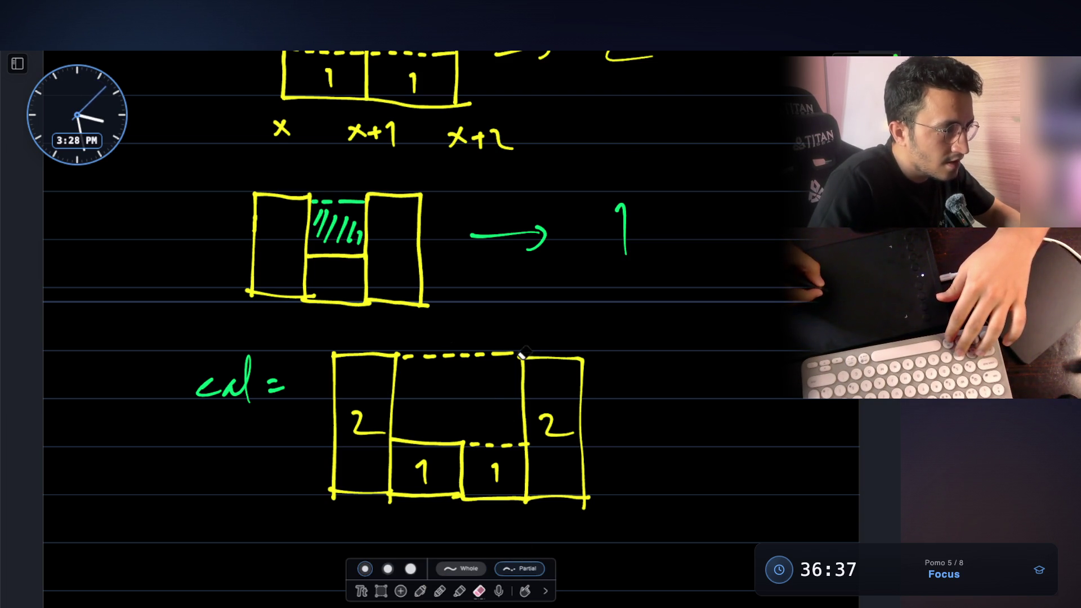
Step: Erase the top edges of the two tall bars and leftover marks along the top
{"action": "left_click_drag", "start_coordinate": [541, 352], "coordinate": [591, 359]}
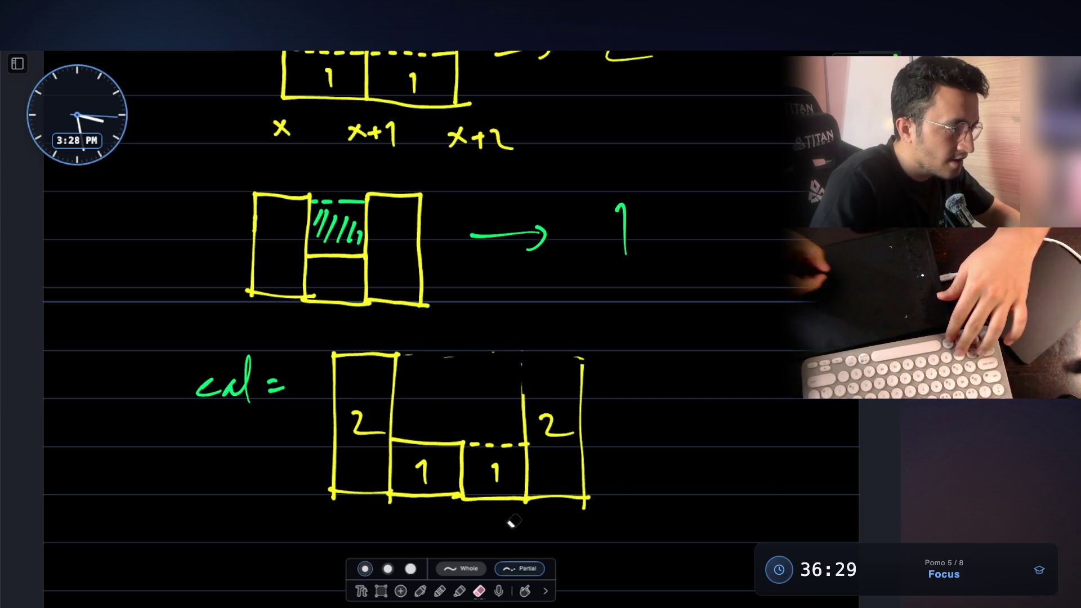
{"action": "mouse_move", "coordinate": [331, 353]}
{"action": "left_mouse_down"}
{"action": "mouse_move", "coordinate": [396, 352]}
{"action": "mouse_move", "coordinate": [397, 383]}
{"action": "mouse_move", "coordinate": [333, 373]}
{"action": "left_mouse_up"}
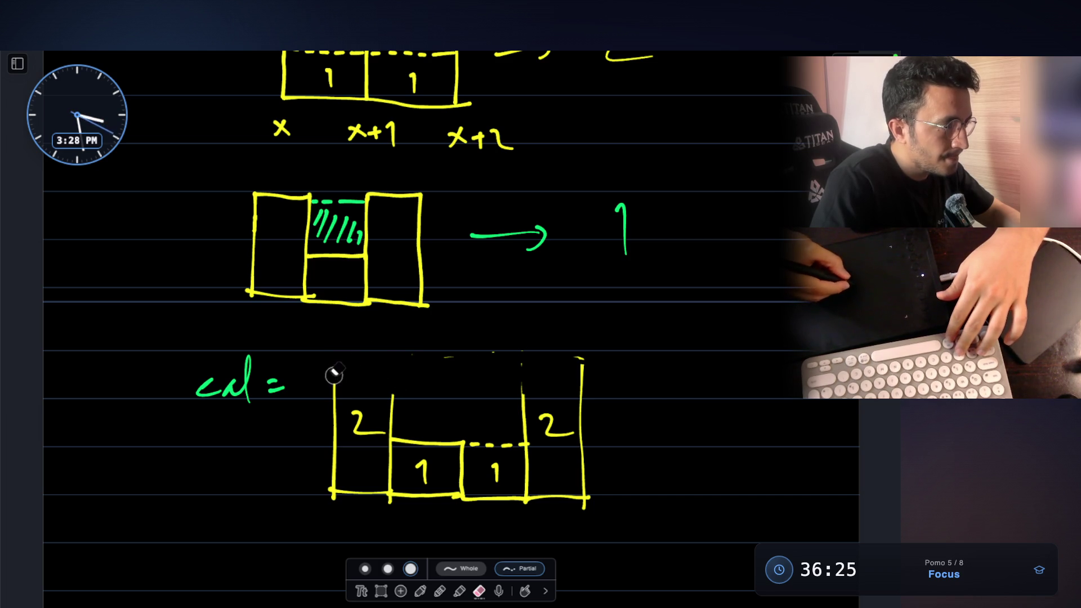
{"action": "mouse_move", "coordinate": [462, 356]}
{"action": "left_mouse_down"}
{"action": "mouse_move", "coordinate": [527, 350]}
{"action": "mouse_move", "coordinate": [585, 372]}
{"action": "left_mouse_up"}
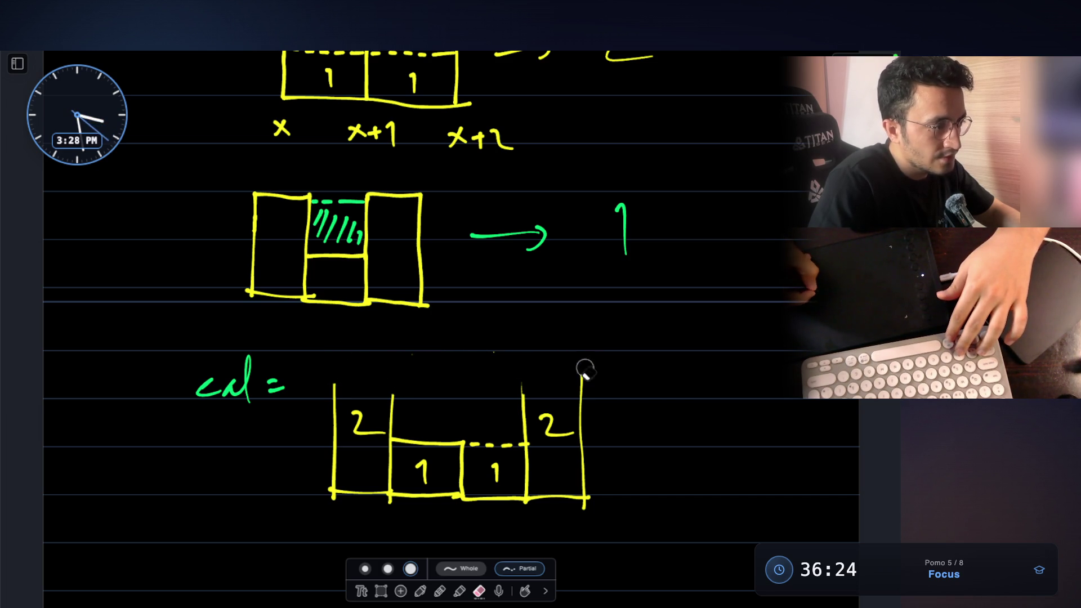
{"action": "left_click", "coordinate": [420, 591]}
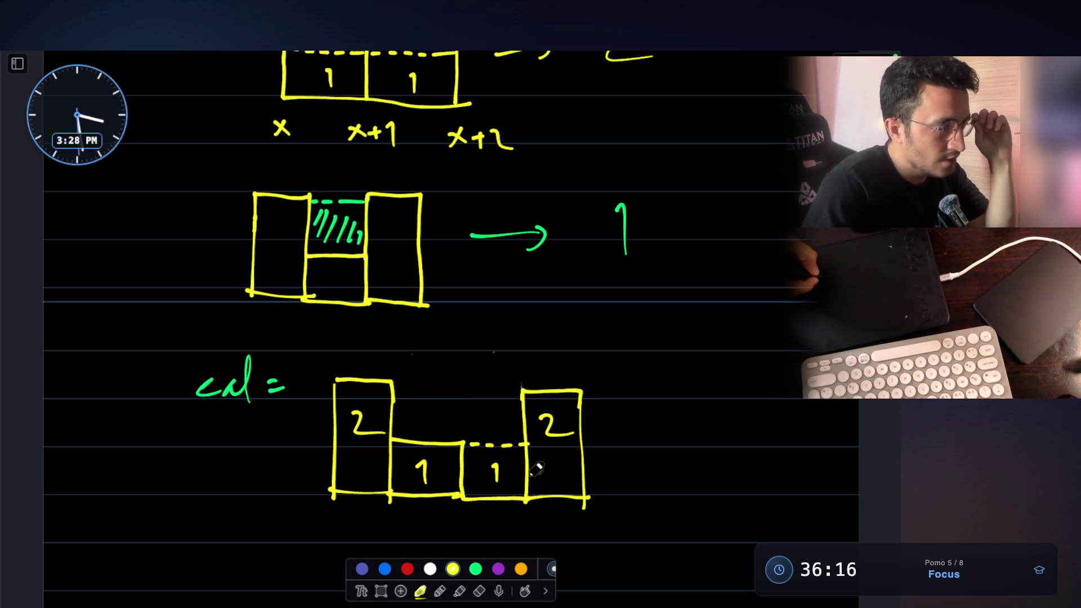
Step: In red, divide the water cells with dashes, write 1s in them and a total of 3
{"action": "left_click", "coordinate": [475, 568]}
{"action": "left_click", "coordinate": [409, 568]}
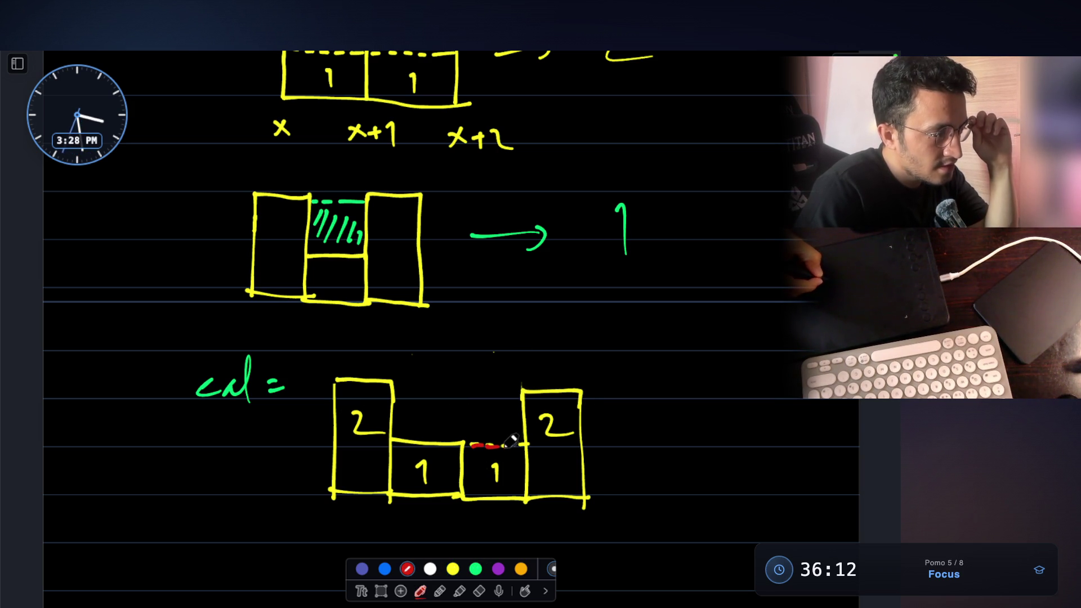
{"action": "left_click_drag", "start_coordinate": [460, 439], "coordinate": [460, 385]}
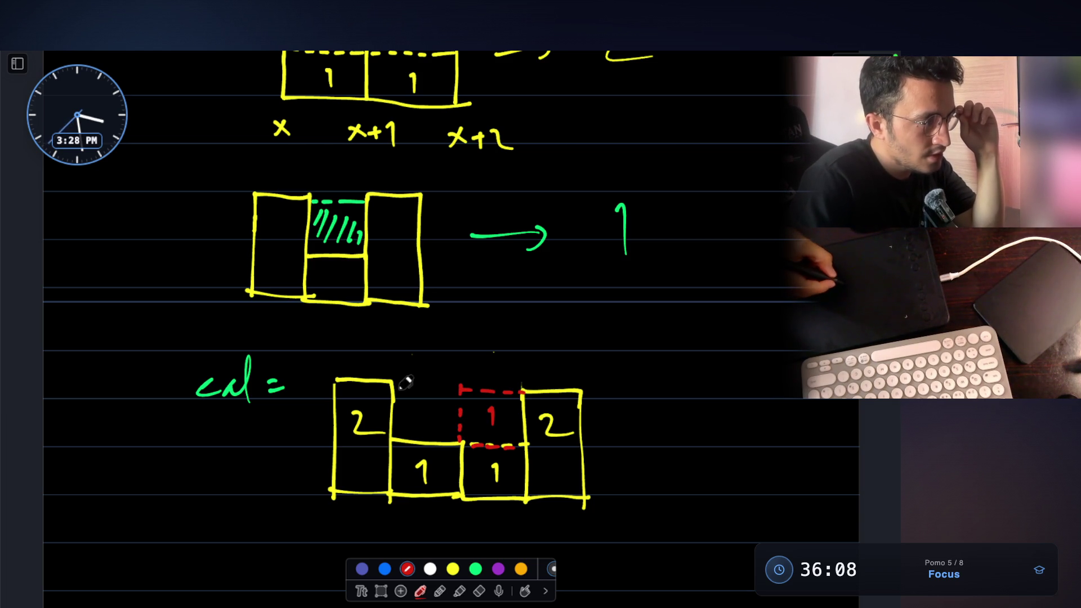
{"action": "left_click_drag", "start_coordinate": [423, 403], "coordinate": [425, 421]}
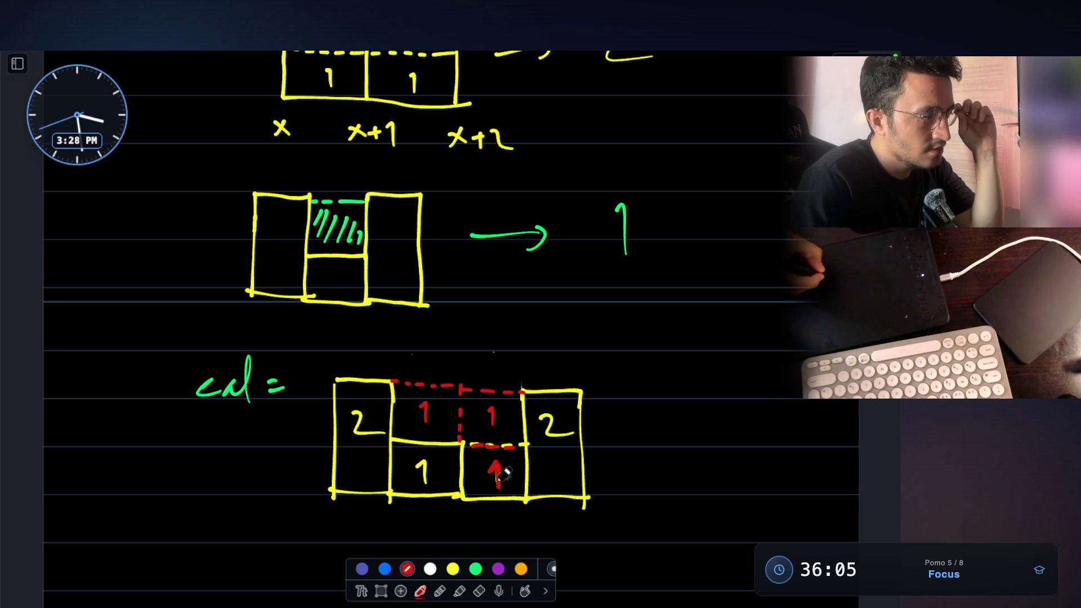
{"action": "mouse_move", "coordinate": [678, 426]}
{"action": "left_mouse_down"}
{"action": "mouse_move", "coordinate": [701, 423]}
{"action": "mouse_move", "coordinate": [679, 463]}
{"action": "left_mouse_up"}
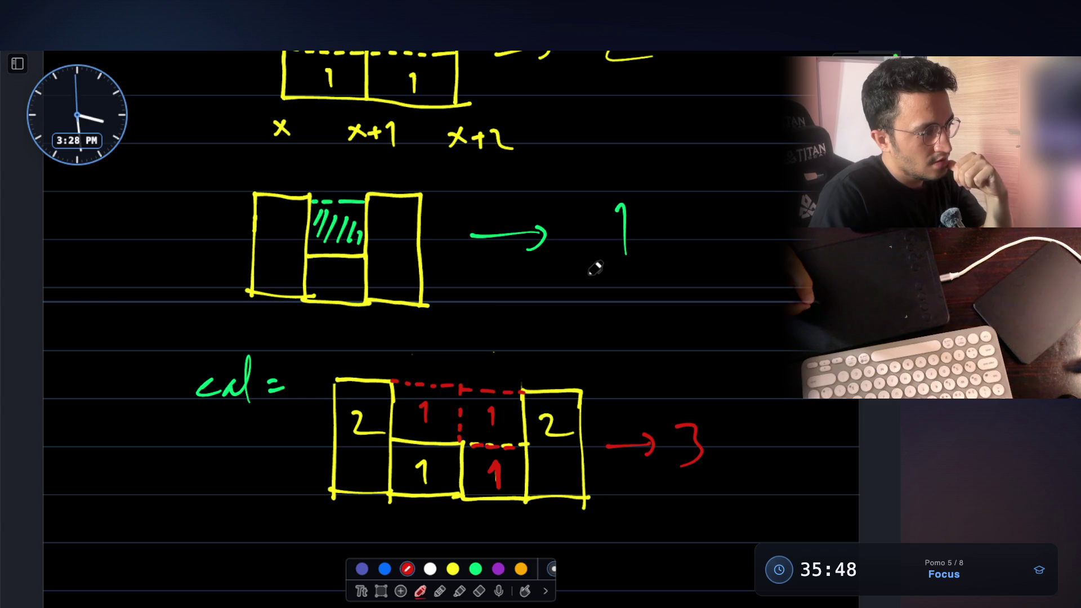
{"action": "scroll", "coordinate": [568, 278], "scroll_direction": "down", "scroll_amount": 2}
{"action": "scroll", "coordinate": [568, 277], "scroll_direction": "down", "scroll_amount": 1}
{"action": "scroll", "coordinate": [506, 422], "scroll_direction": "down", "scroll_amount": 2}
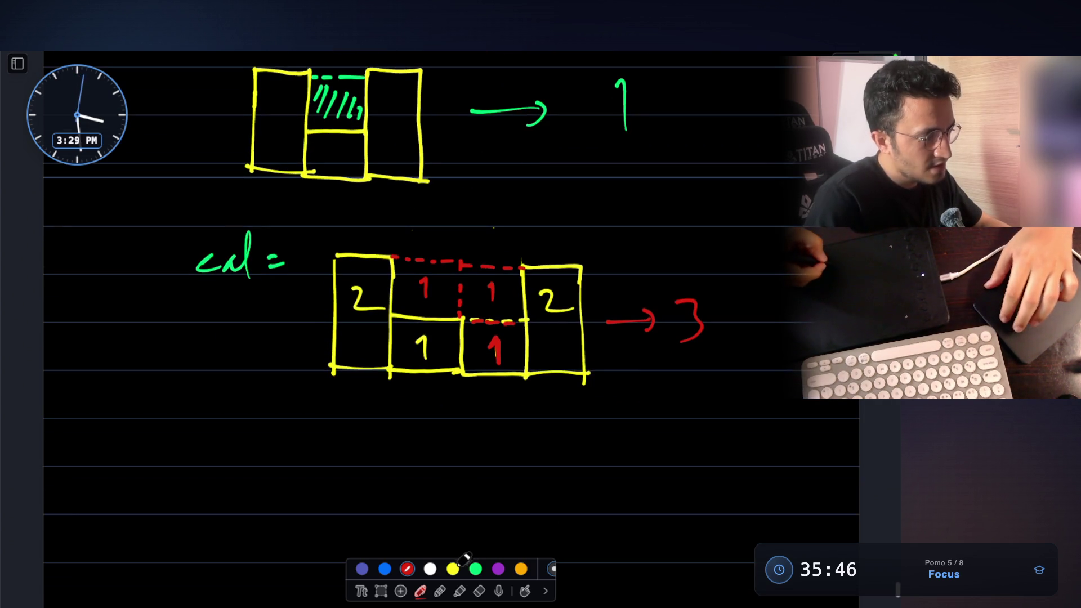
{"action": "scroll", "coordinate": [416, 440], "scroll_direction": "down", "scroll_amount": 2}
{"action": "scroll", "coordinate": [406, 371], "scroll_direction": "down", "scroll_amount": 1}
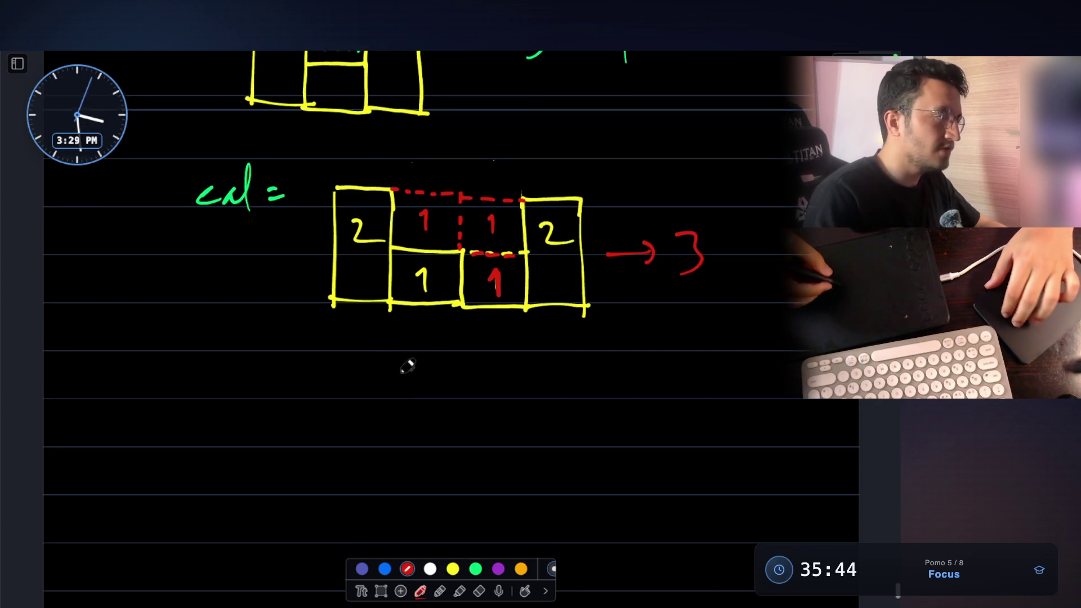
Step: Draw a lower yellow bar diagram: left bar, baseline and a tall right bar
{"action": "left_click_drag", "start_coordinate": [331, 342], "coordinate": [332, 395]}
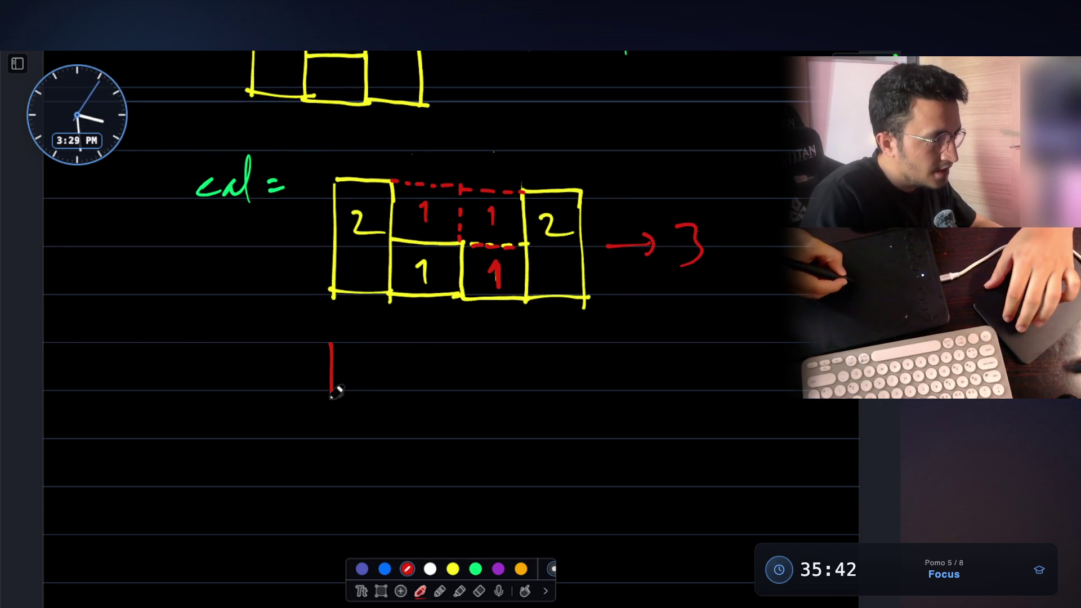
{"action": "key", "text": "ctrl+z"}
{"action": "left_click", "coordinate": [453, 568]}
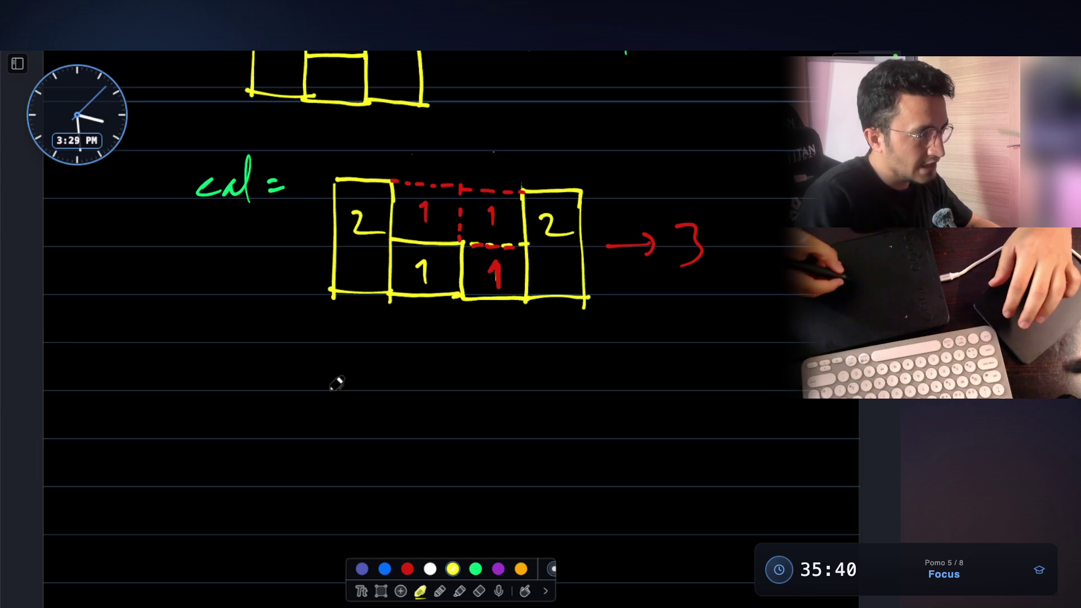
{"action": "left_click_drag", "start_coordinate": [330, 407], "coordinate": [330, 542]}
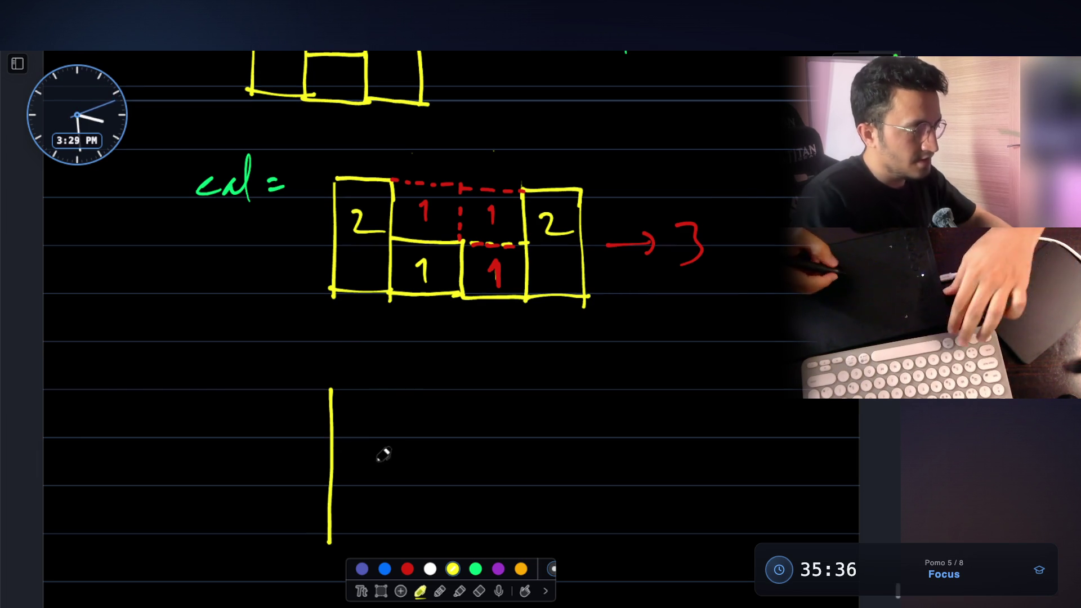
{"action": "key", "text": "ctrl+z"}
{"action": "left_click_drag", "start_coordinate": [330, 389], "coordinate": [335, 497]}
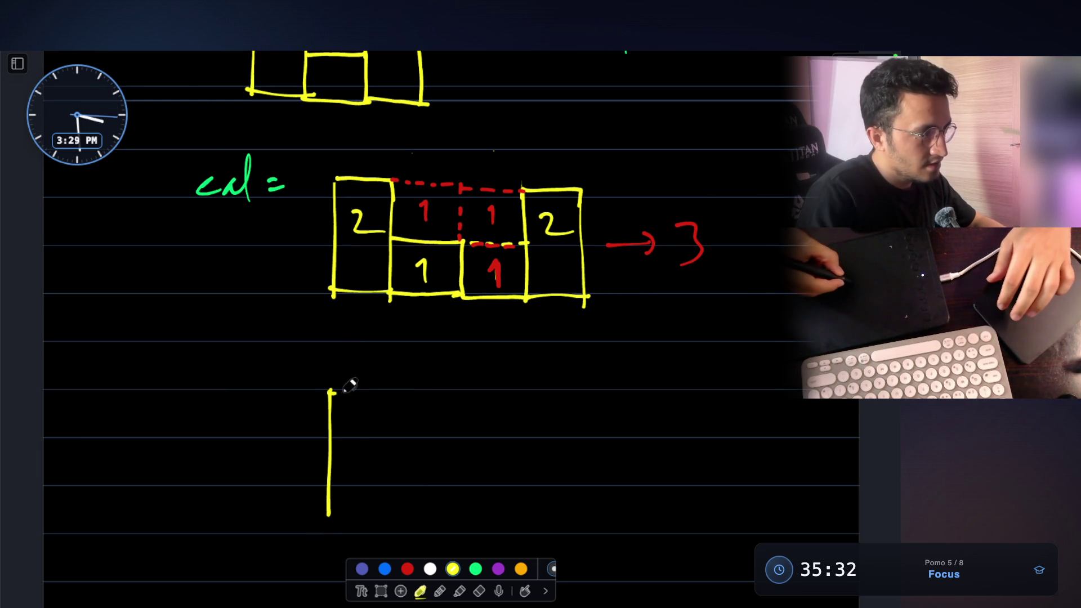
{"action": "left_click_drag", "start_coordinate": [330, 515], "coordinate": [393, 520]}
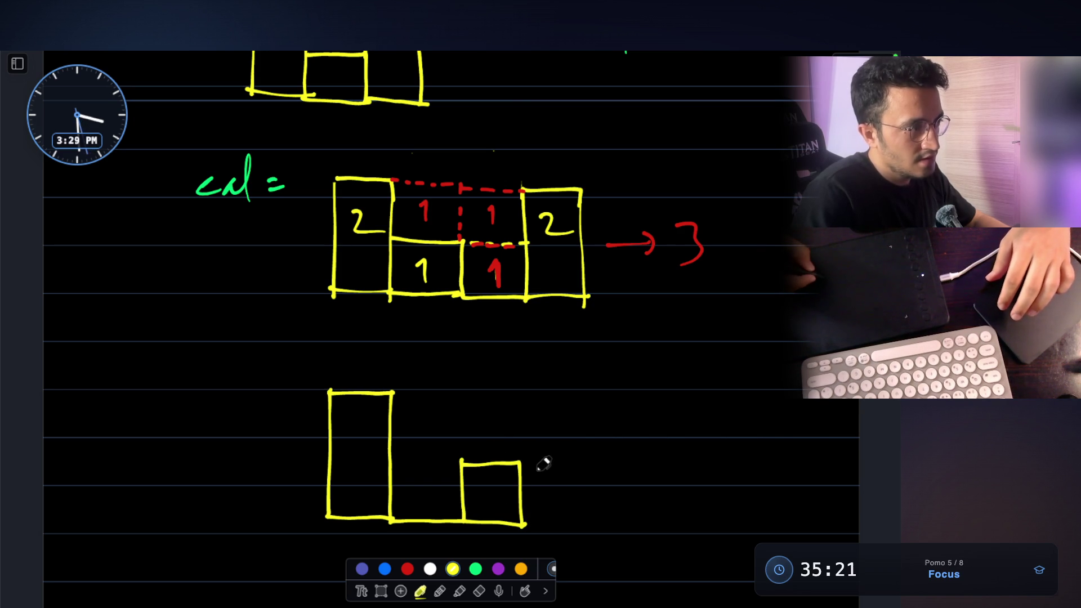
{"action": "left_click_drag", "start_coordinate": [560, 523], "coordinate": [608, 526]}
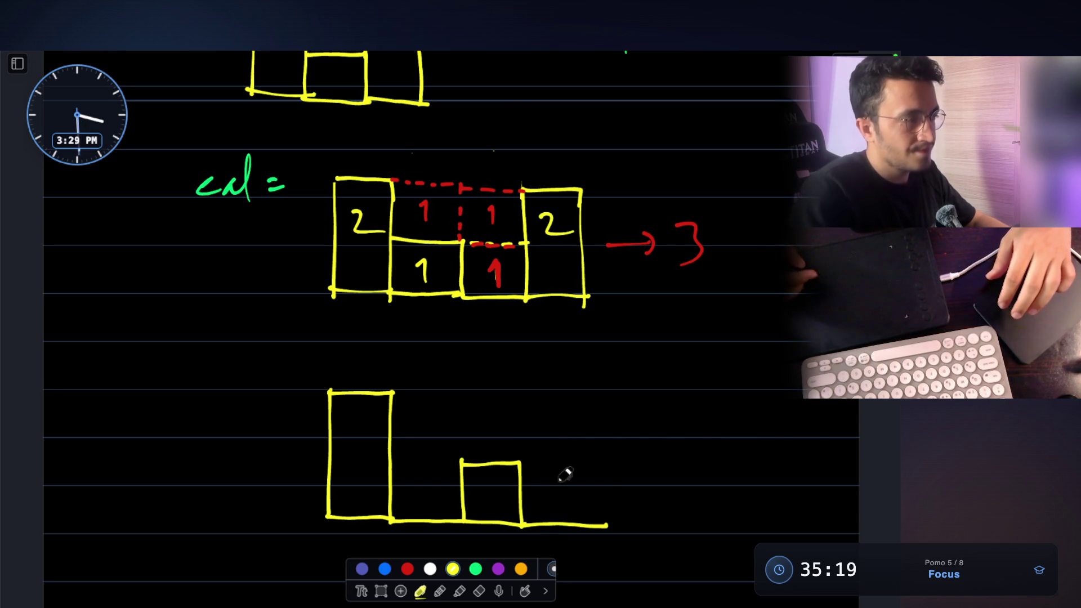
{"action": "left_click_drag", "start_coordinate": [597, 392], "coordinate": [603, 501]}
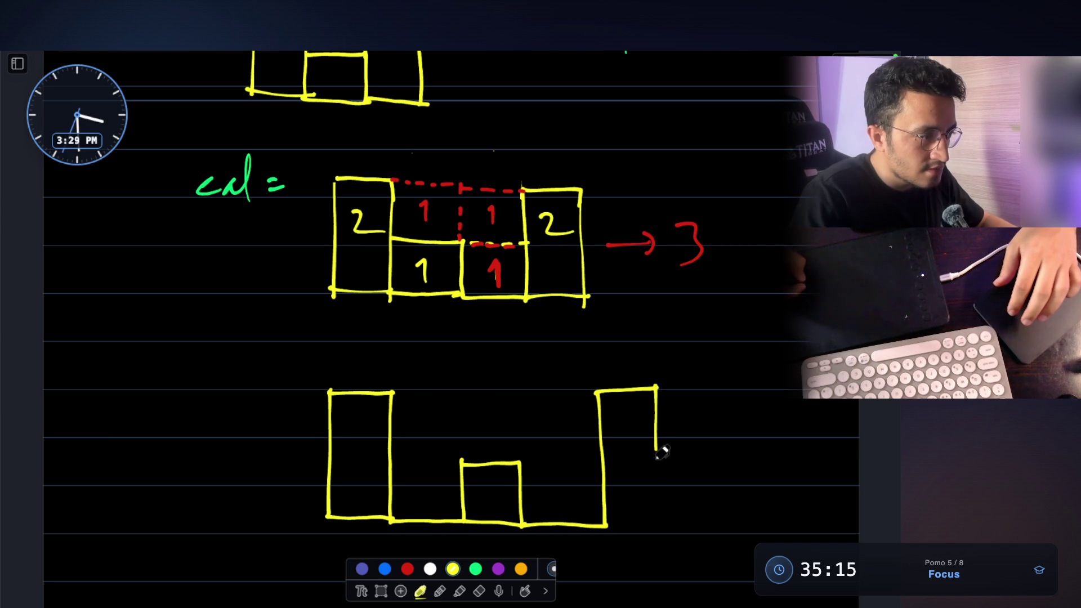
{"action": "left_click_drag", "start_coordinate": [659, 523], "coordinate": [668, 525]}
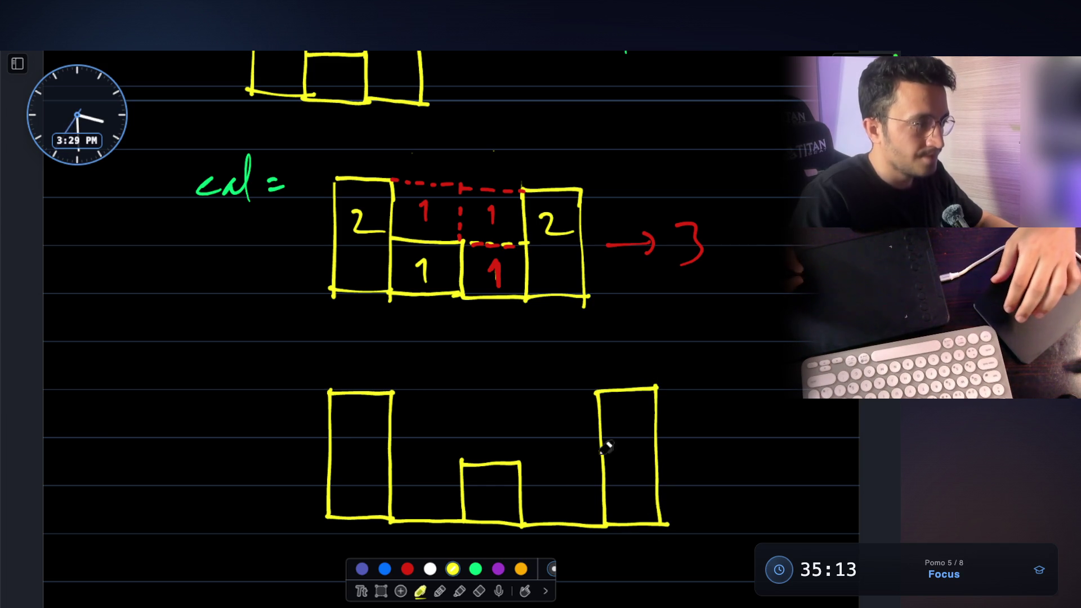
Step: In red, mark the lower diagram's water level with dashed lines and an arrow toward its total 5
{"action": "left_click", "coordinate": [407, 569]}
{"action": "left_click_drag", "start_coordinate": [396, 394], "coordinate": [600, 394]}
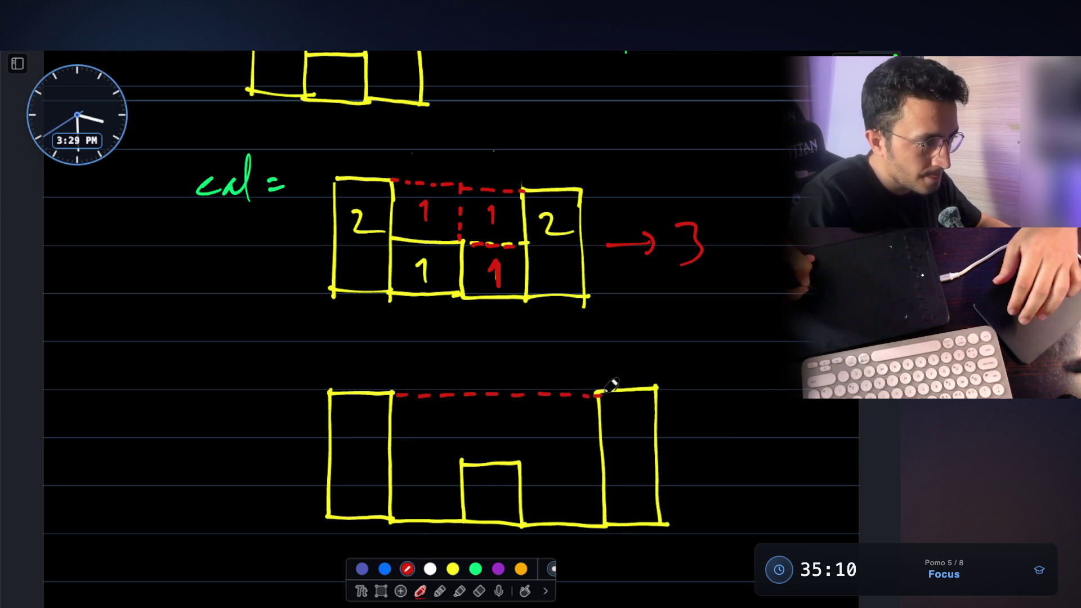
{"action": "left_click_drag", "start_coordinate": [458, 396], "coordinate": [463, 462]}
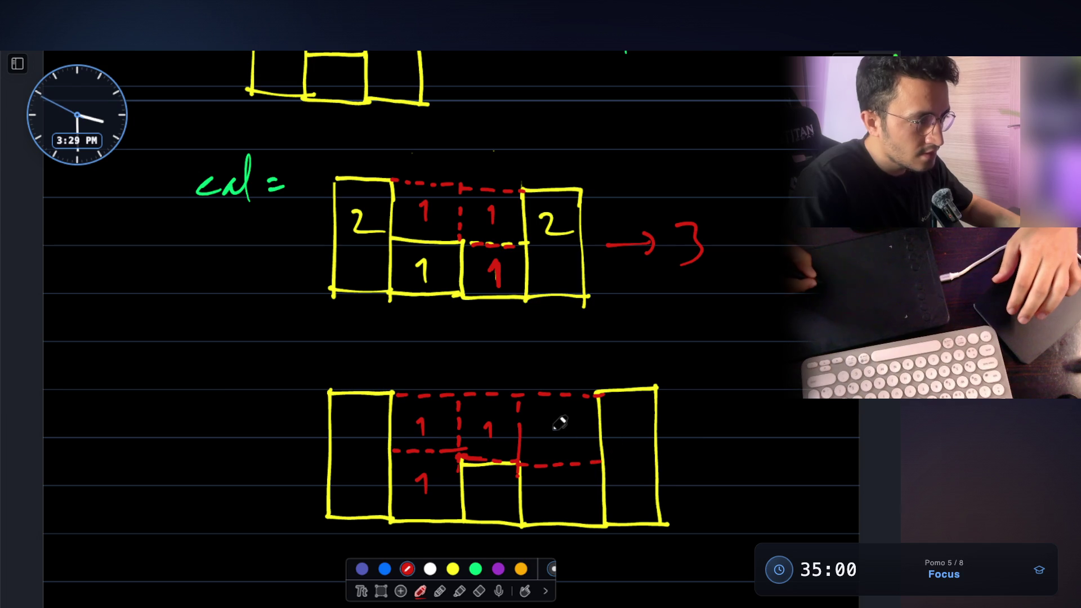
{"action": "mouse_move", "coordinate": [699, 456]}
{"action": "left_mouse_down"}
{"action": "mouse_move", "coordinate": [739, 456]}
{"action": "mouse_move", "coordinate": [796, 433]}
{"action": "left_mouse_up"}
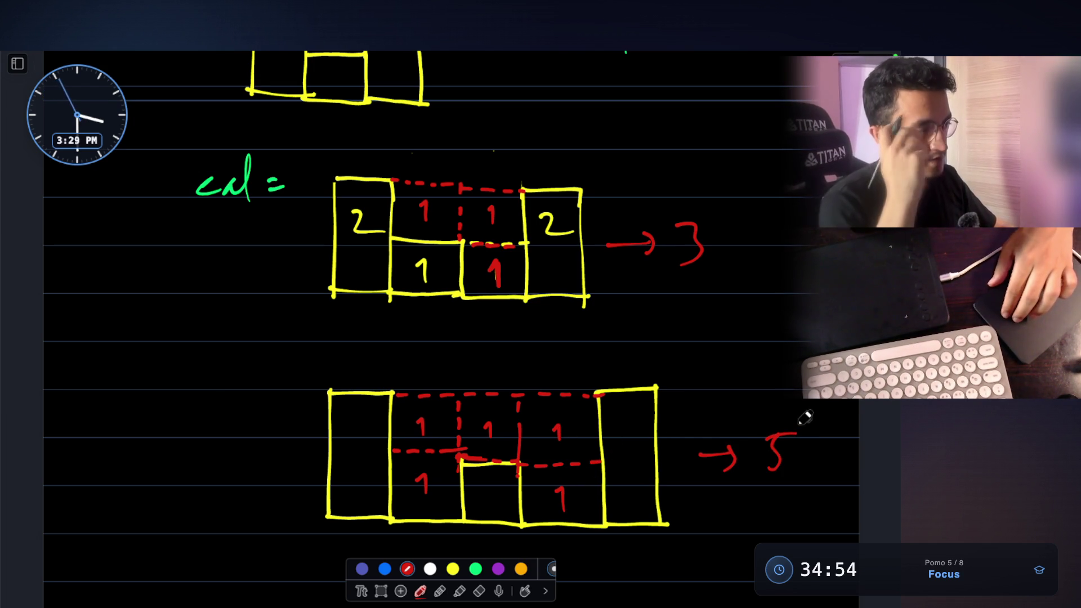
Step: In yellow, write the bar heights 2 and 1 inside the lower diagram
{"action": "left_click", "coordinate": [453, 568]}
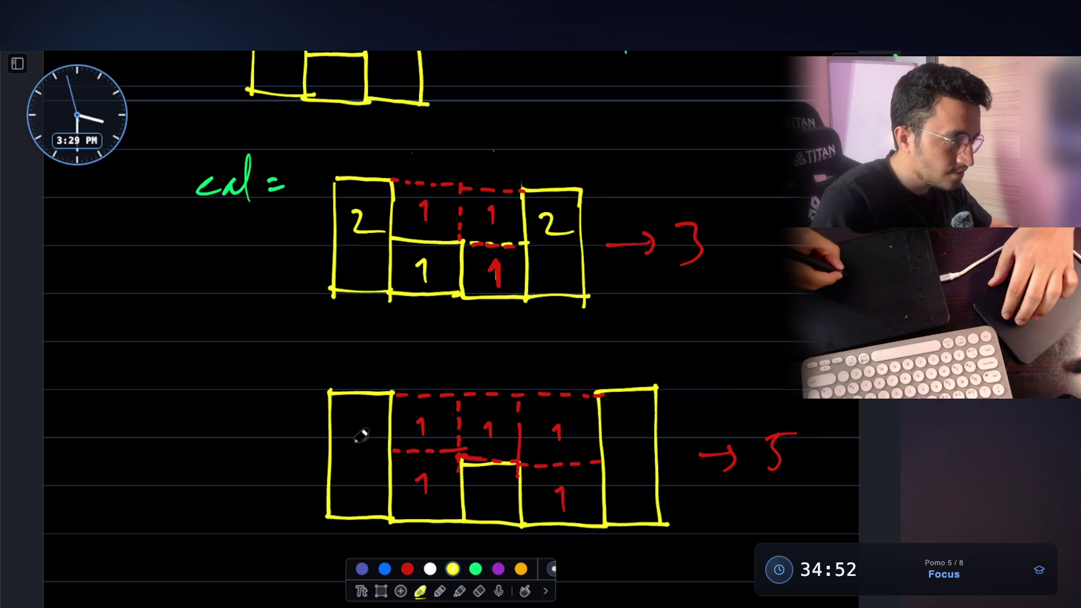
{"action": "left_click_drag", "start_coordinate": [355, 439], "coordinate": [376, 460]}
{"action": "left_click_drag", "start_coordinate": [488, 471], "coordinate": [493, 505]}
{"action": "left_click_drag", "start_coordinate": [622, 431], "coordinate": [646, 463]}
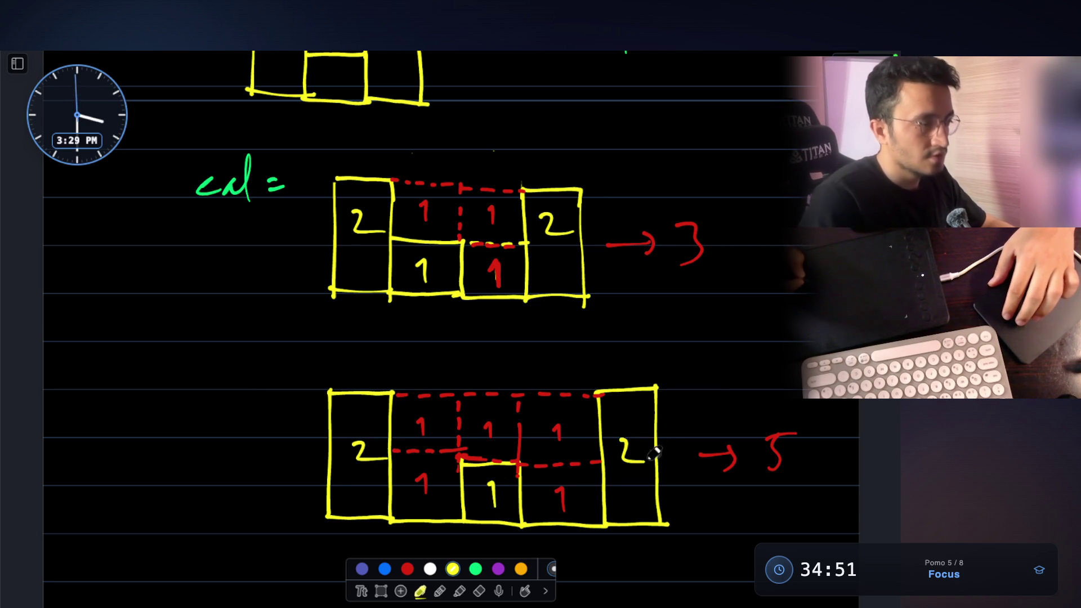
{"action": "scroll", "coordinate": [654, 435], "scroll_direction": "down", "scroll_amount": 1}
Step: Handwrite an underlined 'width' to the left of the lower diagram
{"action": "mouse_move", "coordinate": [144, 404]}
{"action": "left_mouse_down"}
{"action": "mouse_move", "coordinate": [171, 397]}
{"action": "mouse_move", "coordinate": [226, 416]}
{"action": "left_mouse_up"}
{"action": "mouse_move", "coordinate": [140, 452]}
{"action": "left_mouse_down"}
{"action": "mouse_move", "coordinate": [248, 438]}
{"action": "mouse_move", "coordinate": [179, 469]}
{"action": "left_mouse_up"}
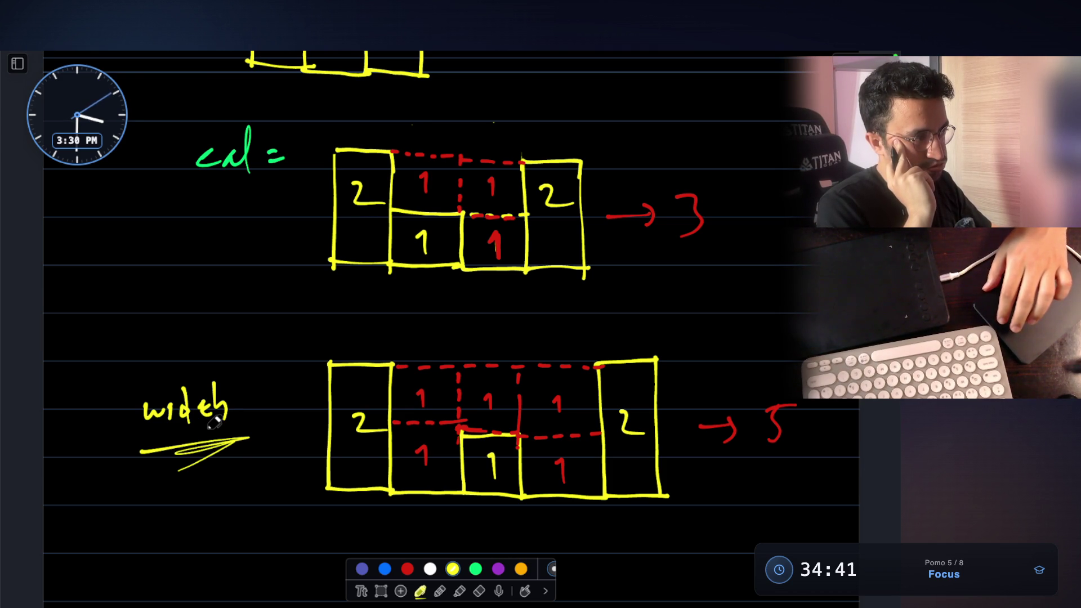
{"action": "scroll", "coordinate": [214, 423], "scroll_direction": "up", "scroll_amount": 1}
{"action": "scroll", "coordinate": [213, 422], "scroll_direction": "up", "scroll_amount": 3}
{"action": "scroll", "coordinate": [214, 422], "scroll_direction": "up", "scroll_amount": 2}
{"action": "scroll", "coordinate": [214, 422], "scroll_direction": "up", "scroll_amount": 1}
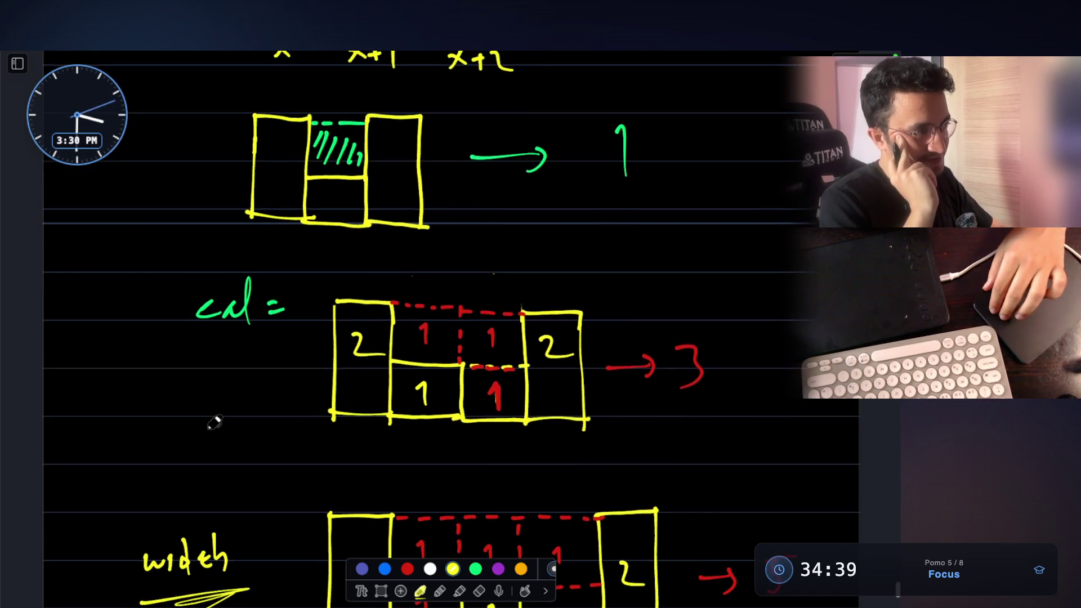
{"action": "scroll", "coordinate": [214, 423], "scroll_direction": "up", "scroll_amount": 2}
{"action": "scroll", "coordinate": [214, 422], "scroll_direction": "up", "scroll_amount": 3}
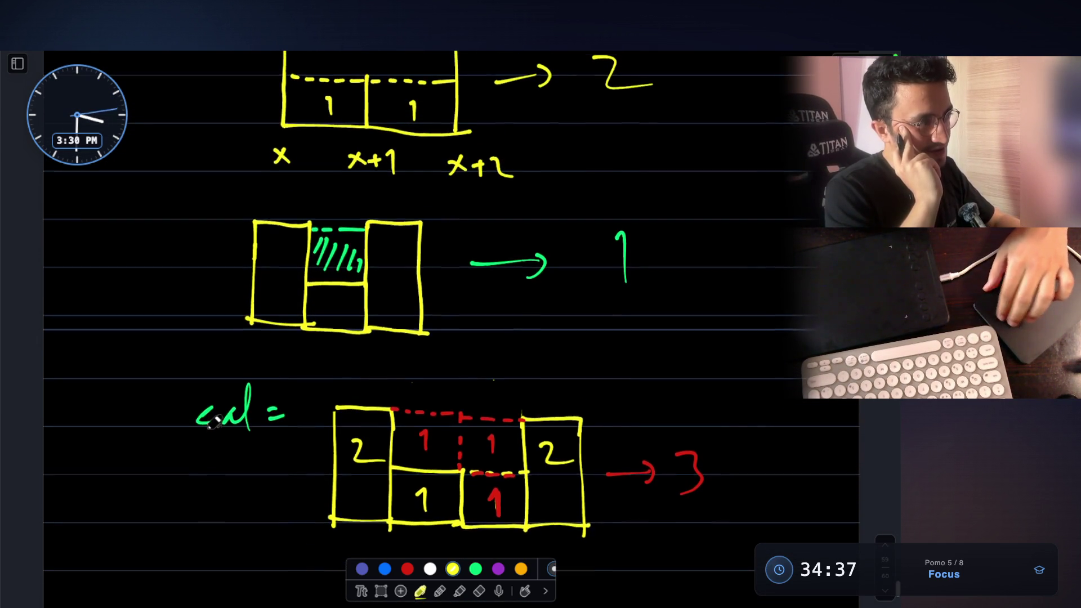
{"action": "scroll", "coordinate": [214, 422], "scroll_direction": "up", "scroll_amount": 3}
{"action": "scroll", "coordinate": [214, 422], "scroll_direction": "down", "scroll_amount": 1}
{"action": "scroll", "coordinate": [213, 423], "scroll_direction": "down", "scroll_amount": 4}
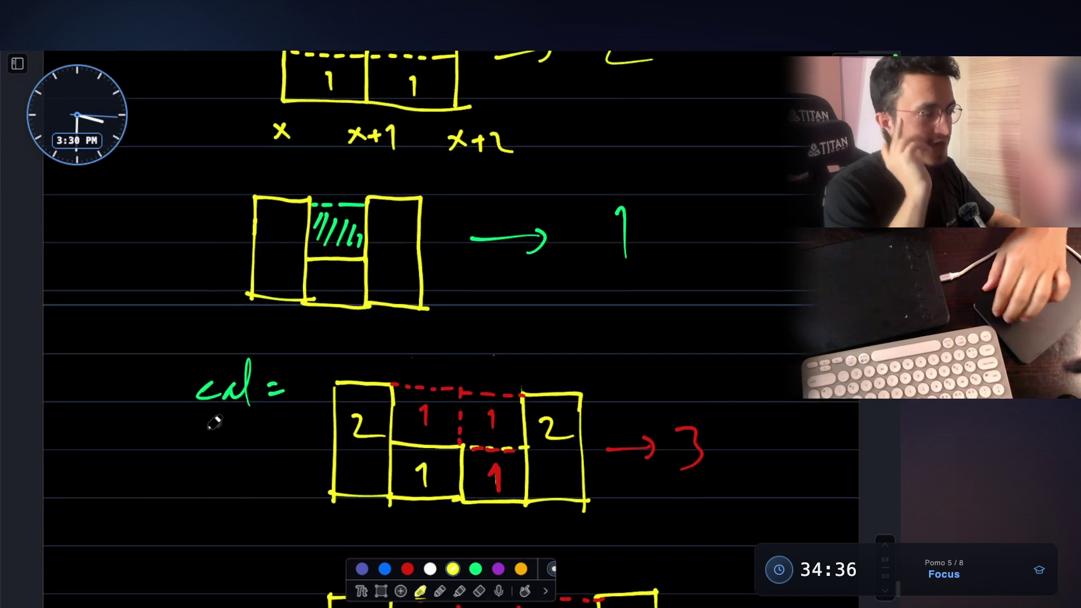
{"action": "scroll", "coordinate": [213, 423], "scroll_direction": "down", "scroll_amount": 4}
{"action": "scroll", "coordinate": [214, 422], "scroll_direction": "down", "scroll_amount": 1}
{"action": "scroll", "coordinate": [214, 420], "scroll_direction": "down", "scroll_amount": 3}
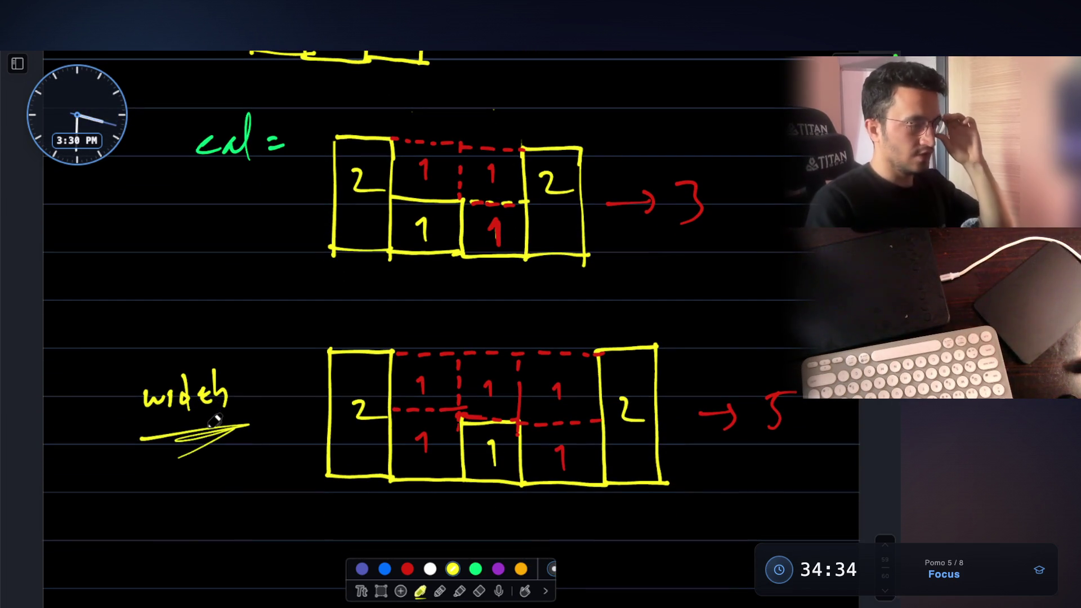
{"action": "scroll", "coordinate": [214, 421], "scroll_direction": "down", "scroll_amount": 1}
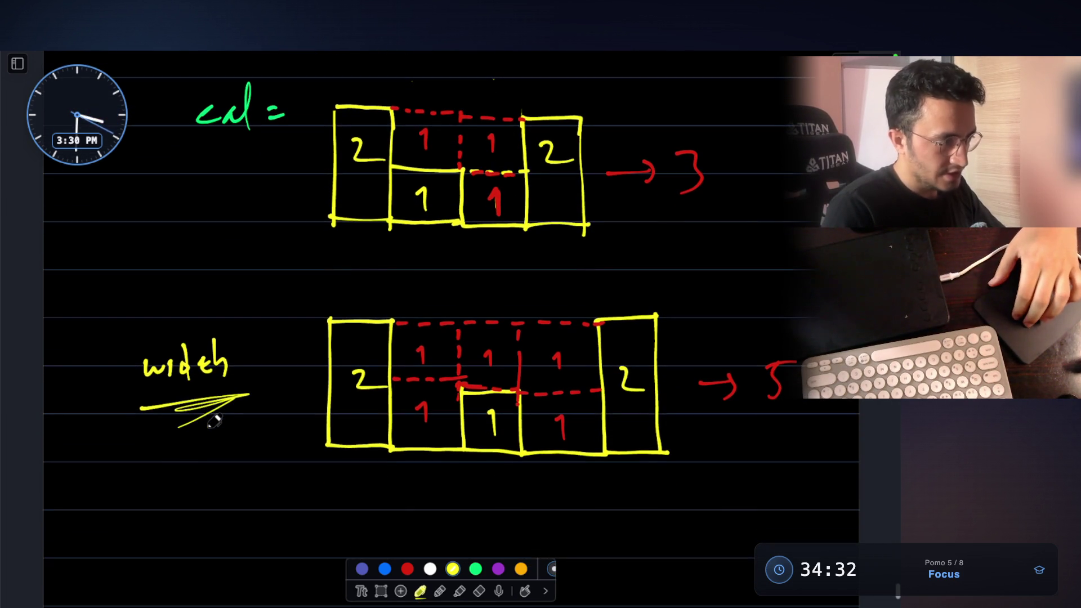
{"action": "scroll", "coordinate": [214, 421], "scroll_direction": "up", "scroll_amount": 1}
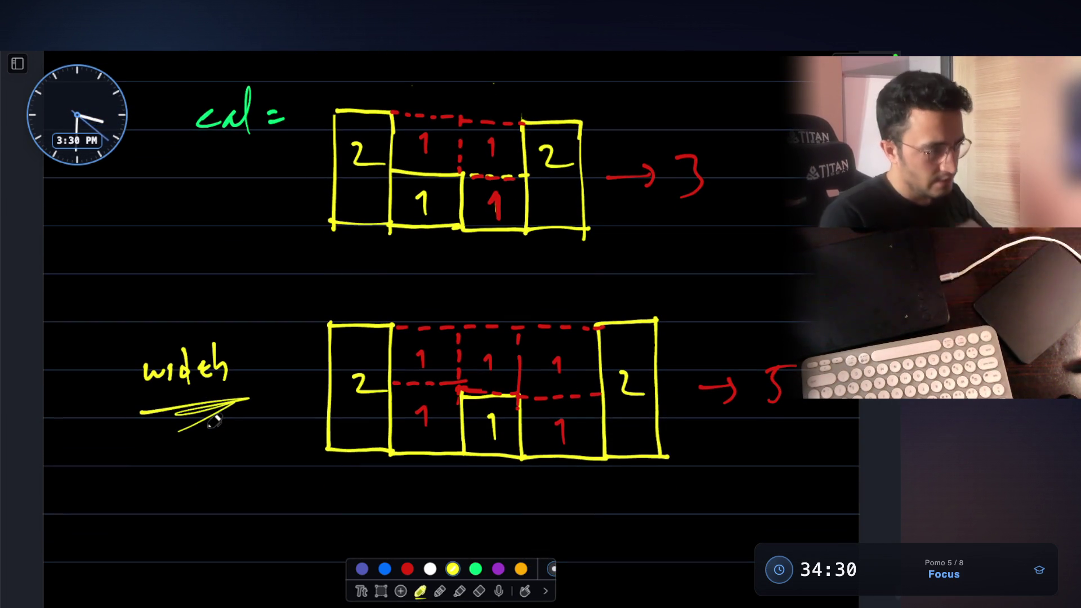
{"action": "scroll", "coordinate": [214, 421], "scroll_direction": "down", "scroll_amount": 2}
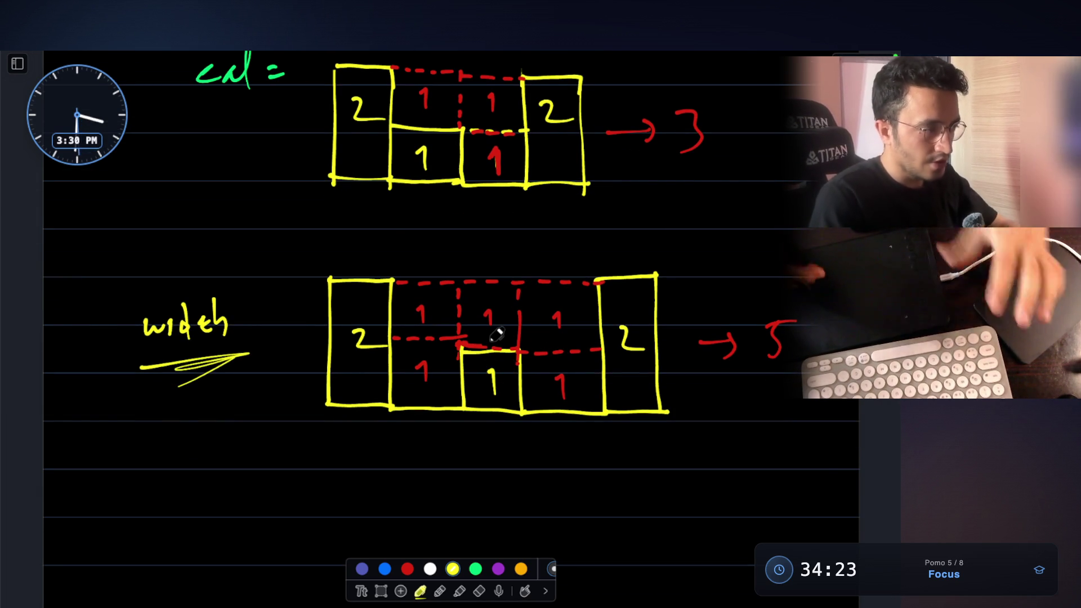
{"action": "scroll", "coordinate": [503, 326], "scroll_direction": "down", "scroll_amount": 2}
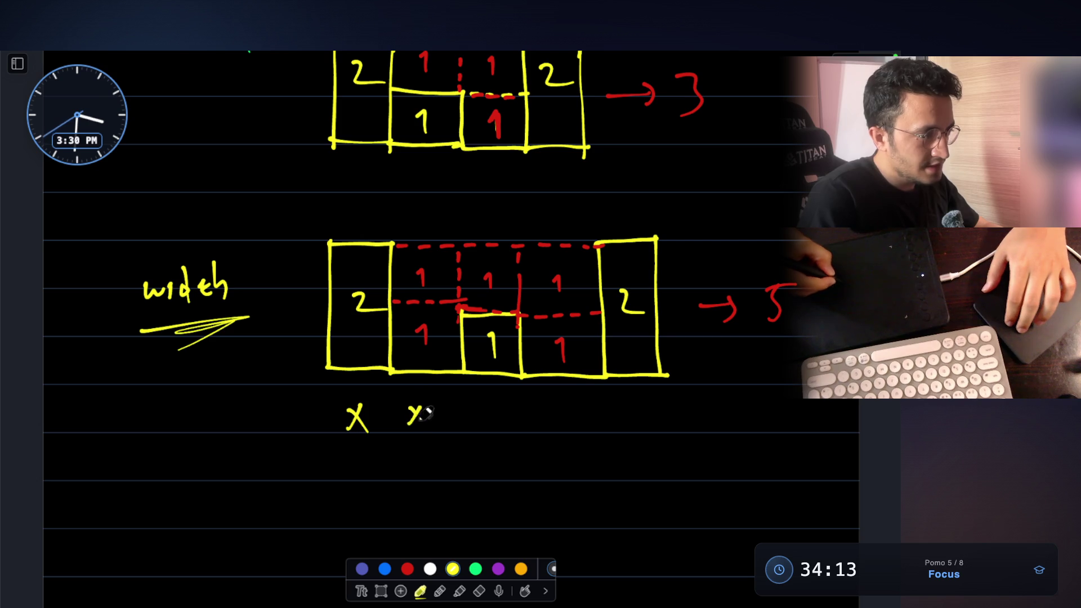
Step: Label the second and third bars underneath with x+1 and x+2
{"action": "left_click_drag", "start_coordinate": [472, 411], "coordinate": [486, 429]}
{"action": "left_click_drag", "start_coordinate": [486, 410], "coordinate": [473, 429]}
{"action": "mouse_move", "coordinate": [490, 419]}
{"action": "left_mouse_down"}
{"action": "mouse_move", "coordinate": [502, 419]}
{"action": "mouse_move", "coordinate": [496, 427]}
{"action": "left_mouse_up"}
Step: Finish the x-index labels under the bars through x+4, undoing mis-drawn strokes
{"action": "left_click_drag", "start_coordinate": [507, 412], "coordinate": [524, 429]}
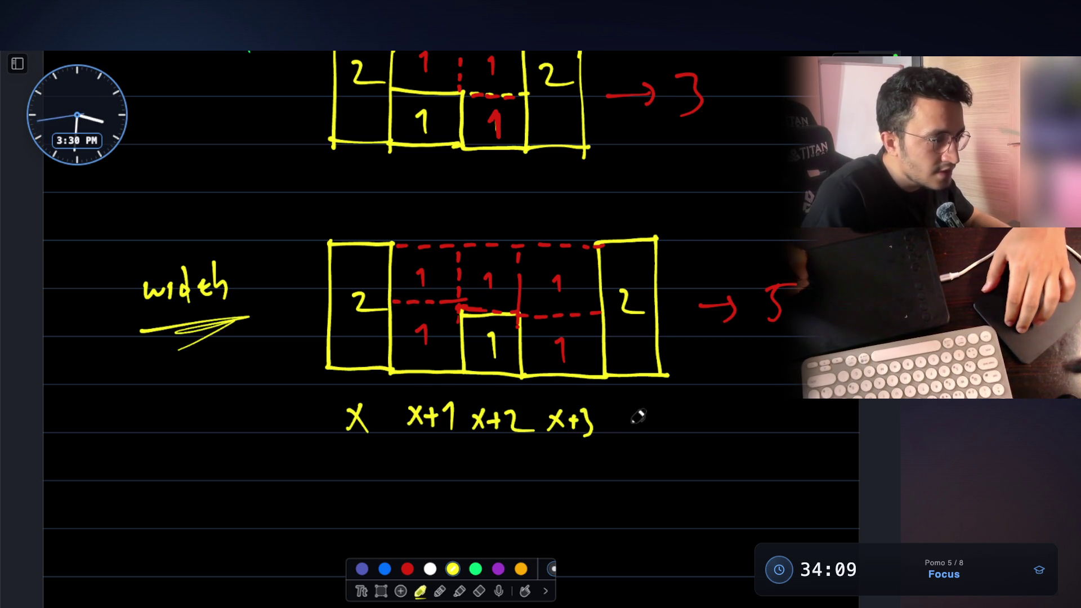
{"action": "left_click_drag", "start_coordinate": [668, 407], "coordinate": [667, 432]}
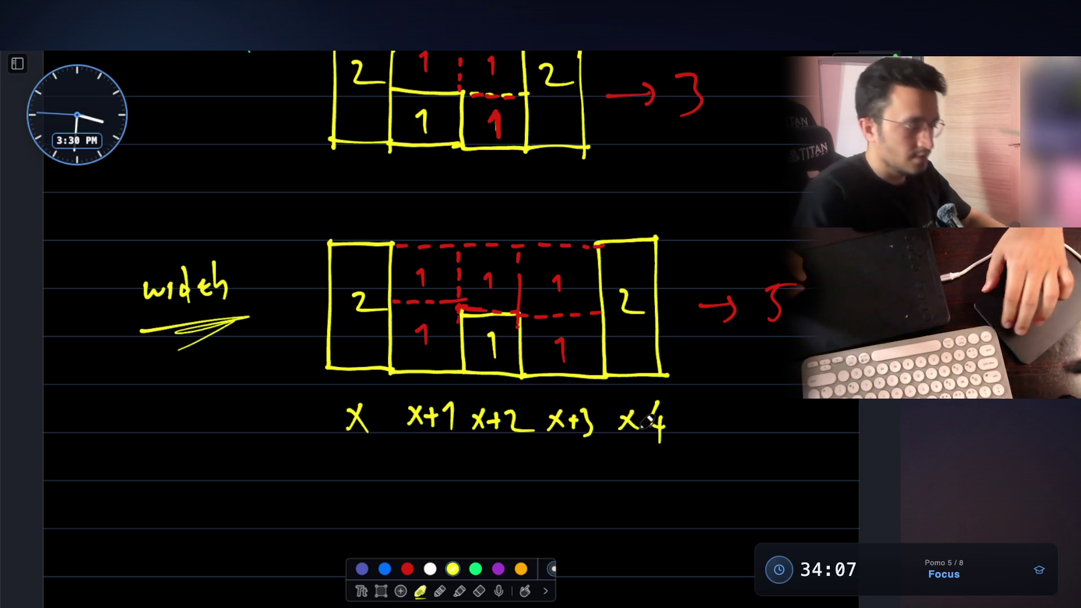
{"action": "key", "text": "ctrl+z"}
{"action": "key", "text": "ctrl+z"}
{"action": "key", "text": "ctrl+z"}
{"action": "key", "text": "ctrl+z"}
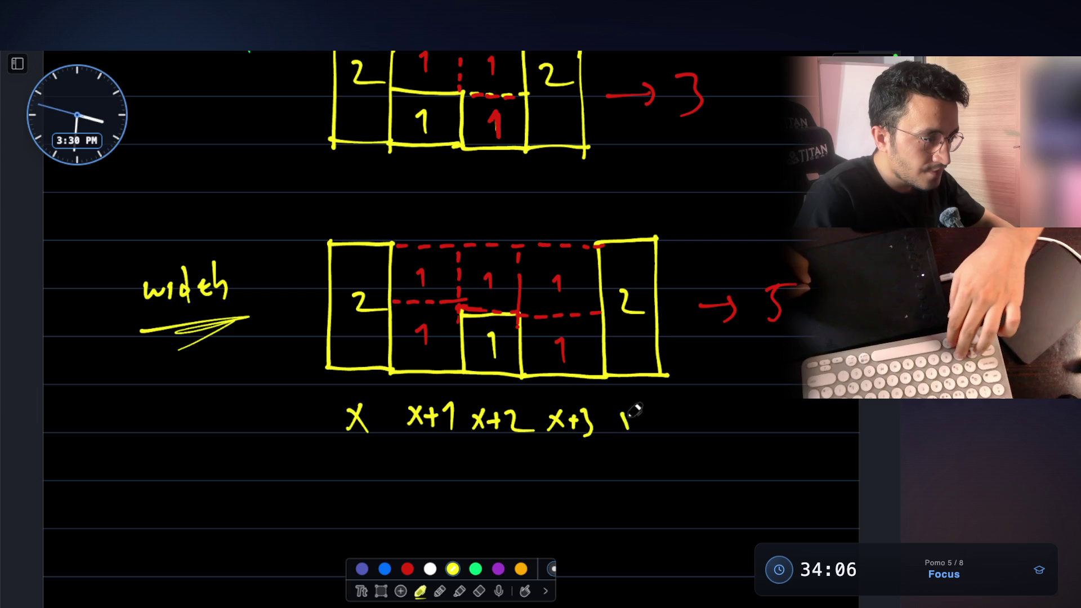
{"action": "mouse_move", "coordinate": [639, 408]}
{"action": "left_mouse_down"}
{"action": "mouse_move", "coordinate": [640, 429]}
{"action": "mouse_move", "coordinate": [669, 422]}
{"action": "mouse_move", "coordinate": [668, 438]}
{"action": "left_mouse_up"}
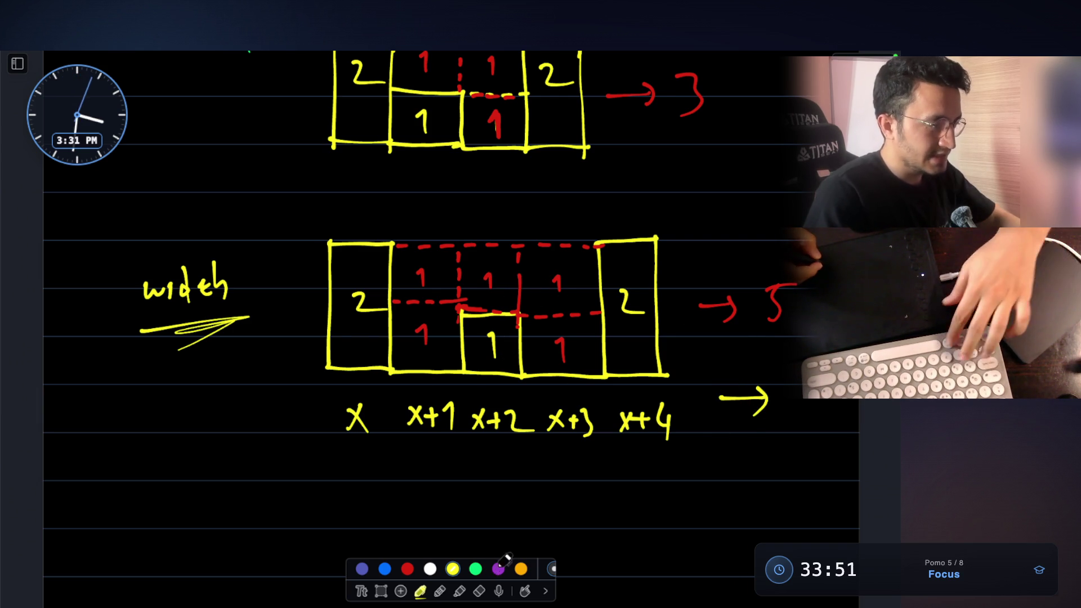
{"action": "key", "text": "ctrl+z"}
Step: In green, start an arrow after x+4 pointing to 6, undoing an extra box above the right bar
{"action": "key", "text": "6"}
{"action": "left_click", "coordinate": [720, 418]}
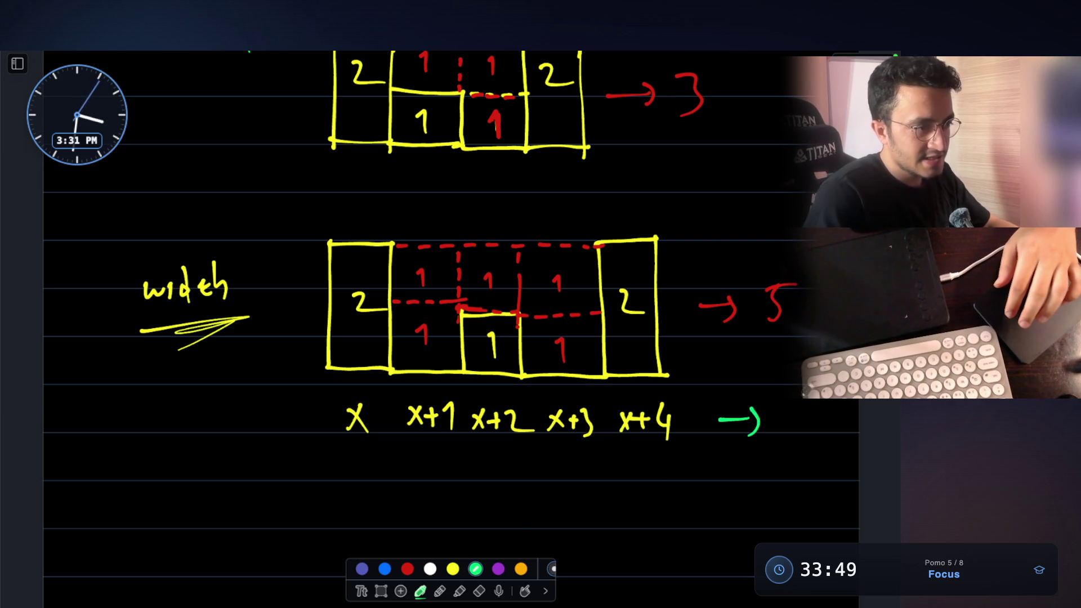
{"action": "left_click_drag", "start_coordinate": [804, 396], "coordinate": [791, 422]}
{"action": "scroll", "coordinate": [754, 365], "scroll_direction": "down", "scroll_amount": 2}
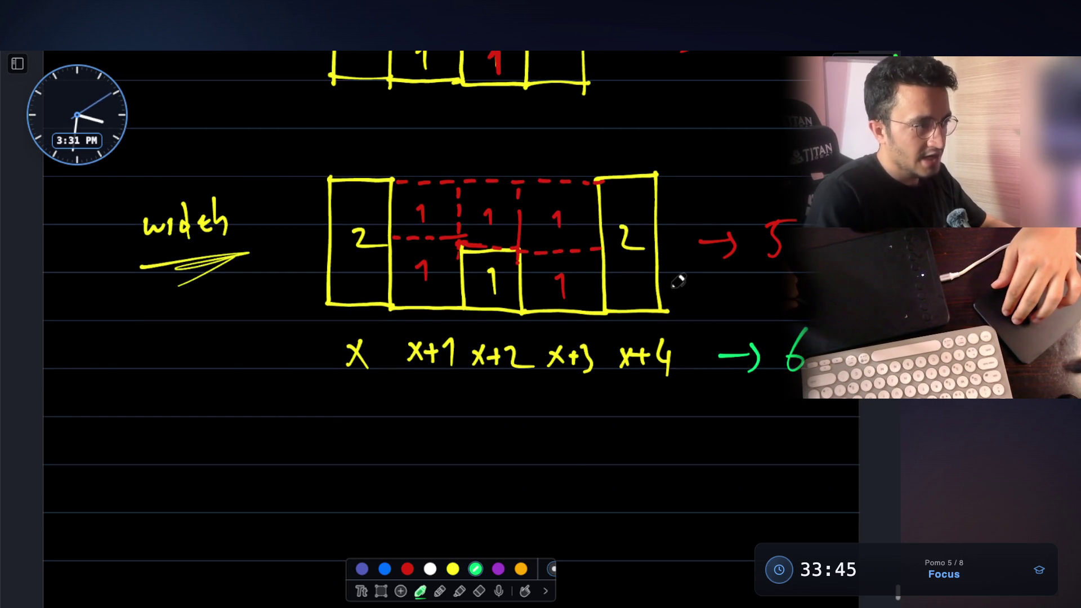
{"action": "scroll", "coordinate": [386, 446], "scroll_direction": "down", "scroll_amount": 1}
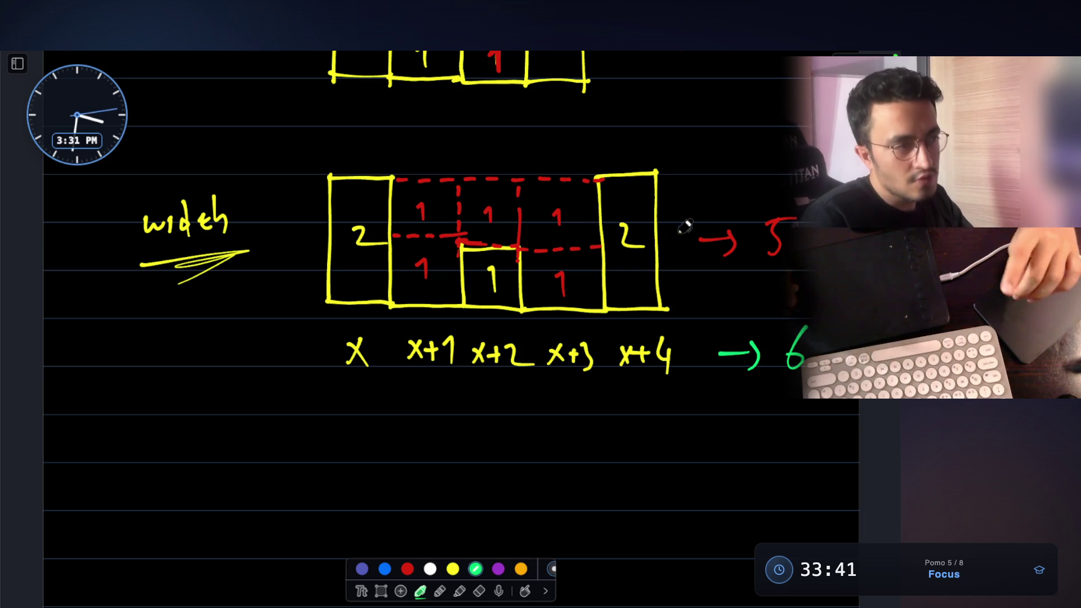
{"action": "scroll", "coordinate": [606, 237], "scroll_direction": "up", "scroll_amount": 3}
{"action": "left_click_drag", "start_coordinate": [597, 198], "coordinate": [599, 245]}
{"action": "mouse_move", "coordinate": [593, 195]}
{"action": "left_mouse_down"}
{"action": "mouse_move", "coordinate": [648, 183]}
{"action": "mouse_move", "coordinate": [655, 244]}
{"action": "left_mouse_up"}
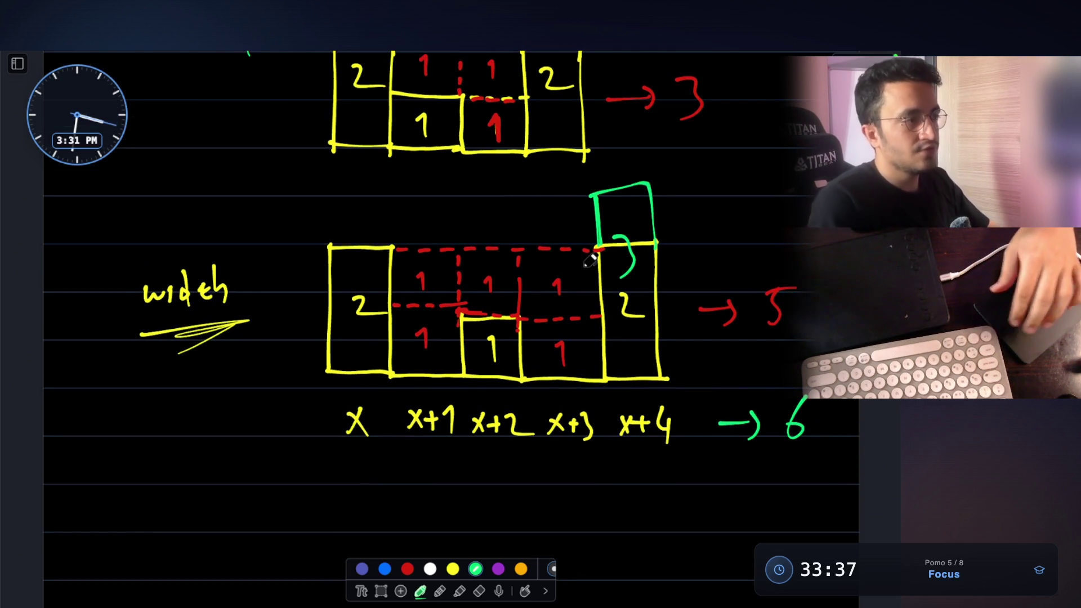
{"action": "key", "text": "ctrl+z"}
{"action": "key", "text": "ctrl+z"}
{"action": "key", "text": "ctrl+z"}
{"action": "scroll", "coordinate": [592, 261], "scroll_direction": "down", "scroll_amount": 3}
{"action": "mouse_move", "coordinate": [326, 470]}
{"action": "left_mouse_down"}
{"action": "mouse_move", "coordinate": [326, 441]}
{"action": "mouse_move", "coordinate": [365, 466]}
{"action": "mouse_move", "coordinate": [404, 454]}
{"action": "mouse_move", "coordinate": [441, 497]}
{"action": "left_mouse_up"}
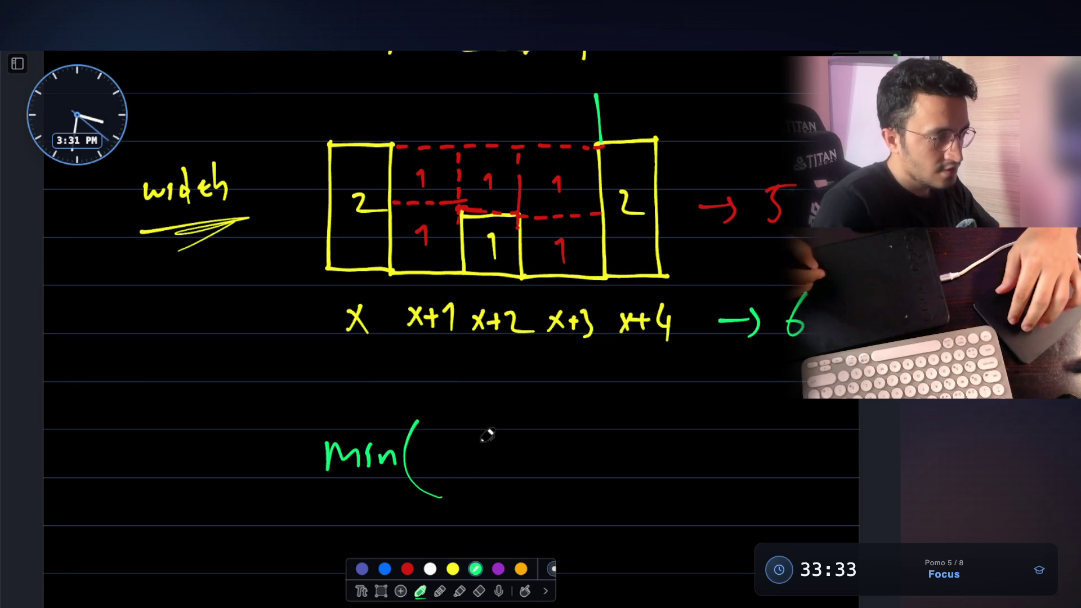
Step: Write leftM in the min formula and underline the x and x+4 labels in green
{"action": "left_click_drag", "start_coordinate": [446, 423], "coordinate": [479, 461]}
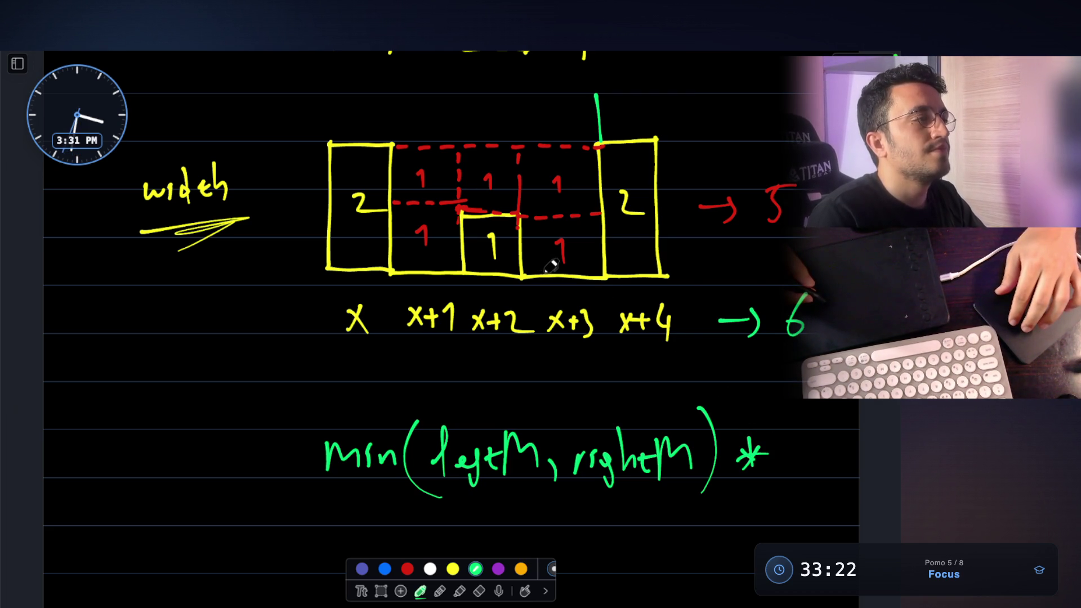
{"action": "left_click_drag", "start_coordinate": [345, 346], "coordinate": [369, 349]}
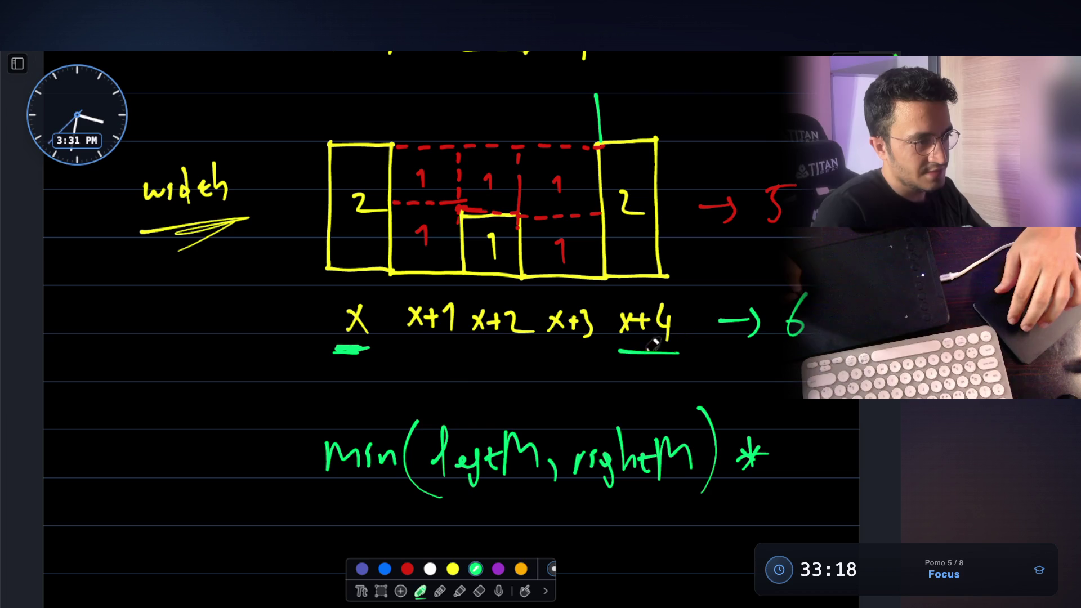
{"action": "left_click_drag", "start_coordinate": [625, 348], "coordinate": [676, 348]}
Step: Write the width difference (x+4)-(x) beneath the underlined labels
{"action": "left_click_drag", "start_coordinate": [413, 375], "coordinate": [430, 391]}
{"action": "left_click_drag", "start_coordinate": [429, 375], "coordinate": [414, 391]}
{"action": "left_click_drag", "start_coordinate": [436, 384], "coordinate": [411, 402]}
{"action": "left_click_drag", "start_coordinate": [486, 362], "coordinate": [490, 397]}
{"action": "left_click_drag", "start_coordinate": [505, 387], "coordinate": [571, 392]}
{"action": "mouse_move", "coordinate": [571, 377]}
{"action": "left_mouse_down"}
{"action": "mouse_move", "coordinate": [554, 392]}
{"action": "mouse_move", "coordinate": [581, 393]}
{"action": "left_mouse_up"}
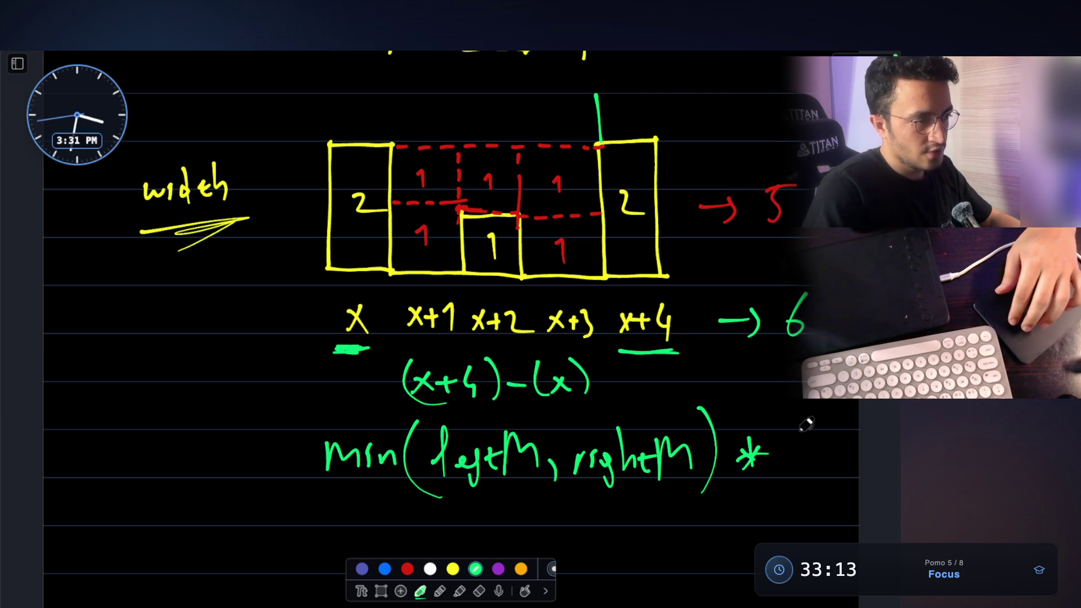